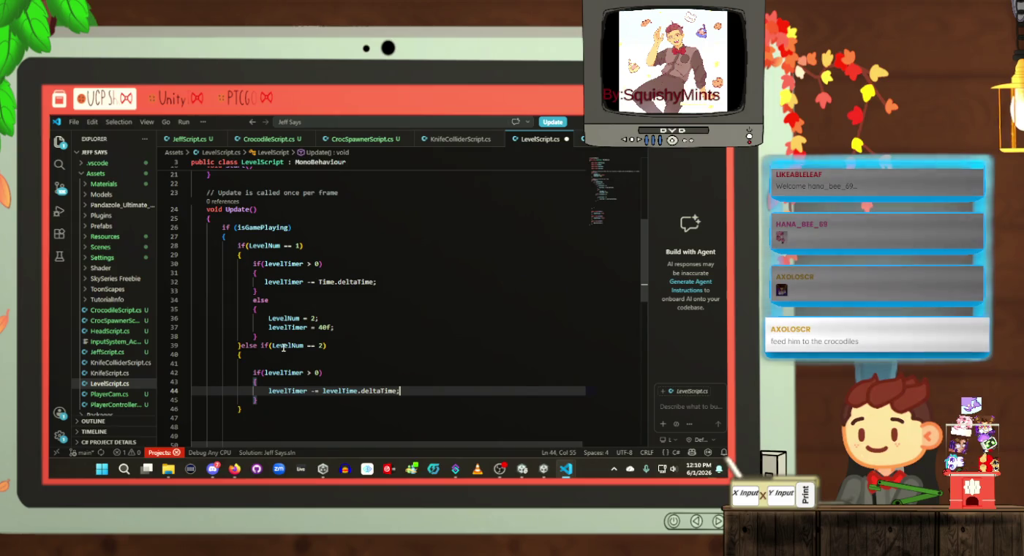
# Step: Add an else branch after the timer countdown that sets LevelNum = 3, and save
pyautogui.press('Down')
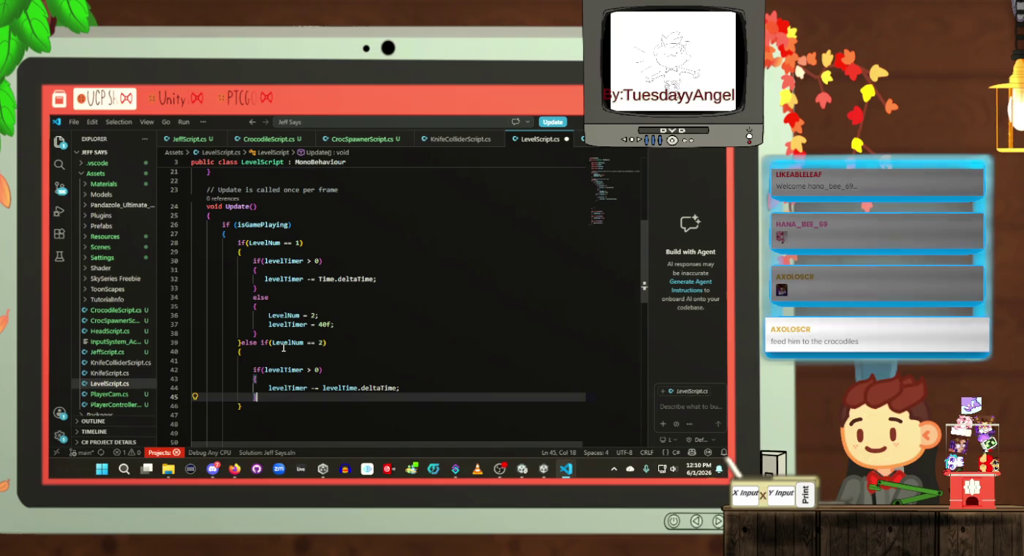
pyautogui.press('Return')
pyautogui.write('else{')
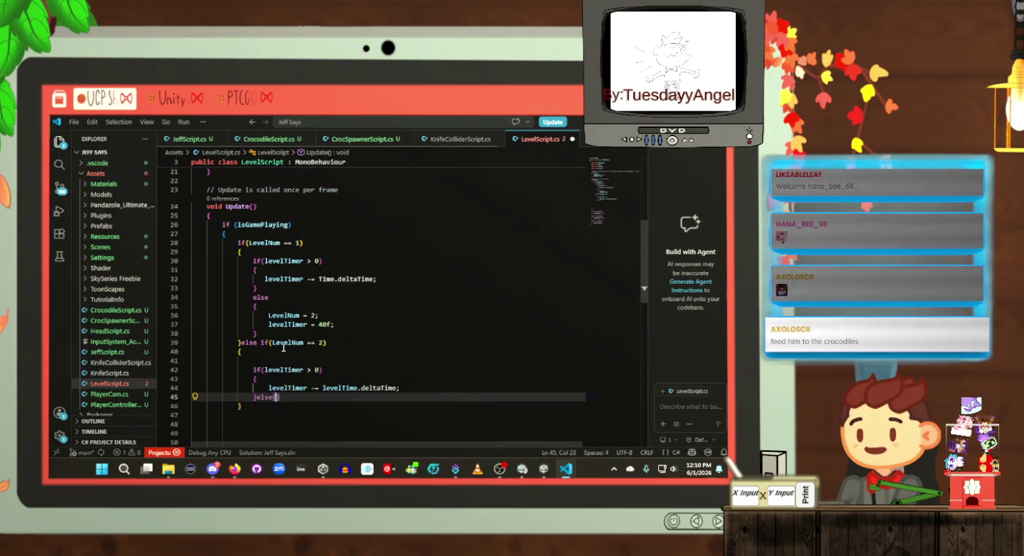
pyautogui.press('Return')
pyautogui.write('{')
pyautogui.press('Return')
pyautogui.write('LevelNum')
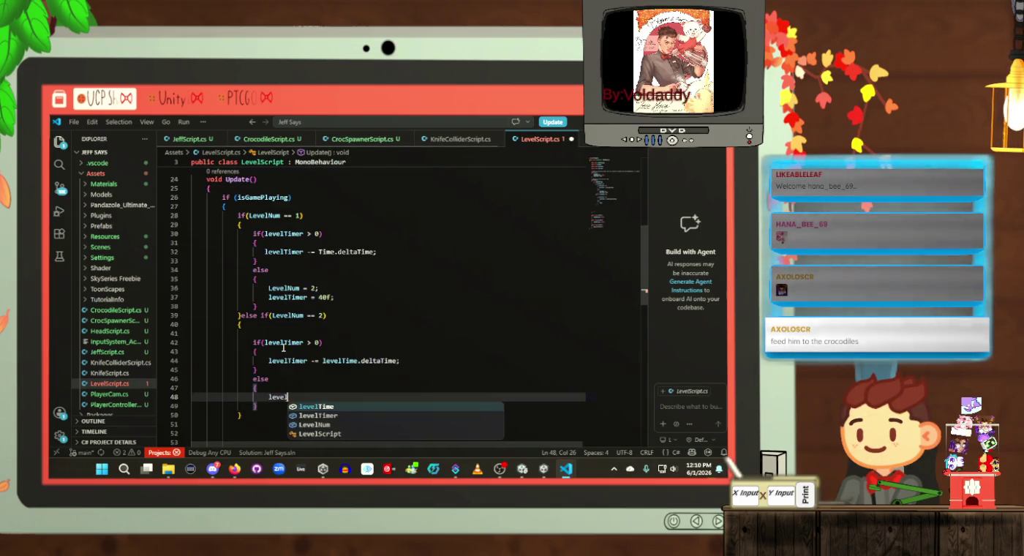
pyautogui.press('Escape')
pyautogui.write('= 3;')
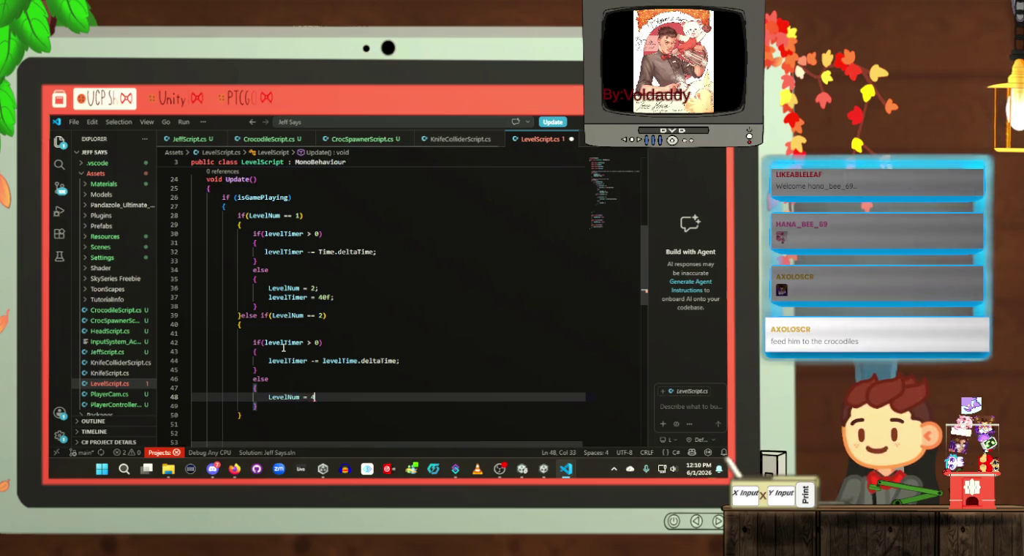
pyautogui.hotkey('ctrl', 's')
# Step: Reset levelTimer = 10; in the new else, then begin another else after the level 2 block
pyautogui.press('Return')
pyautogui.write('l')
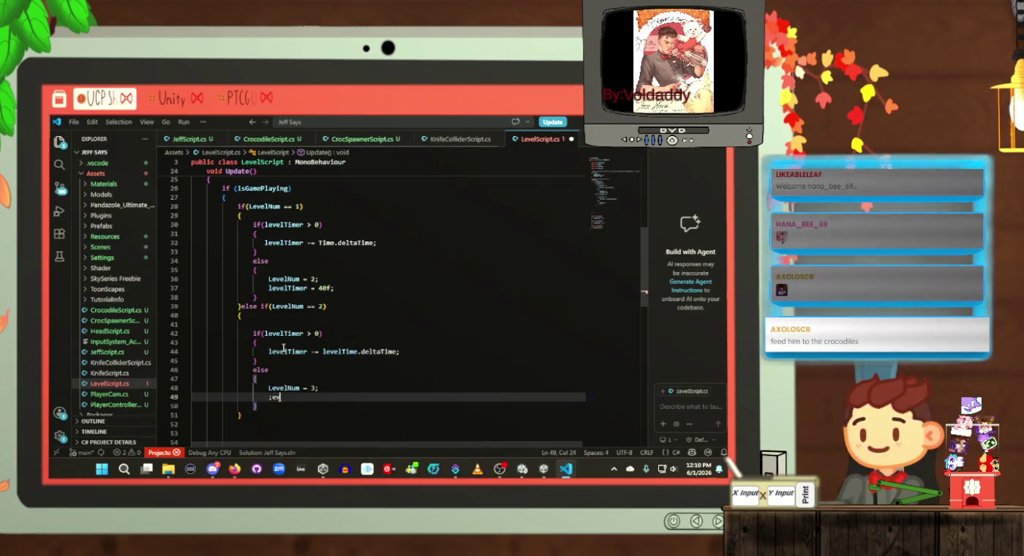
pyautogui.write('evel')
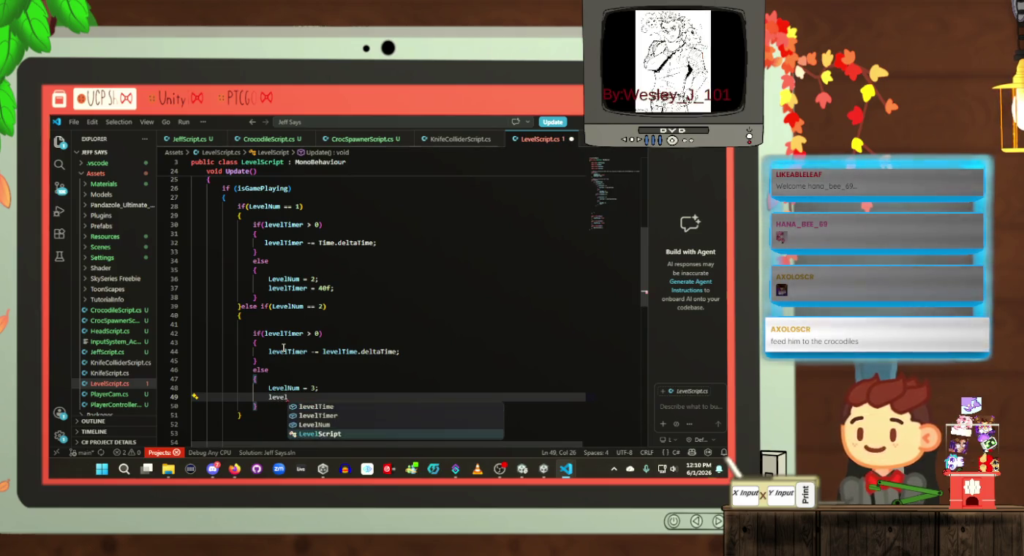
pyautogui.write('Timer = ')
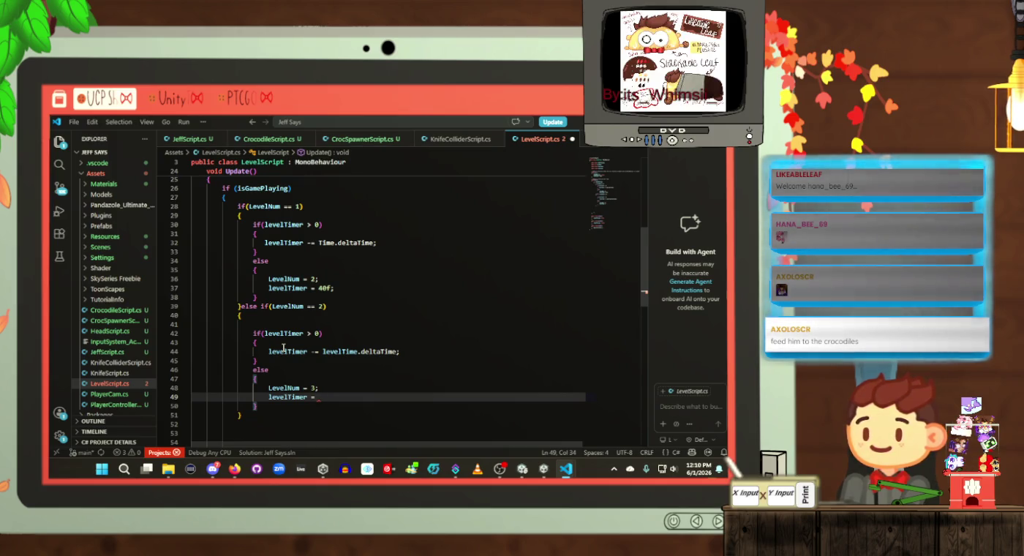
pyautogui.write('10;')
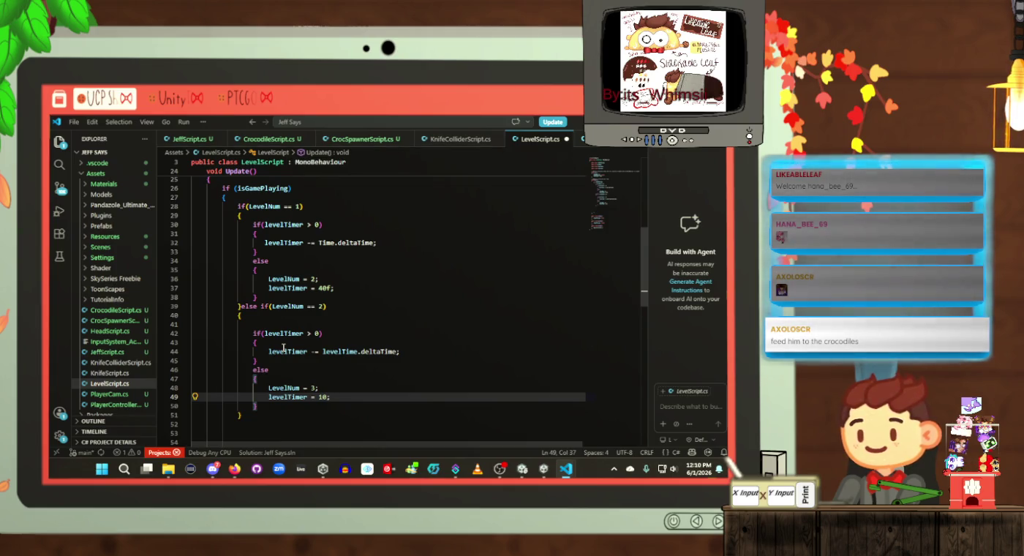
pyautogui.press('Down')
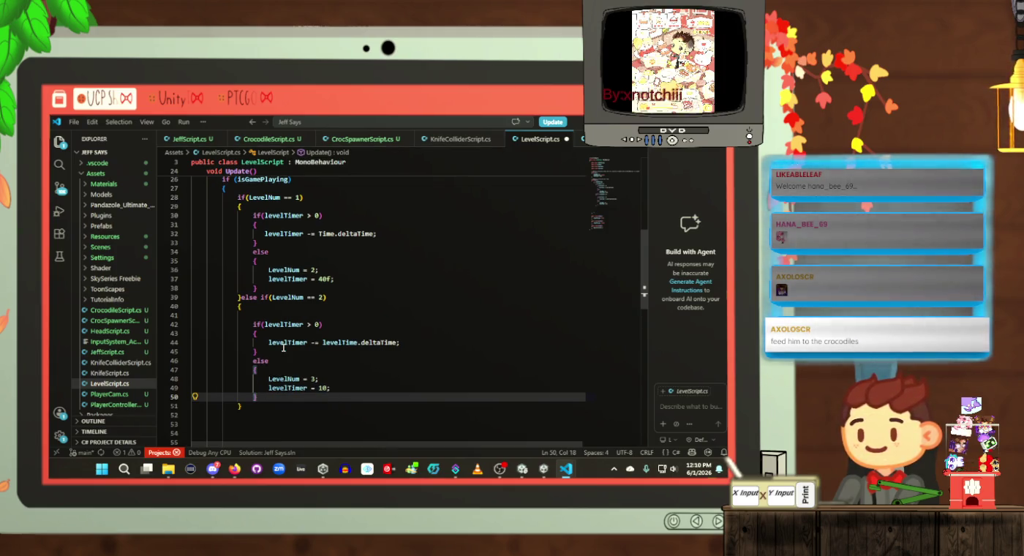
pyautogui.press('Down')
pyautogui.write('else{')
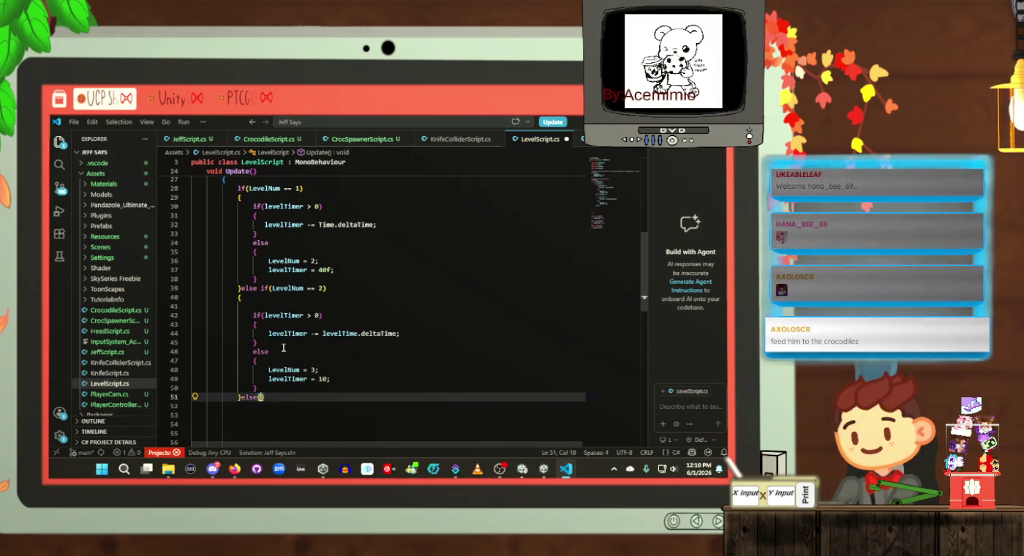
# Step: Turn the new else into an else if with an empty brace block
pyautogui.press('BackSpace')
pyautogui.write('if')
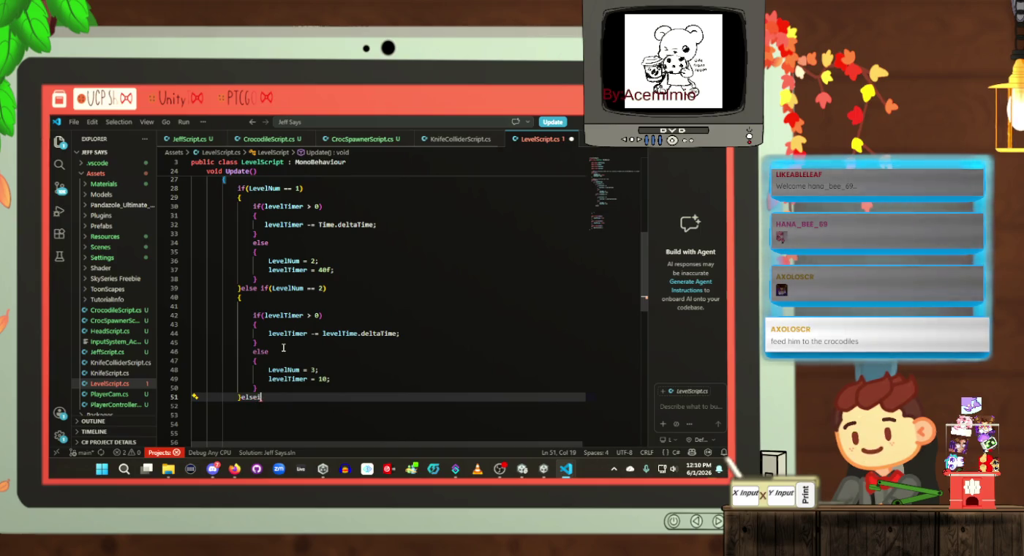
pyautogui.write('()')
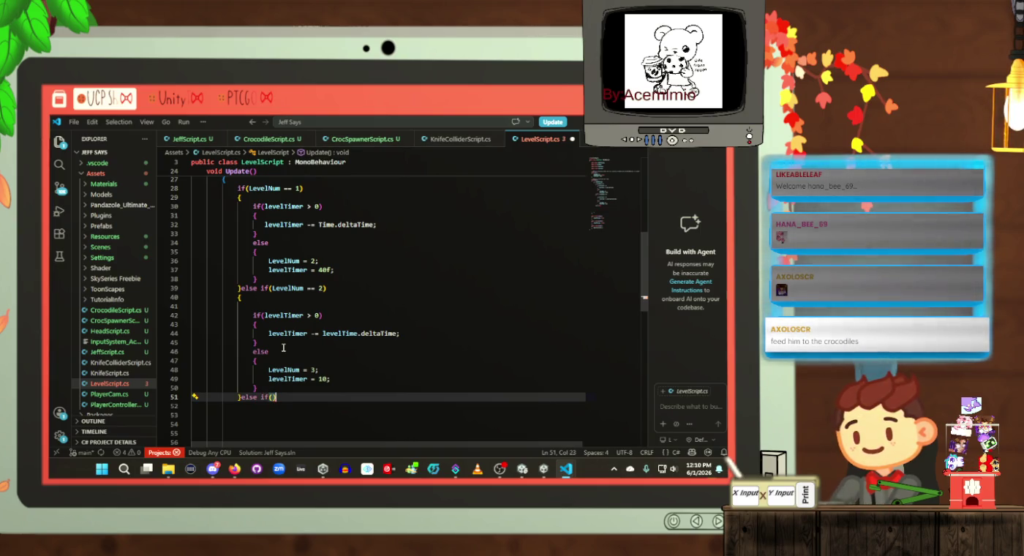
pyautogui.press('End')
pyautogui.press('Return')
pyautogui.write('{')
pyautogui.press('Return')
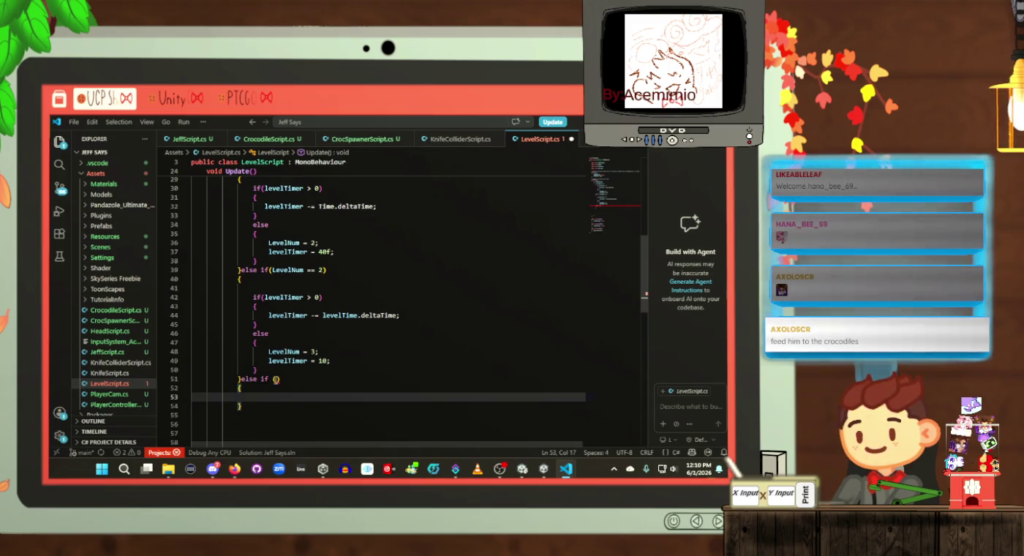
# Step: Set the else-if condition to LevelNum == 3 and begin if(bombhasEpploded) inside it
pyautogui.click(276, 379)
pyautogui.write('ls')
pyautogui.write('evel')
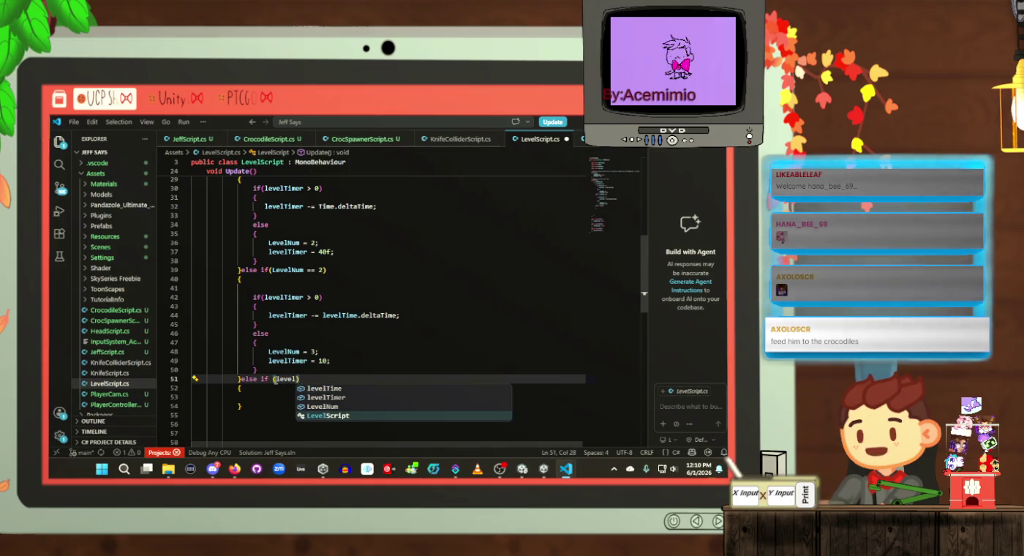
pyautogui.press('Down')
pyautogui.press('Down')
pyautogui.press('Tab')
pyautogui.write('== 3')
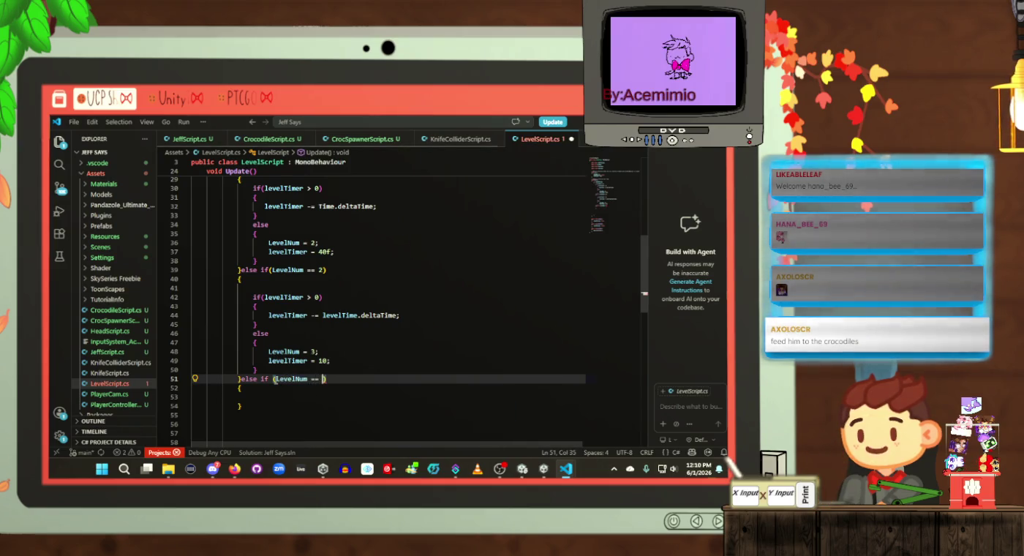
pyautogui.press('Down')
pyautogui.press('Down')
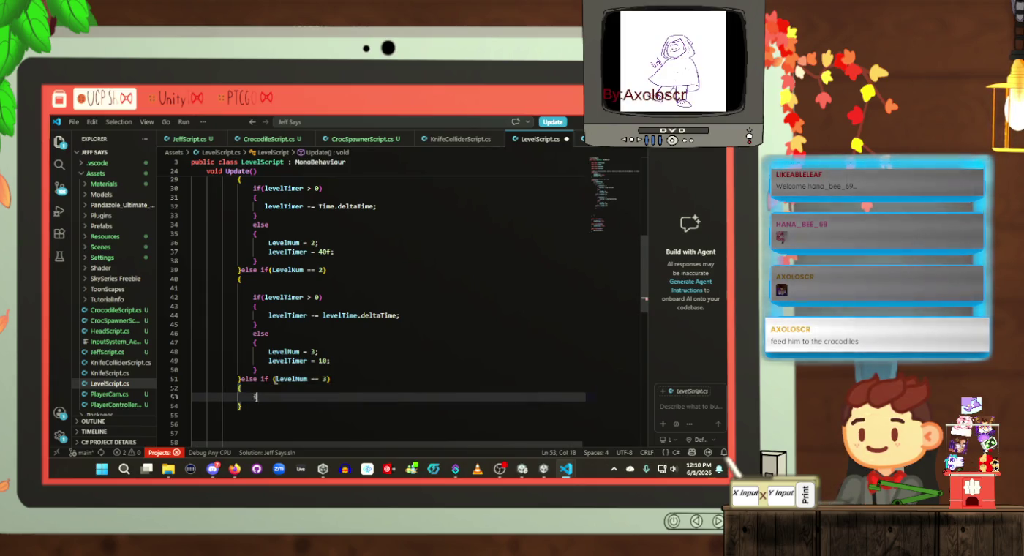
pyautogui.write('if(bom')
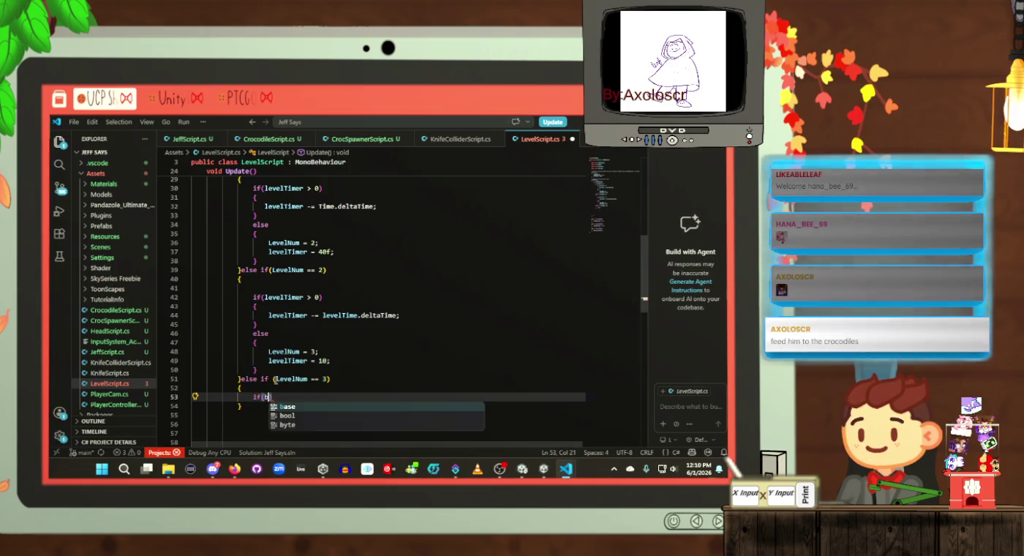
pyautogui.write('b')
pyautogui.write('has')
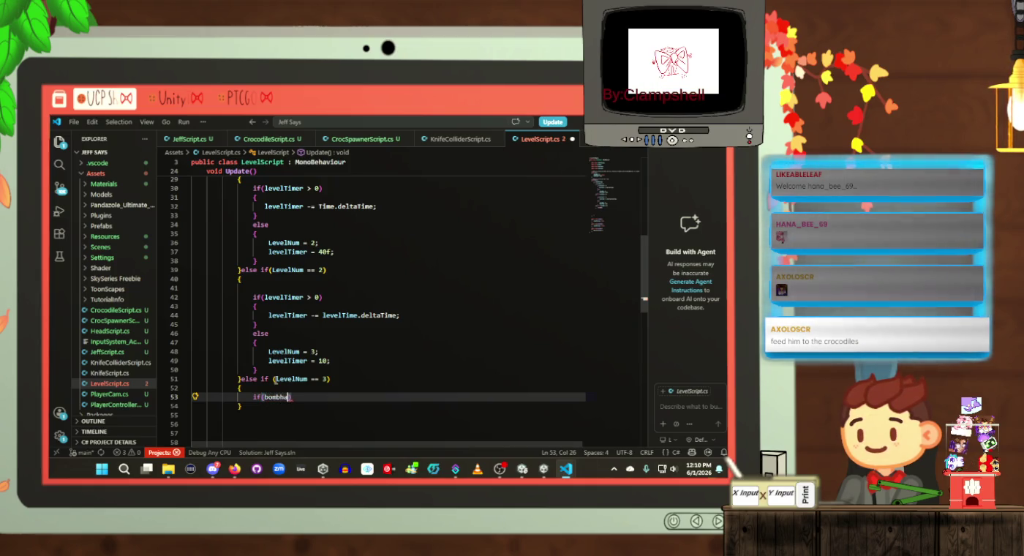
pyautogui.write('Ep')
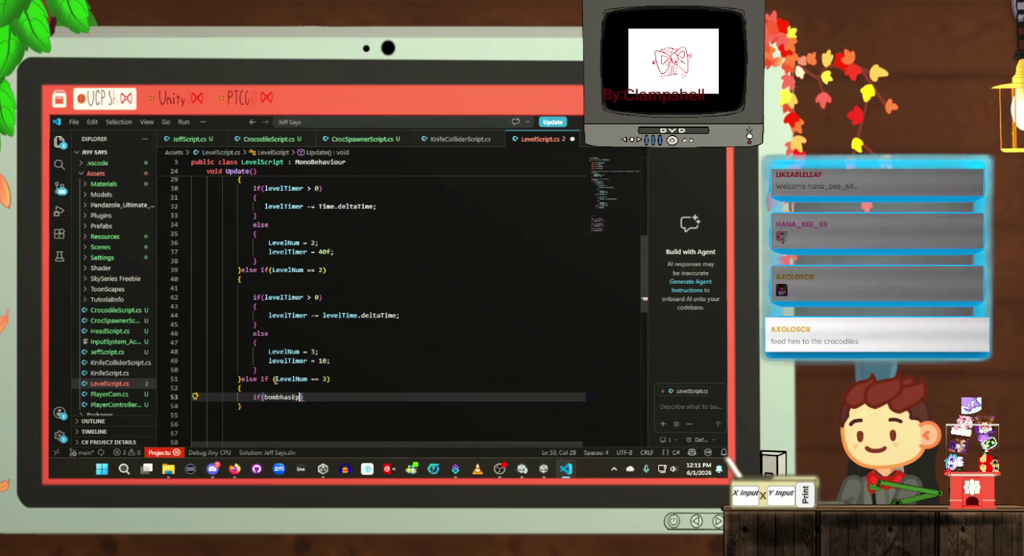
pyautogui.write('ploded')
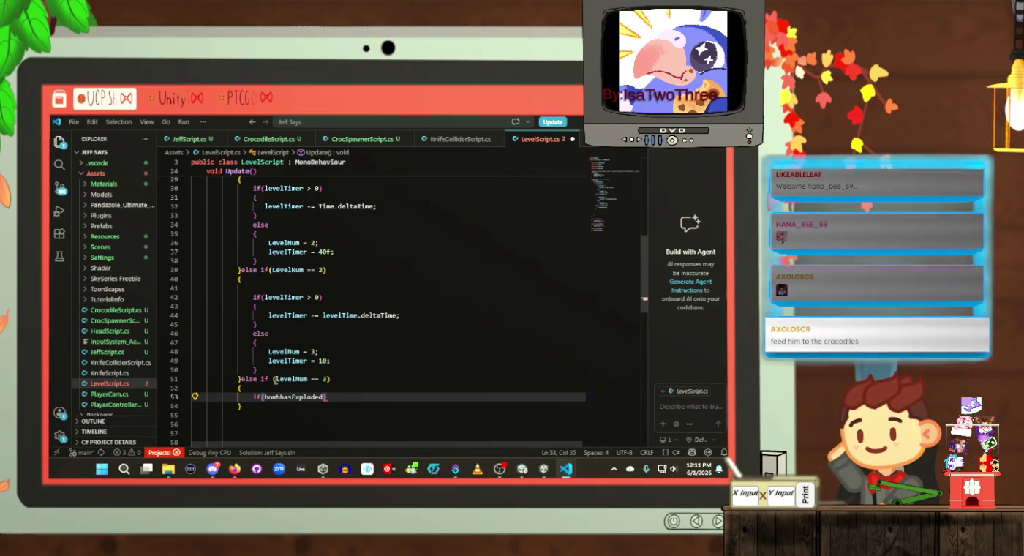
# Step: Erase the misspelled bombhasEpploded condition name
pyautogui.press('BackSpace')
pyautogui.press('BackSpace')
pyautogui.press('BackSpace')
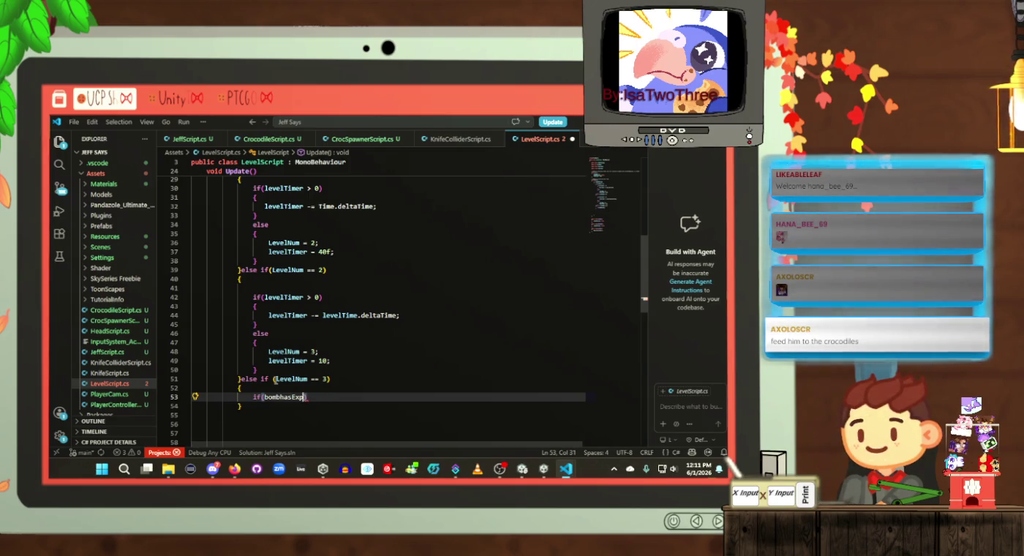
# Step: Change the inner condition to minesNotExploded with an empty block, and save
pyautogui.write('m')
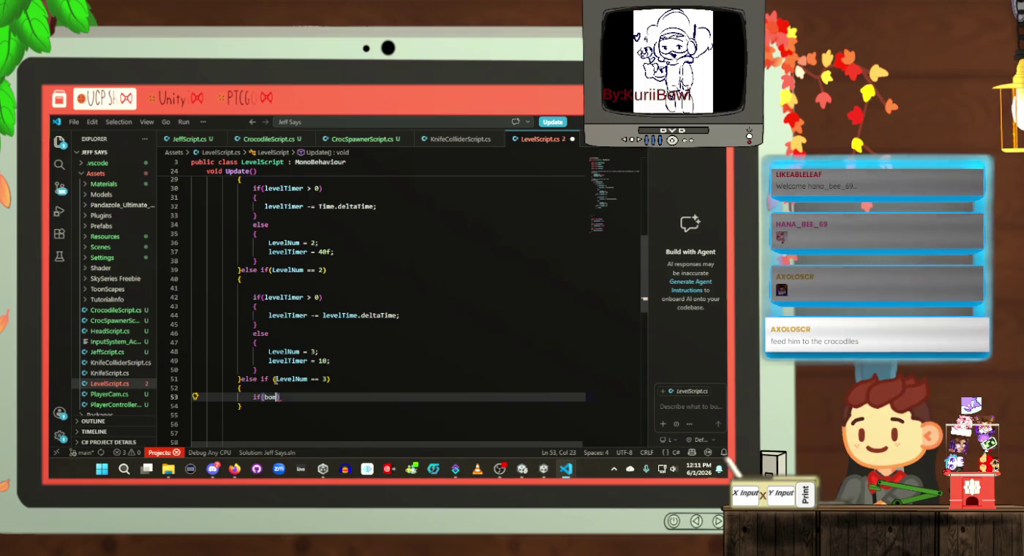
pyautogui.press('BackSpace')
pyautogui.press('BackSpace')
pyautogui.press('BackSpace')
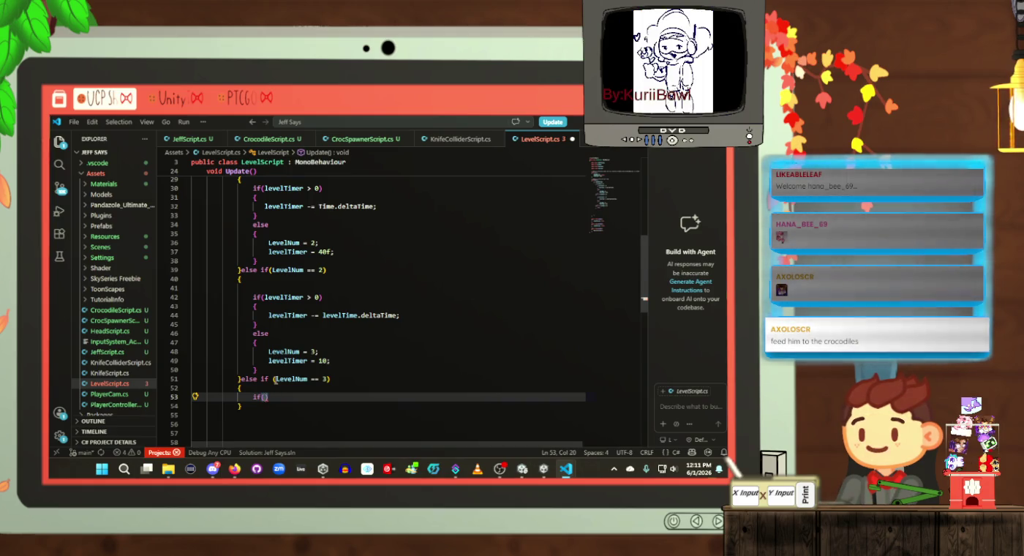
pyautogui.write('notExplod')
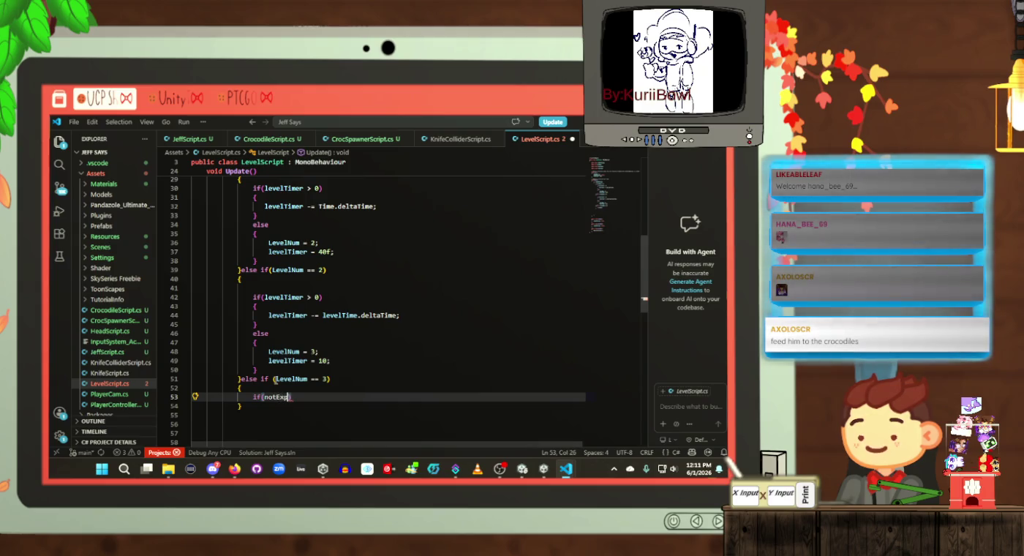
pyautogui.write('ed')
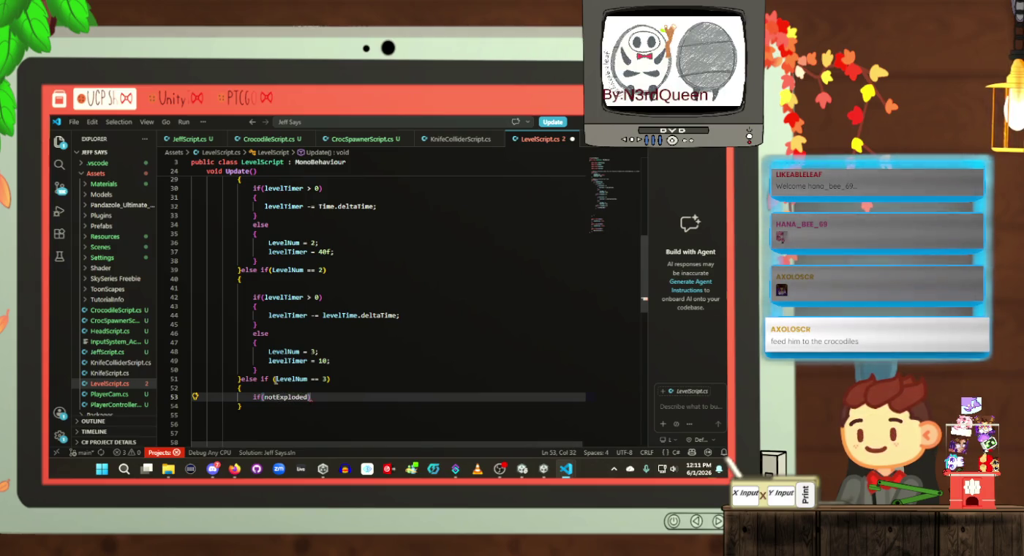
pyautogui.press('Return')
pyautogui.write('{')
pyautogui.press('Return')
pyautogui.click(271, 380)
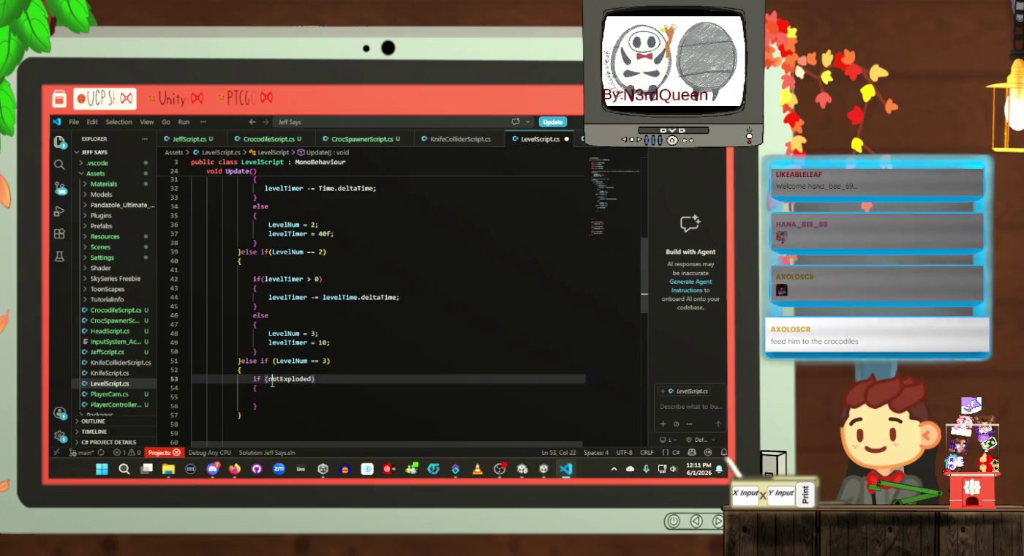
pyautogui.write('min')
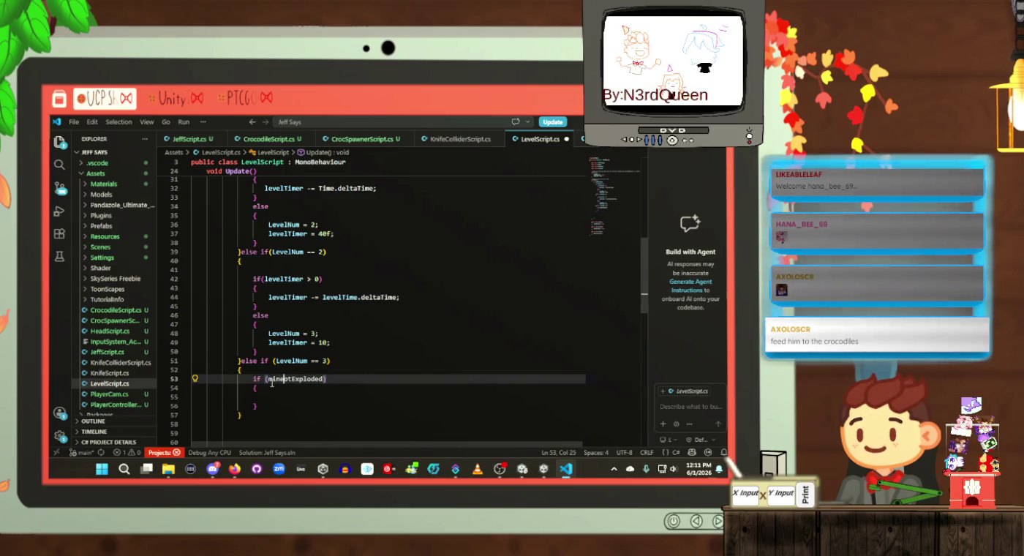
pyautogui.write('es')
pyautogui.hotkey('ctrl', 's')
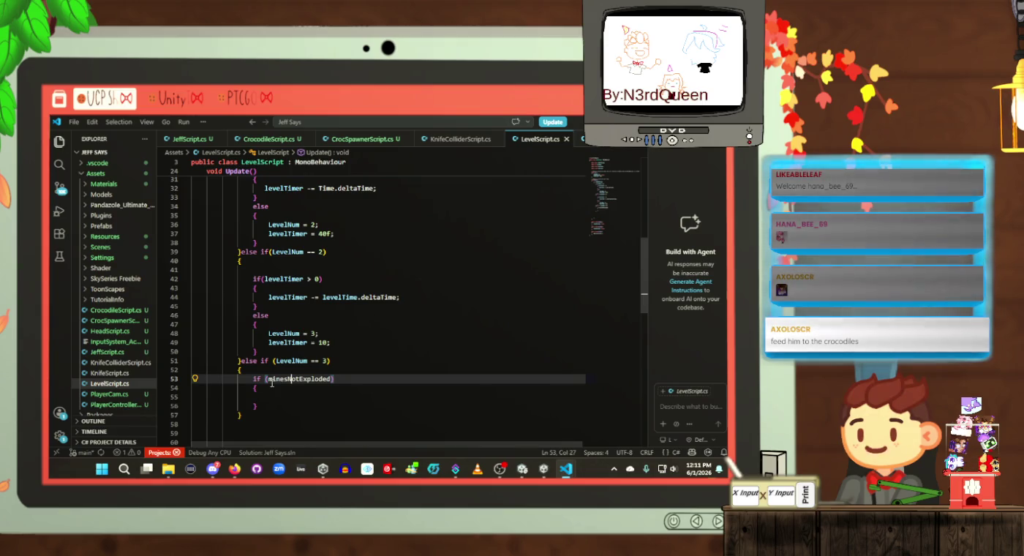
# Step: Add an empty else block after the minesNotExploded if and save
pyautogui.click(313, 396)
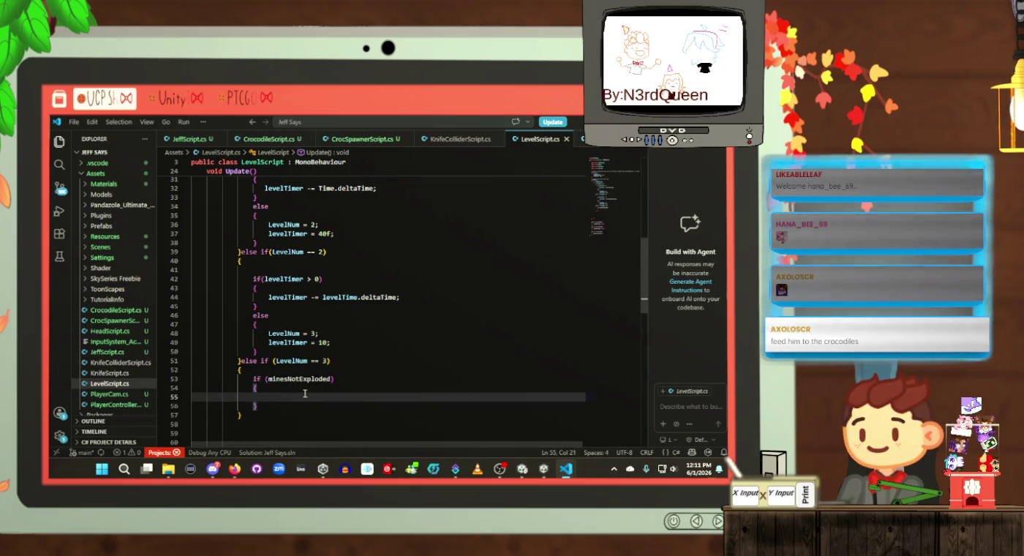
pyautogui.click(293, 405)
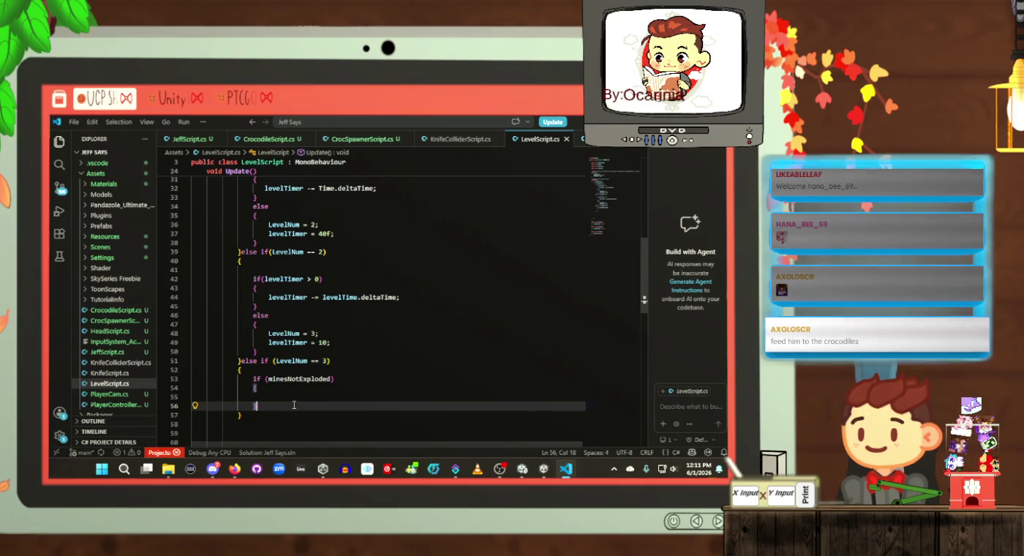
pyautogui.press('Return')
pyautogui.write('else')
pyautogui.press('Return')
pyautogui.write('{')
pyautogui.press('Return')
pyautogui.hotkey('ctrl', 's')
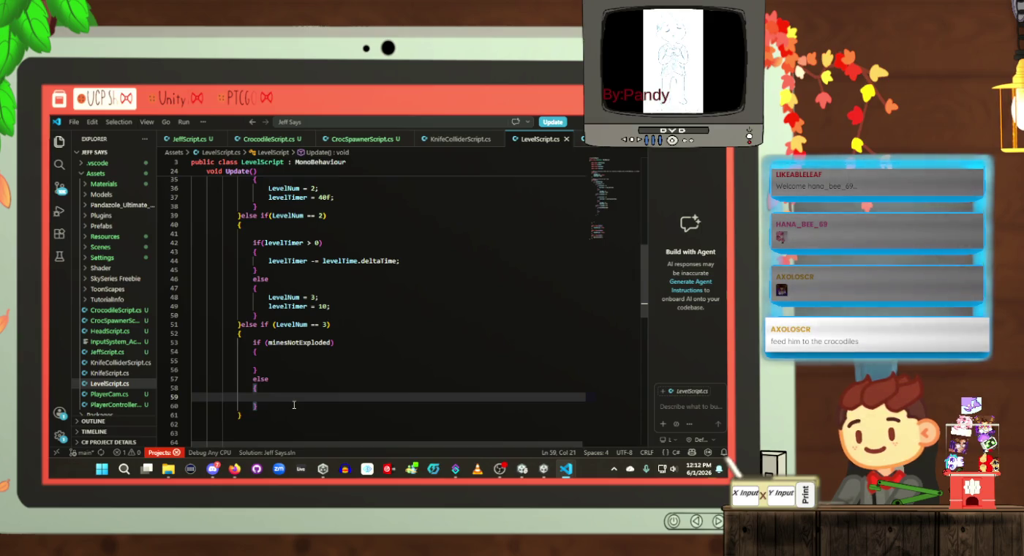
# Step: Place the caret at the end of level 2's levelTimer = 10 value
pyautogui.click(325, 306)
# Step: Make level 2's timer reset 10f and indent the empty minesNotExploded block line
pyautogui.write('f')
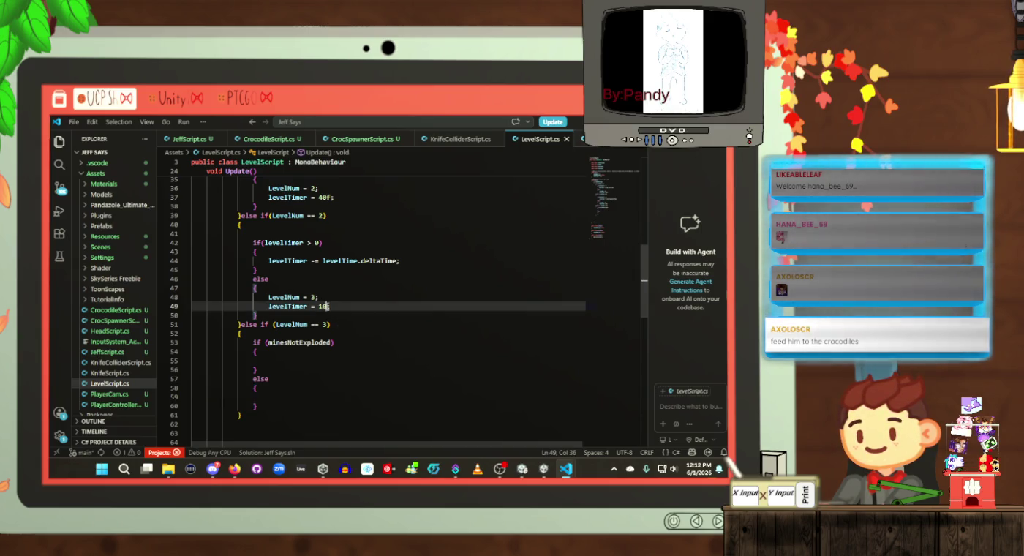
pyautogui.click(386, 333)
pyautogui.scroll(3, 385, 338)
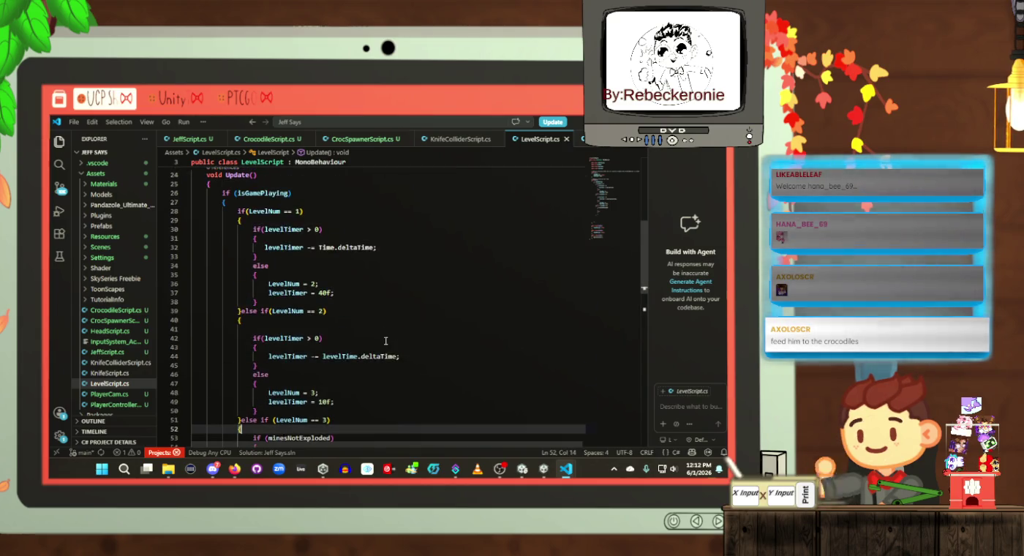
pyautogui.scroll(-4, 385, 341)
pyautogui.scroll(4, 386, 341)
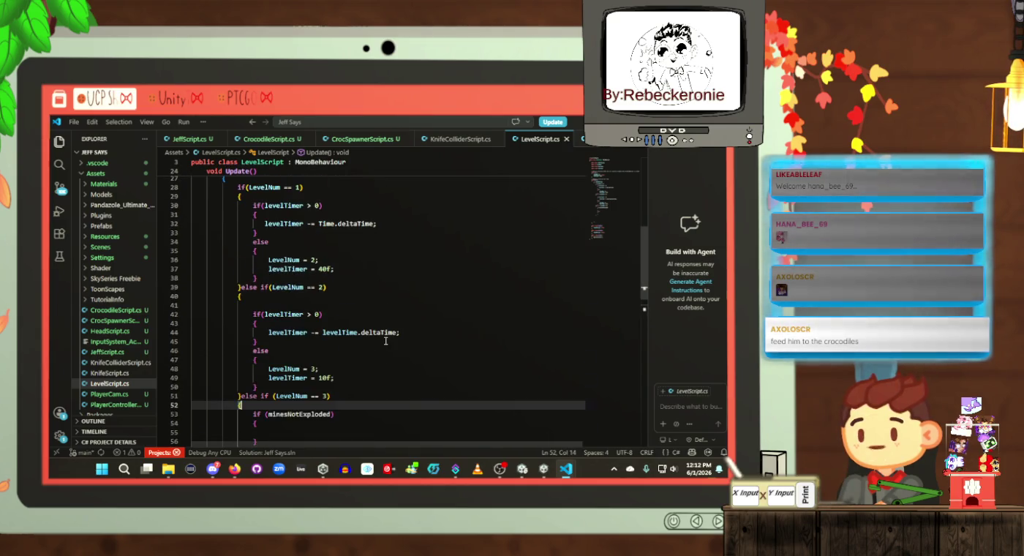
pyautogui.scroll(-4, 386, 340)
pyautogui.click(377, 332)
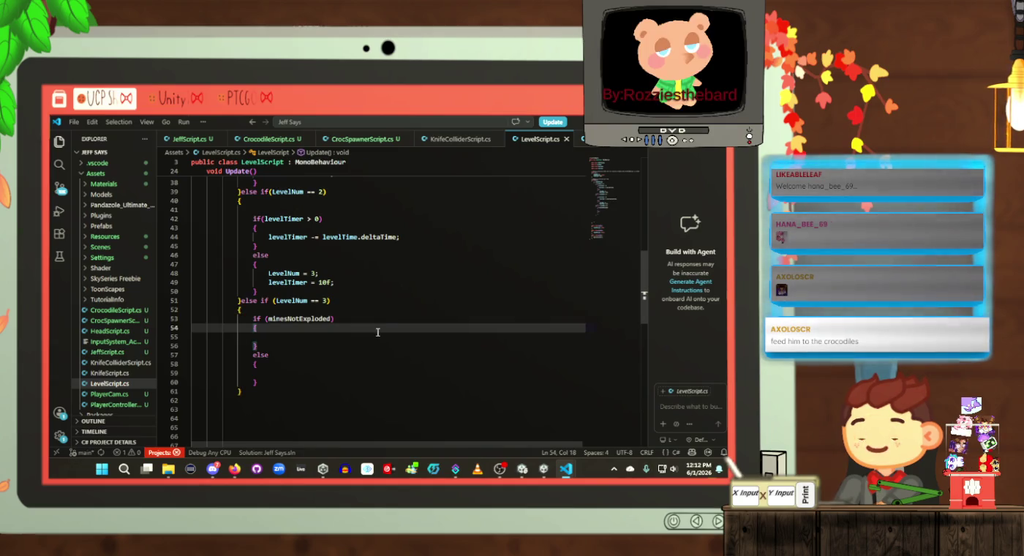
pyautogui.click(377, 333)
pyautogui.press('Tab')
pyautogui.press('Tab')
pyautogui.press('Tab')
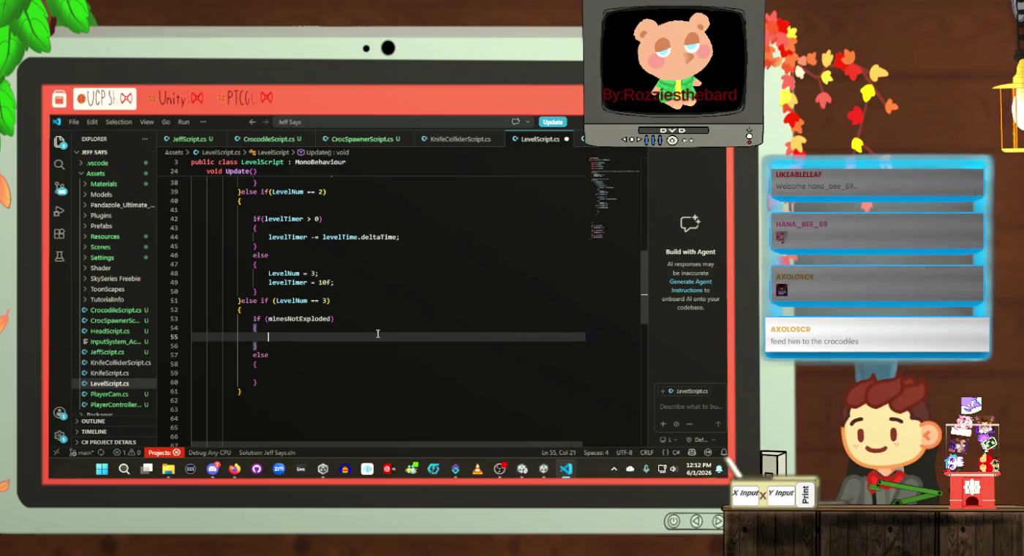
# Step: Add an if(levelTimer > 0) block with a levelTimer -= countdown line inside
pyautogui.write('if')
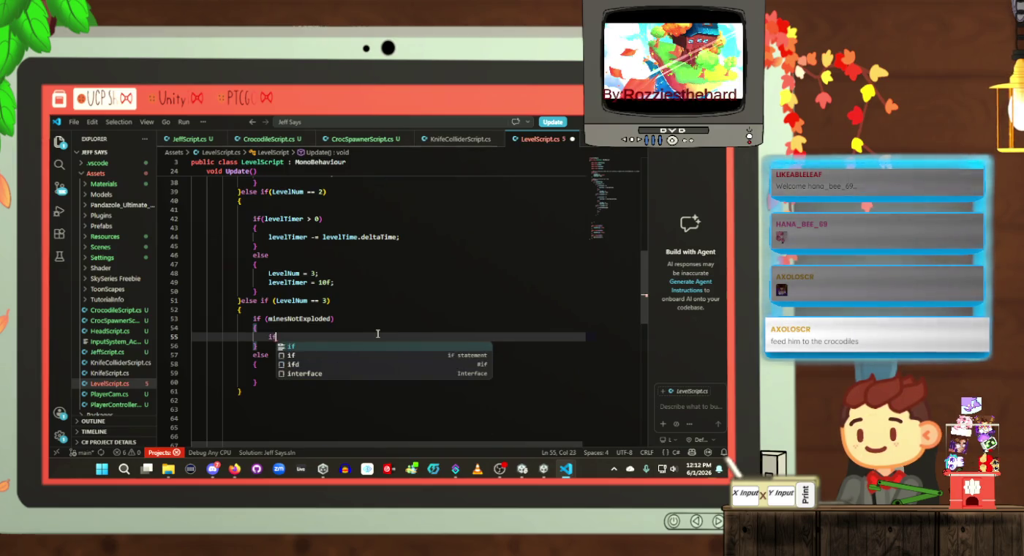
pyautogui.write('(level')
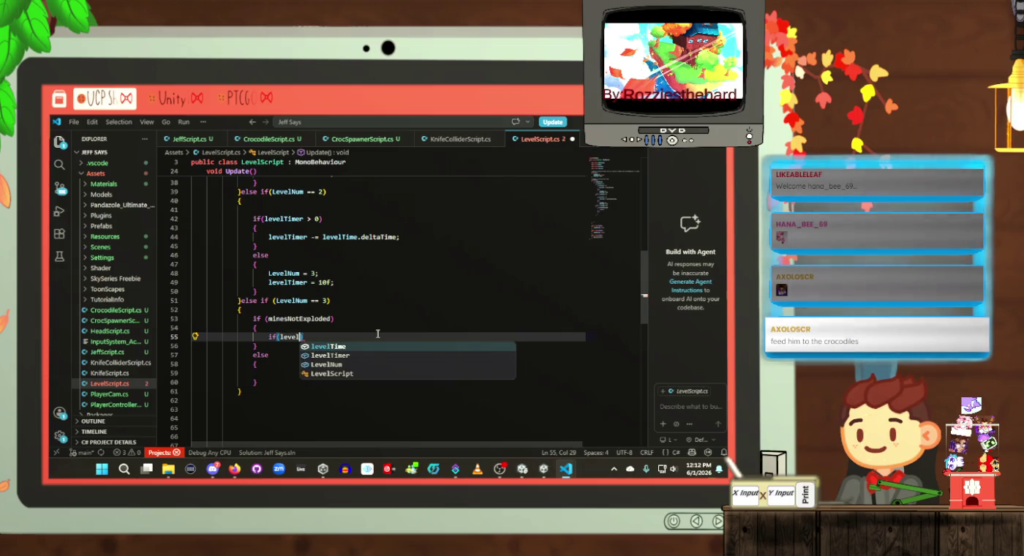
pyautogui.write('Timer > 0')
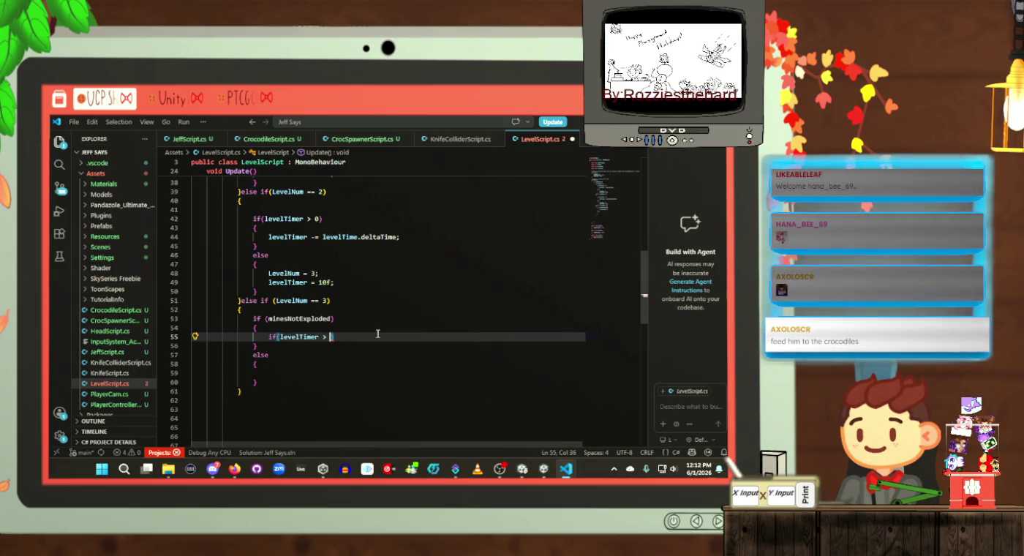
pyautogui.write(')')
pyautogui.press('Return')
pyautogui.write('{')
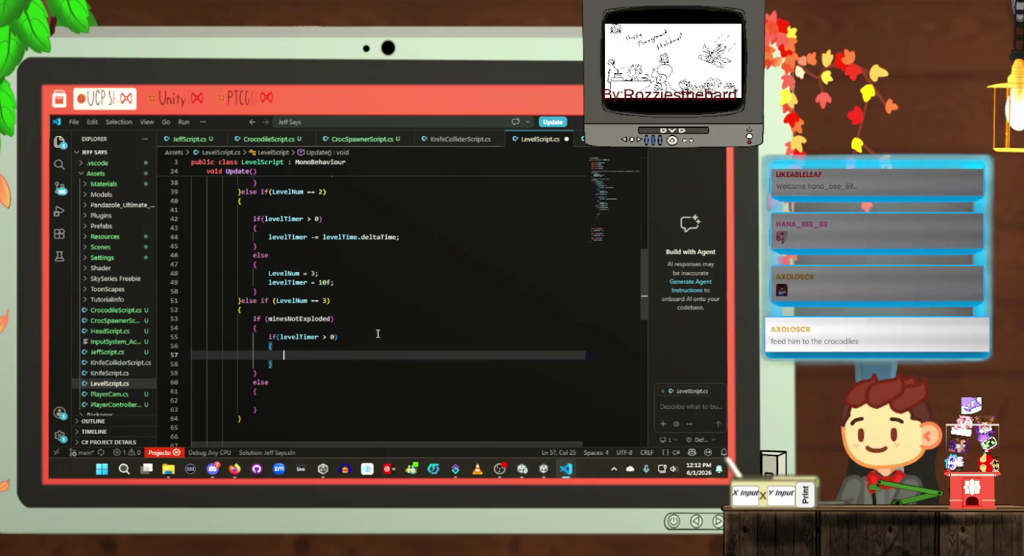
pyautogui.press('Return')
pyautogui.write('level')
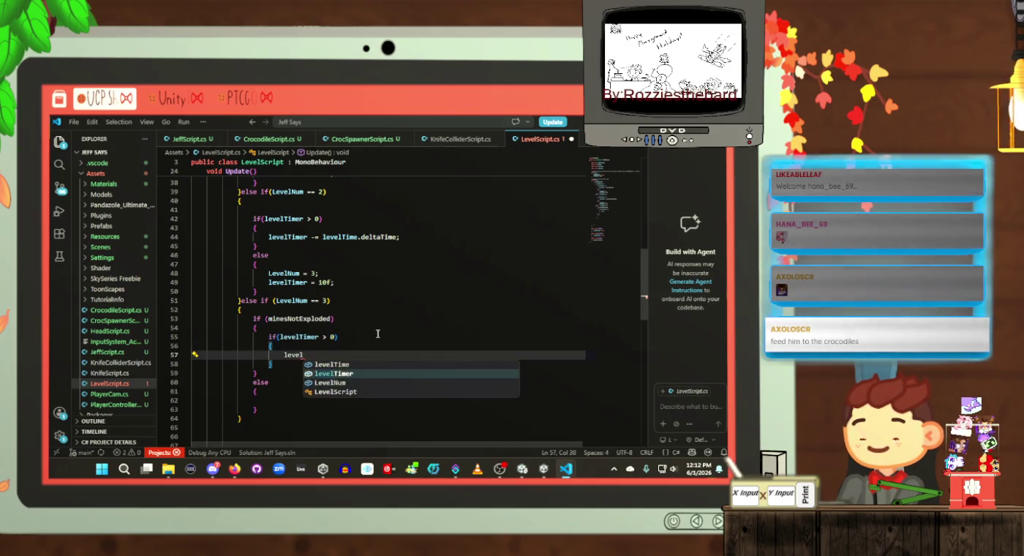
pyautogui.write('Timer -=')
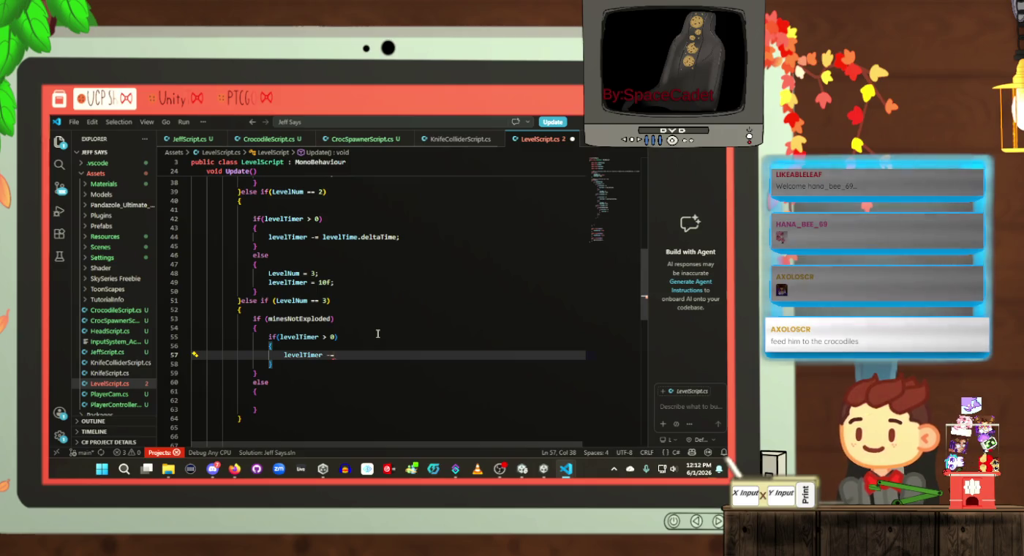
pyautogui.write(' levelTime')
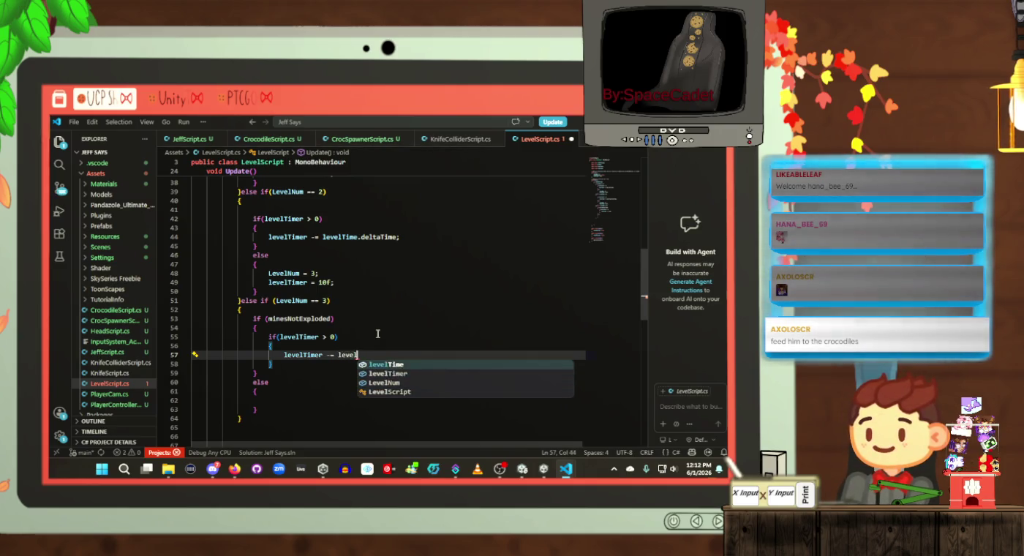
pyautogui.write('.d')
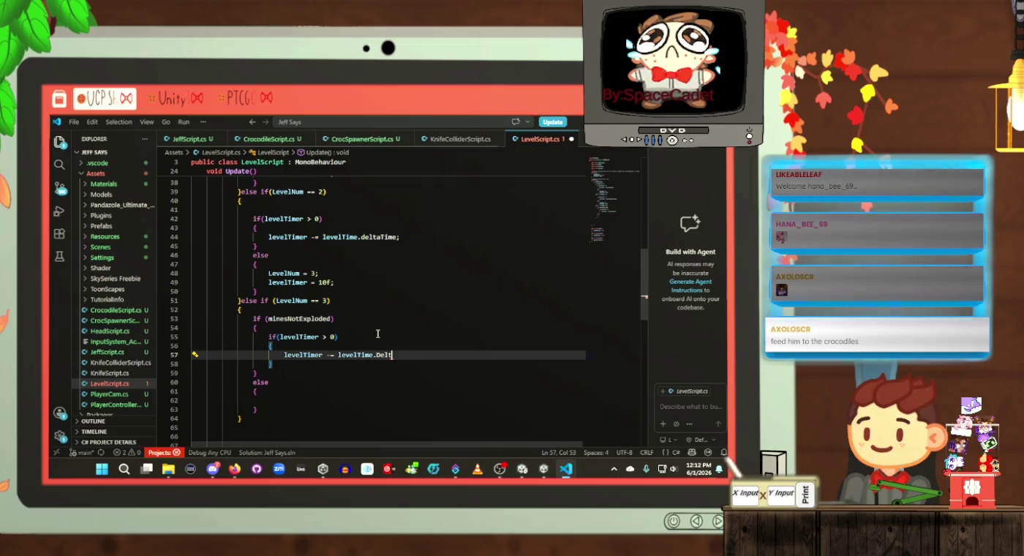
pyautogui.write('elt')
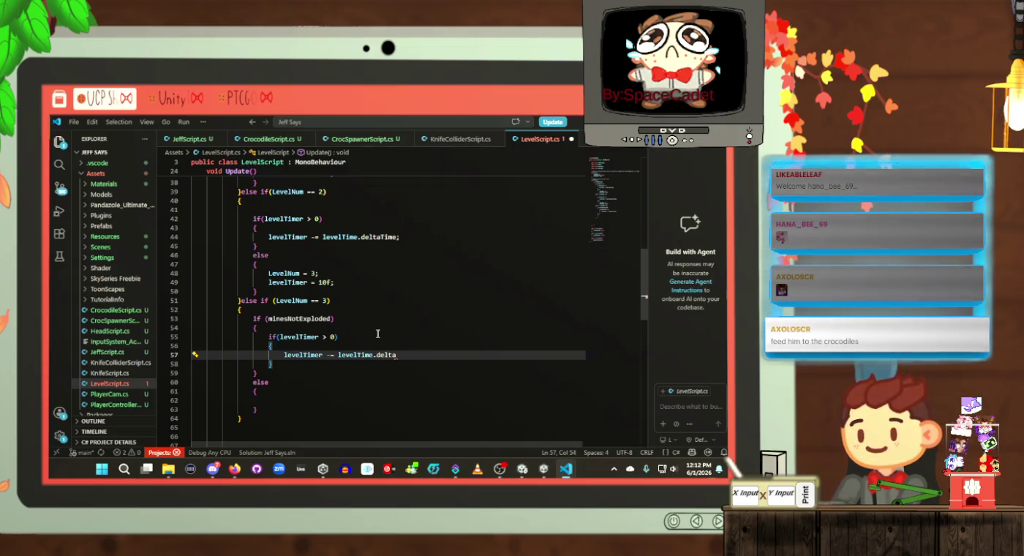
pyautogui.press('BackSpace')
pyautogui.press('BackSpace')
pyautogui.press('BackSpace')
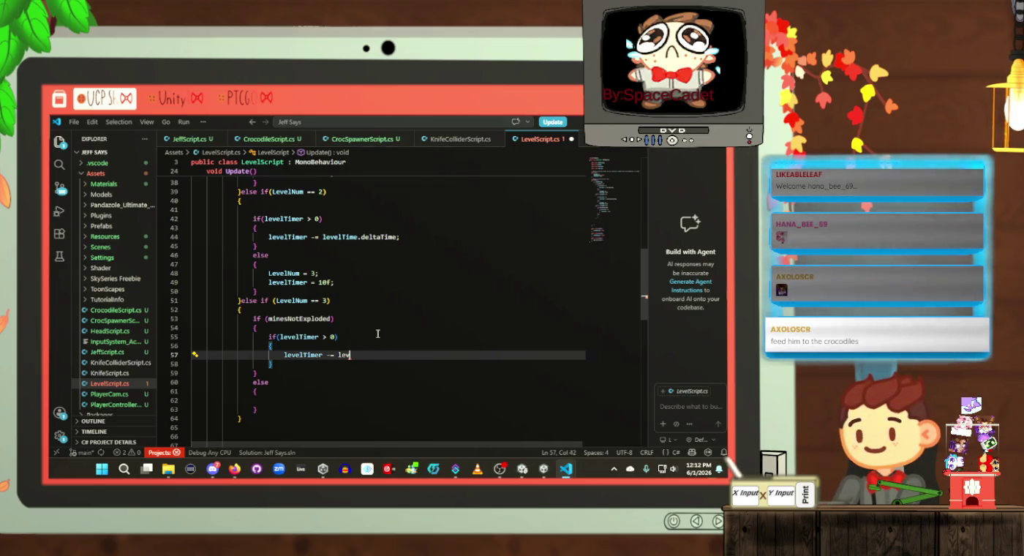
# Step: Correct line 44's levelTime.deltaTime reference to Time.deltaTime
pyautogui.doubleClick(340, 237)
pyautogui.write('time')
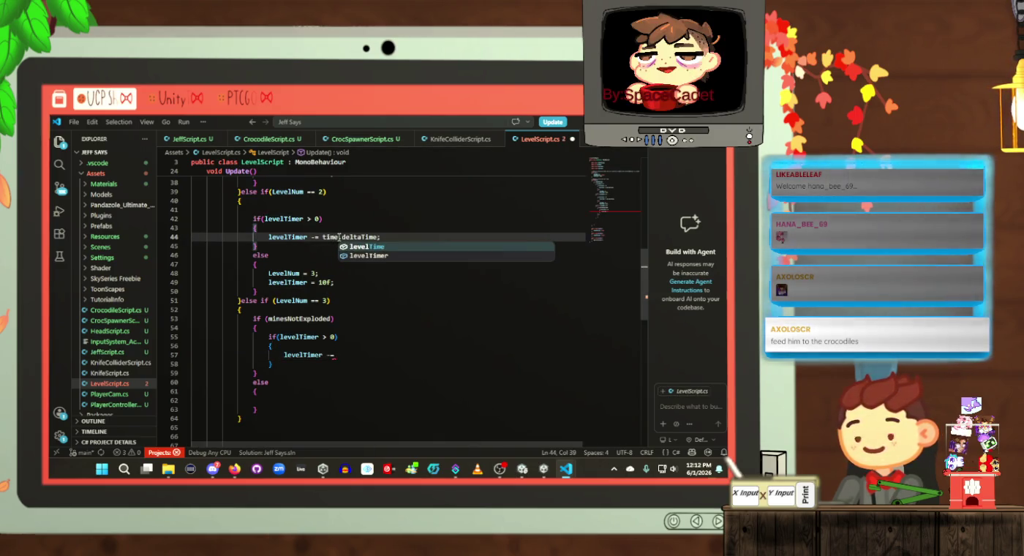
pyautogui.click(355, 286)
pyautogui.scroll(3, 378, 298)
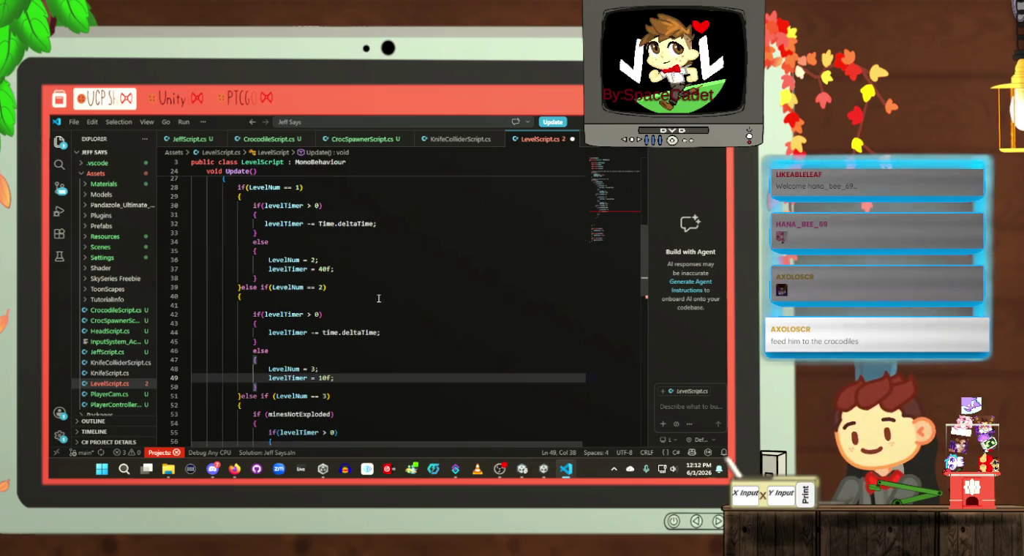
pyautogui.click(324, 333)
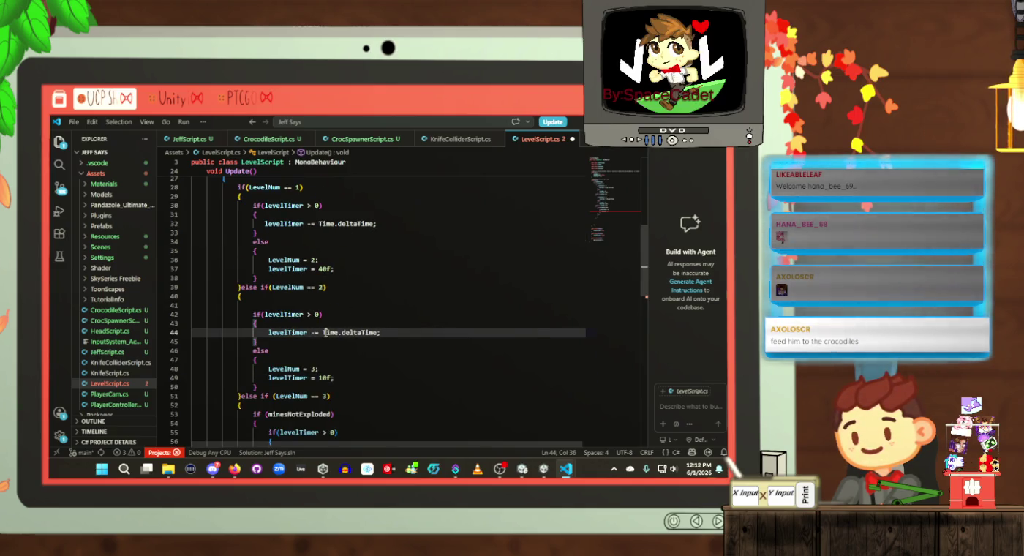
pyautogui.press('Delete')
pyautogui.write('T')
pyautogui.click(325, 315)
pyautogui.scroll(-2, 354, 351)
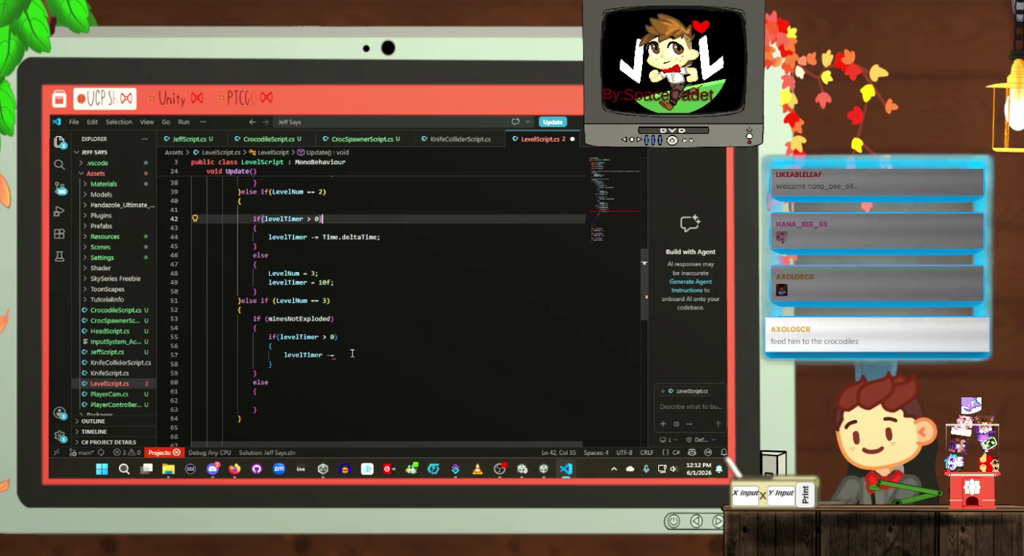
# Step: Finish level 3's countdown as levelTimer -= Time.deltaTime; and save LevelScript.cs
pyautogui.click(352, 354)
pyautogui.write('levelTime.')
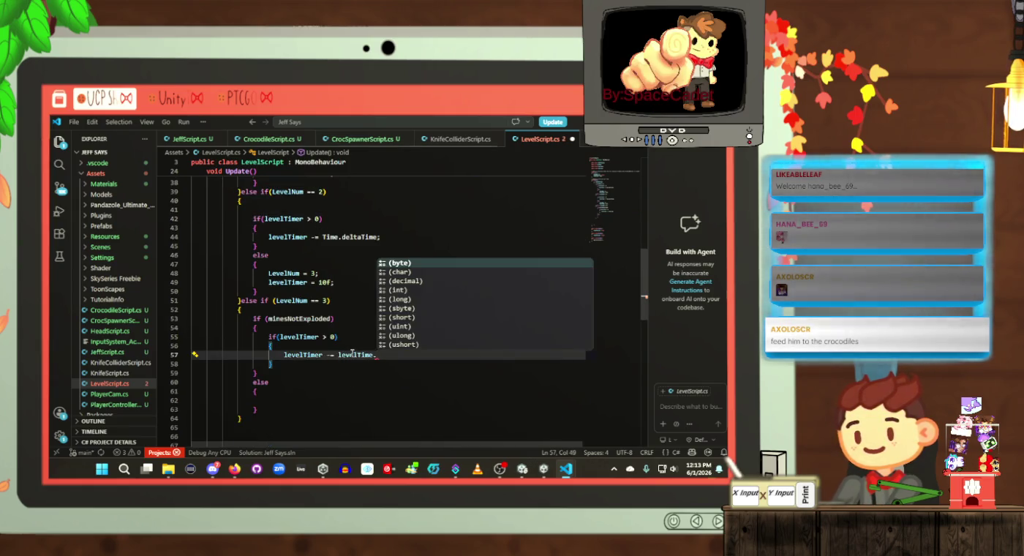
pyautogui.press('BackSpace')
pyautogui.hotkey('ctrl', 'BackSpace')
pyautogui.write('Time.d')
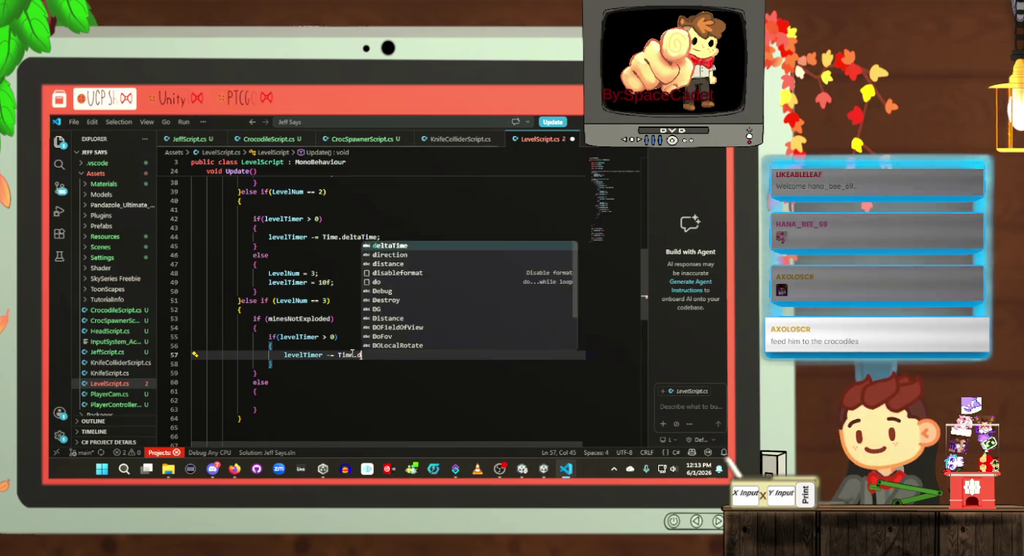
pyautogui.write('elt')
pyautogui.press('Tab')
pyautogui.write(';')
pyautogui.hotkey('ctrl', 's')
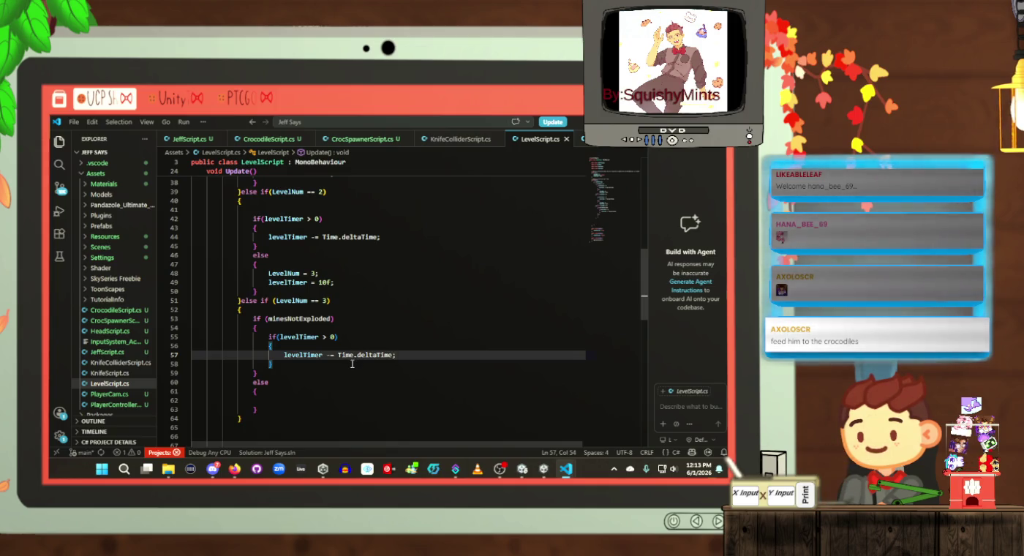
# Step: Add an else after the if(levelTimer > 0) block containing the comment //let jeff go
pyautogui.click(351, 364)
pyautogui.press('Return')
pyautogui.write('else')
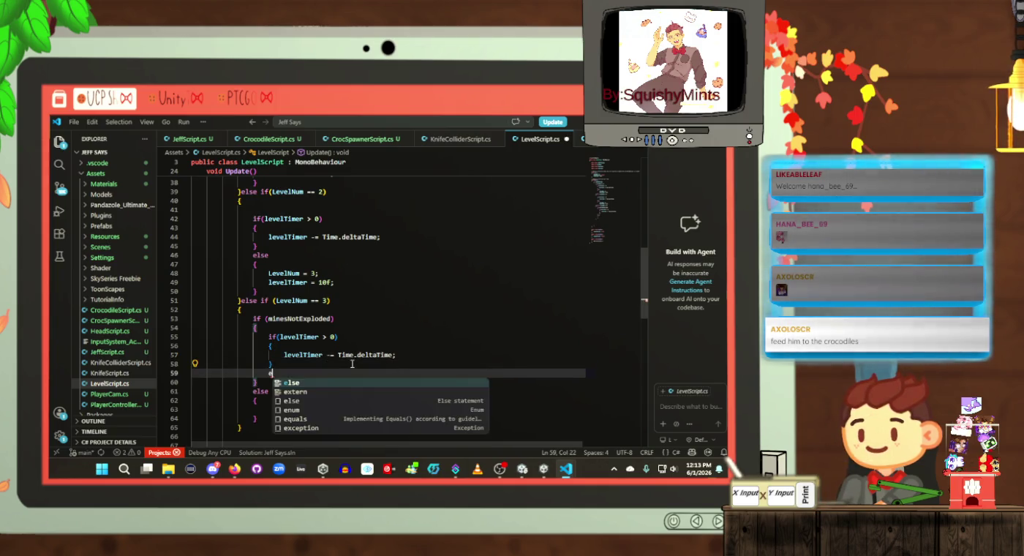
pyautogui.press('Return')
pyautogui.write('{')
pyautogui.press('Return')
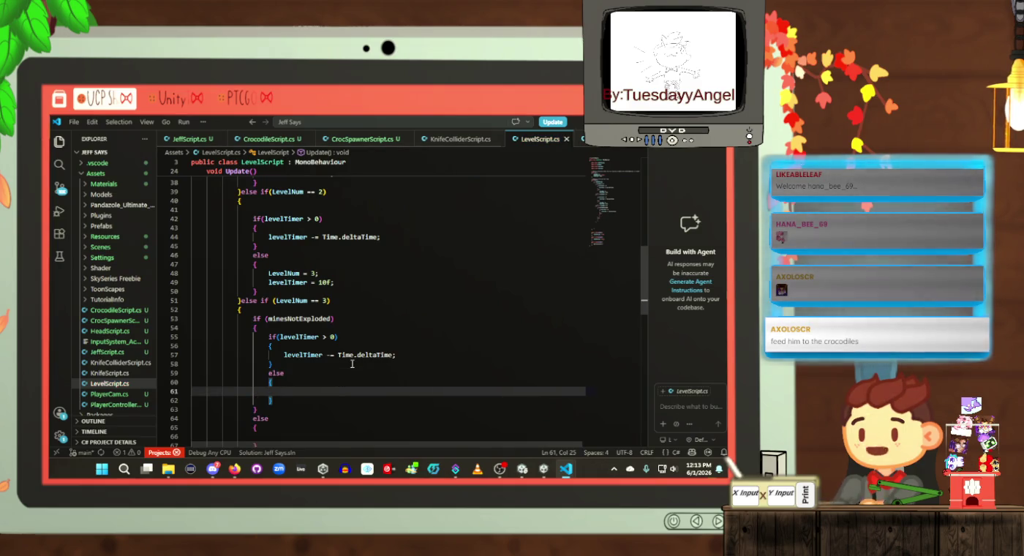
pyautogui.write('//le')
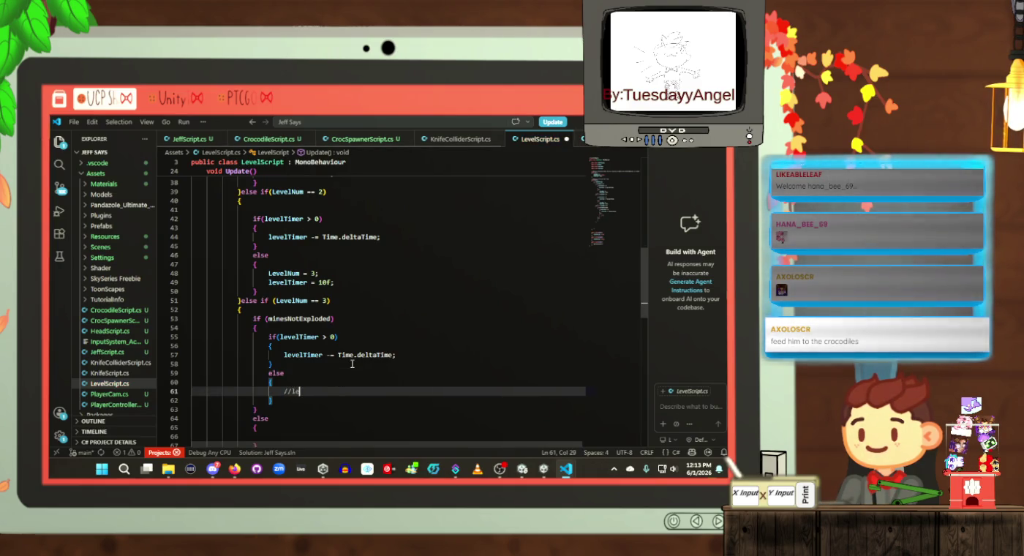
pyautogui.write('t jeff go')
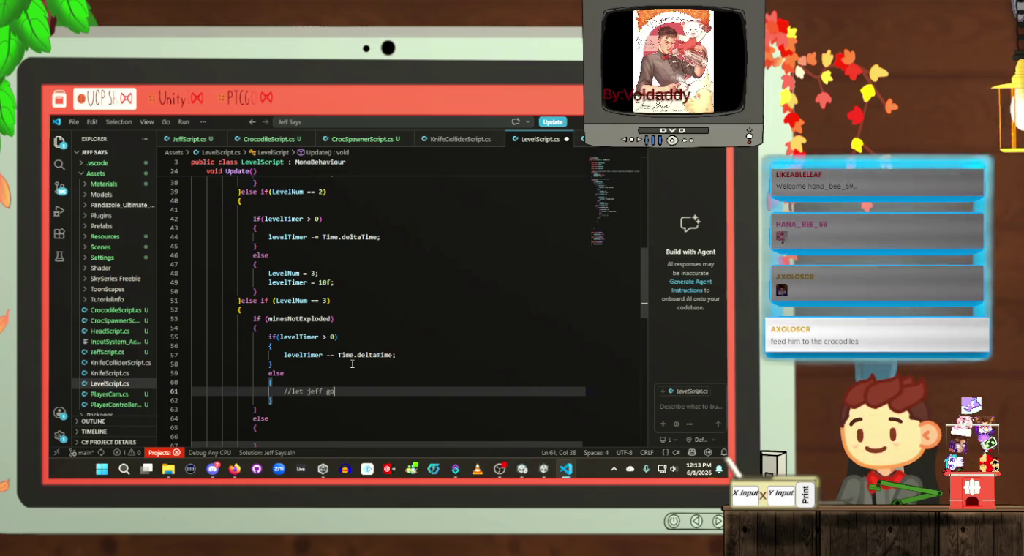
pyautogui.scroll(-4, 344, 359)
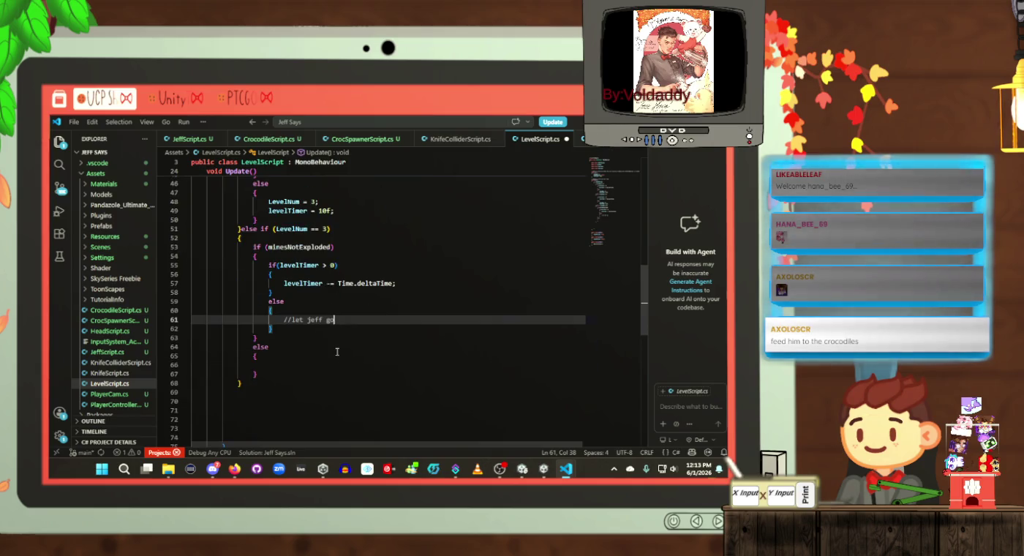
pyautogui.click(355, 339)
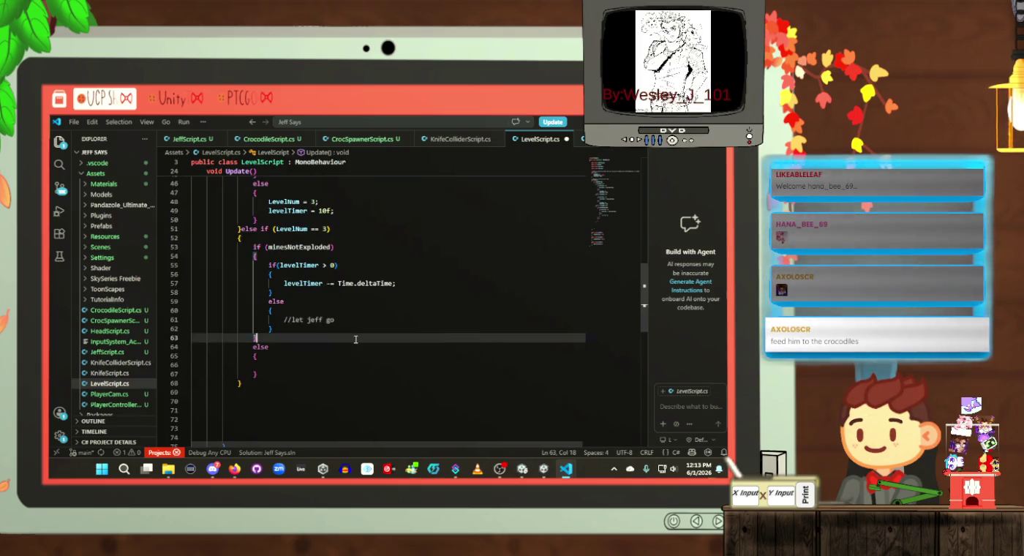
pyautogui.click(355, 319)
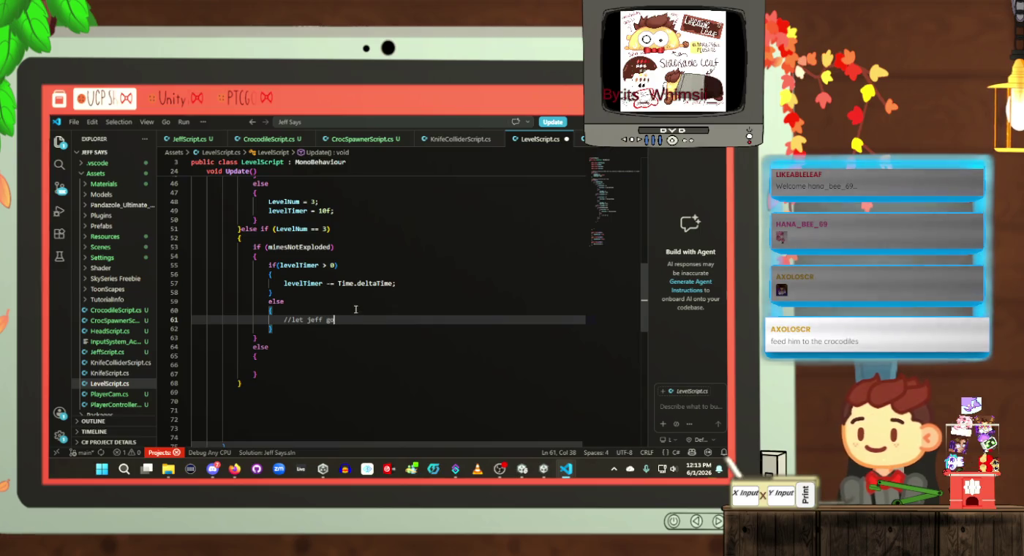
pyautogui.click(336, 265)
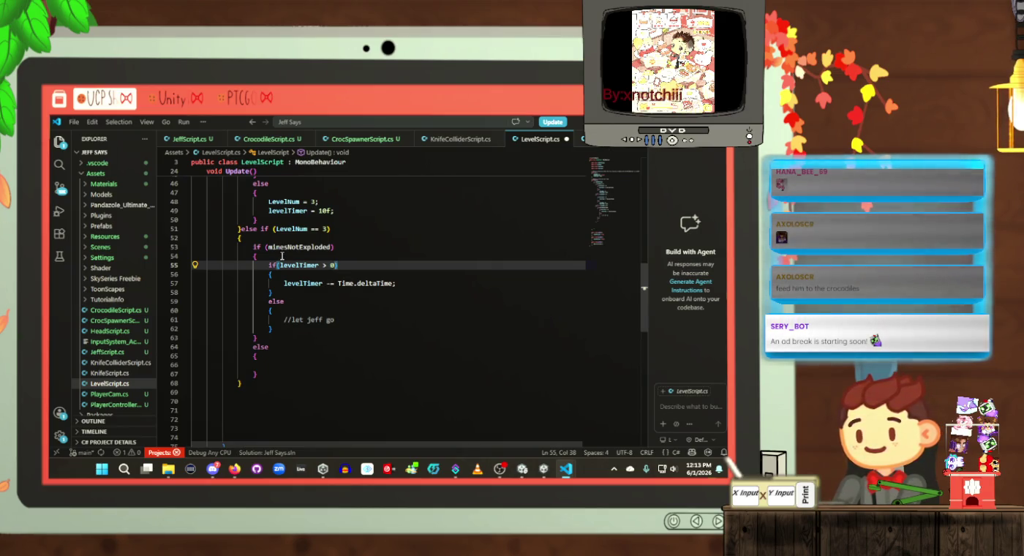
pyautogui.click(291, 248)
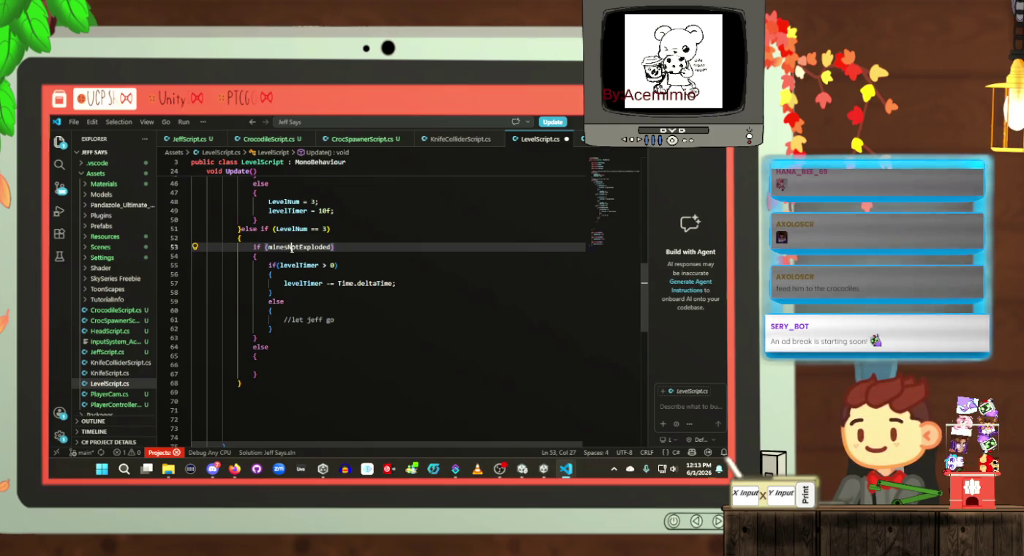
# Step: Change line 49's levelTimer value from 10f to 15f and save LevelScript.cs
pyautogui.scroll(4, 331, 295)
pyautogui.click(327, 306)
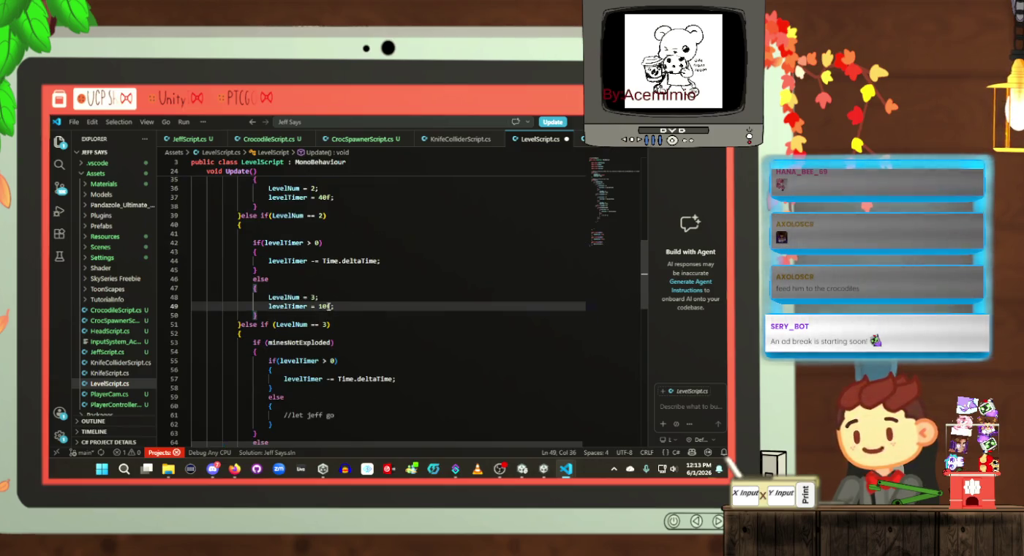
pyautogui.press('BackSpace')
pyautogui.press('BackSpace')
pyautogui.write('20')
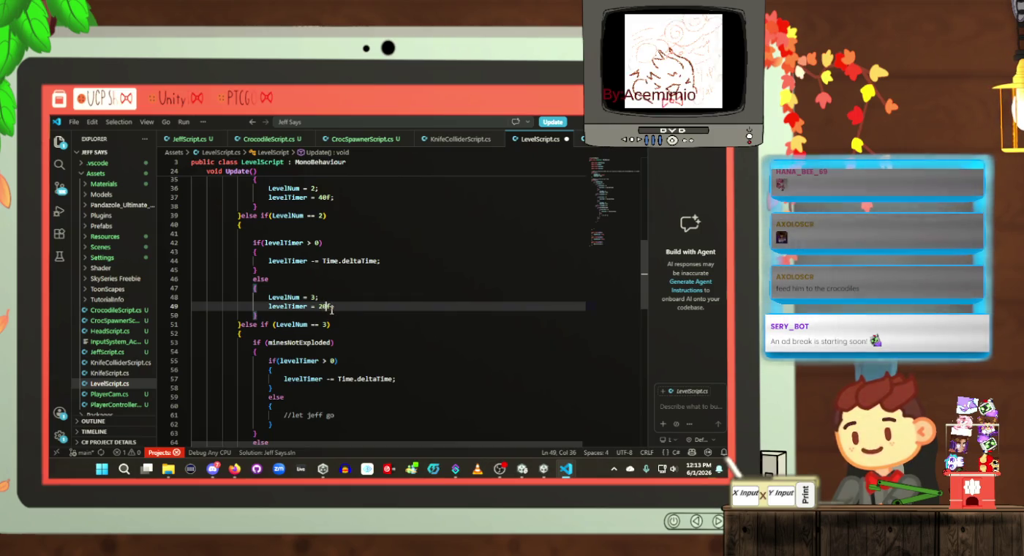
pyautogui.press('BackSpace')
pyautogui.press('BackSpace')
pyautogui.write('15')
pyautogui.click(380, 369)
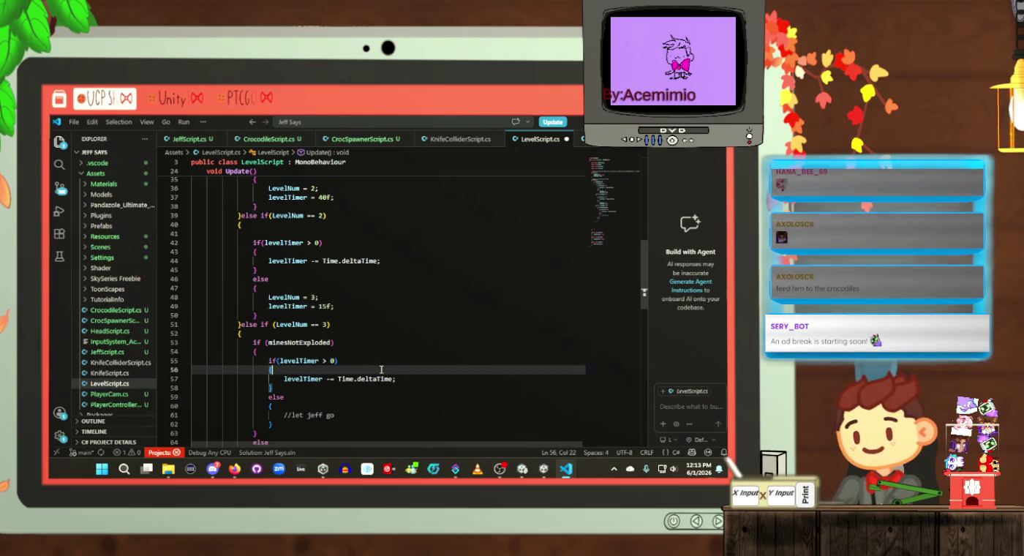
pyautogui.hotkey('ctrl', 's')
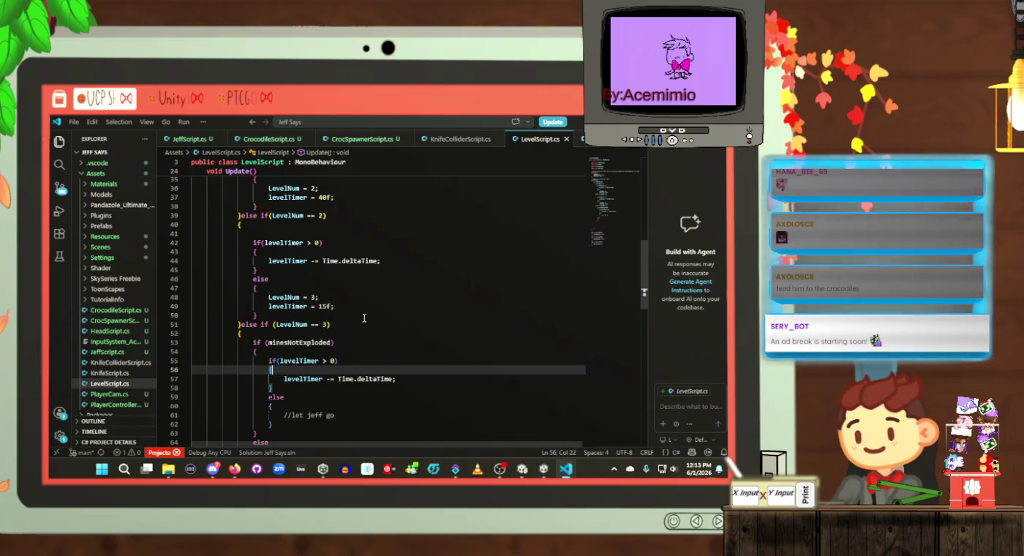
pyautogui.scroll(-4, 364, 318)
pyautogui.click(363, 318)
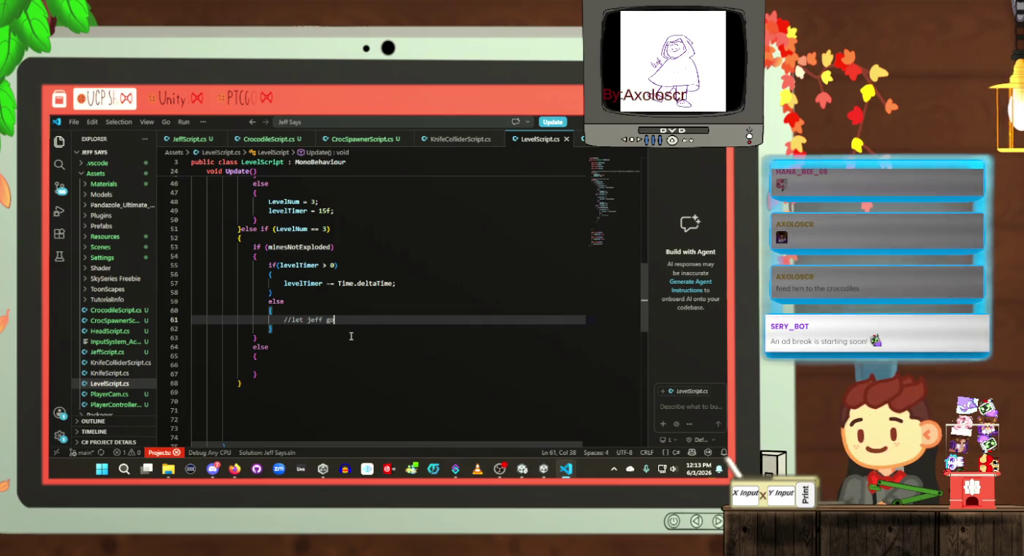
pyautogui.click(311, 364)
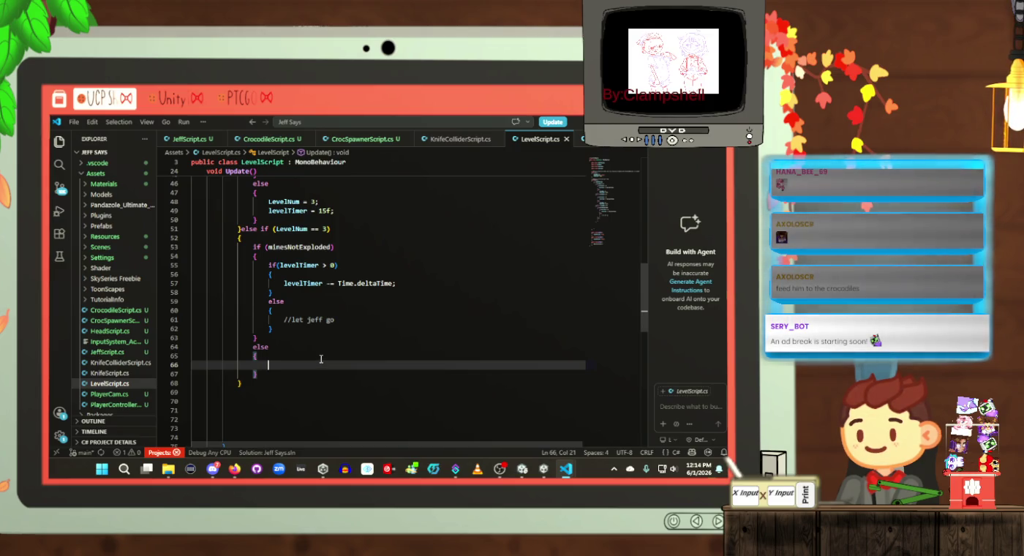
# Step: Comment the outer else block with //great job! bombs are all gone
pyautogui.write('//')
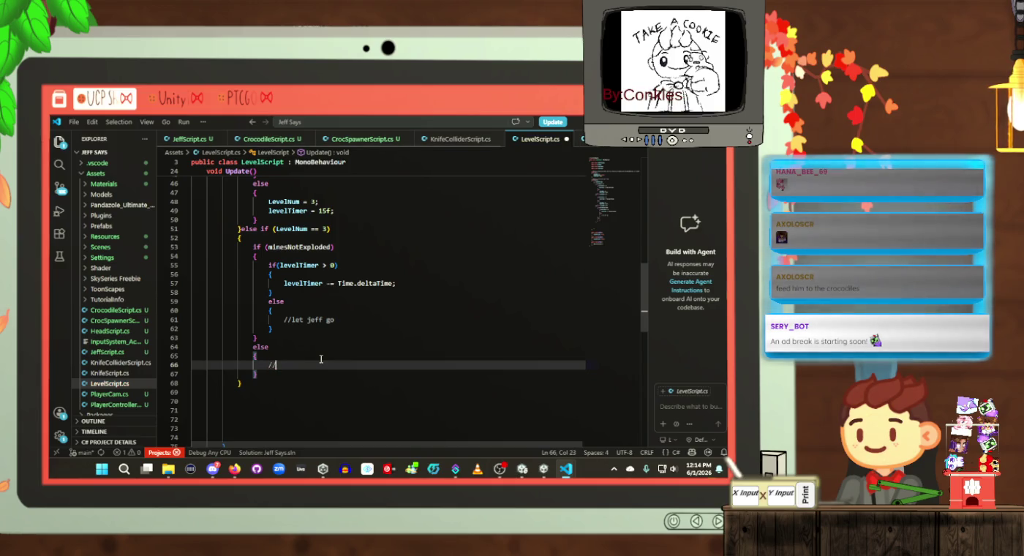
pyautogui.write('great job')
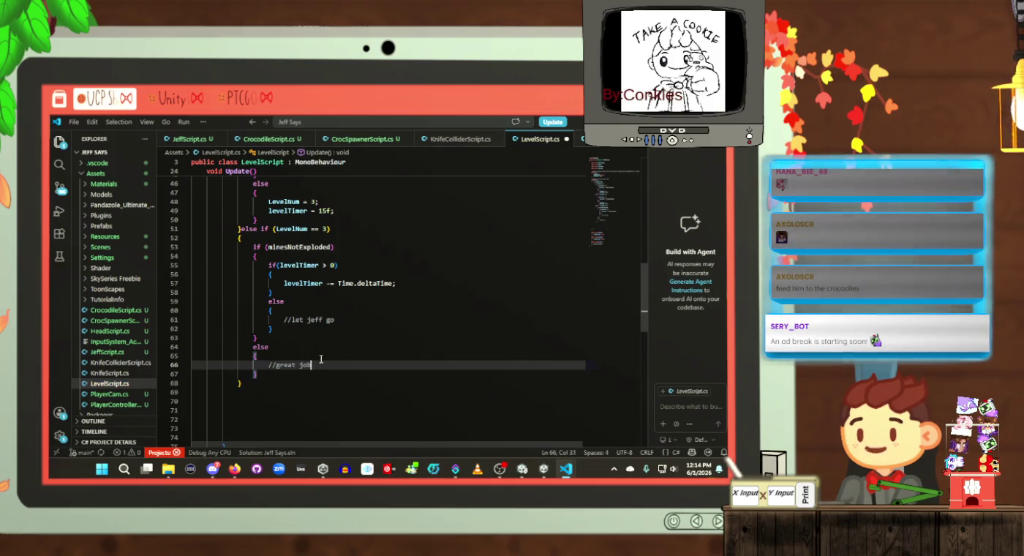
pyautogui.write('! bombs a')
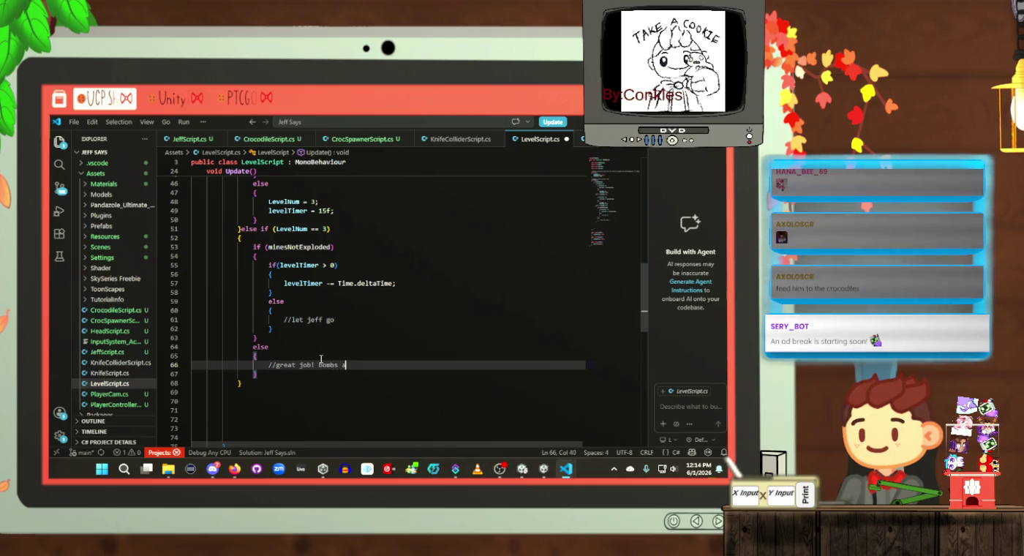
pyautogui.write('re all gone')
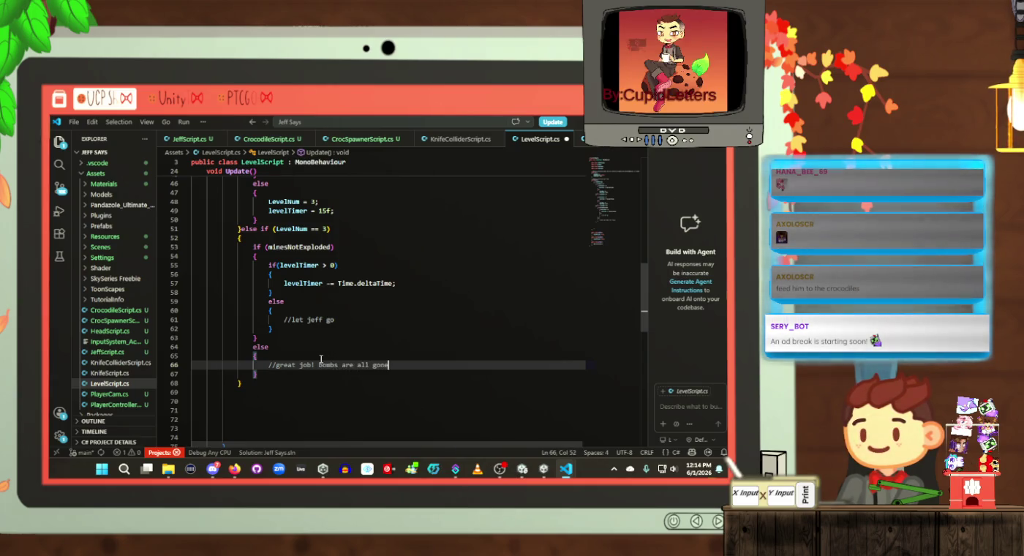
pyautogui.press('Down')
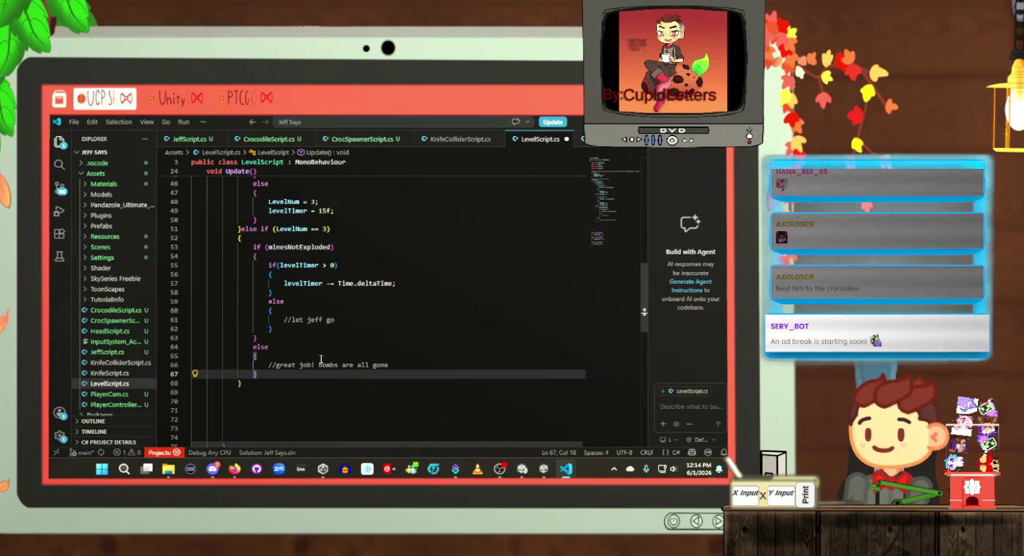
pyautogui.press('Up')
pyautogui.press('Up')
pyautogui.press('Down')
pyautogui.press('Down')
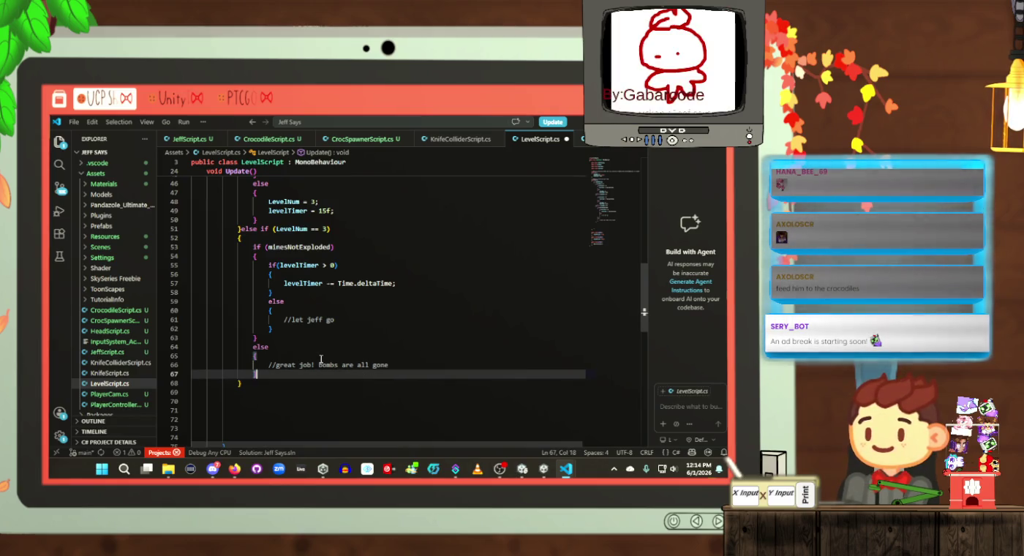
# Step: Add an if(minesNotExploded && playerGotAcross) block commented //cob to the playoff to the next level
pyautogui.press('Return')
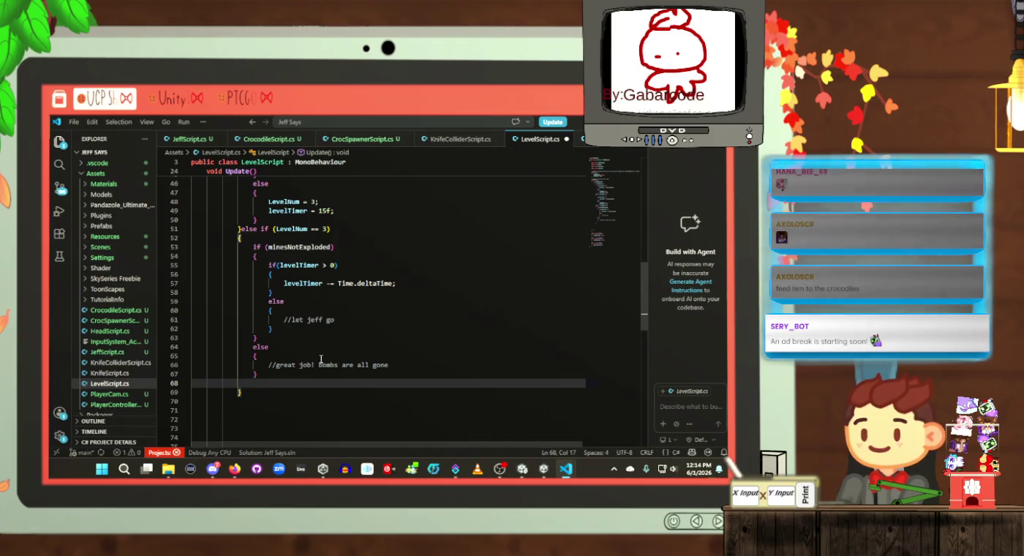
pyautogui.write('if(')
pyautogui.write('mines')
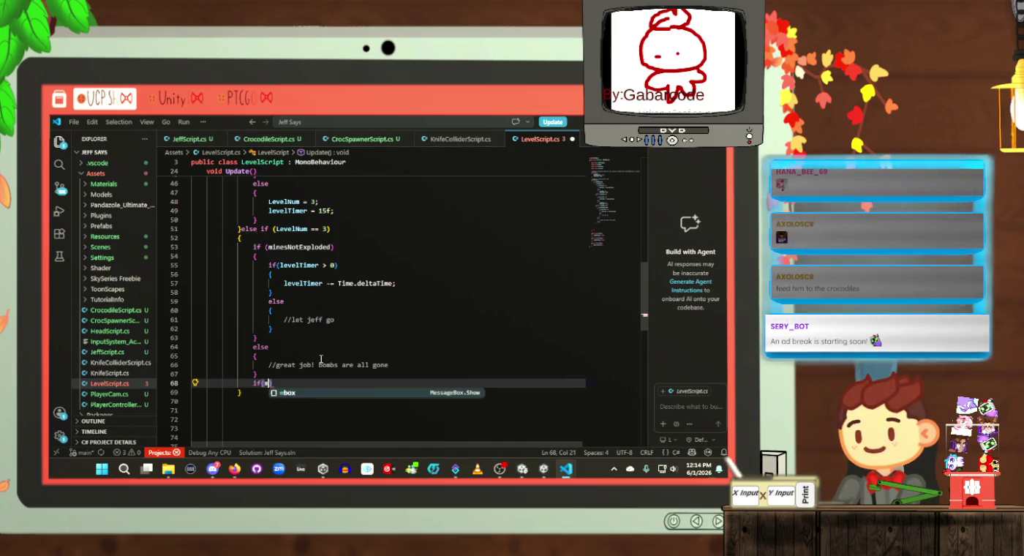
pyautogui.write('Not')
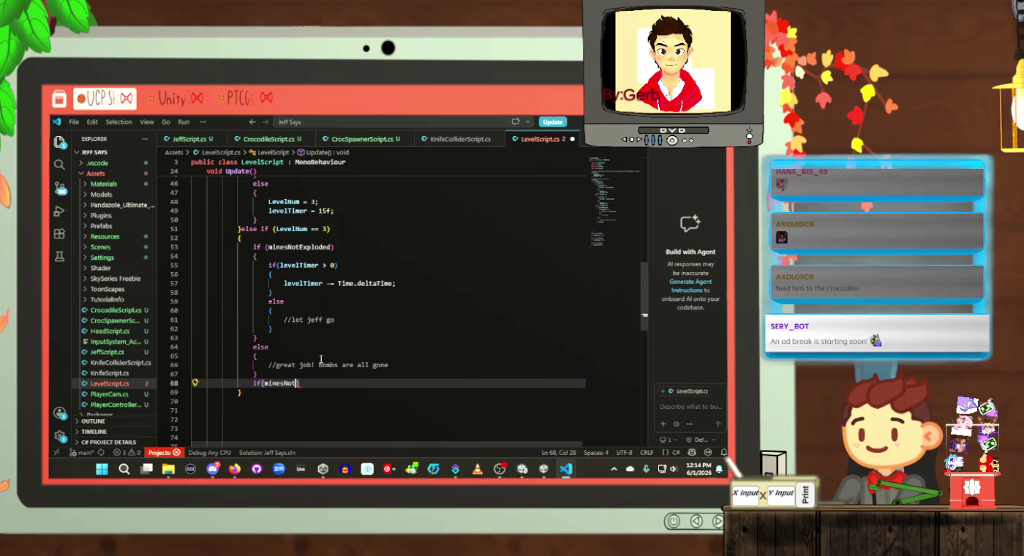
pyautogui.write('Exploded ')
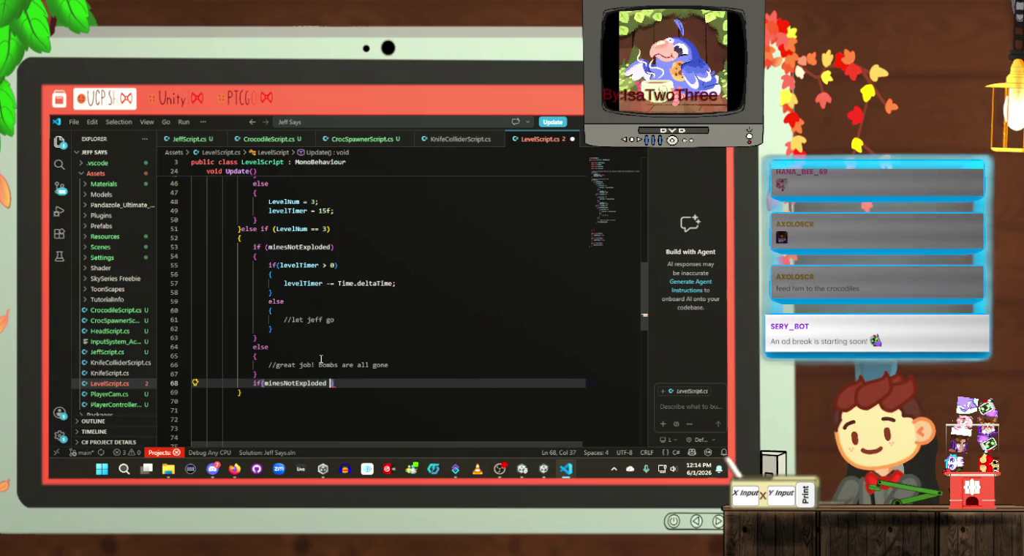
pyautogui.write('&& go')
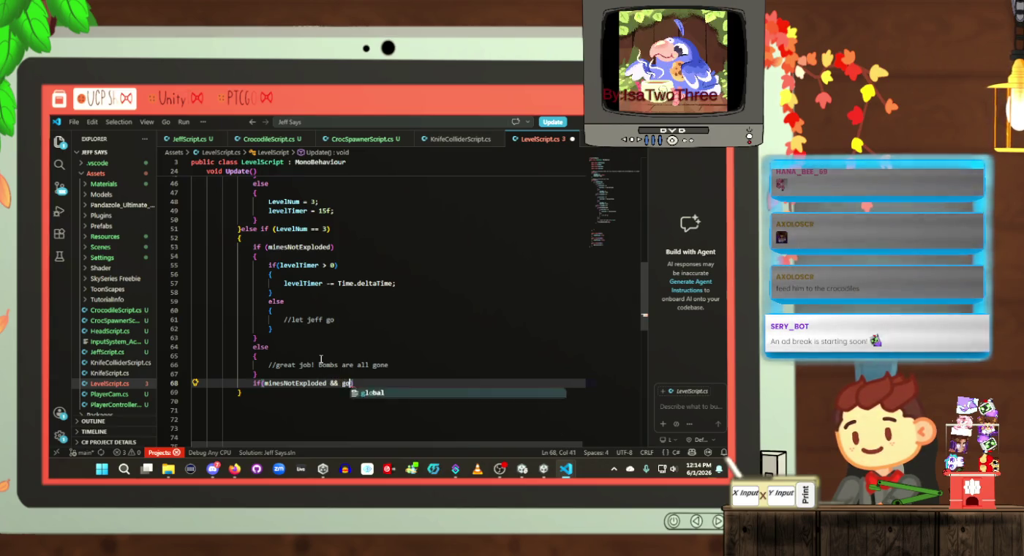
pyautogui.press('BackSpace')
pyautogui.press('BackSpace')
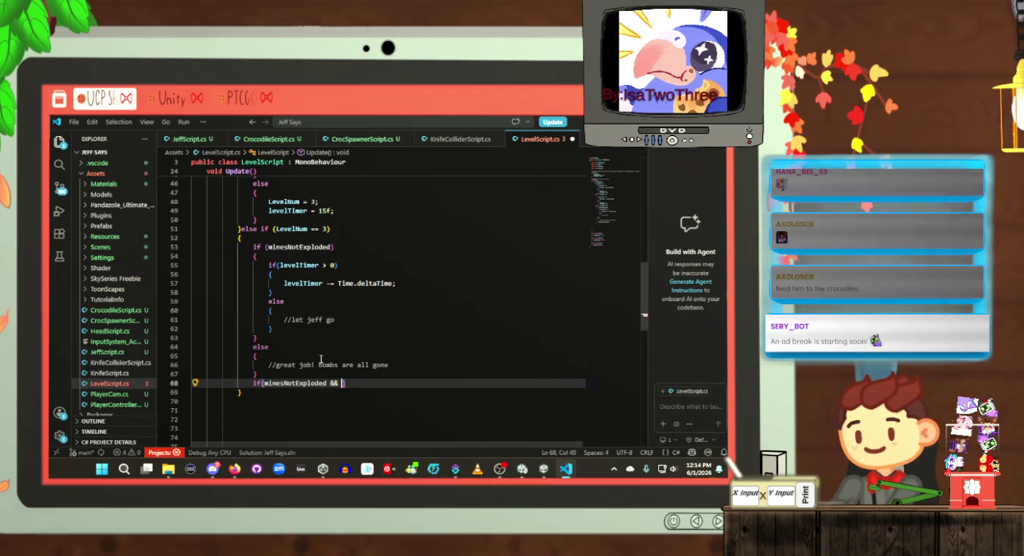
pyautogui.write('p')
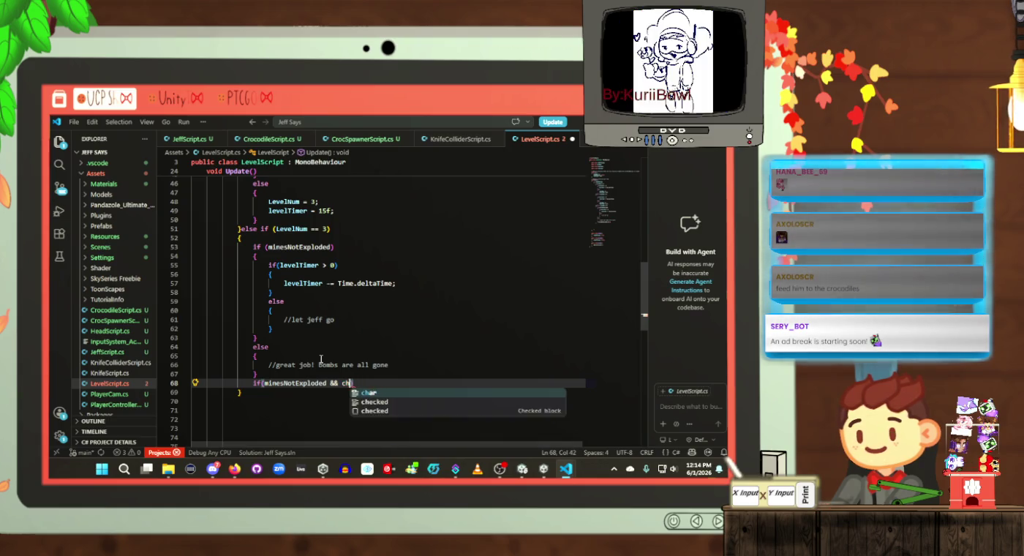
pyautogui.write('layerGot')
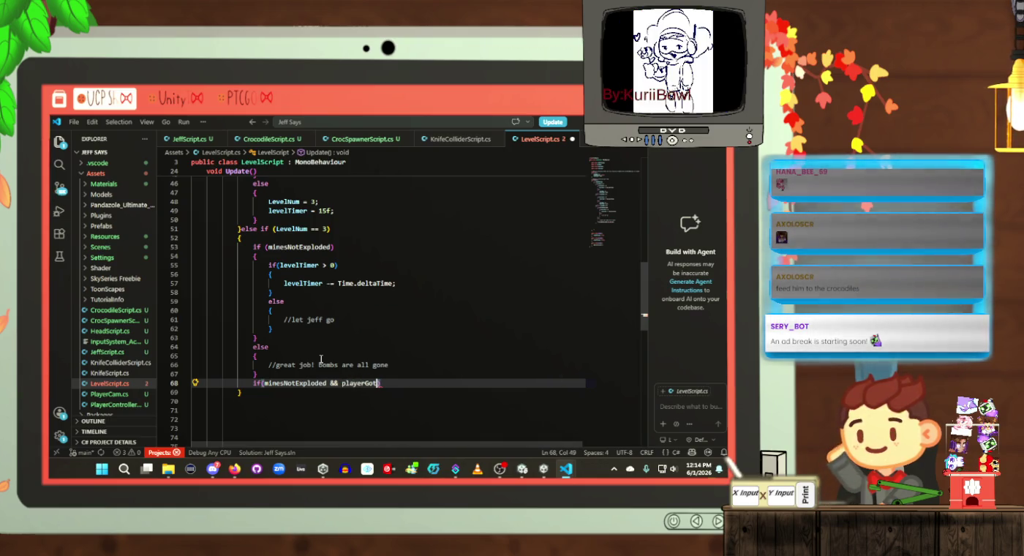
pyautogui.write('Ac')
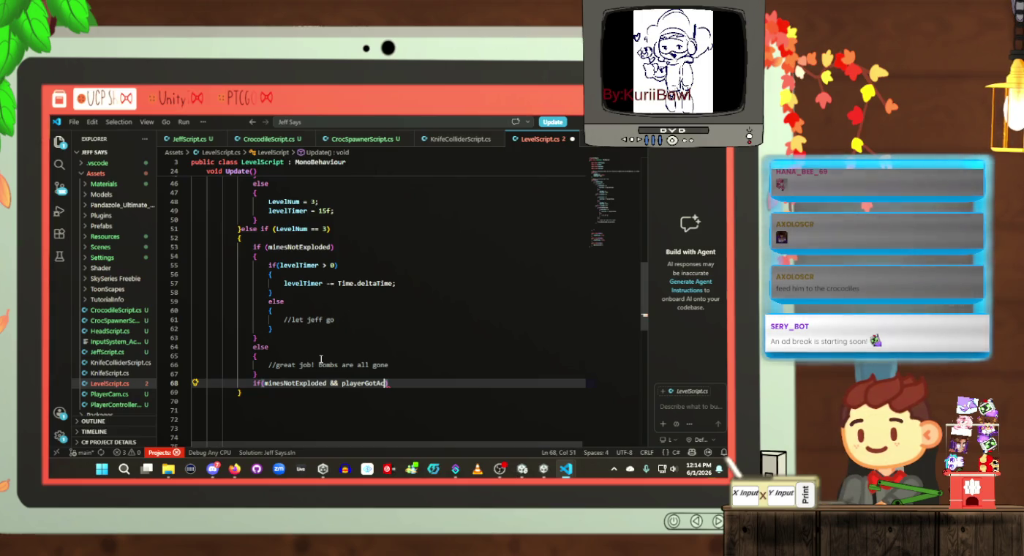
pyautogui.write('cross')
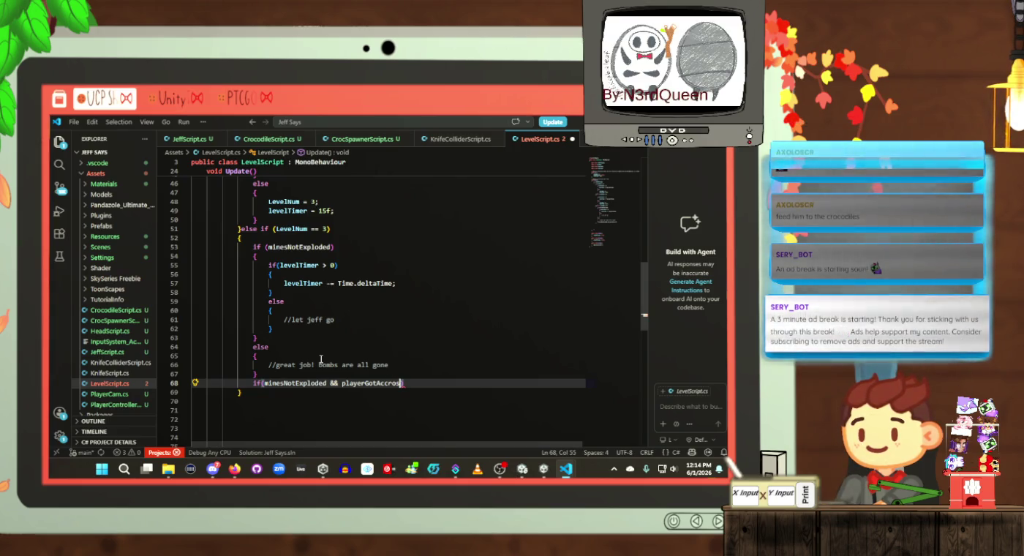
pyautogui.press('BackSpace')
pyautogui.press('BackSpace')
pyautogui.press('BackSpace')
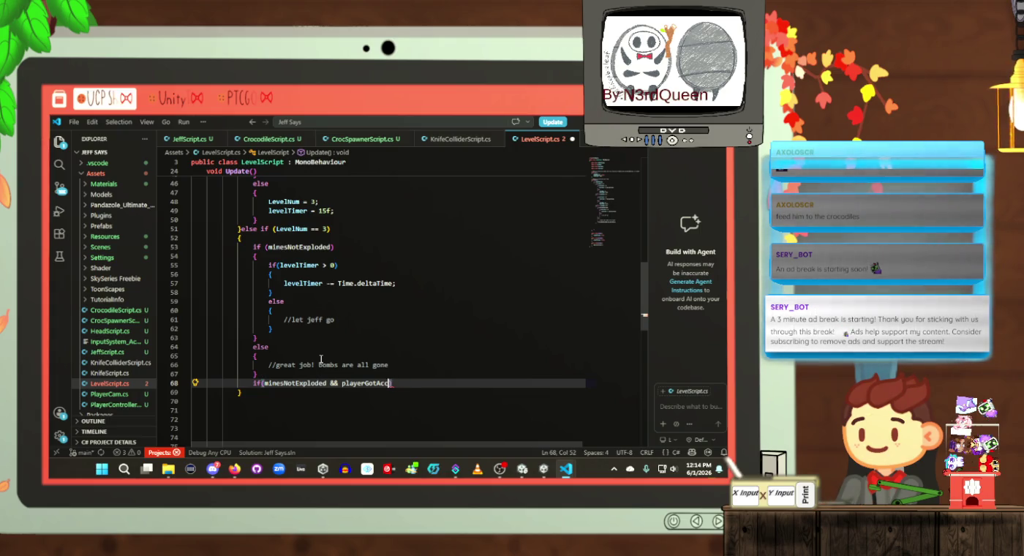
pyautogui.write('ss')
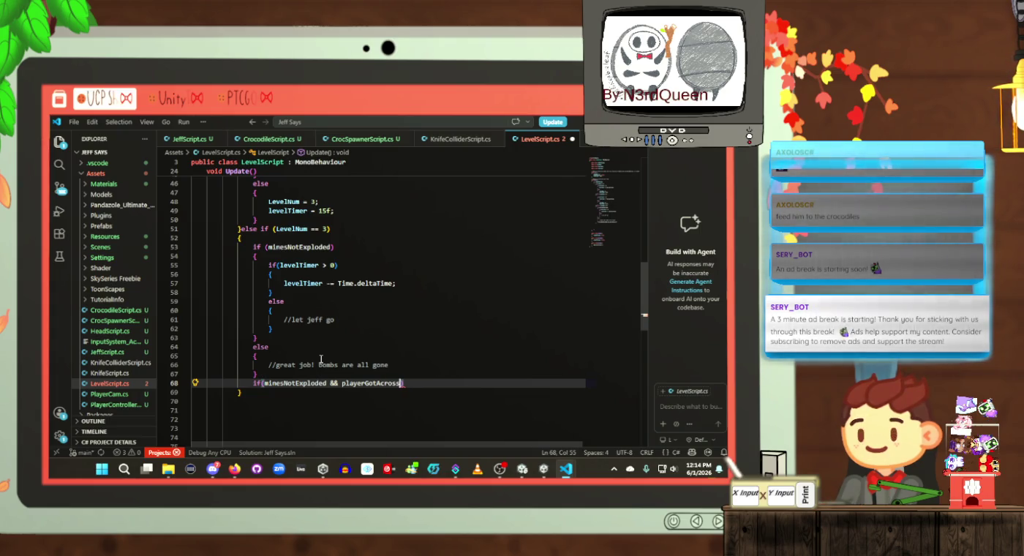
pyautogui.write('){')
pyautogui.press('Return')
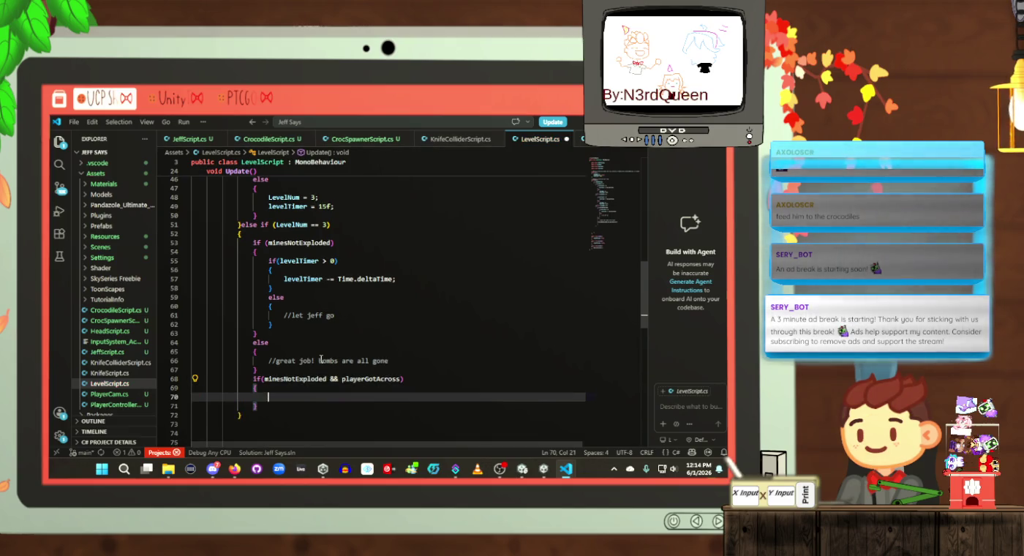
pyautogui.write('/')
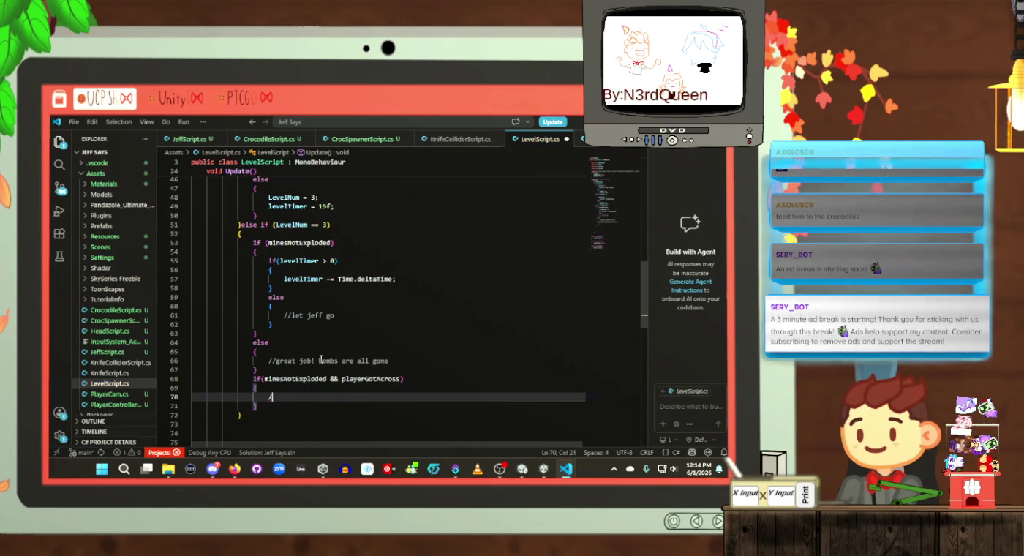
pyautogui.write('/c')
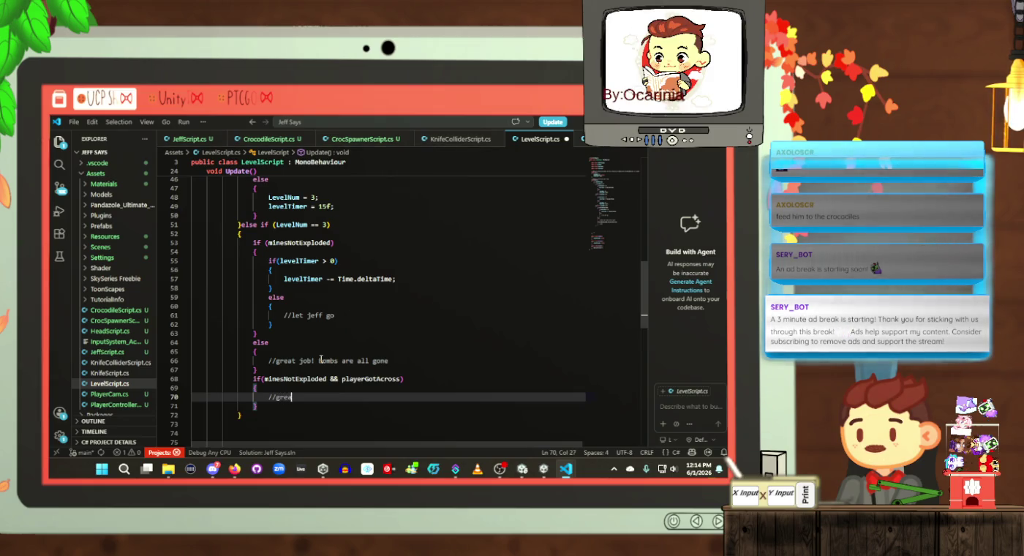
pyautogui.write('ob to the play!')
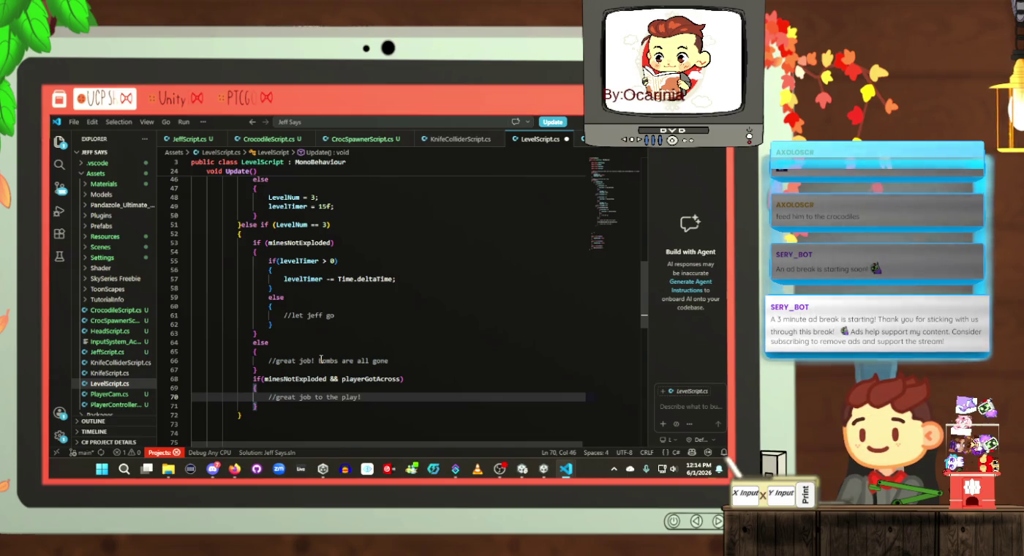
pyautogui.write('off to the next ')
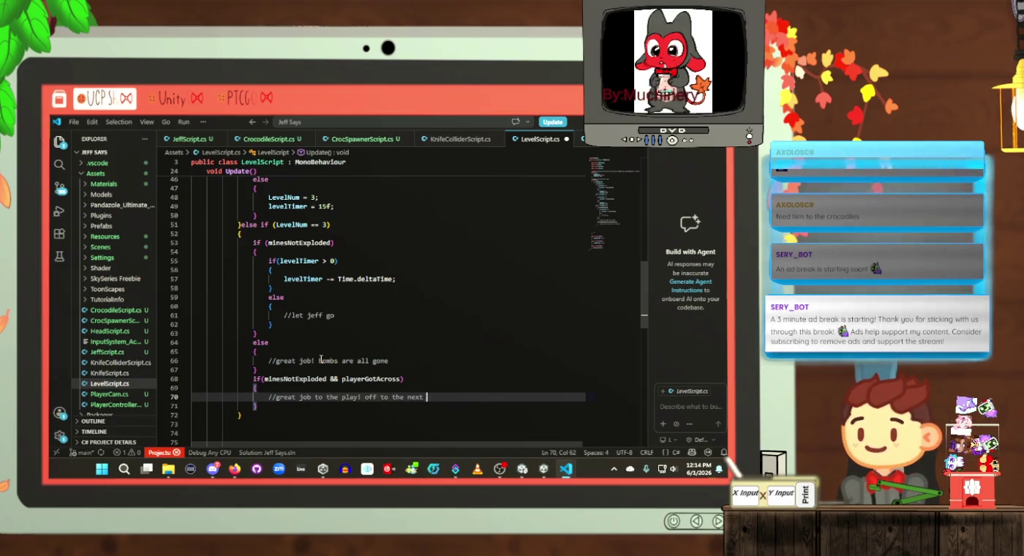
pyautogui.write('level')
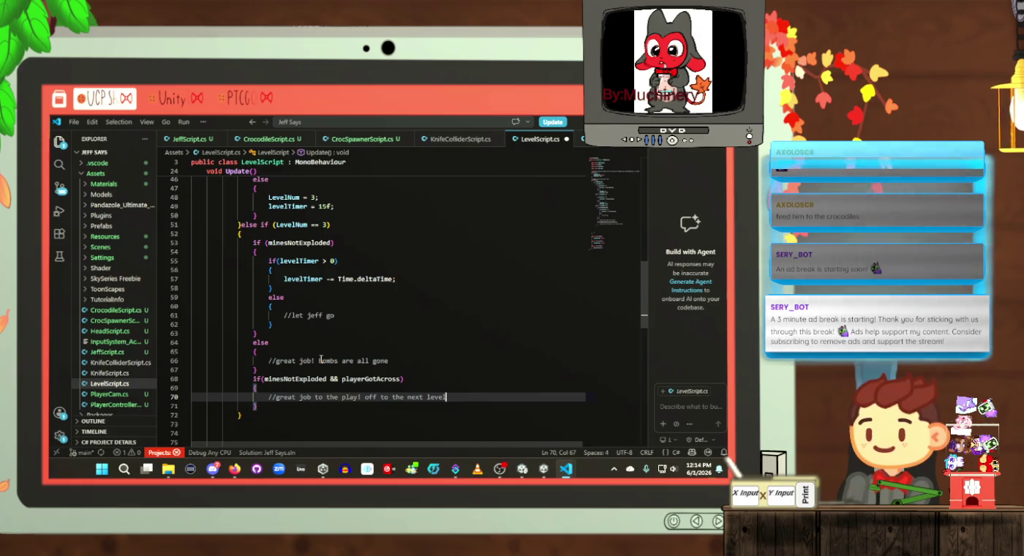
# Step: Declare a public bool minesNotExploded field after levelTime and save LevelScript.cs
pyautogui.doubleClick(322, 378)
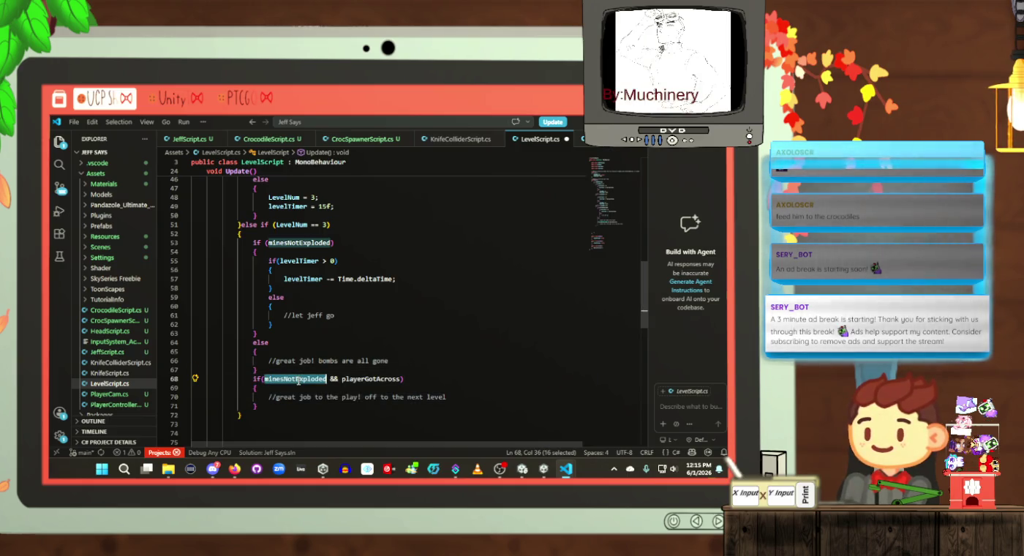
pyautogui.scroll(15, 408, 354)
pyautogui.click(354, 301)
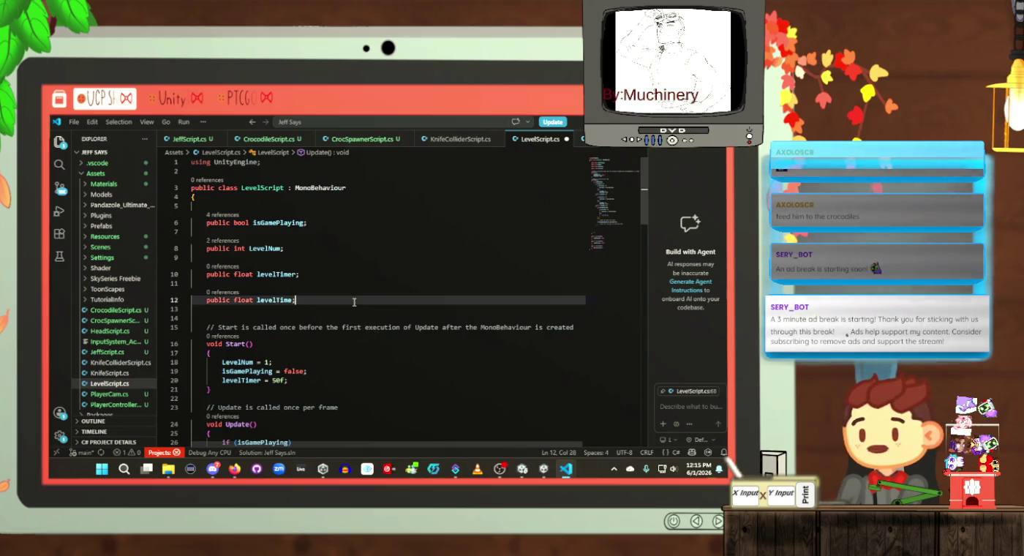
pyautogui.press('Return')
pyautogui.press('Return')
pyautogui.write('pub')
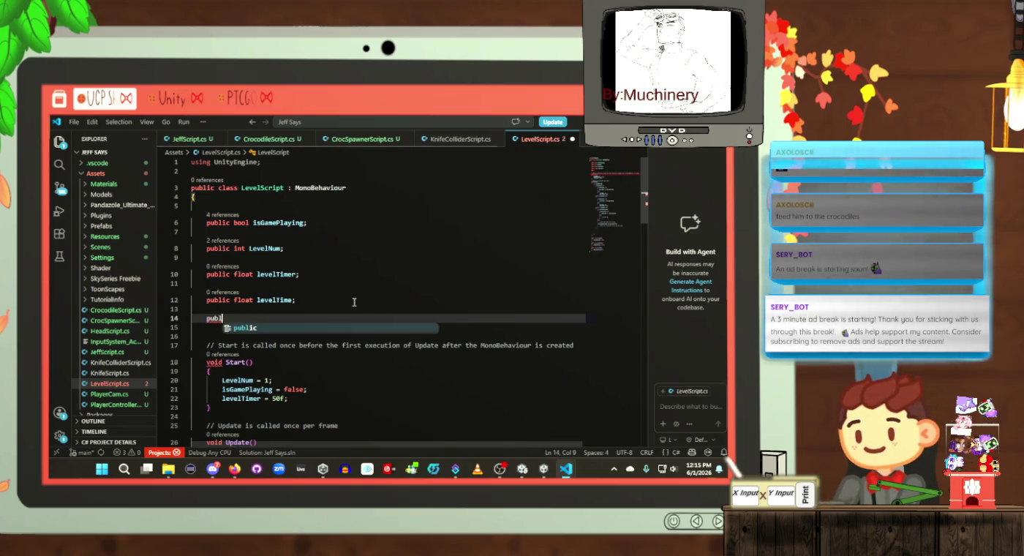
pyautogui.write('lic bool minesNotExploded;')
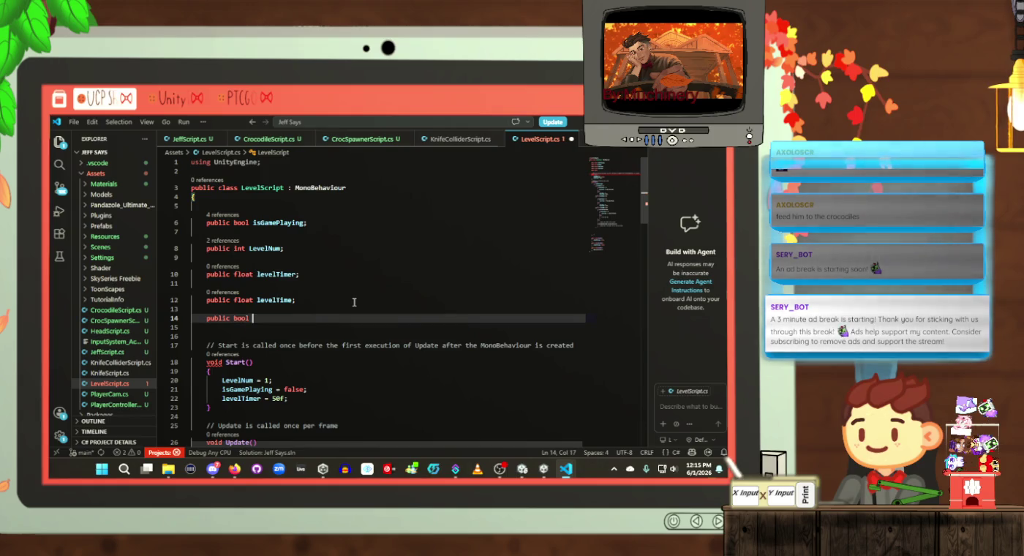
pyautogui.hotkey('ctrl', 's')
pyautogui.scroll(-15, 354, 301)
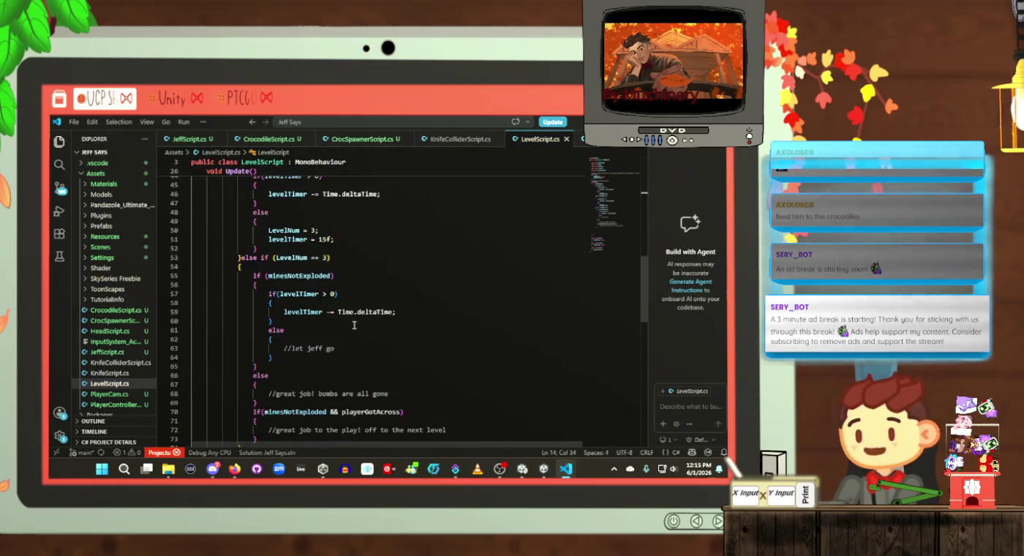
pyautogui.scroll(2, 352, 334)
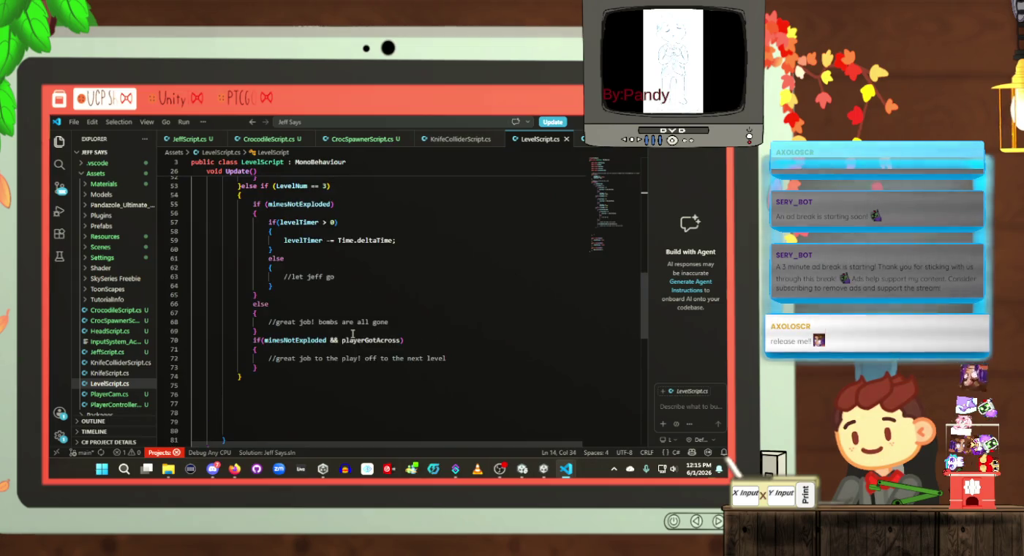
pyautogui.scroll(-11, 354, 338)
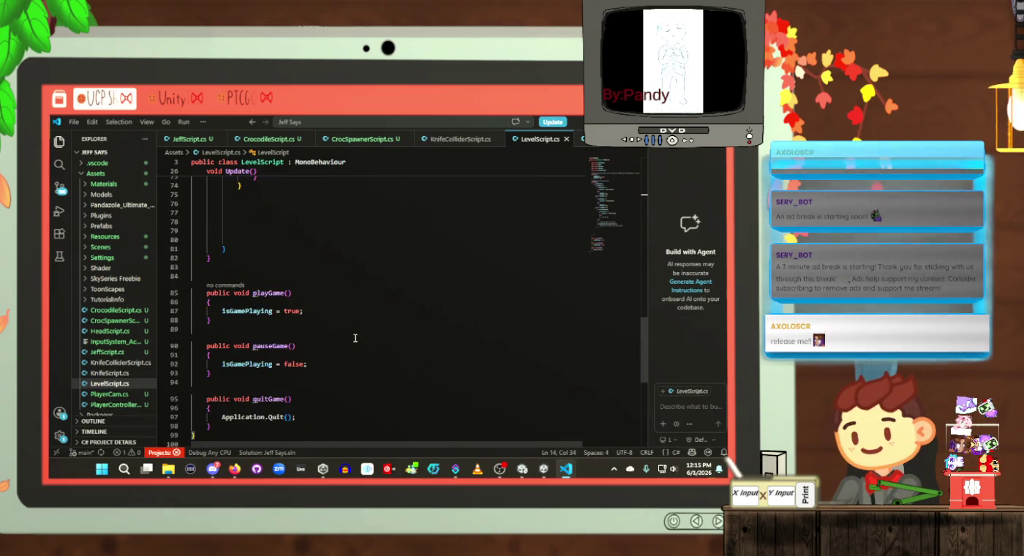
pyautogui.click(344, 309)
# Step: Write a public void setMinesExploded() method below quitGame with a minesNotExploded assignment
pyautogui.press('Return')
pyautogui.press('Return')
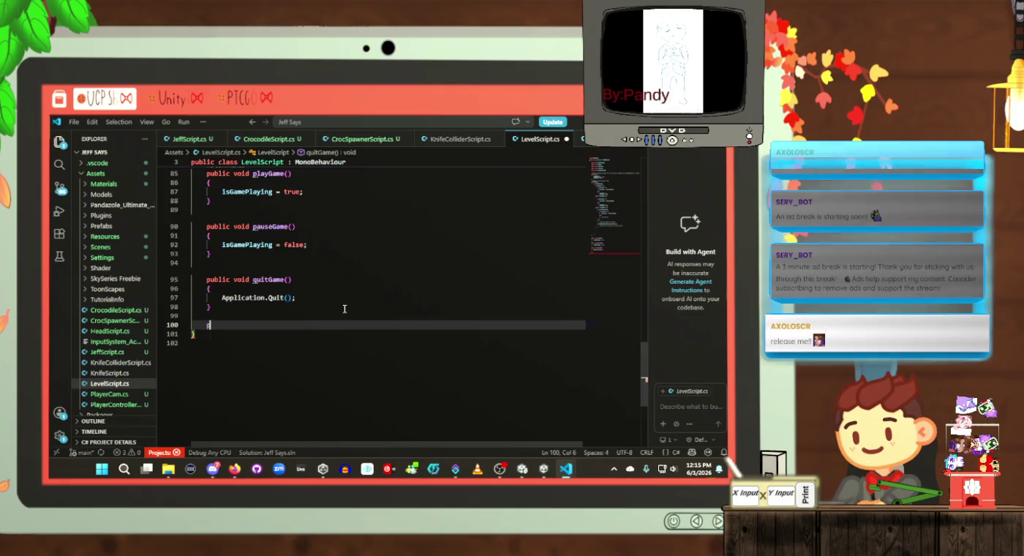
pyautogui.write('public void setMine')
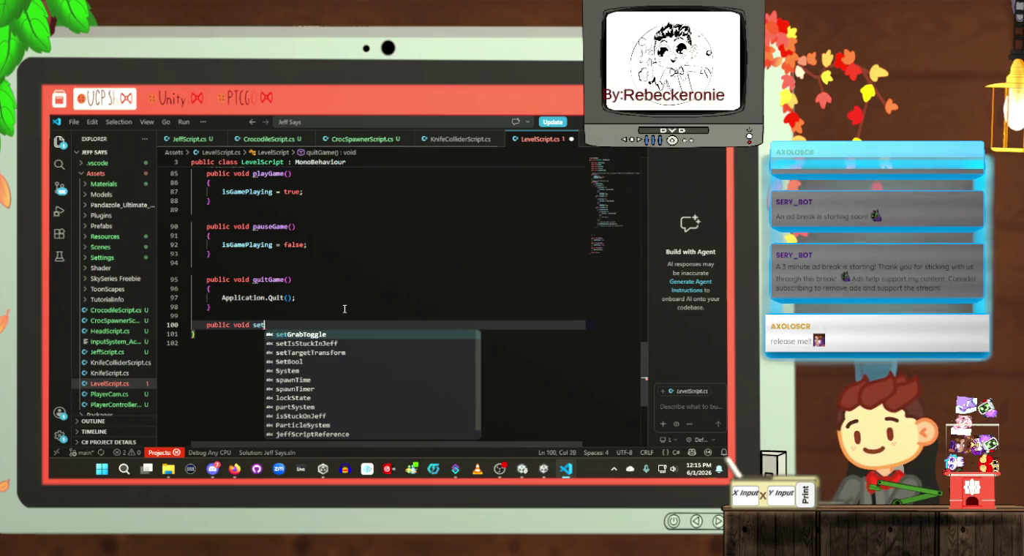
pyautogui.write('sE')
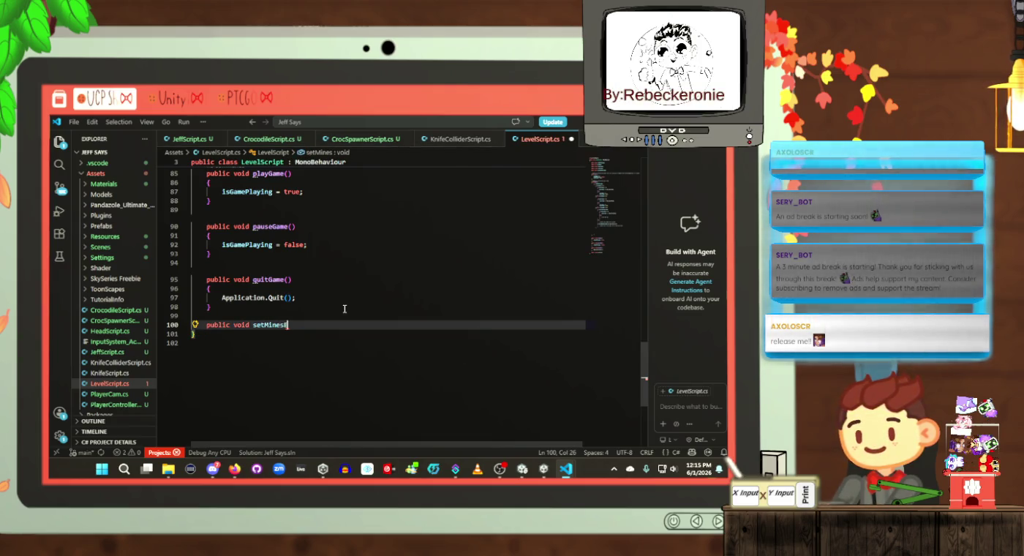
pyautogui.write('xploded()(')
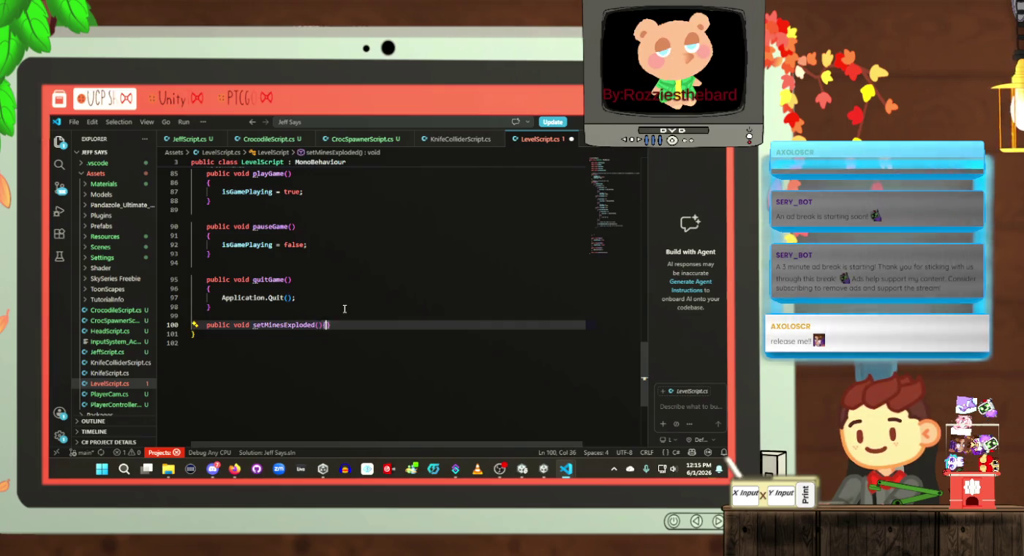
pyautogui.press('Return')
pyautogui.write('{')
pyautogui.press('Return')
pyautogui.write('minesNotExploded')
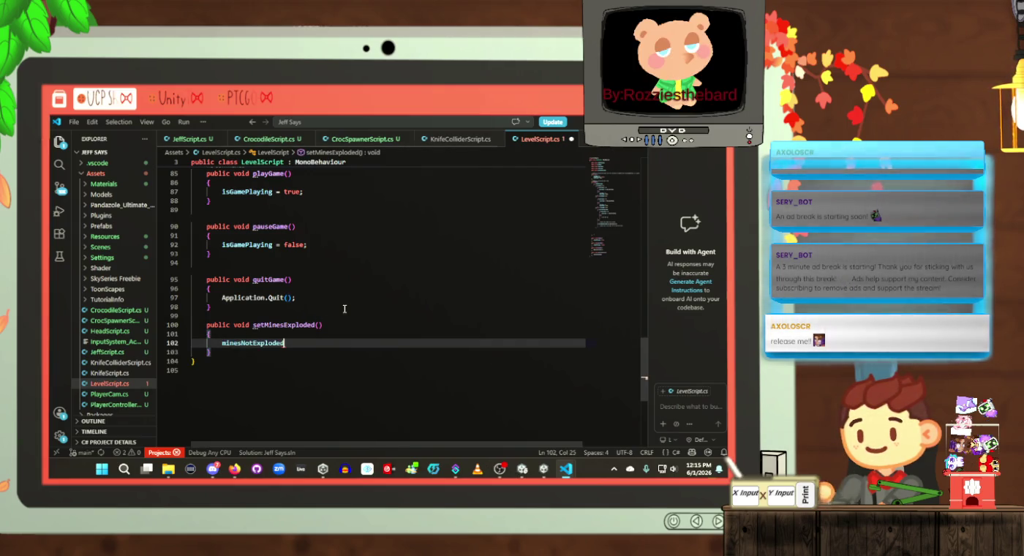
pyautogui.write(' =')
# Step: Add the bool notExplode parameter, assign it to minesNotExploded, and save
pyautogui.click(319, 325)
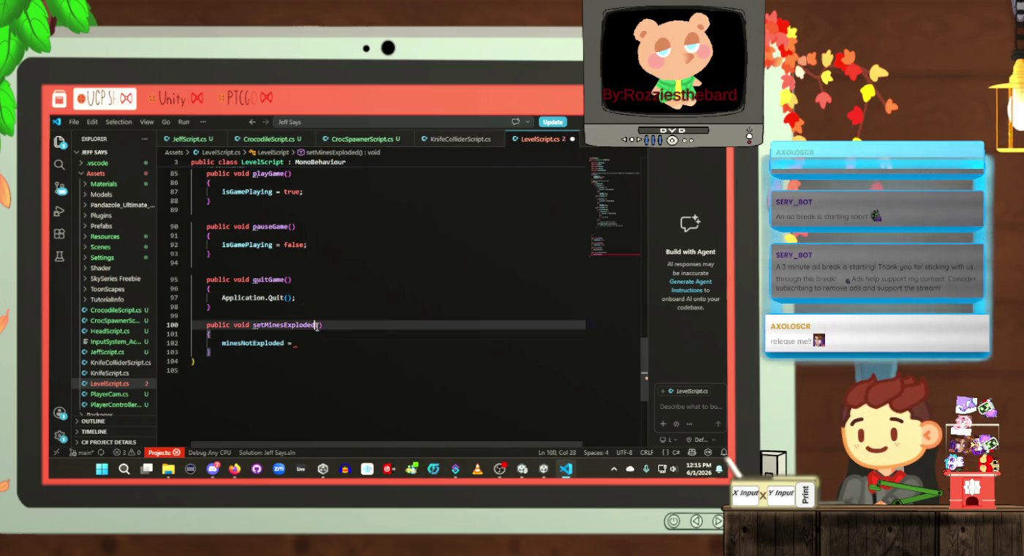
pyautogui.write('bool mi')
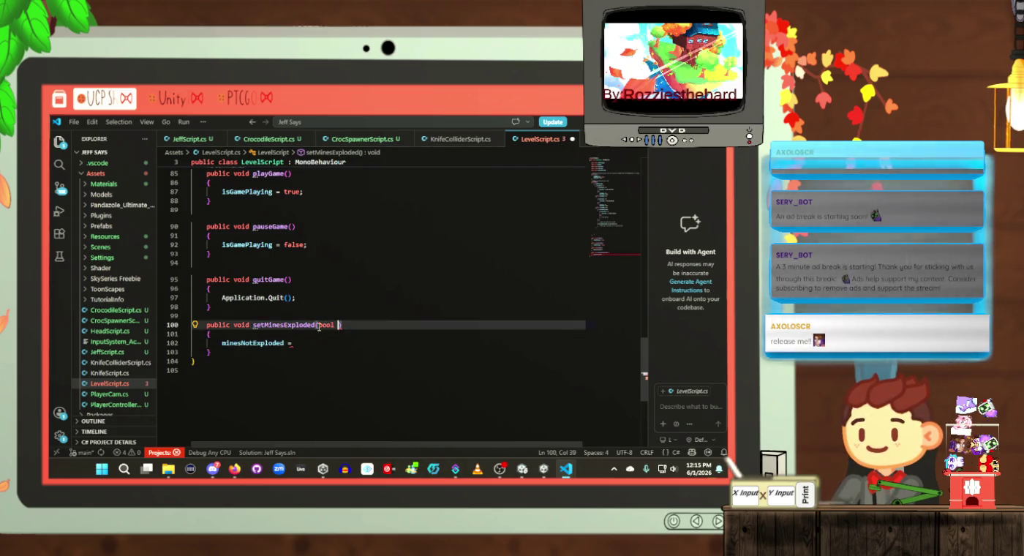
pyautogui.write('nesExplode')
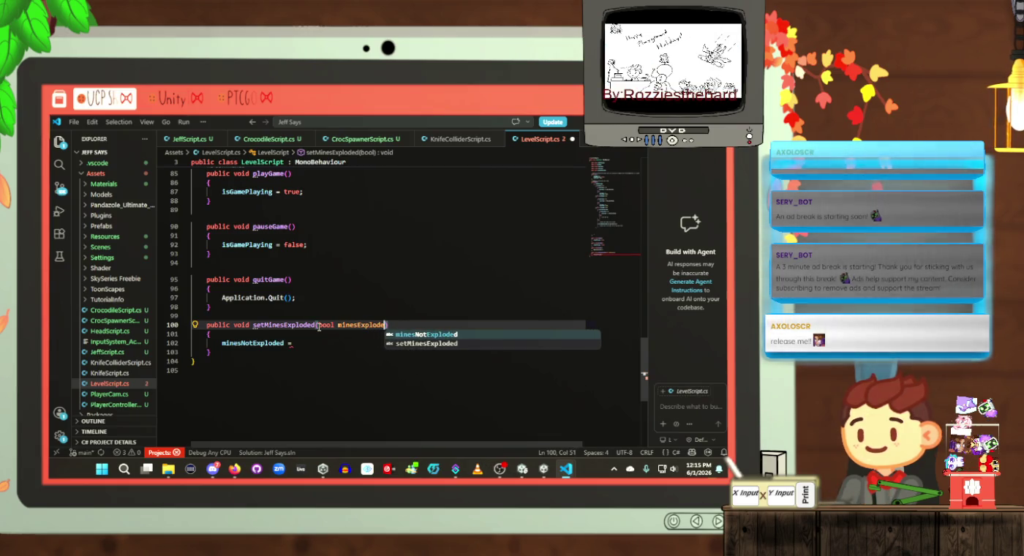
pyautogui.press('Left')
pyautogui.press('Left')
pyautogui.press('Left')
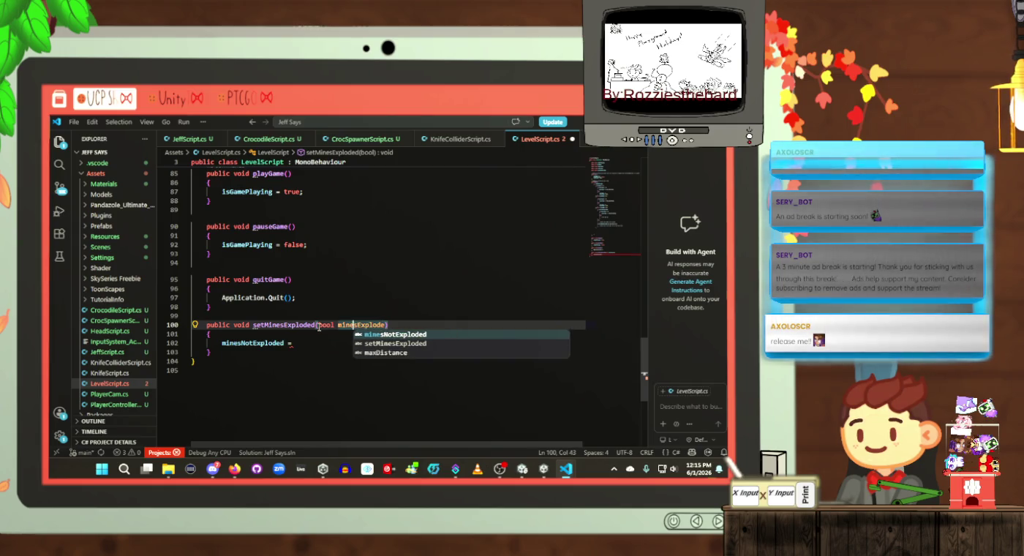
pyautogui.press('BackSpace')
pyautogui.press('BackSpace')
pyautogui.press('BackSpace')
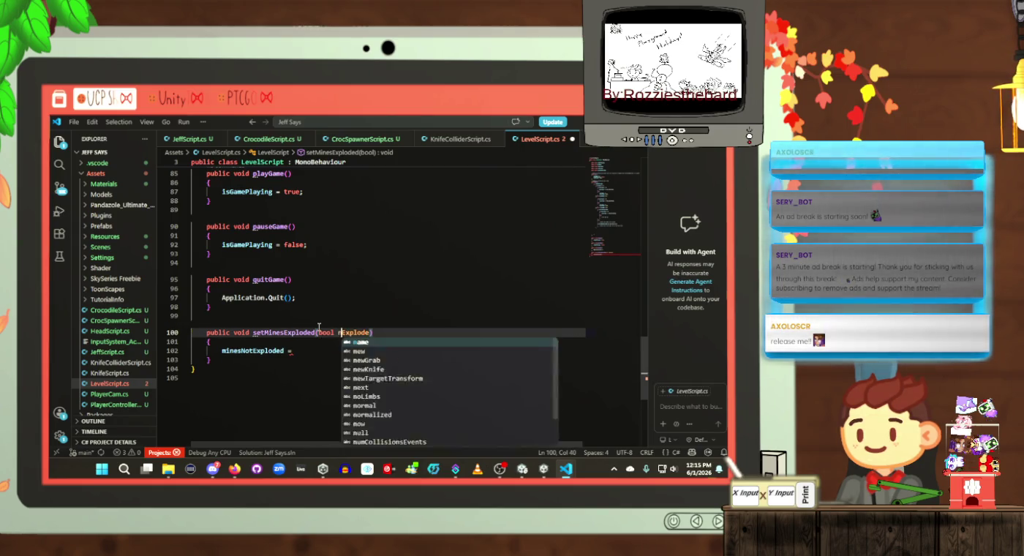
pyautogui.write('not')
pyautogui.click(320, 347)
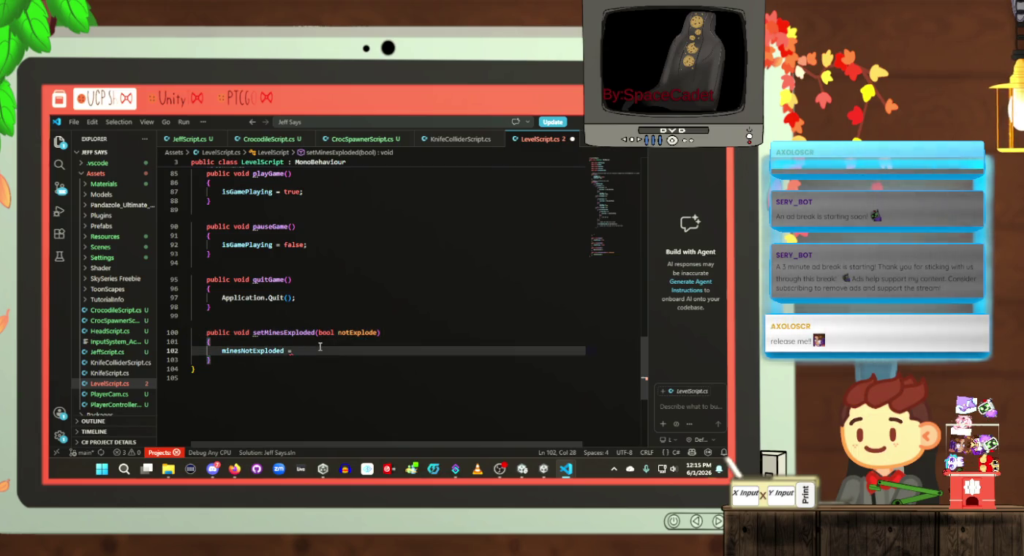
pyautogui.write('notExplode')
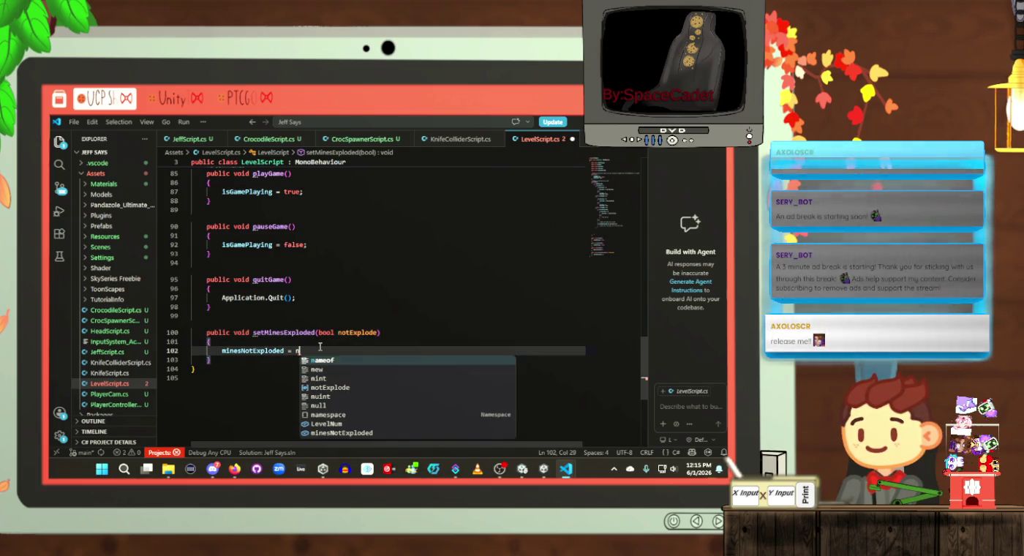
pyautogui.write(';')
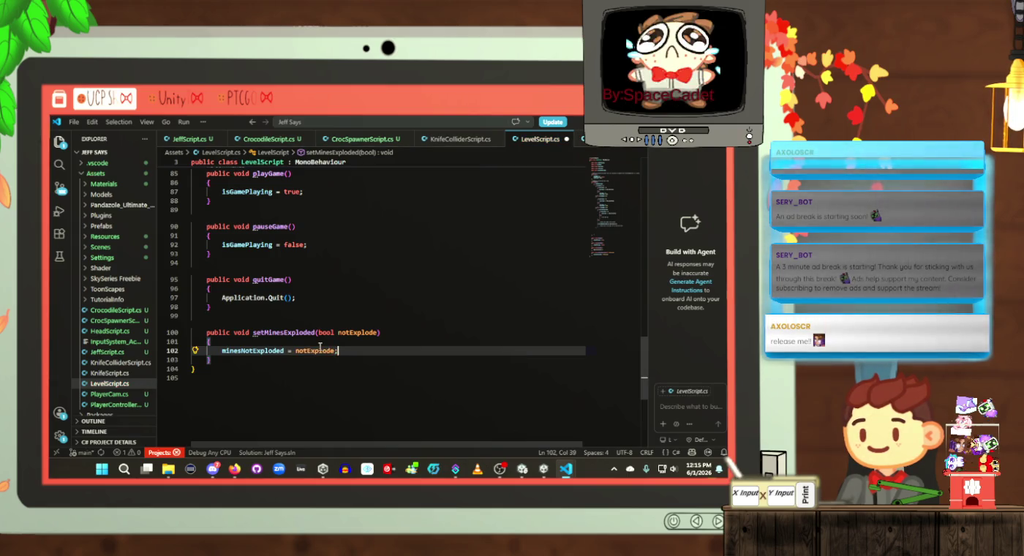
pyautogui.hotkey('ctrl', 's')
pyautogui.scroll(20, 329, 333)
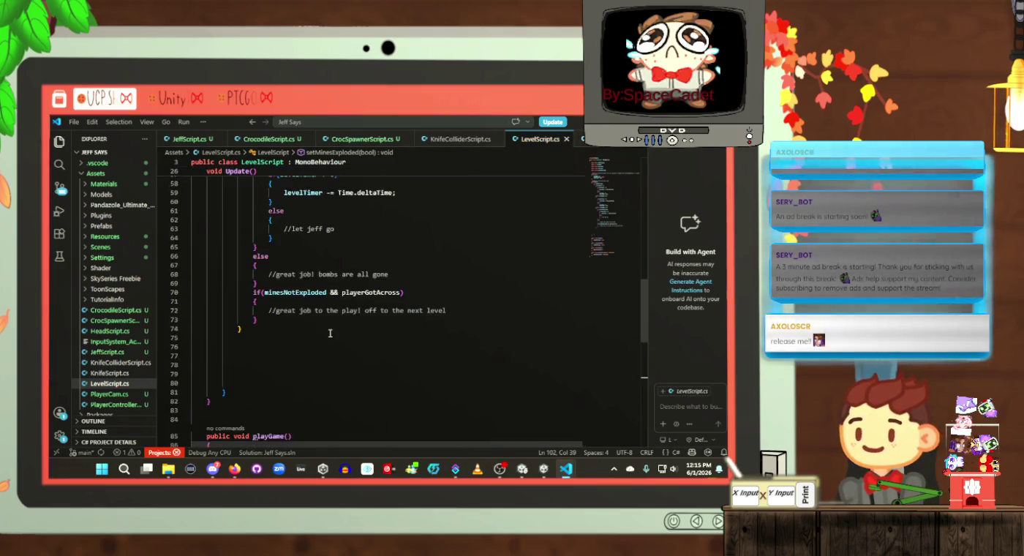
# Step: Add 'minesNotExploded = true;' after the levelTimer line in Start and save
pyautogui.click(339, 326)
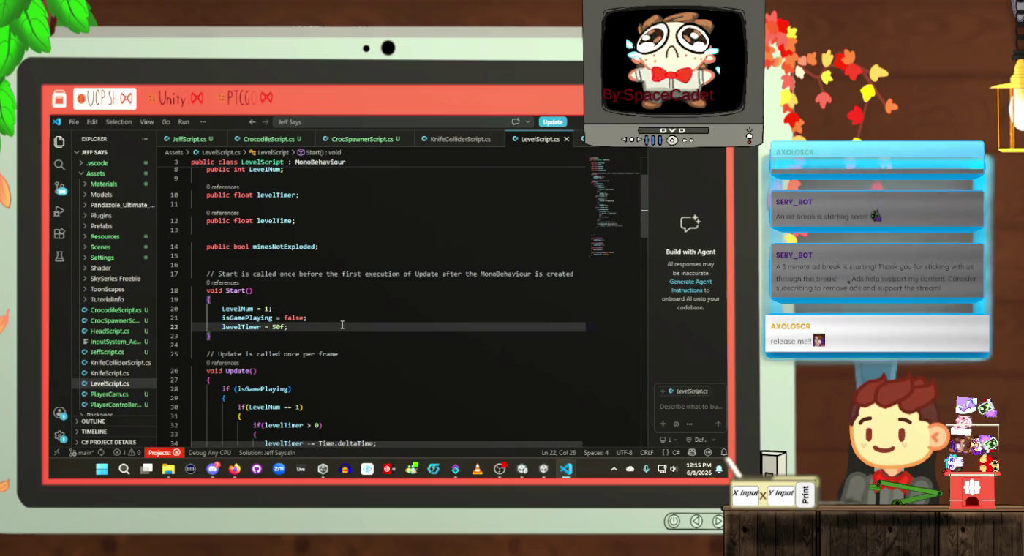
pyautogui.press('Return')
pyautogui.write('minesNotExploded = true;')
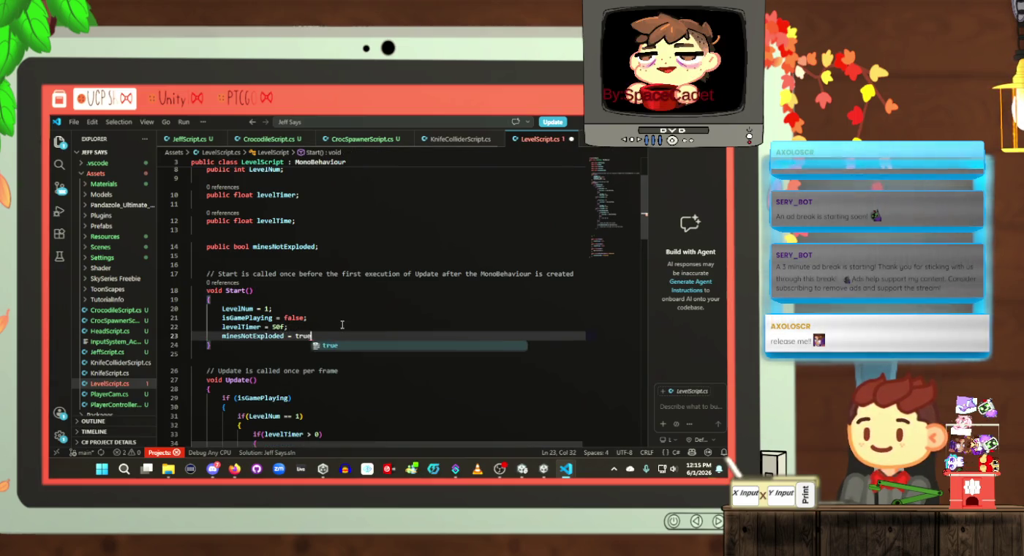
pyautogui.hotkey('ctrl', 's')
# Step: Check where playerGotAcross is used, then place the cursor below setMinesExploded
pyautogui.scroll(-5, 347, 332)
pyautogui.scroll(-20, 347, 332)
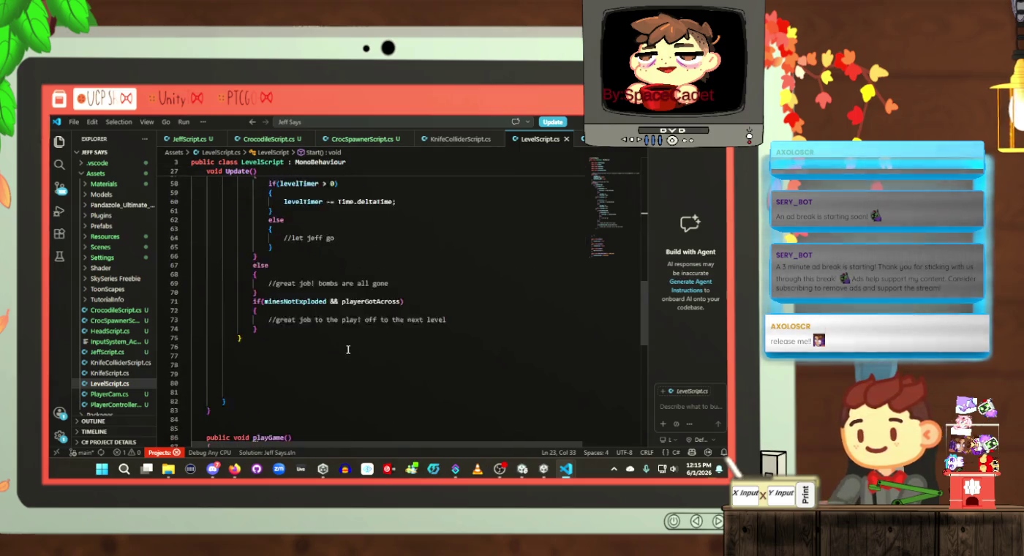
pyautogui.click(361, 339)
pyautogui.click(360, 329)
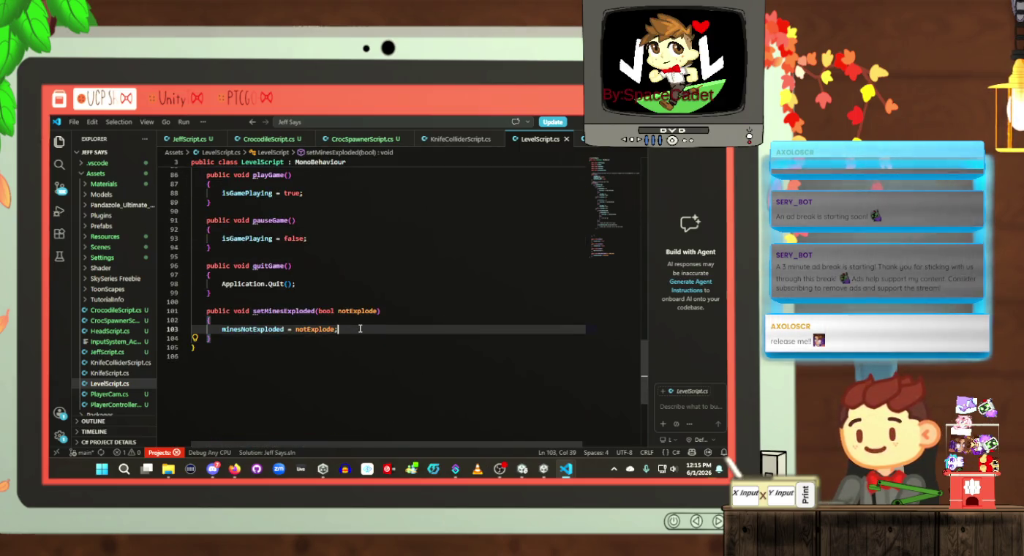
pyautogui.scroll(10, 358, 329)
pyautogui.scroll(2, 376, 325)
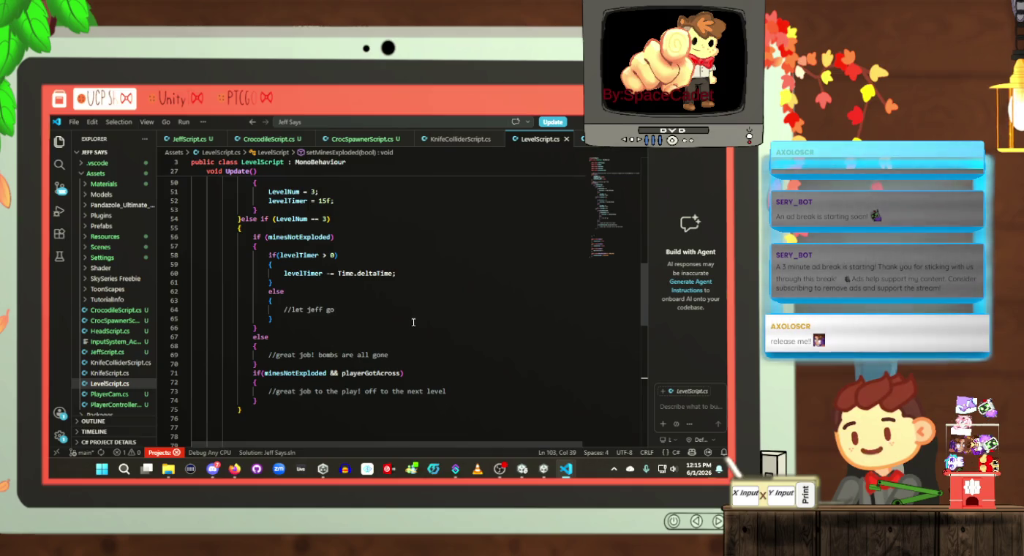
pyautogui.doubleClick(371, 372)
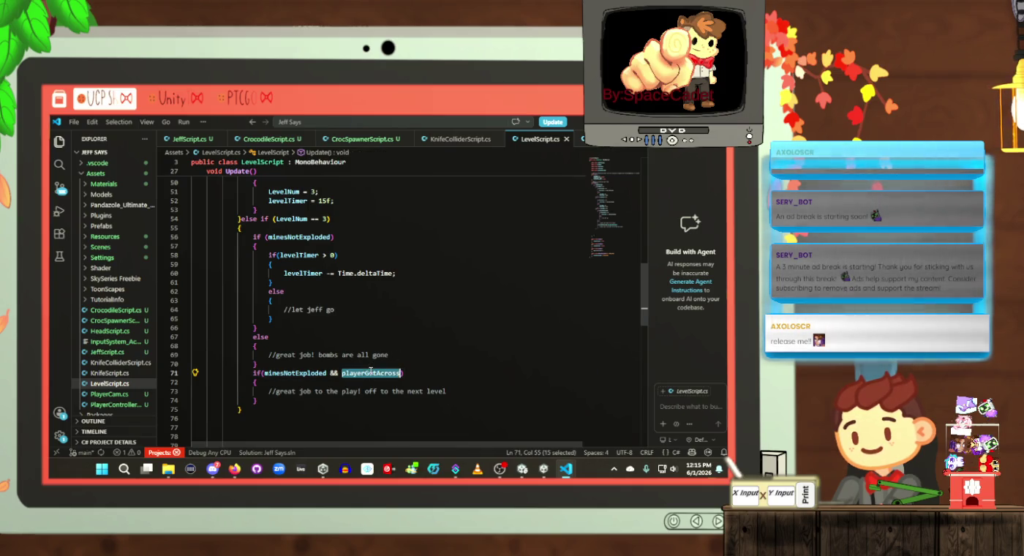
pyautogui.scroll(3, 403, 362)
pyautogui.scroll(-15, 405, 359)
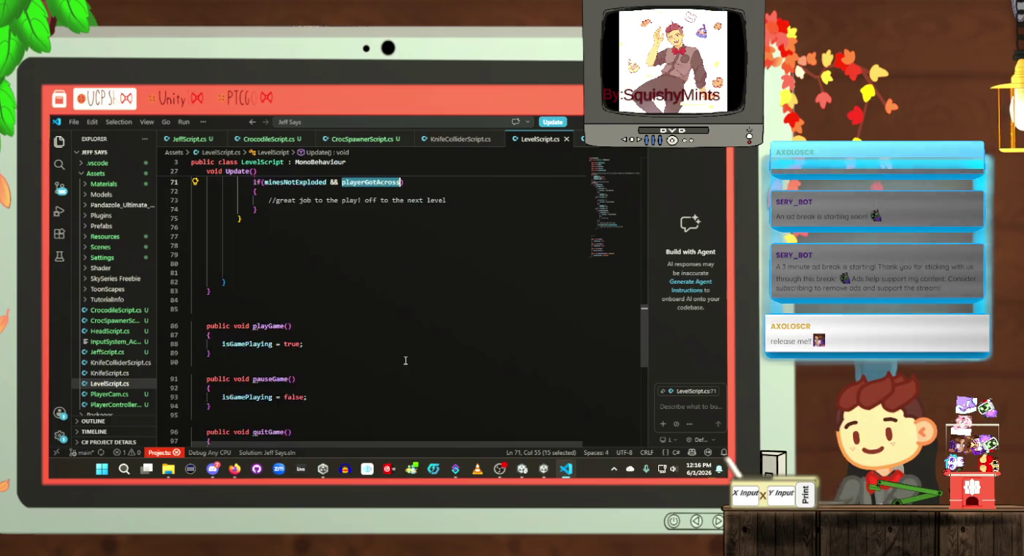
pyautogui.click(350, 241)
pyautogui.click(350, 253)
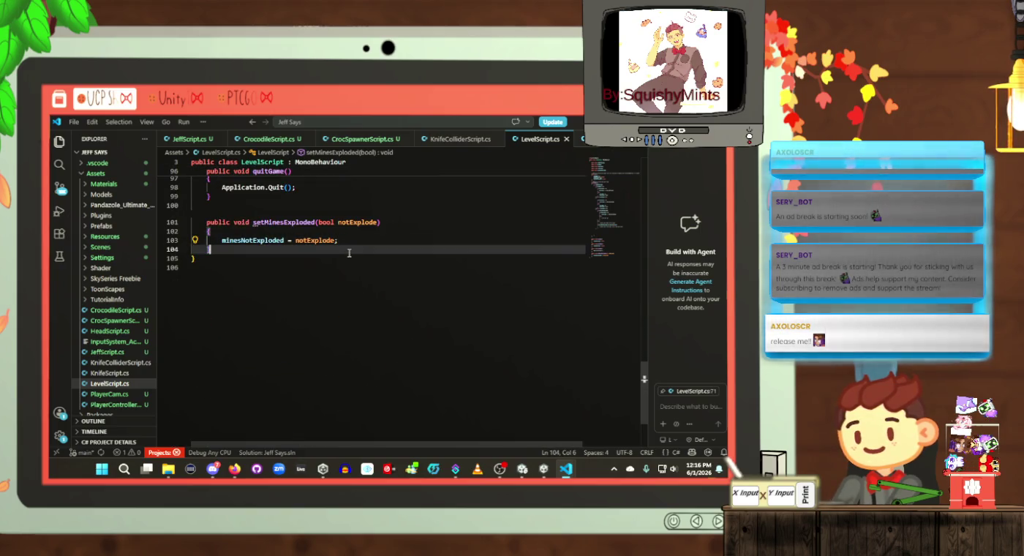
# Step: Write the public void setPlayerGotAcross(bool gotAcross) method signature and open its body
pyautogui.press('Return')
pyautogui.press('Return')
pyautogui.write('public void')
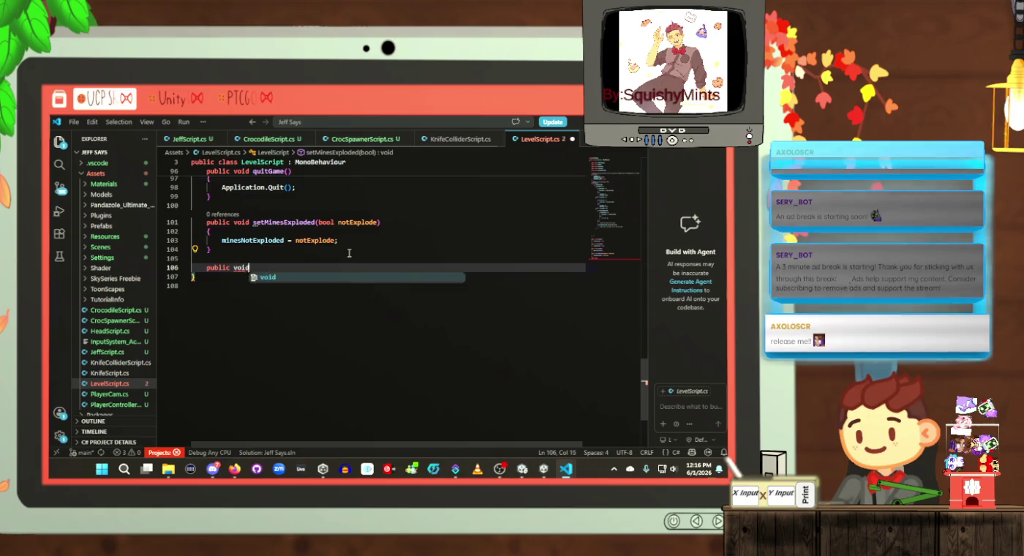
pyautogui.write(' setPlayer')
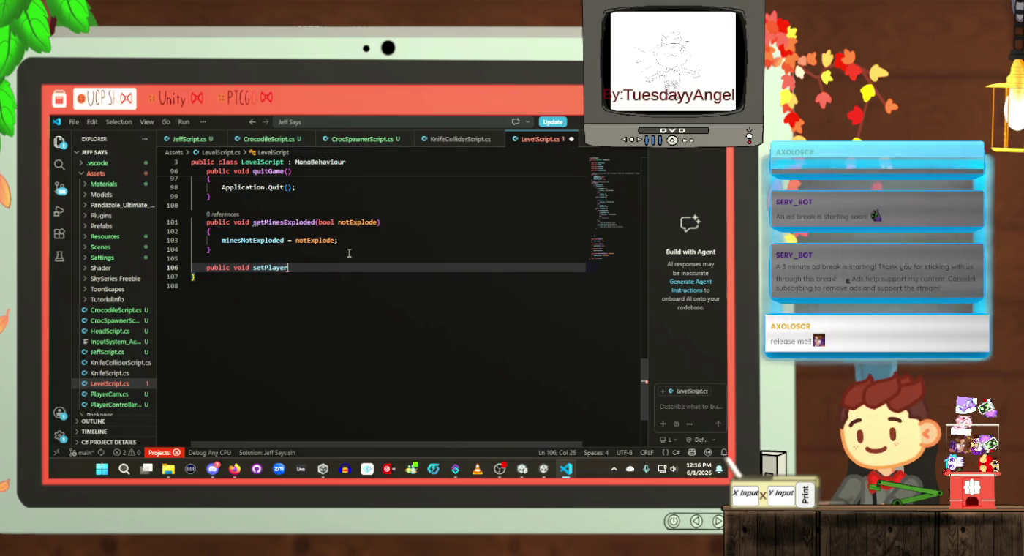
pyautogui.write('GotA')
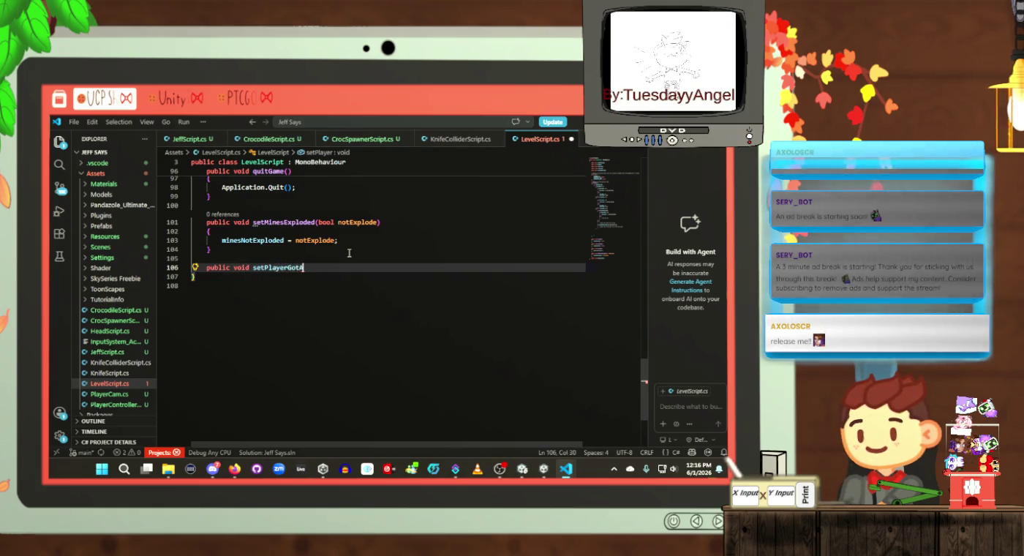
pyautogui.write('cross()')
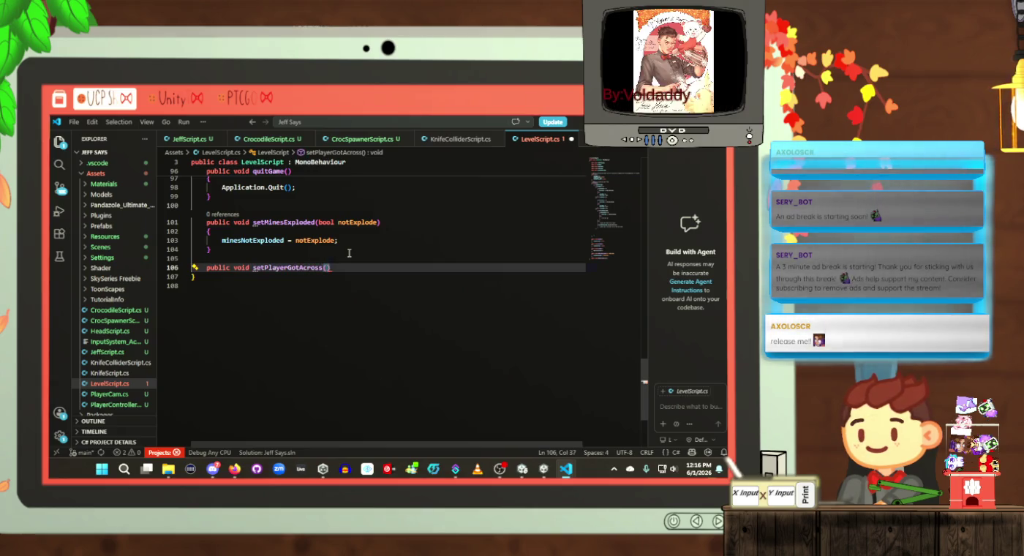
pyautogui.write('bool got')
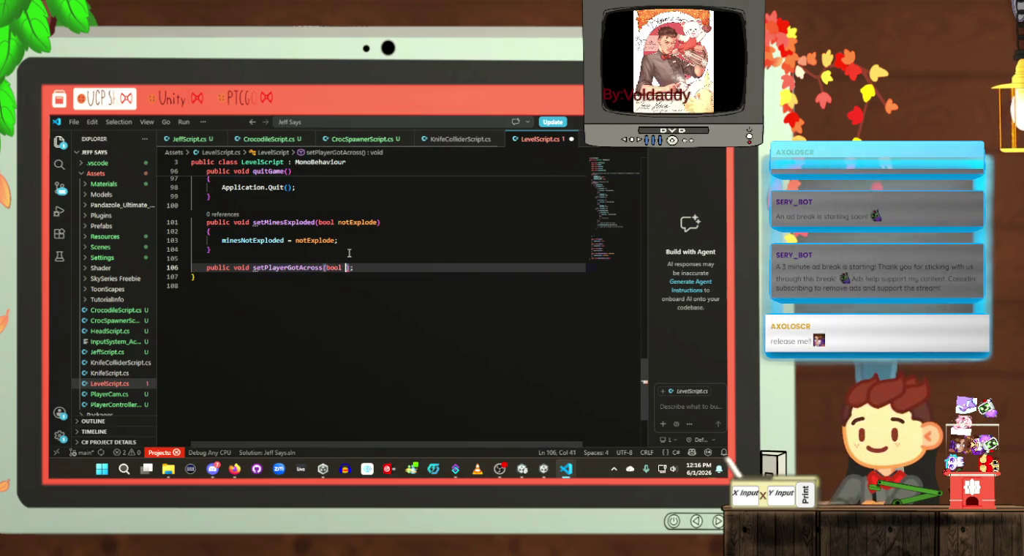
pyautogui.write('Across')
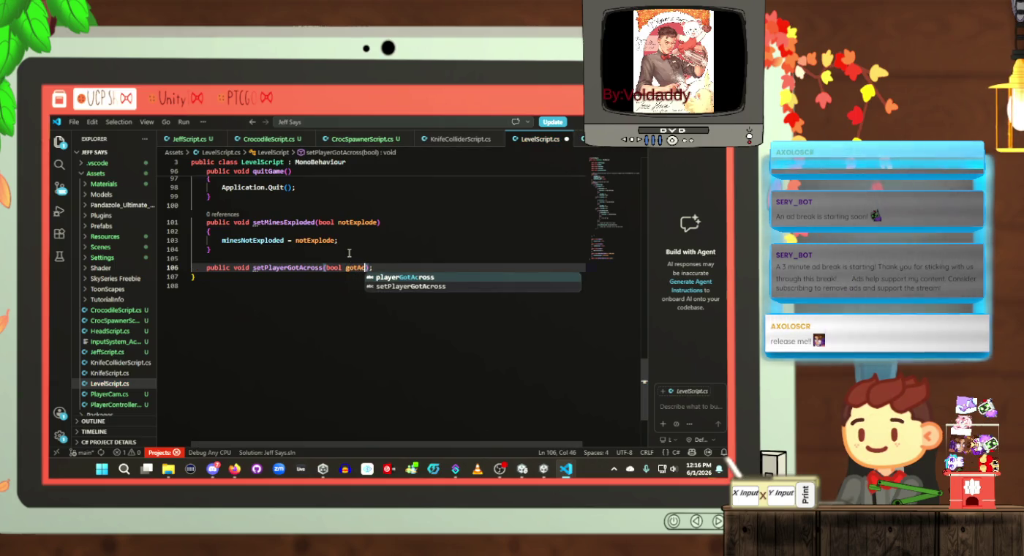
pyautogui.write(')')
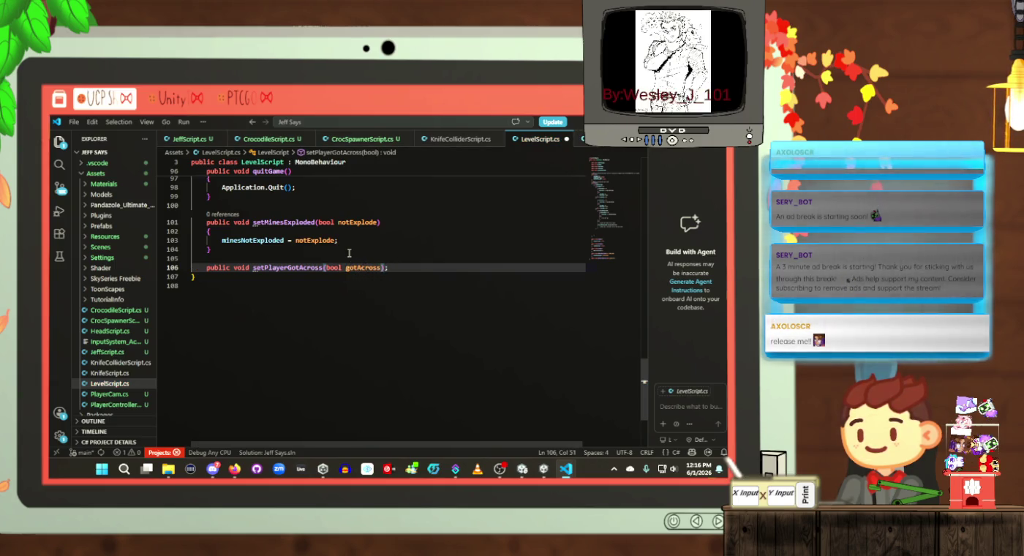
pyautogui.write('{')
pyautogui.press('Return')
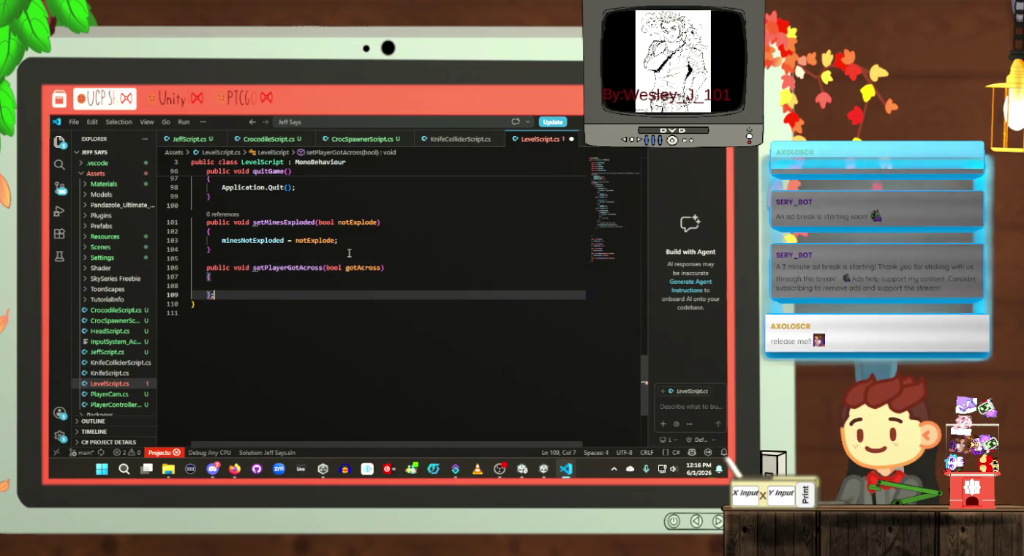
pyautogui.press('Down')
pyautogui.press('BackSpace')
pyautogui.press('Up')
pyautogui.press('Tab')
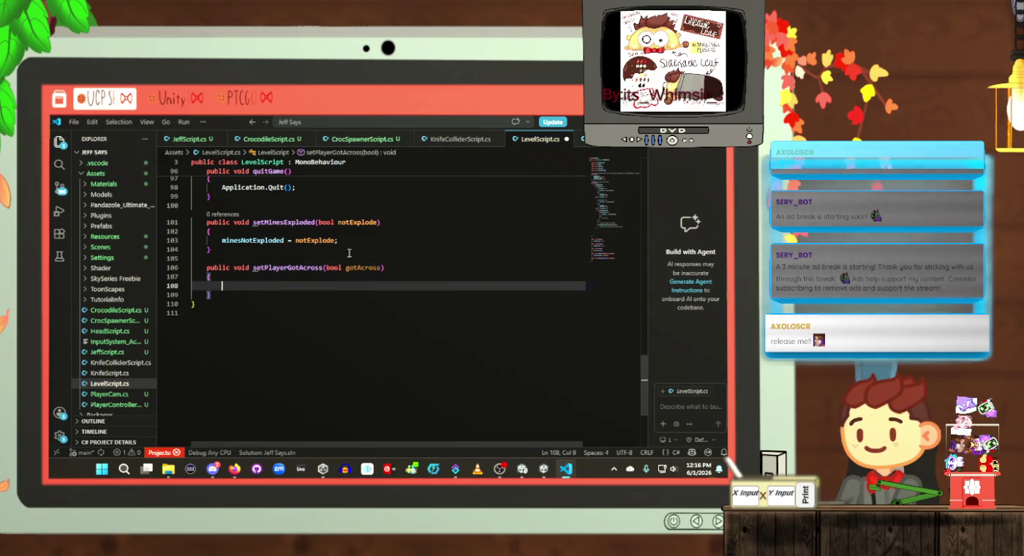
pyautogui.press('BackSpace')
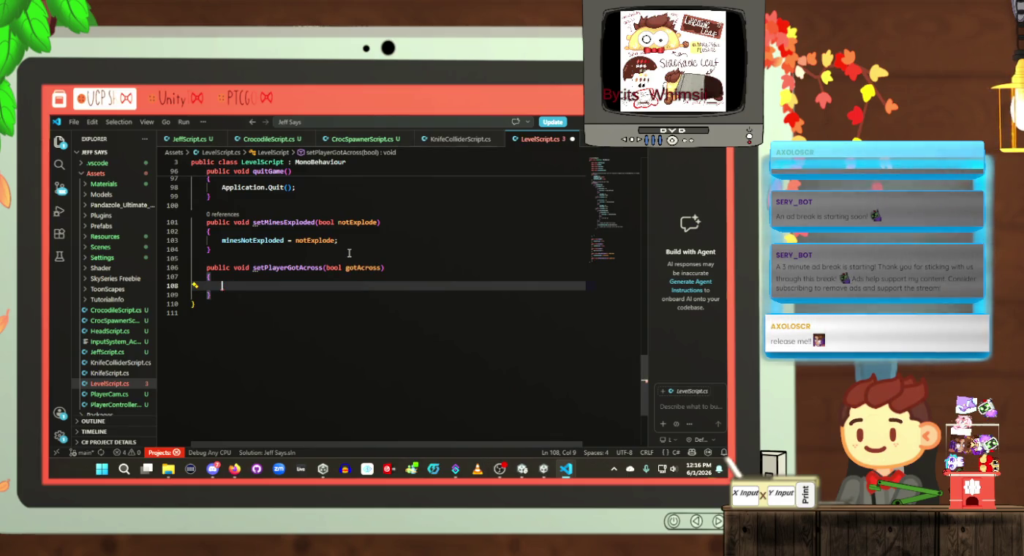
# Step: Assign 'playerGotAcross = gotAcross;' in the method body and save the file
pyautogui.write('play')
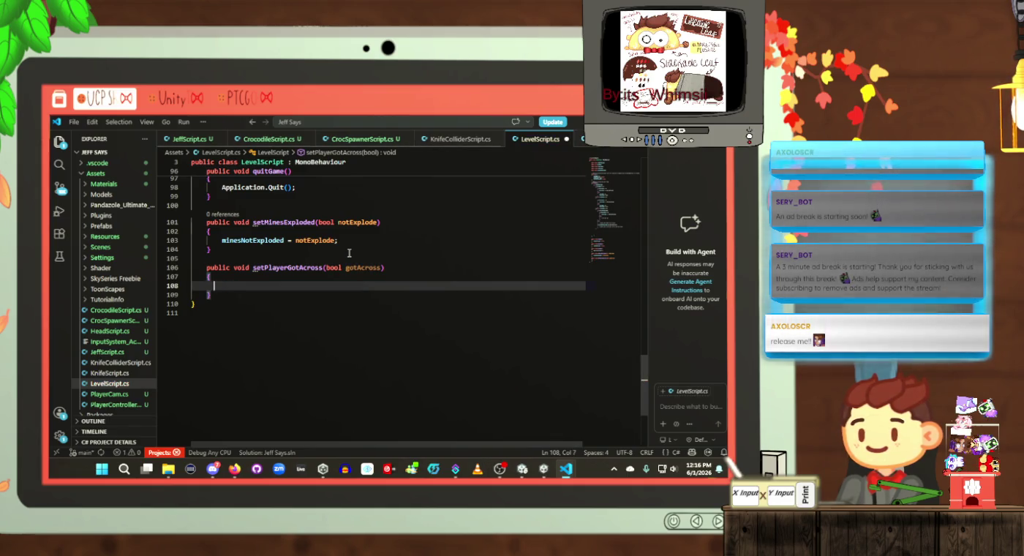
pyautogui.write('er')
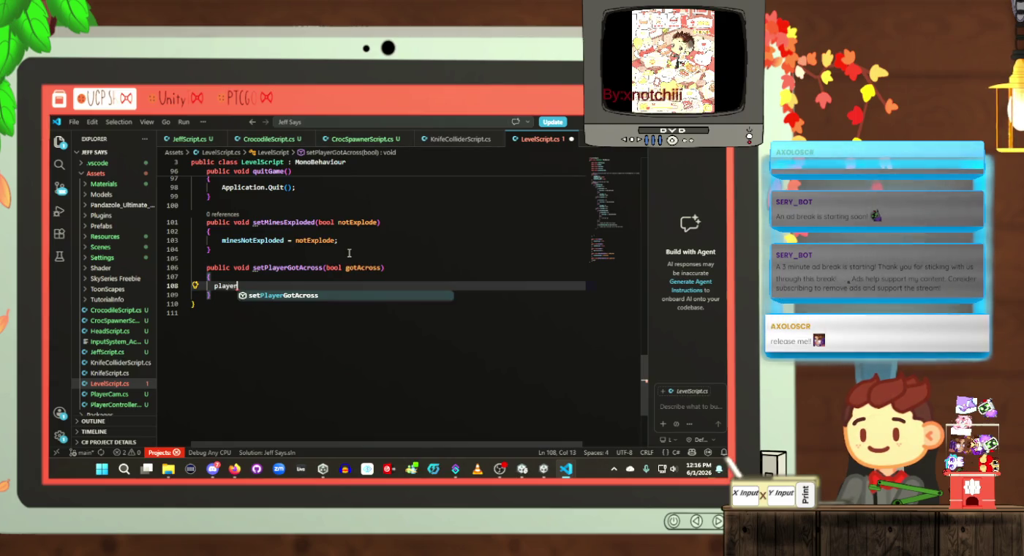
pyautogui.write('GotAcross')
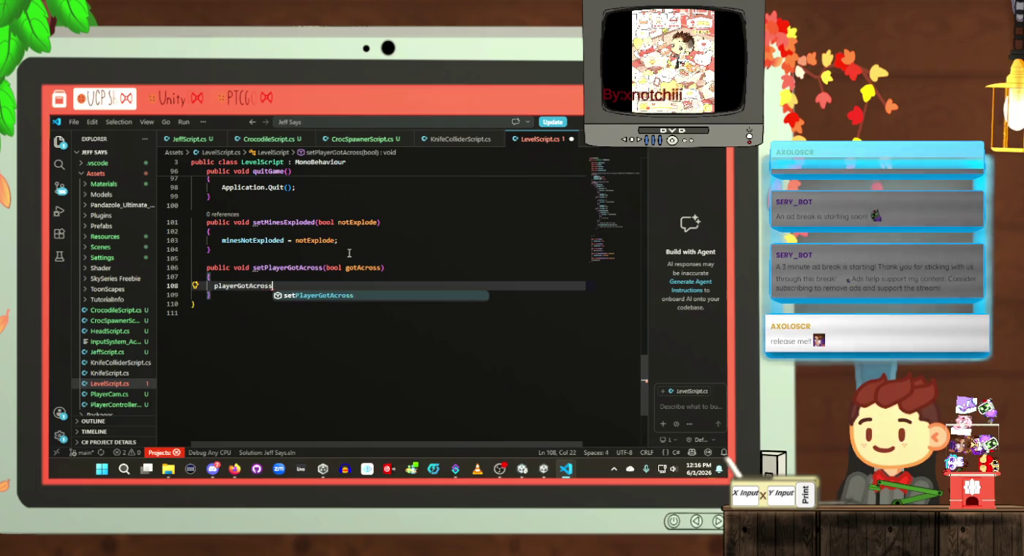
pyautogui.press('Tab')
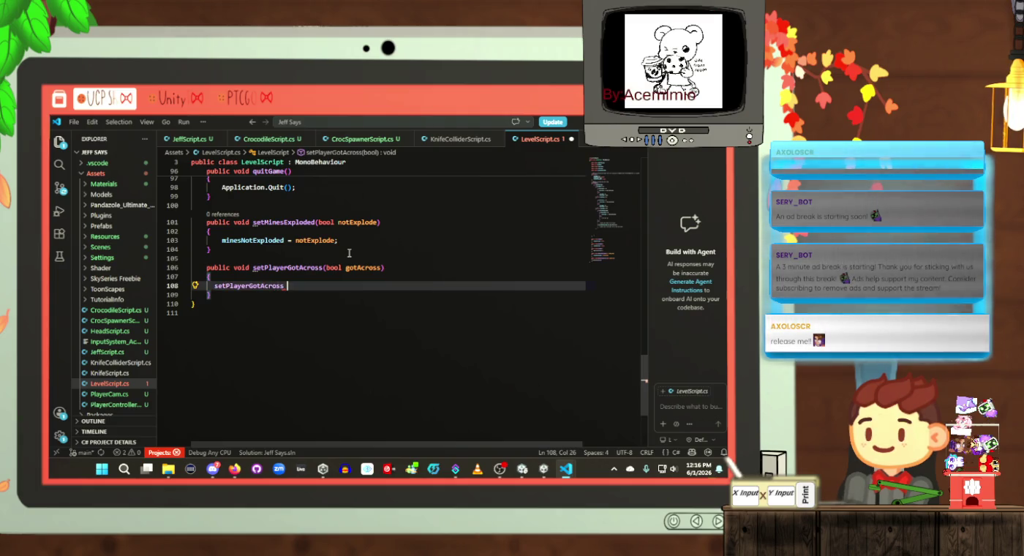
pyautogui.hotkey('ctrl', 'z')
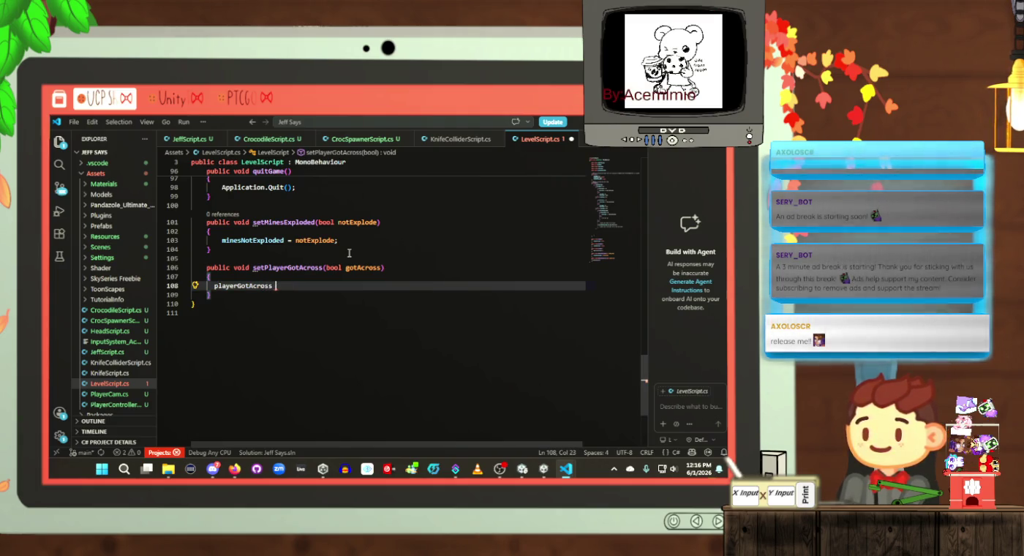
pyautogui.write('=')
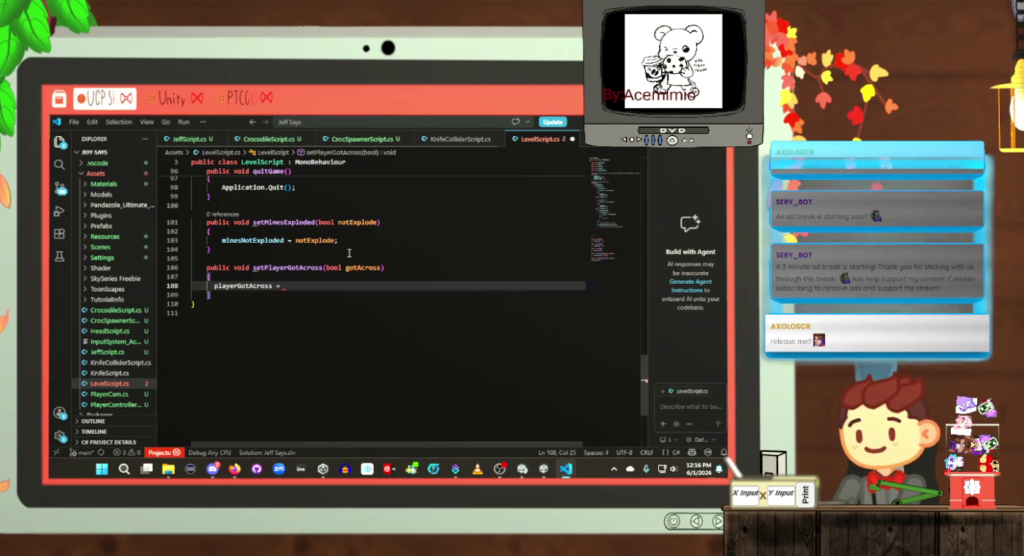
pyautogui.write(' gpt')
pyautogui.press('BackSpace')
pyautogui.write('ot')
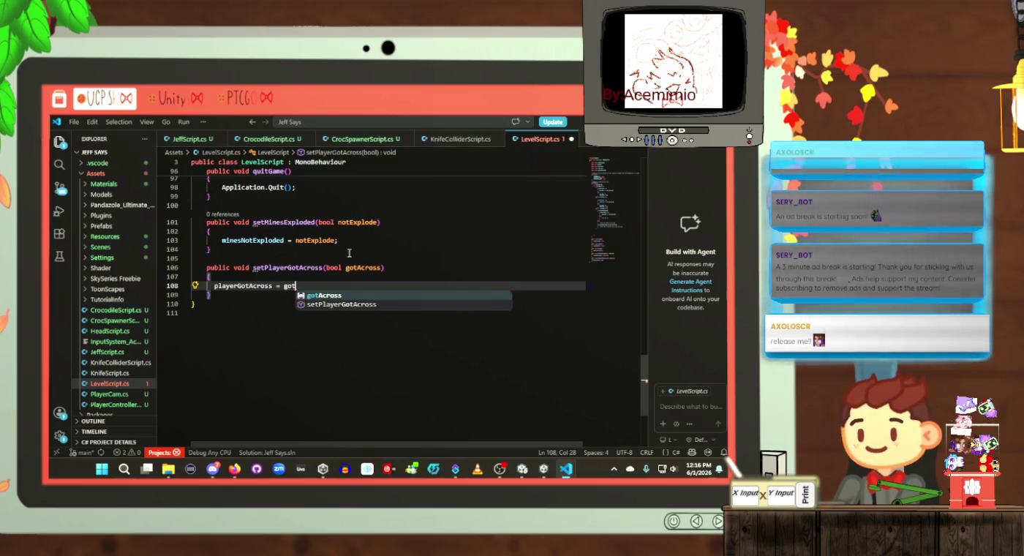
pyautogui.press('Tab')
pyautogui.write(';')
pyautogui.hotkey('ctrl', 's')
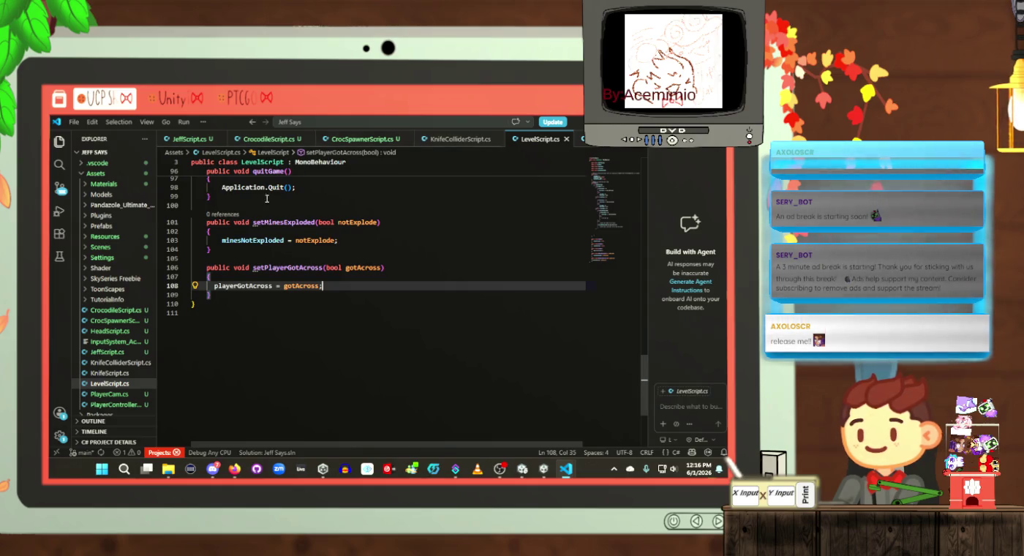
pyautogui.doubleClick(251, 286)
# Step: Declare a 'public bool playerGotAcross;' field below minesNotExploded and save
pyautogui.scroll(15, 360, 292)
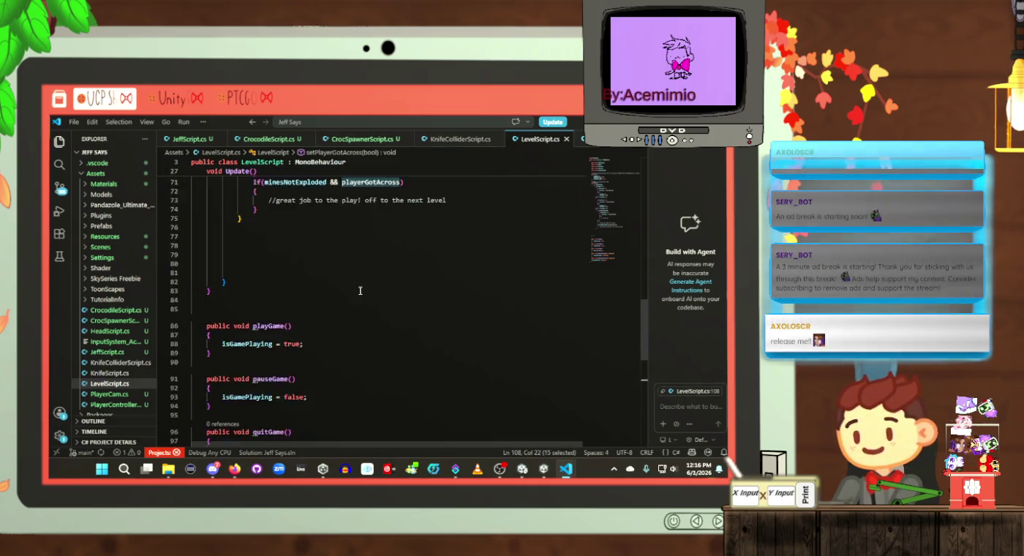
pyautogui.scroll(13, 360, 292)
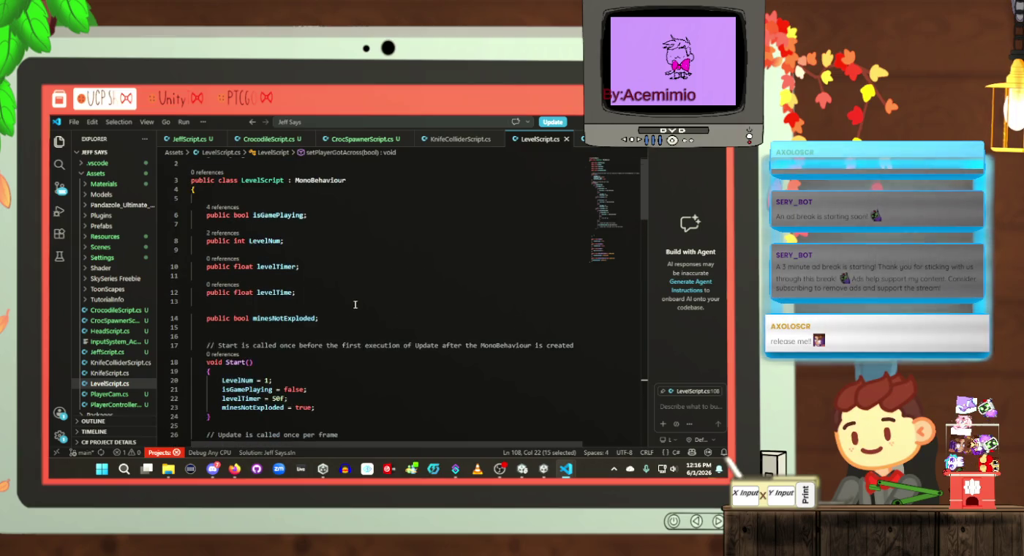
pyautogui.click(354, 314)
pyautogui.press('Return')
pyautogui.write('pu')
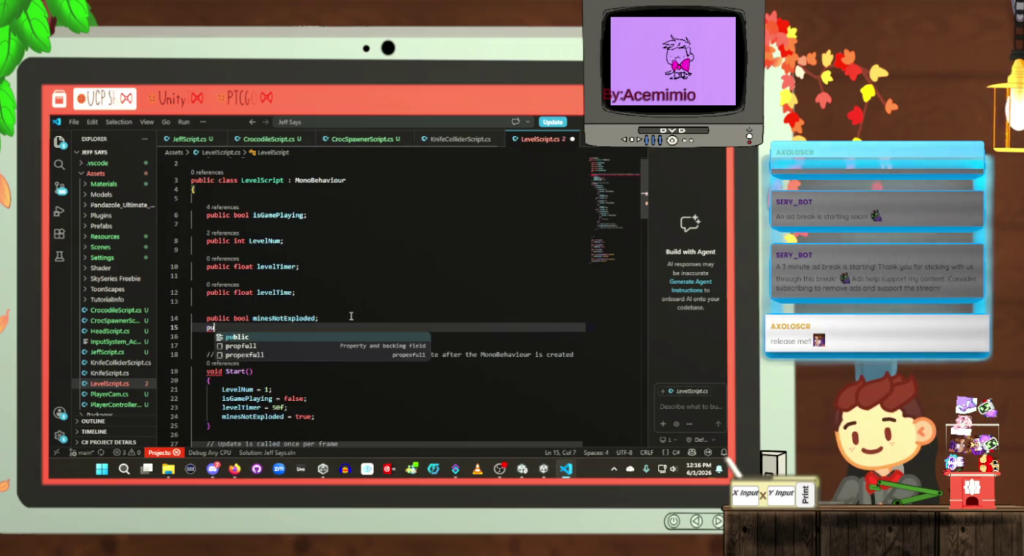
pyautogui.write('blic bo')
pyautogui.write('ol ')
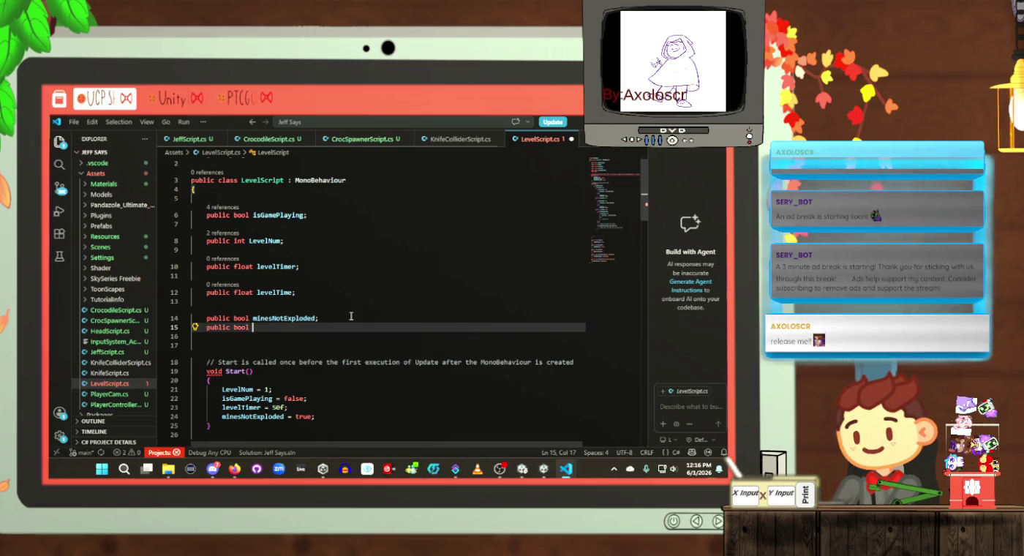
pyautogui.write('playerGotAcross;')
pyautogui.hotkey('ctrl', 's')
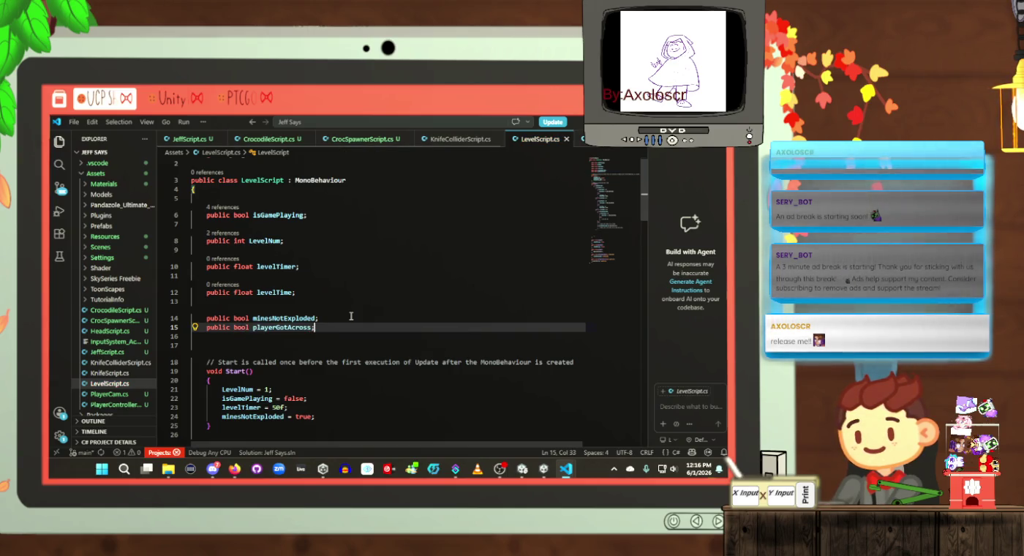
pyautogui.click(359, 319)
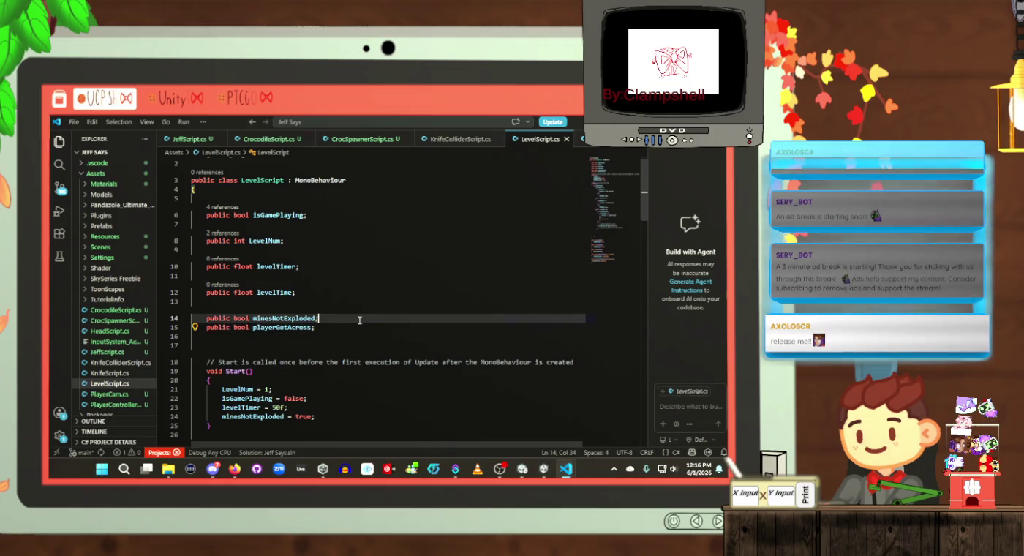
pyautogui.press('Return')
# Step: Add 'playerGotAcross = false;' after minesNotExploded = true in Start() and save
pyautogui.scroll(-3, 359, 320)
pyautogui.doubleClick(282, 264)
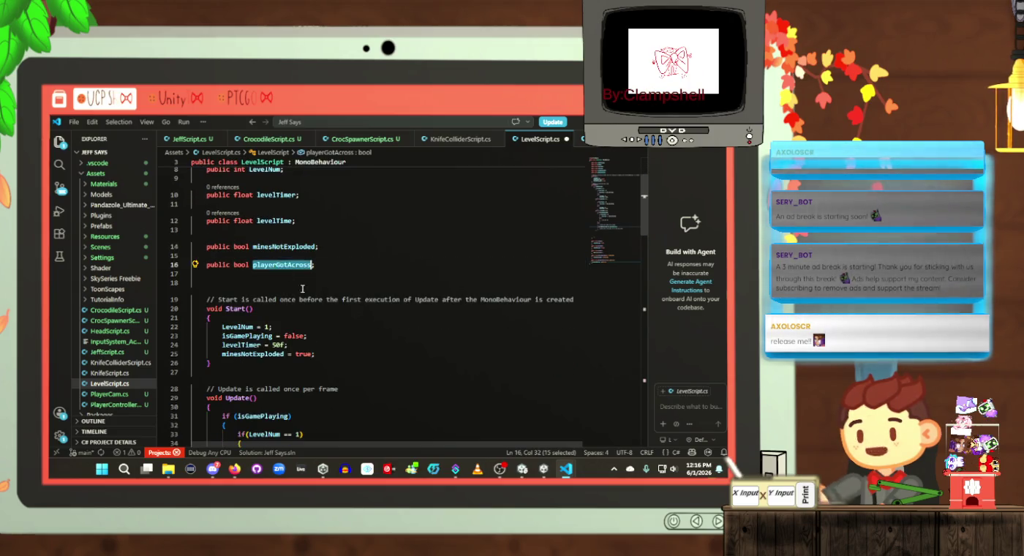
pyautogui.hotkey('ctrl', 'c')
pyautogui.click(351, 354)
pyautogui.press('Return')
pyautogui.hotkey('ctrl', 'v')
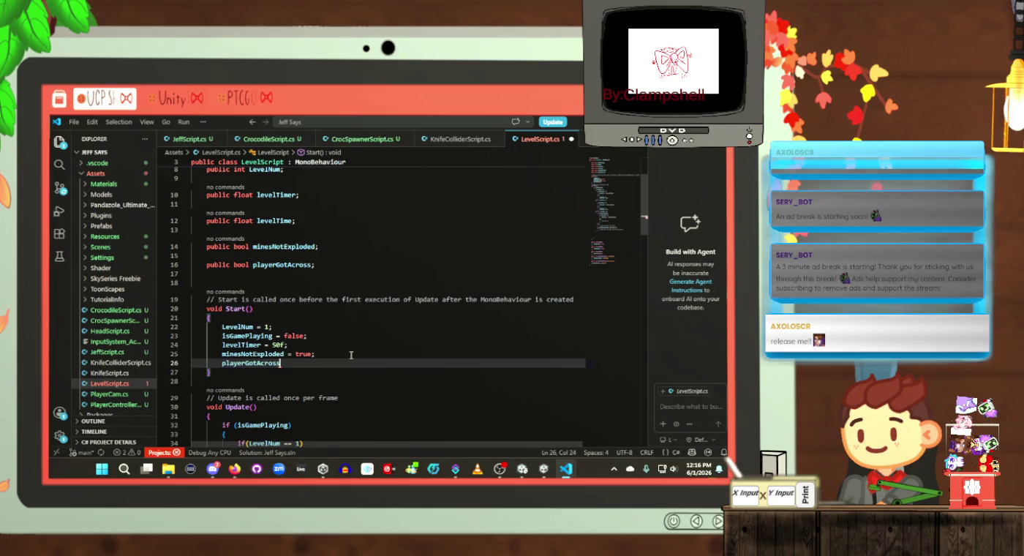
pyautogui.write(' =')
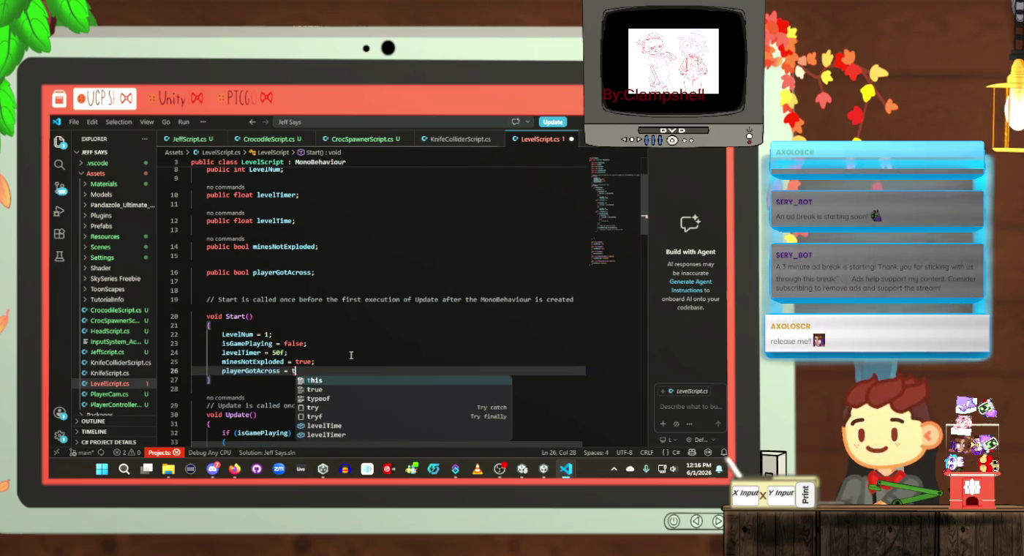
pyautogui.write(' false;')
pyautogui.hotkey('ctrl', 's')
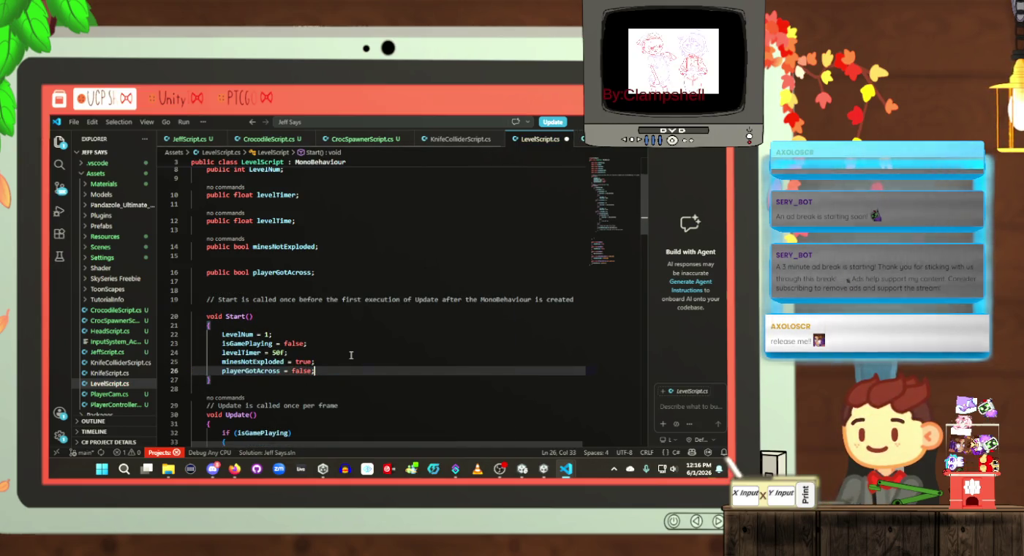
pyautogui.scroll(-4, 351, 355)
pyautogui.scroll(-8, 343, 346)
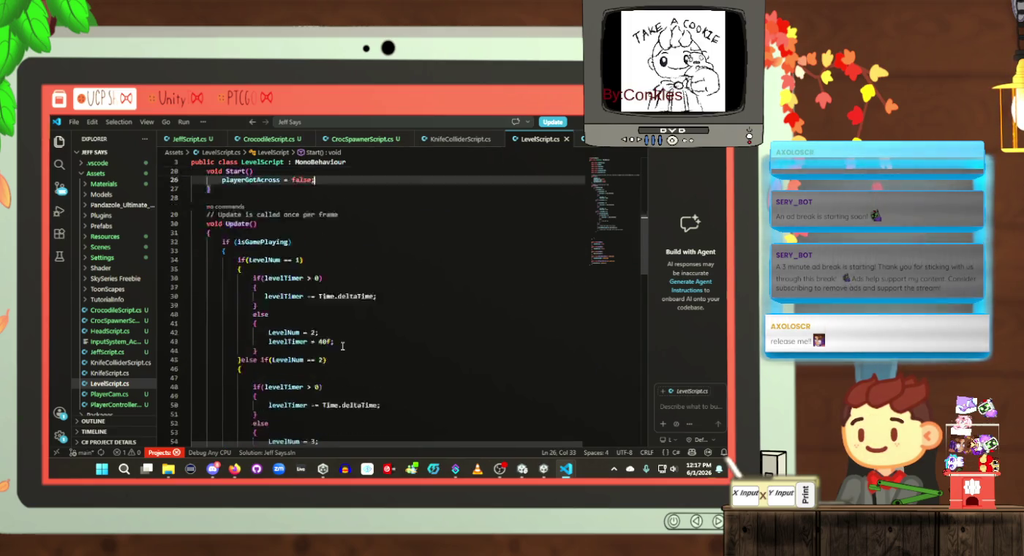
pyautogui.scroll(-6, 343, 346)
pyautogui.click(382, 320)
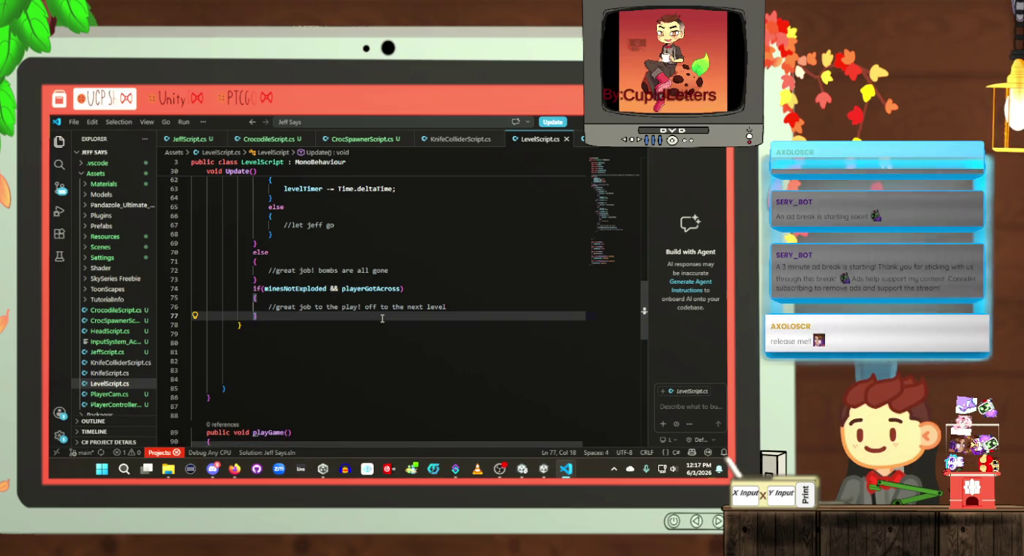
pyautogui.scroll(3, 381, 319)
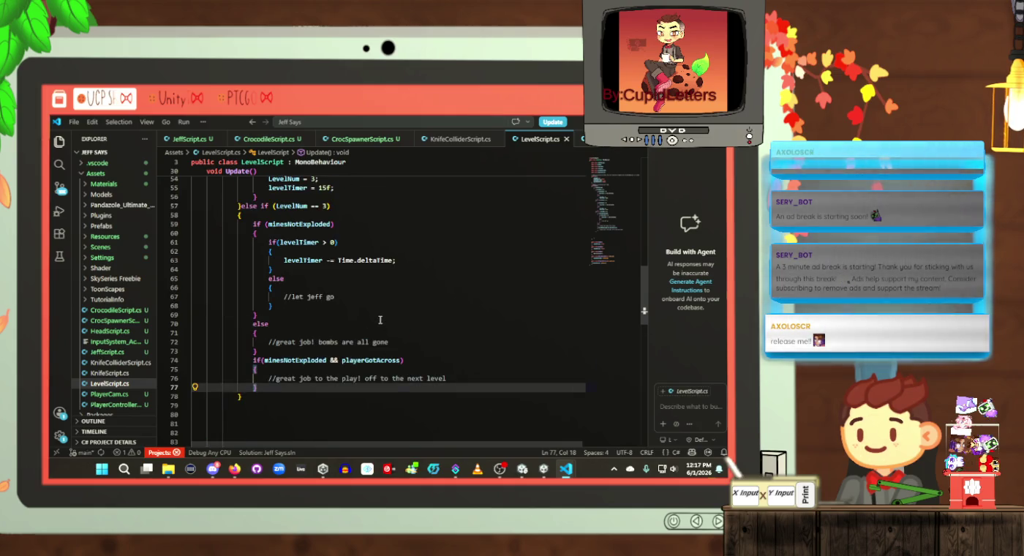
pyautogui.scroll(1, 381, 319)
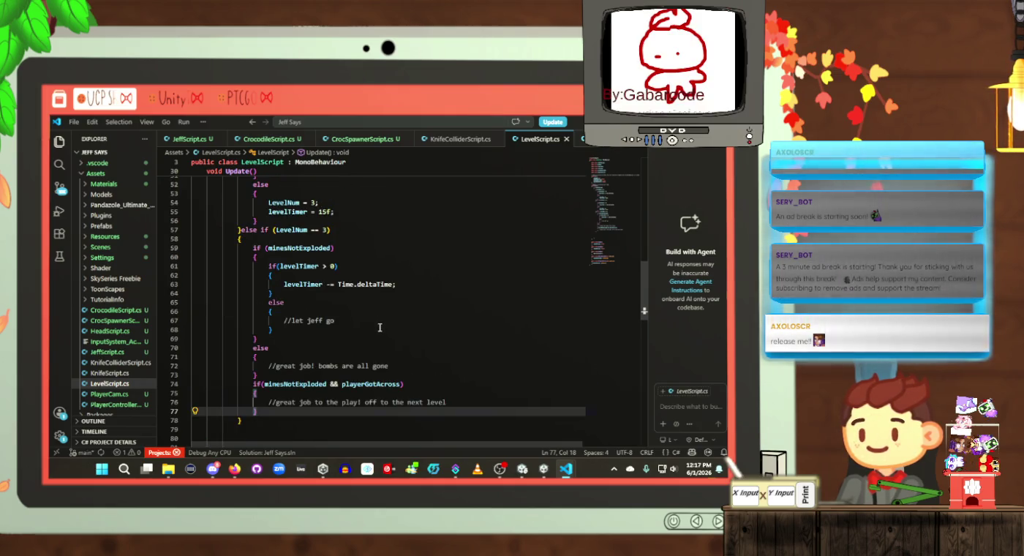
pyautogui.click(407, 365)
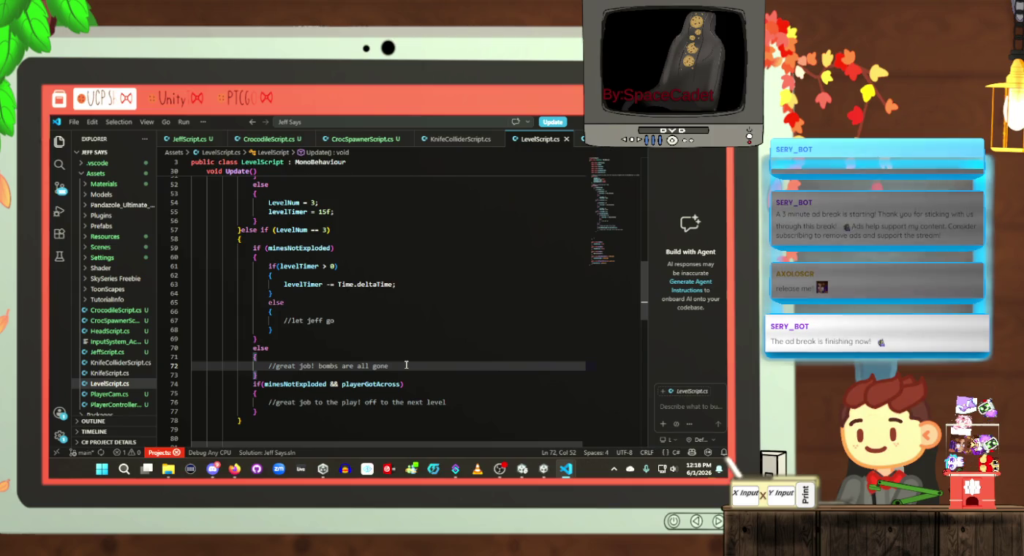
pyautogui.click(359, 402)
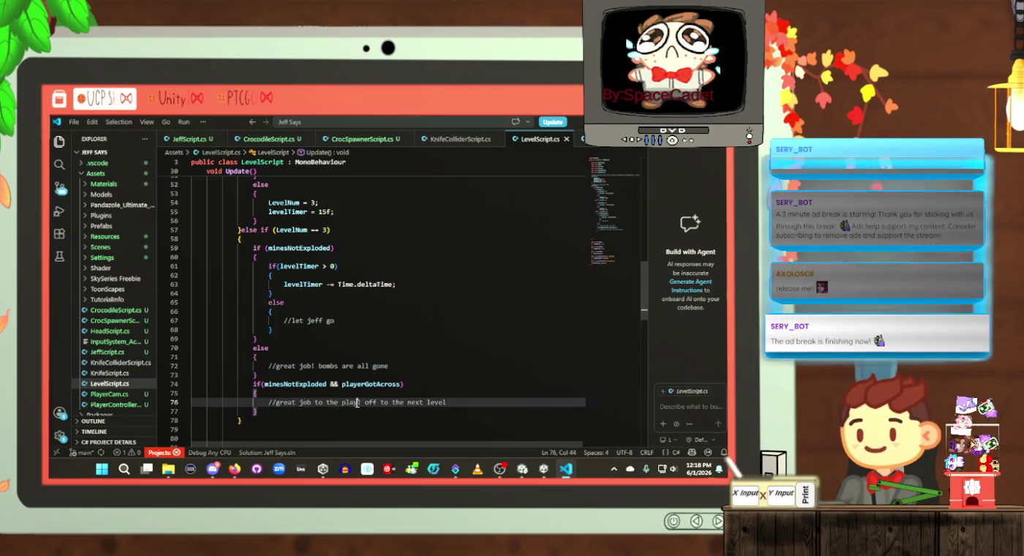
# Step: Complete the comment so it reads '//great job to the player! off to the next level'
pyautogui.write('er!')
pyautogui.press('Down')
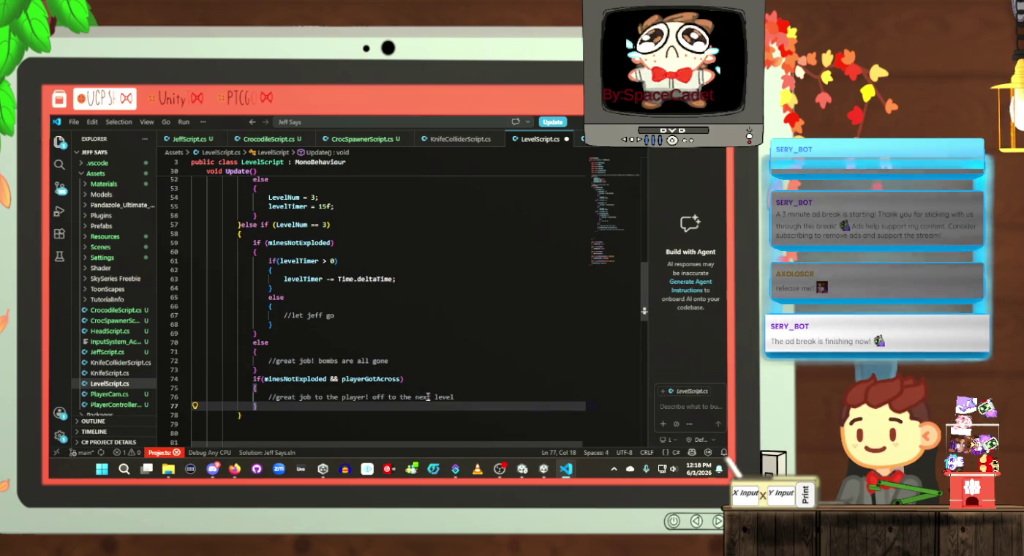
pyautogui.click(428, 396)
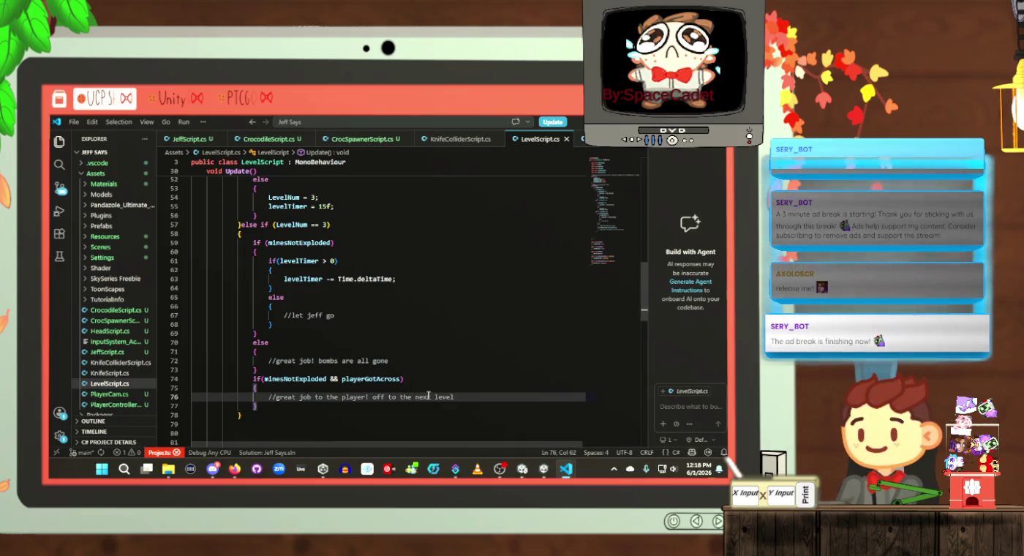
pyautogui.scroll(1, 428, 395)
# Step: Review the else block and its comments, then open a new line under //let jeff go
pyautogui.click(399, 366)
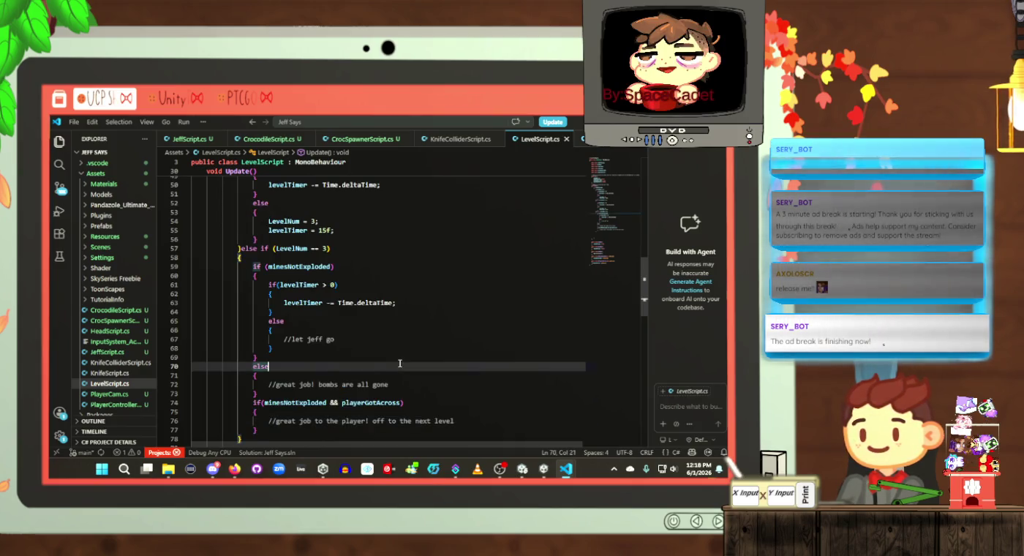
pyautogui.press('Down')
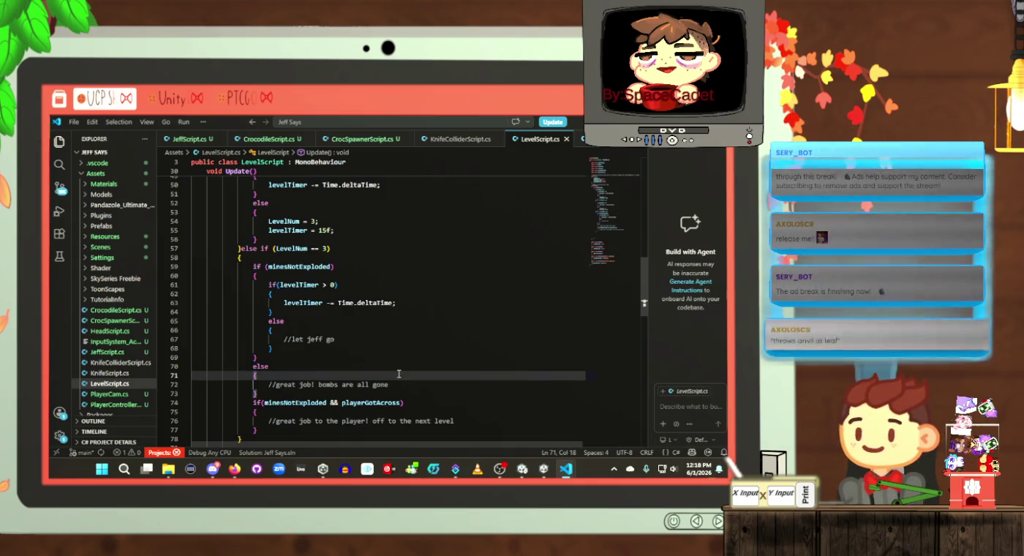
pyautogui.scroll(-1, 399, 373)
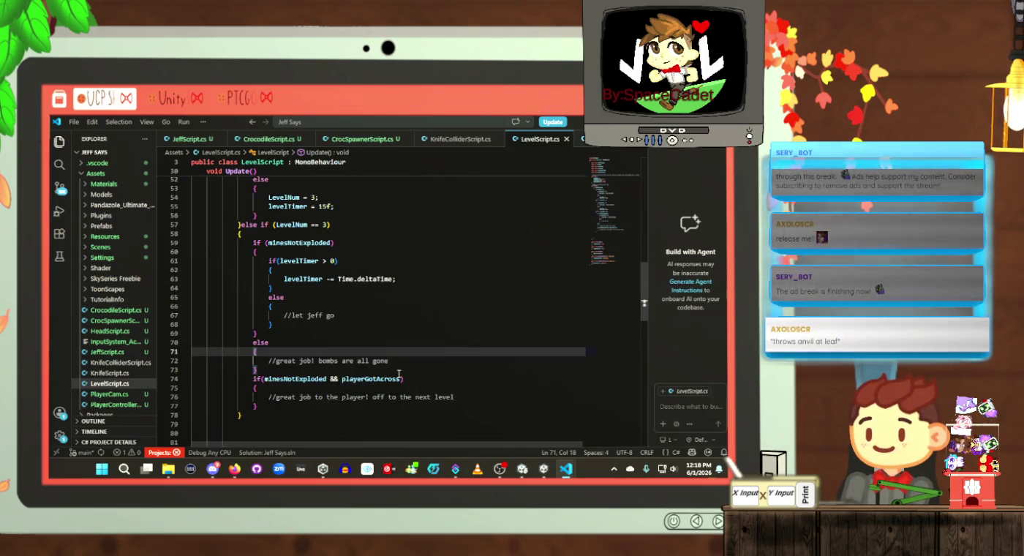
pyautogui.click(390, 332)
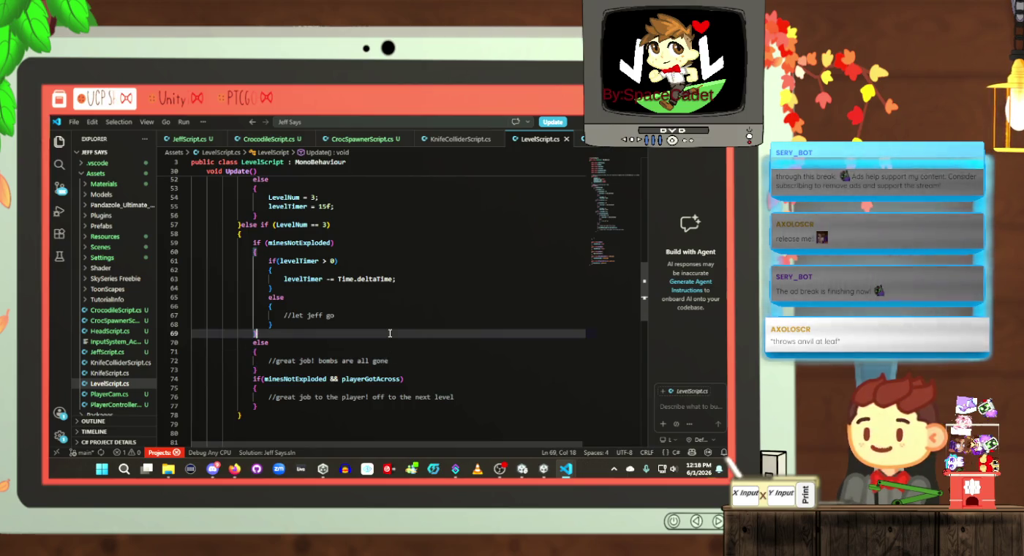
pyautogui.click(393, 349)
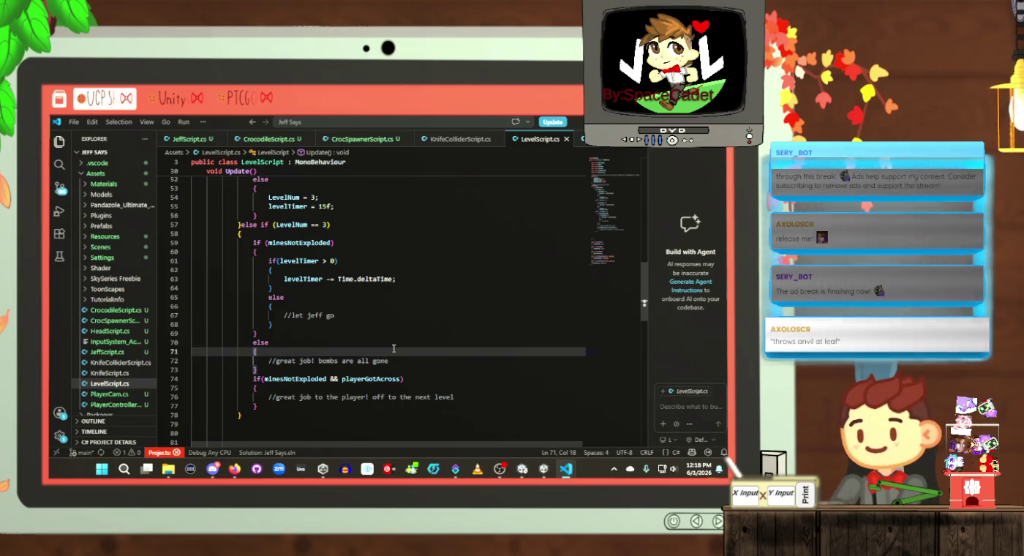
pyautogui.click(399, 324)
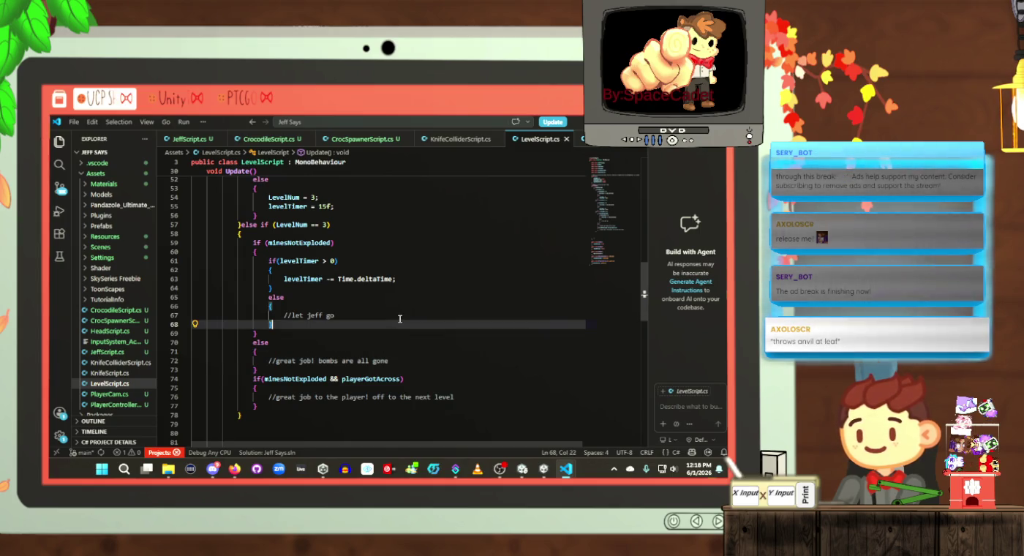
pyautogui.click(401, 313)
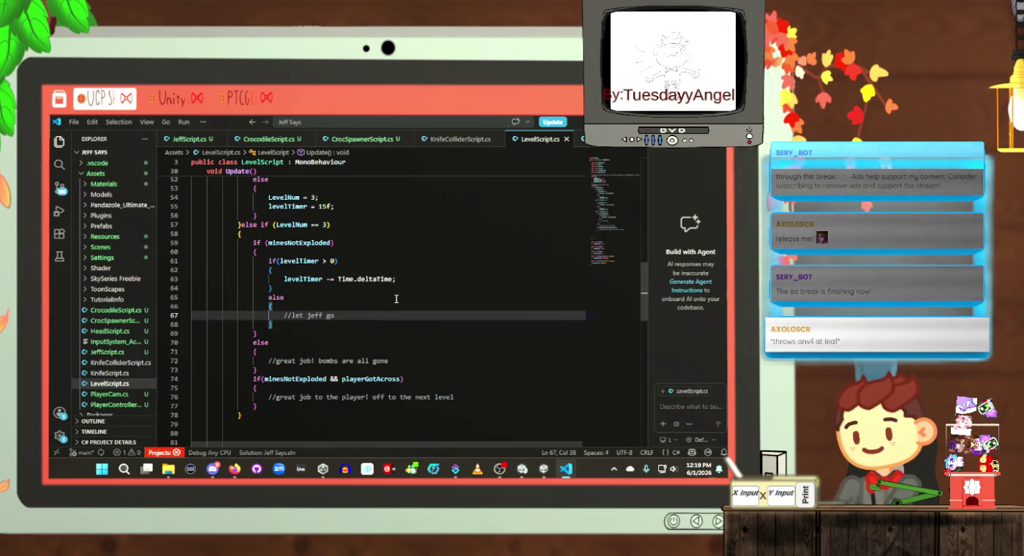
pyautogui.click(356, 350)
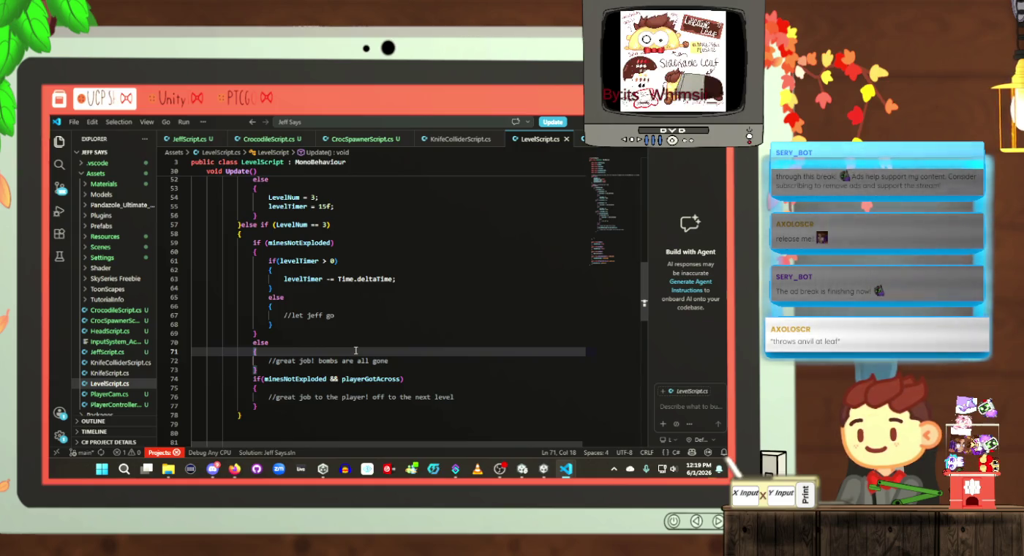
pyautogui.click(460, 396)
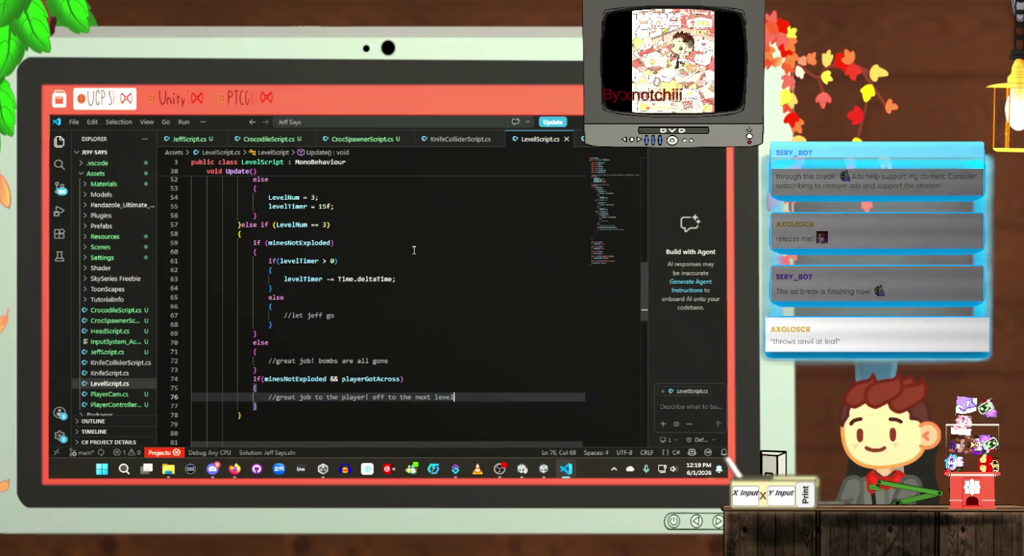
pyautogui.scroll(-1, 414, 250)
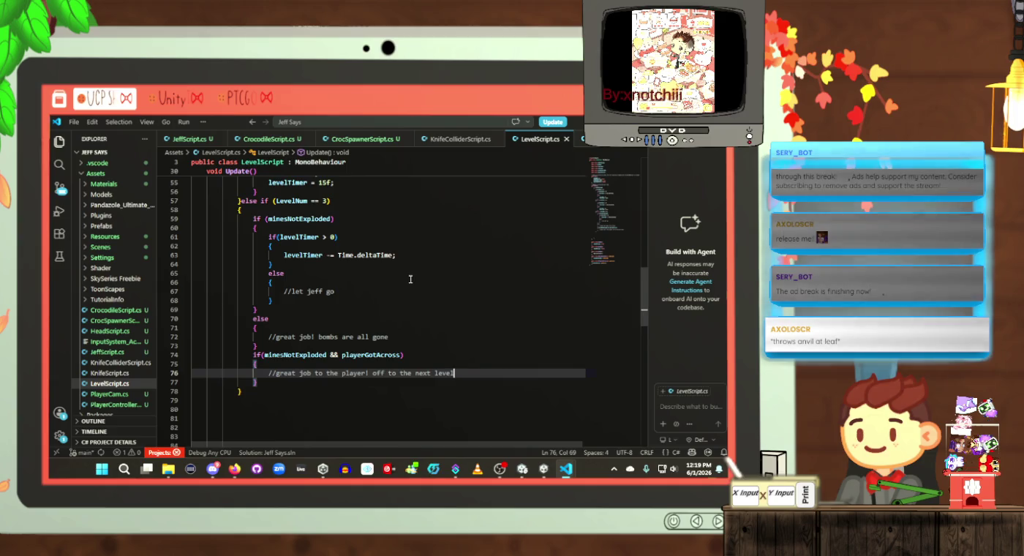
pyautogui.click(281, 392)
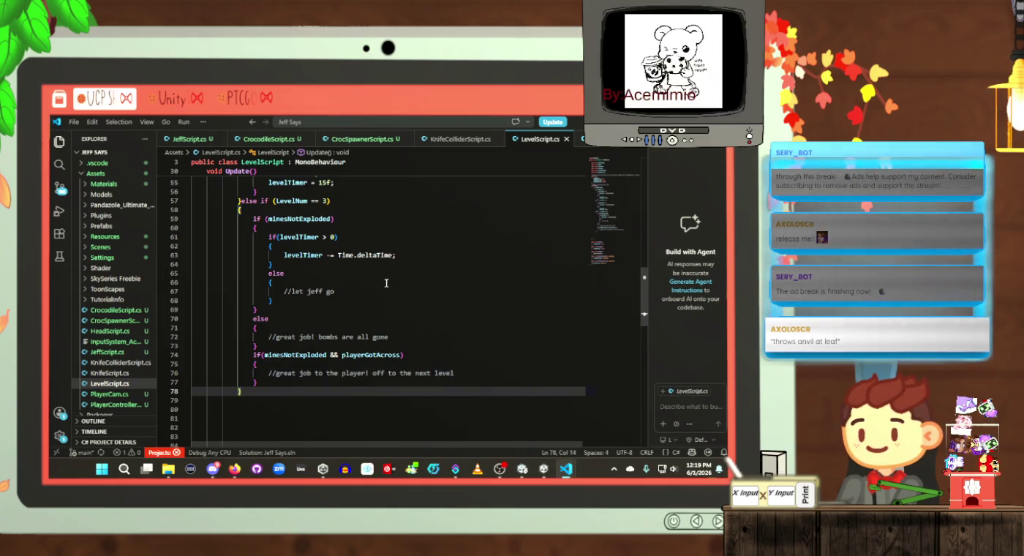
pyautogui.scroll(2, 387, 283)
pyautogui.scroll(-2, 387, 283)
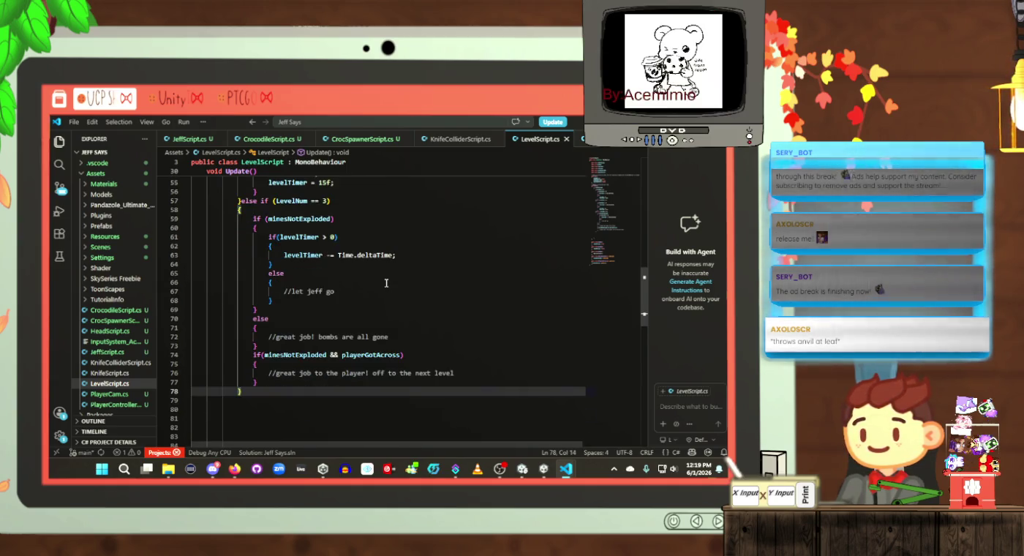
pyautogui.click(395, 337)
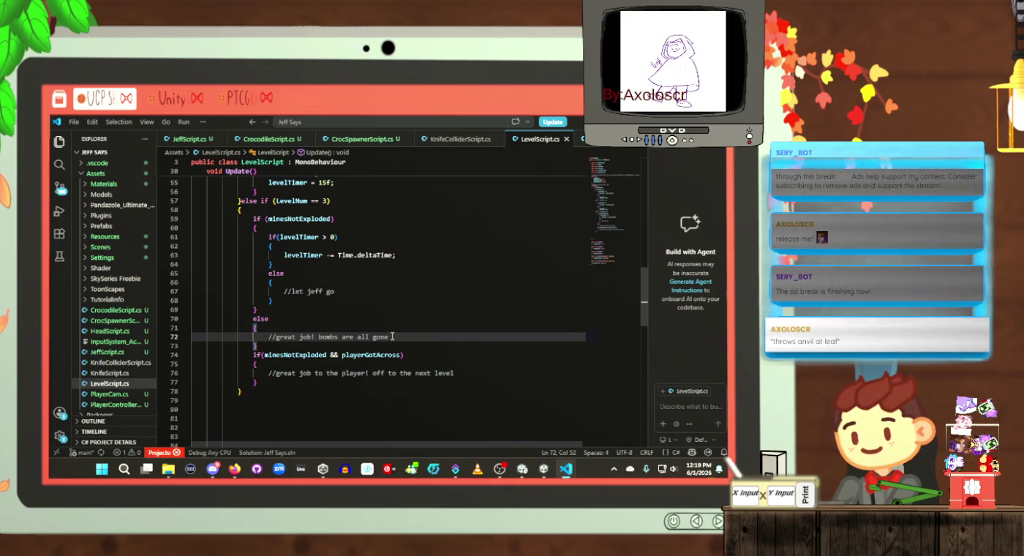
pyautogui.click(367, 292)
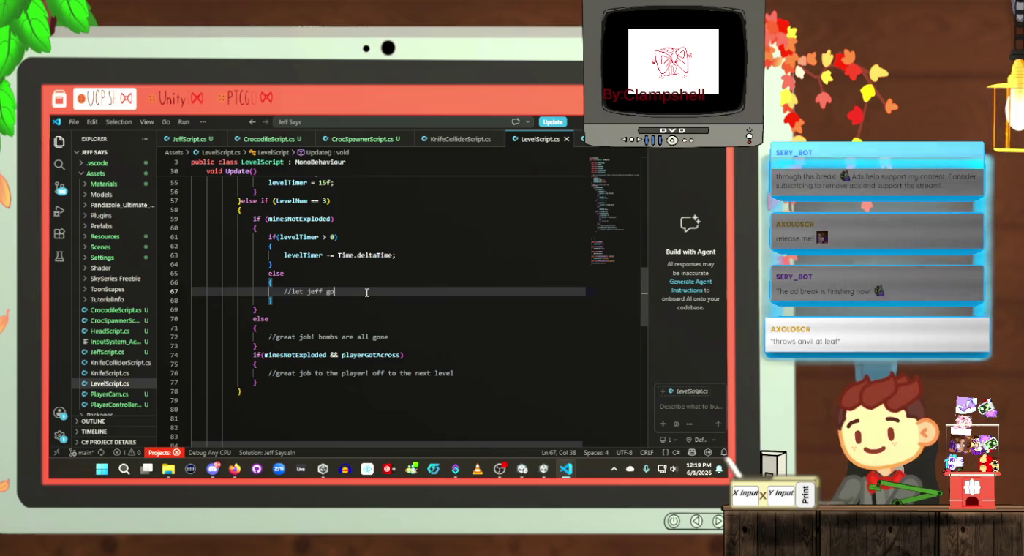
pyautogui.press('Return')
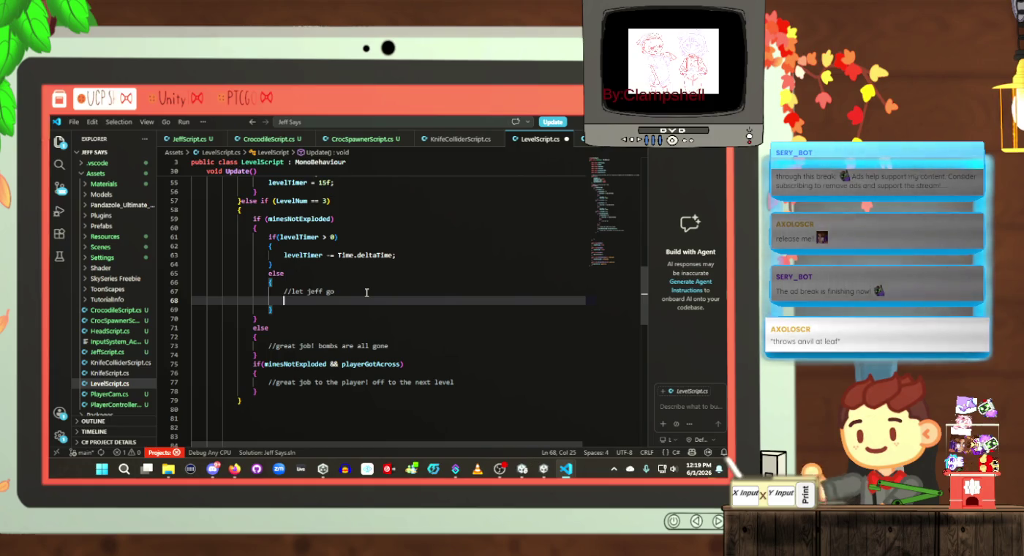
# Step: Set 'levelTimer = 10f;' under //let jeff go, save, and add blank lines after the if block
pyautogui.write('level')
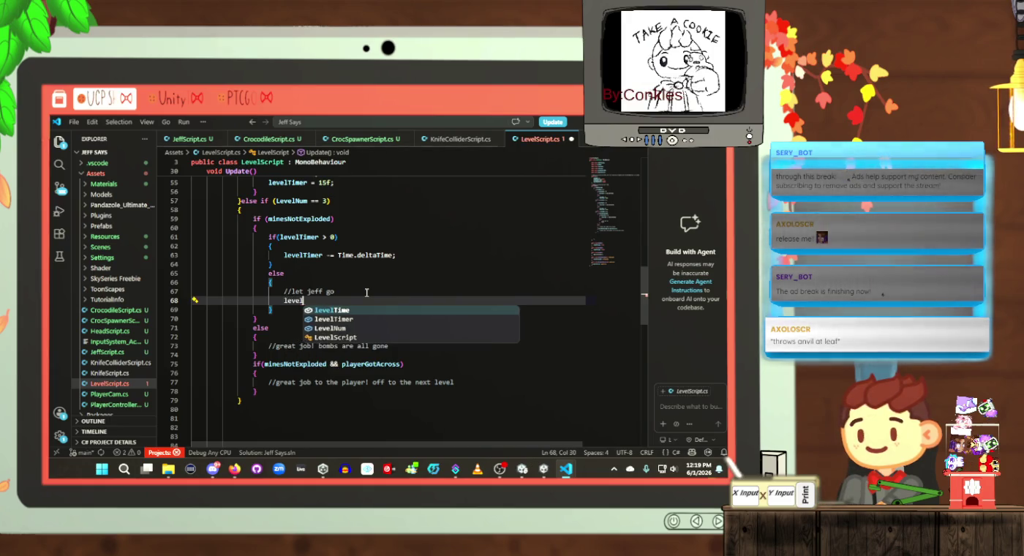
pyautogui.press('Up')
pyautogui.press('Up')
pyautogui.press('Up')
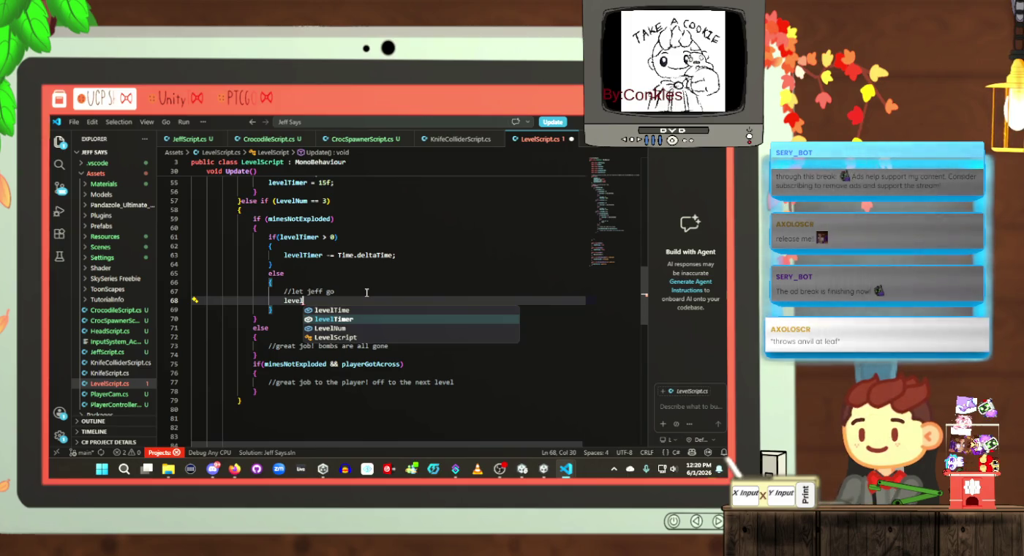
pyautogui.press('Tab')
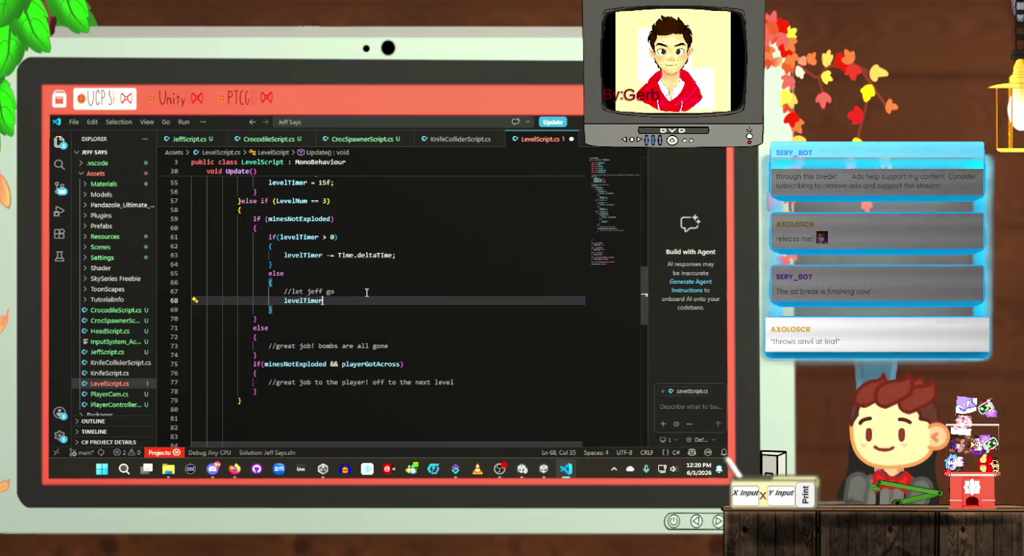
pyautogui.write(' = ')
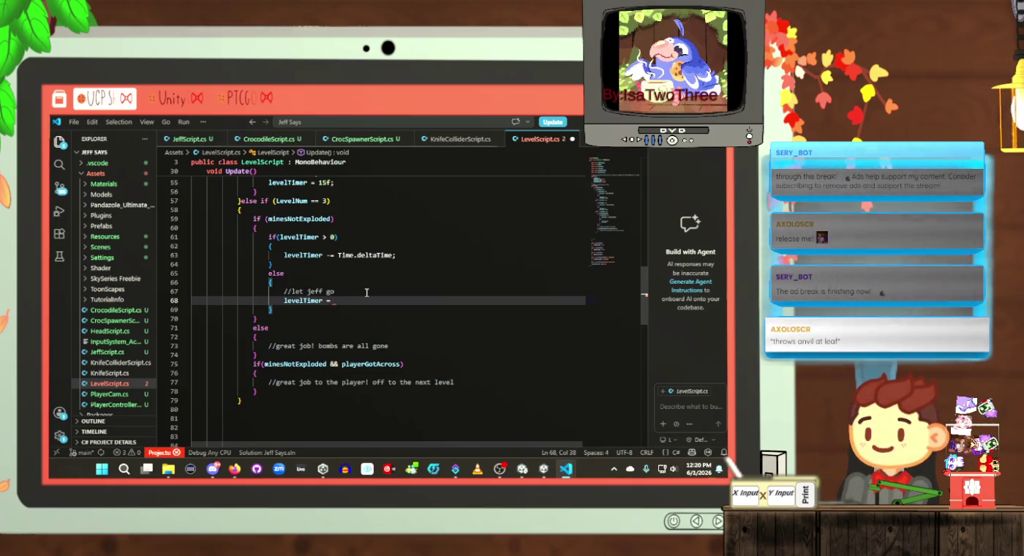
pyautogui.write('10f;')
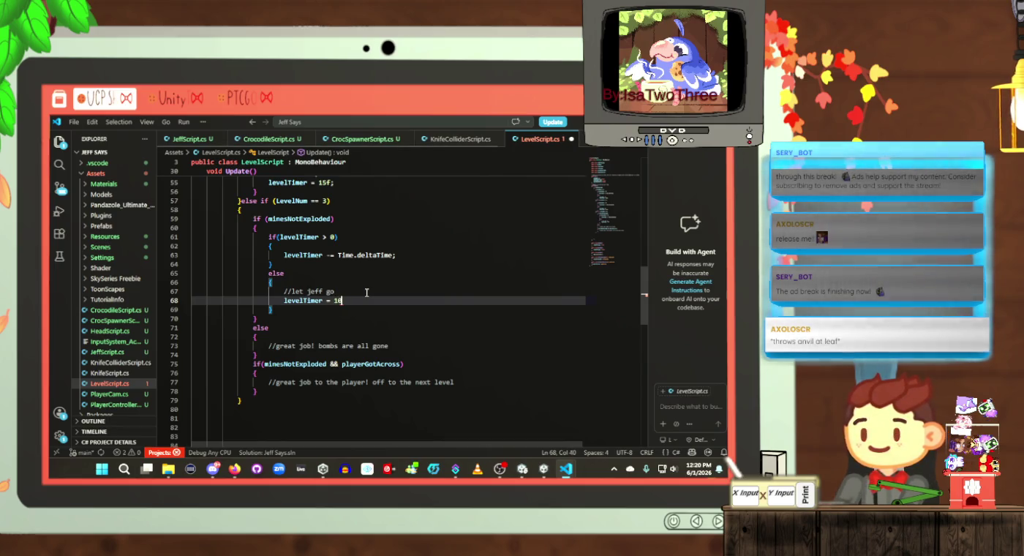
pyautogui.hotkey('ctrl', 's')
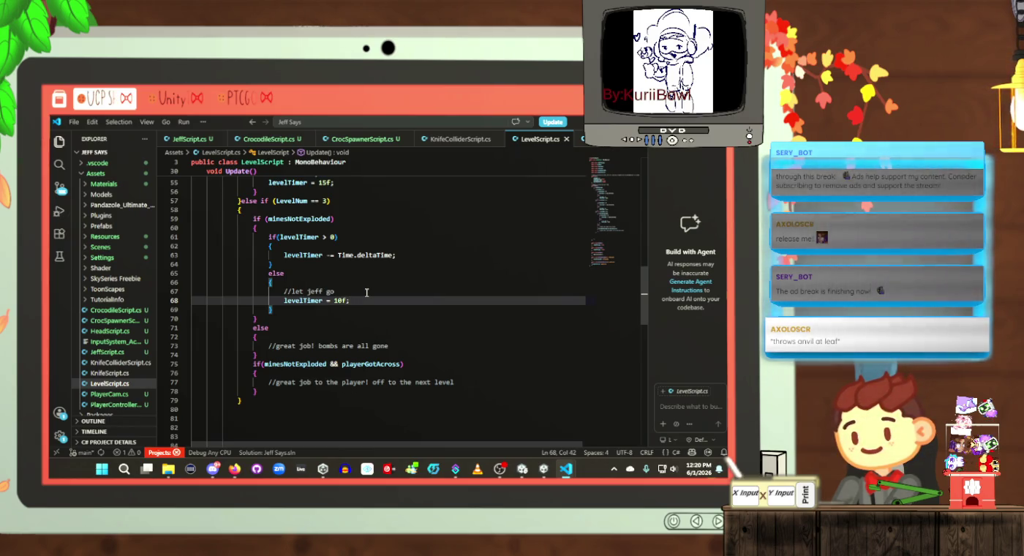
pyautogui.click(310, 390)
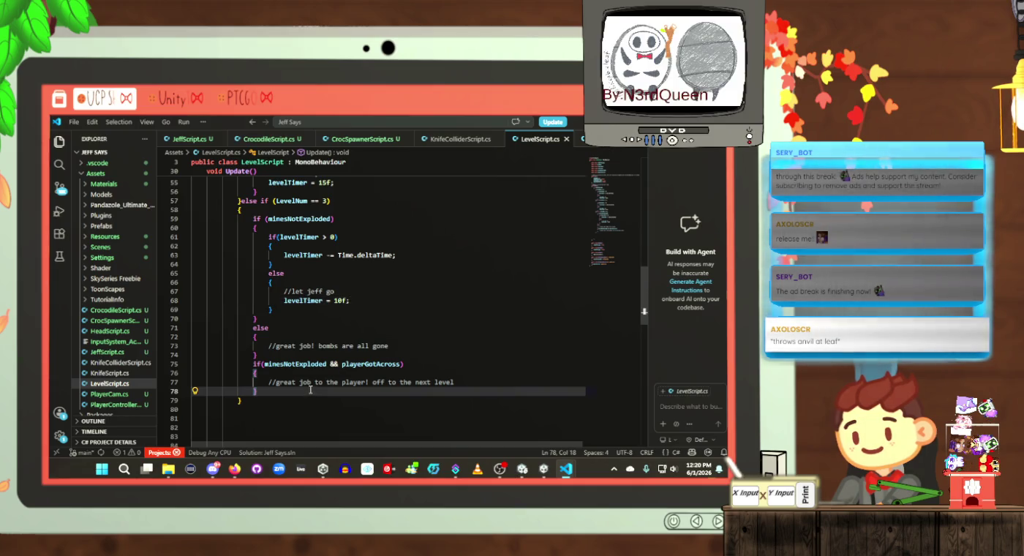
pyautogui.press('Return')
pyautogui.press('Return')
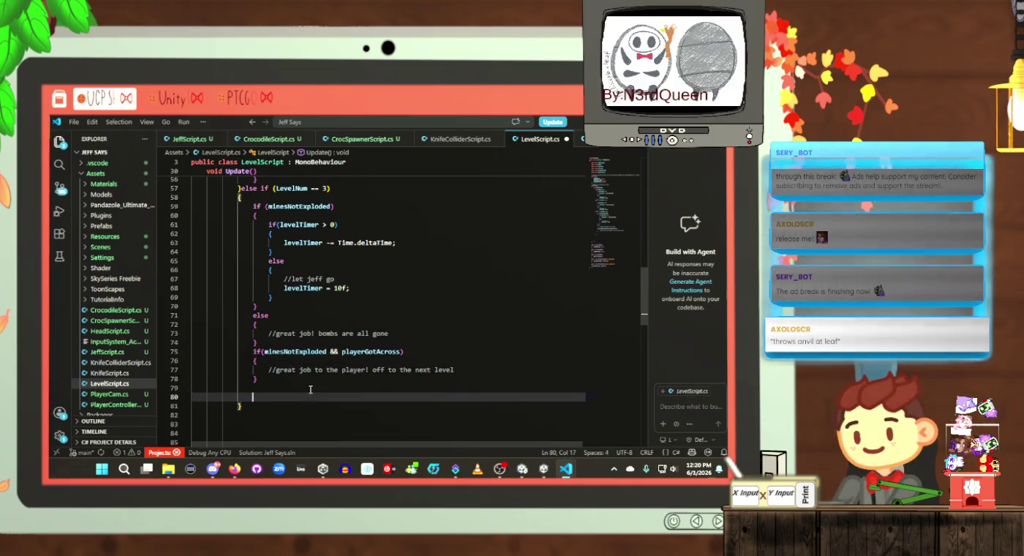
pyautogui.write('minesNotExploded one')
pyautogui.press('Escape')
pyautogui.hotkey('ctrl', 'BackSpace')
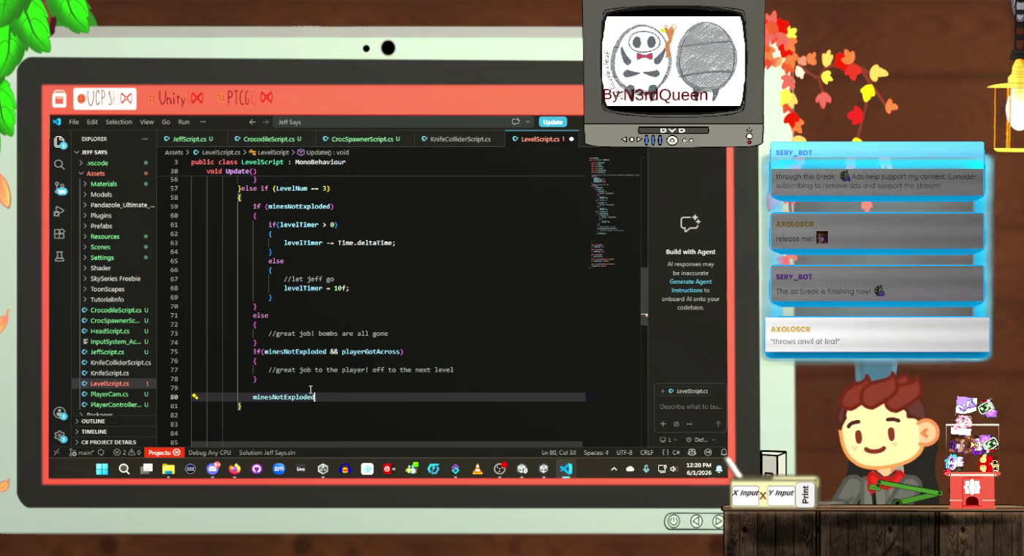
pyautogui.hotkey('ctrl', 'BackSpace')
pyautogui.hotkey('ctrl', 's')
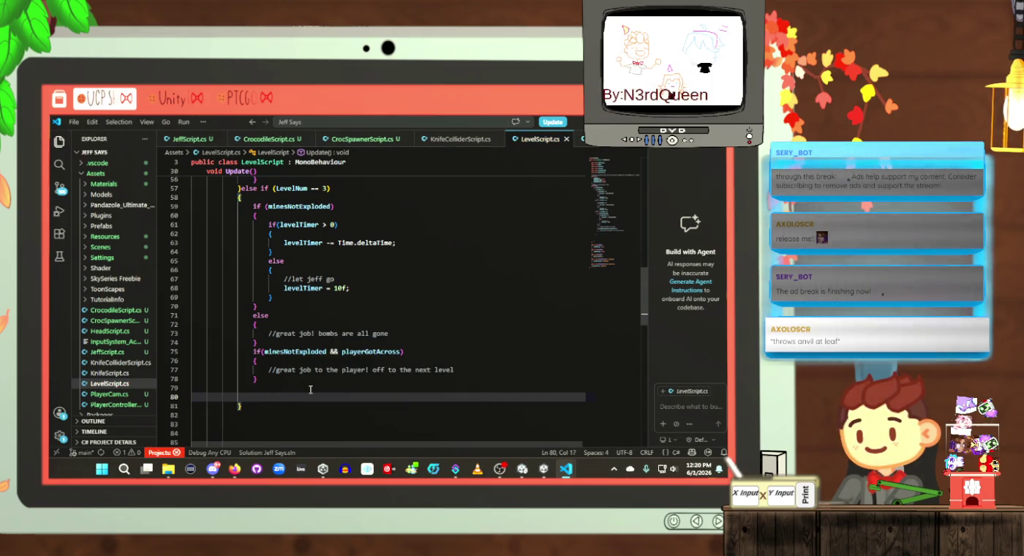
pyautogui.click(400, 332)
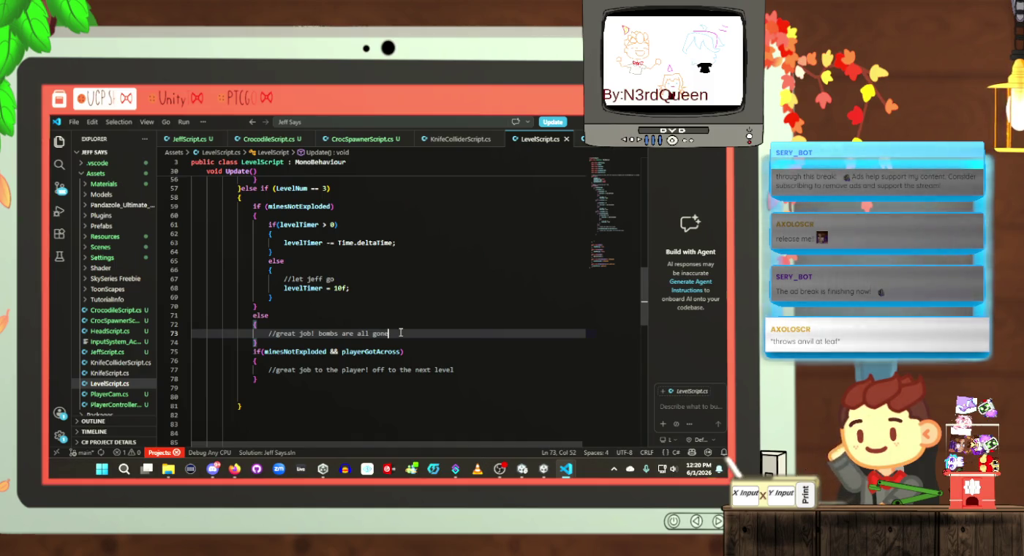
pyautogui.press('Return')
pyautogui.scroll(10, 406, 335)
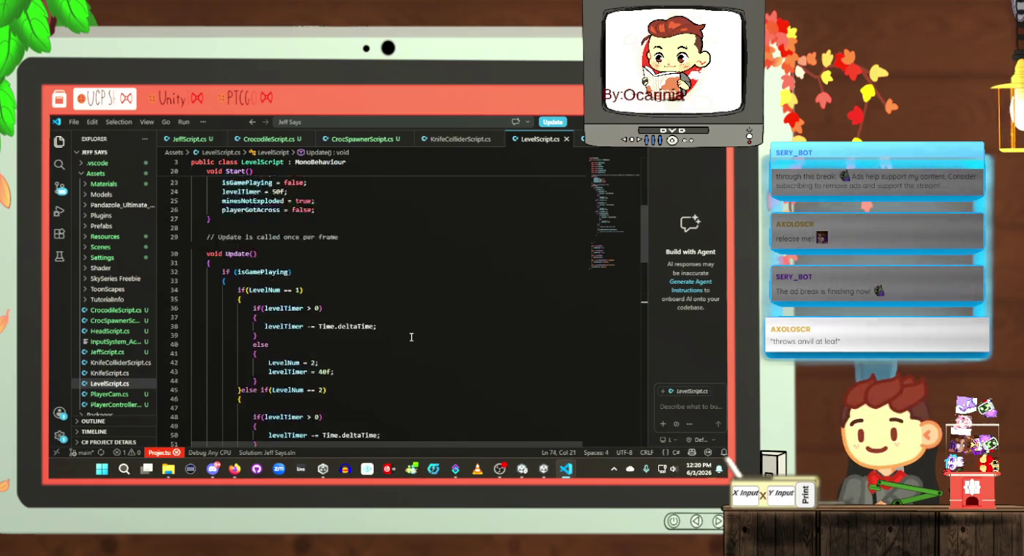
pyautogui.scroll(7, 411, 337)
pyautogui.click(330, 299)
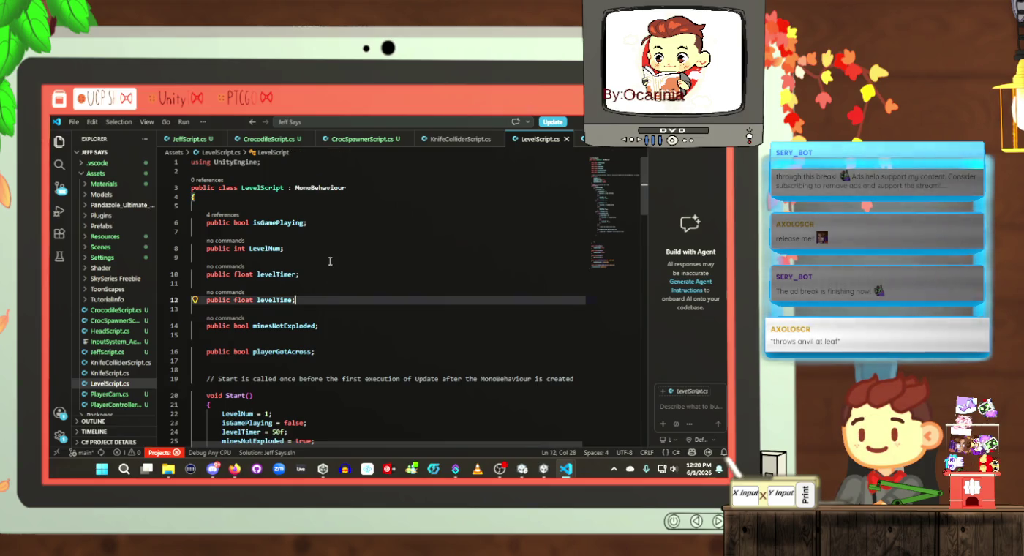
pyautogui.click(330, 261)
pyautogui.press('Down')
pyautogui.scroll(-6, 324, 284)
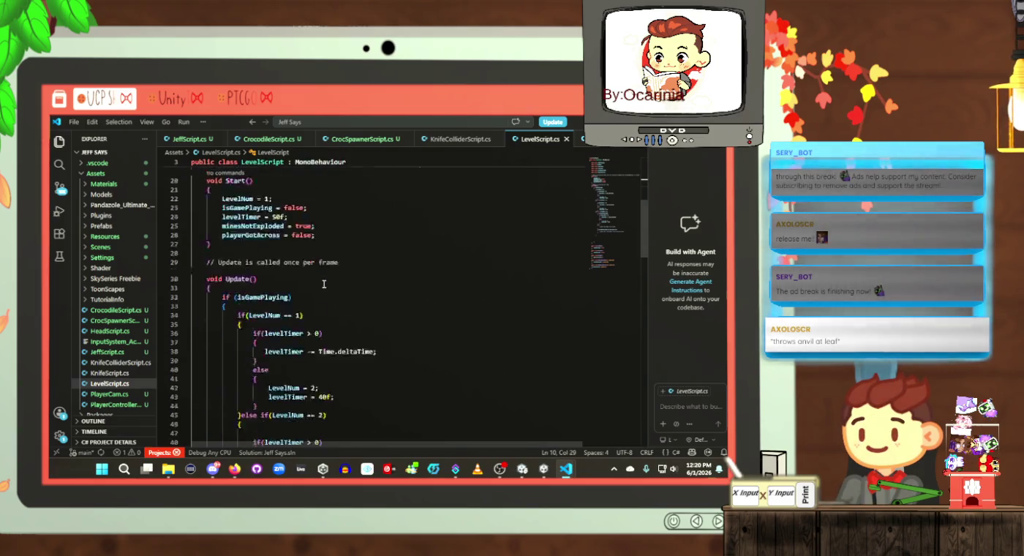
pyautogui.scroll(-19, 325, 284)
pyautogui.scroll(9, 324, 285)
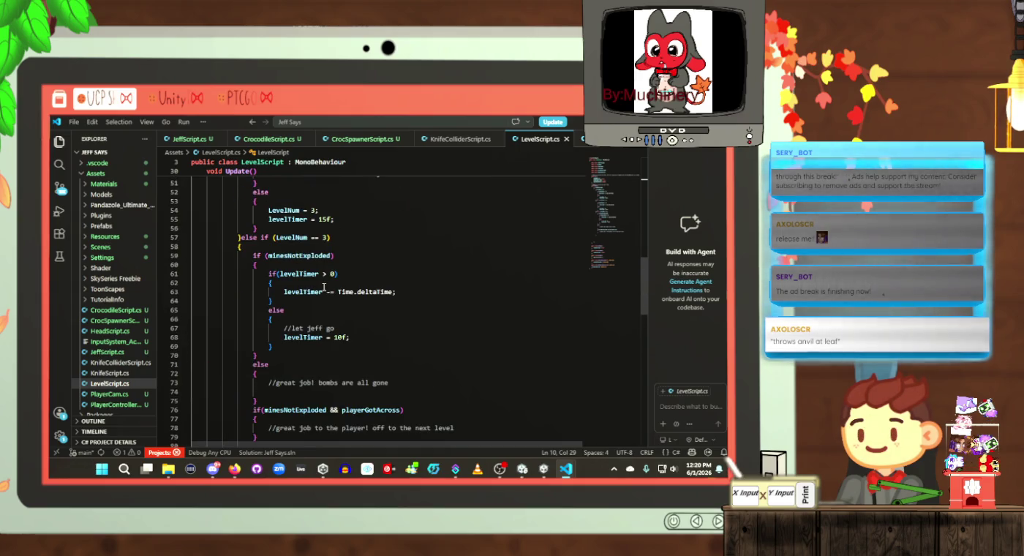
pyautogui.scroll(-1, 324, 287)
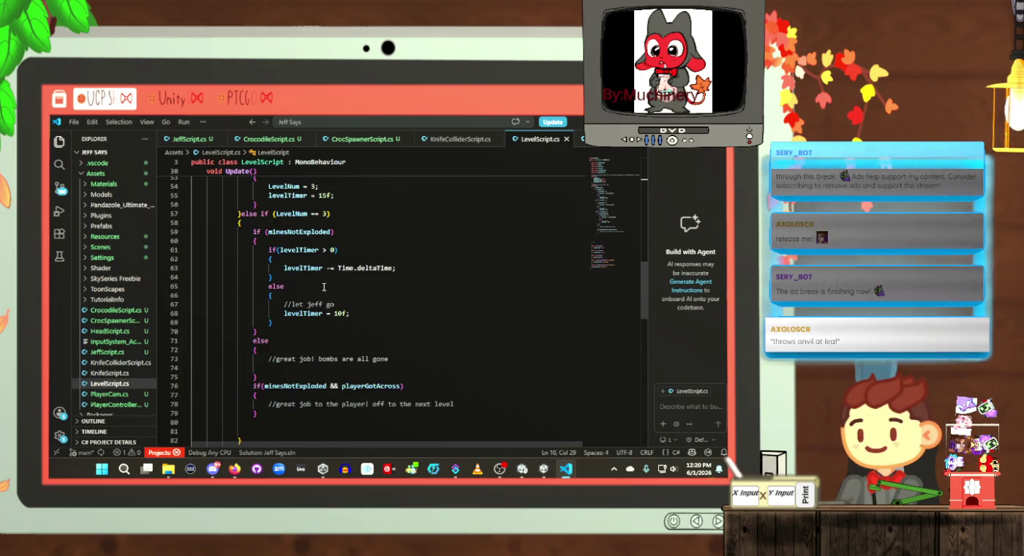
pyautogui.click(344, 325)
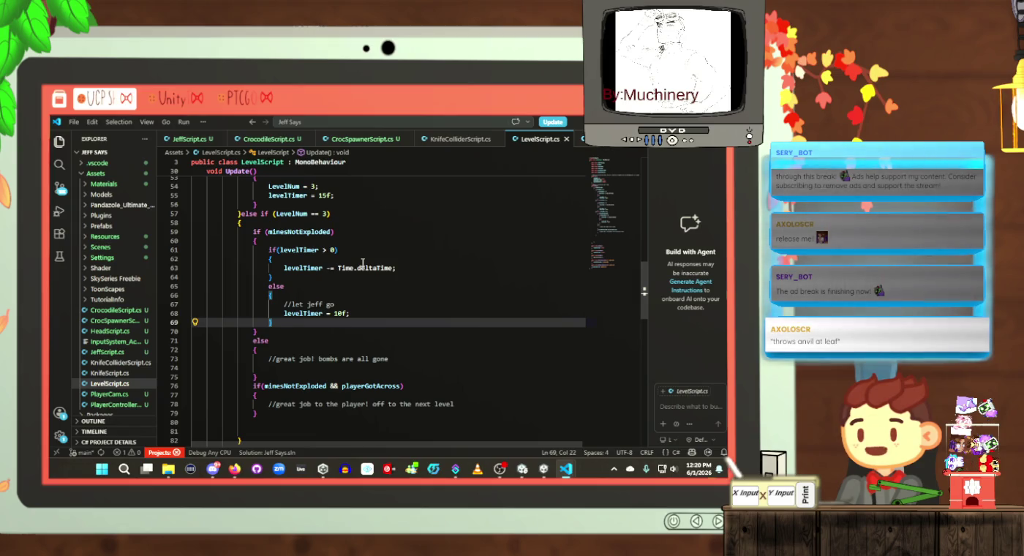
pyautogui.click(293, 331)
pyautogui.click(302, 350)
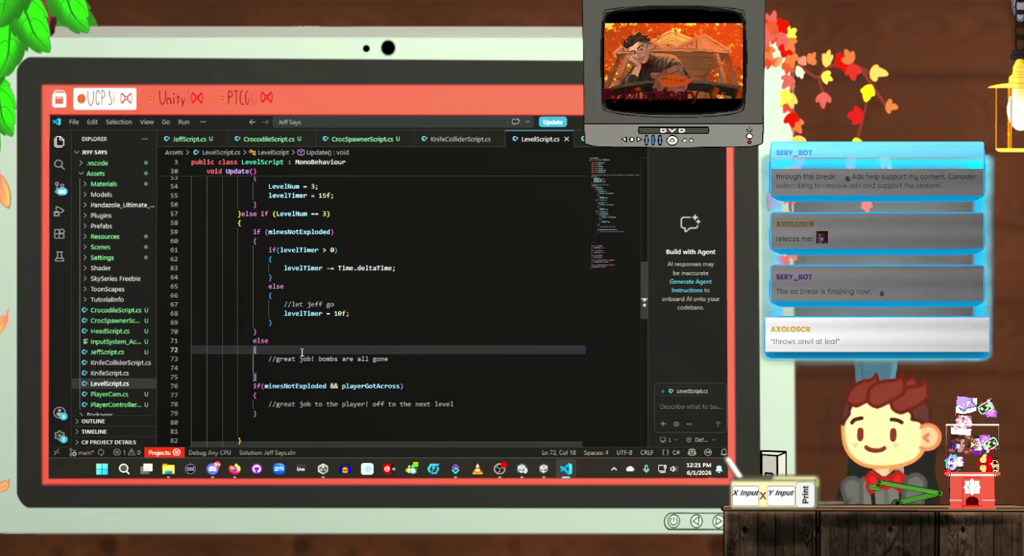
pyautogui.click(305, 334)
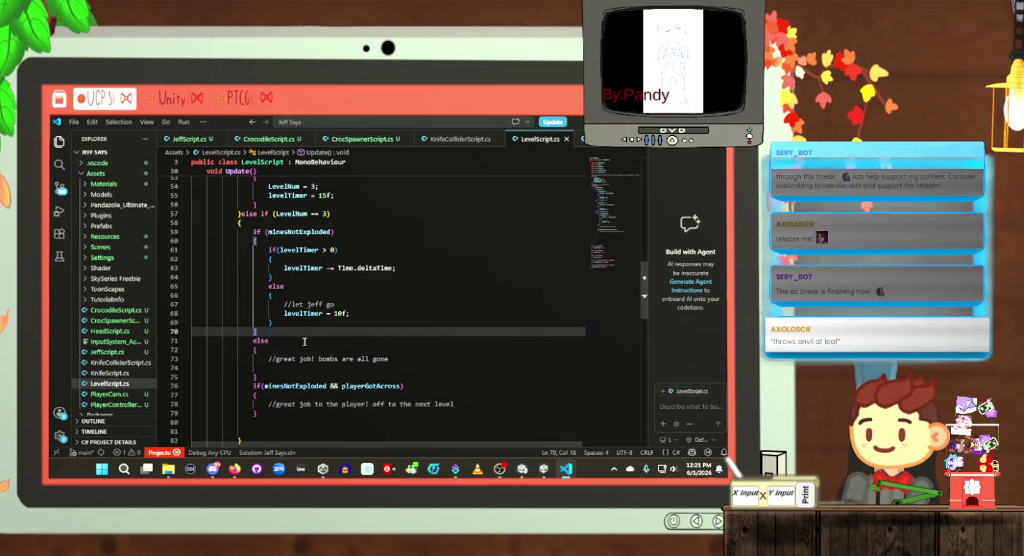
pyautogui.click(289, 339)
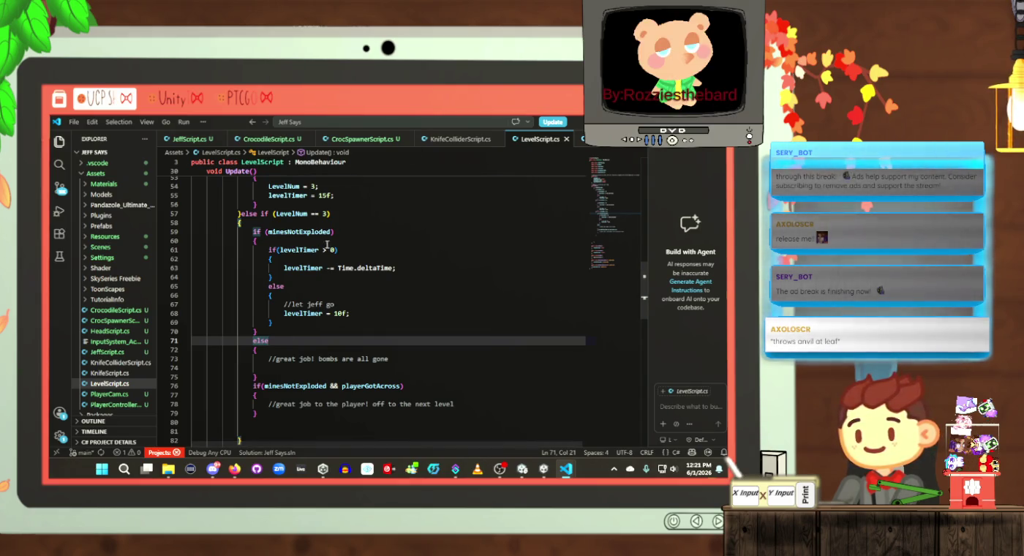
pyautogui.click(308, 352)
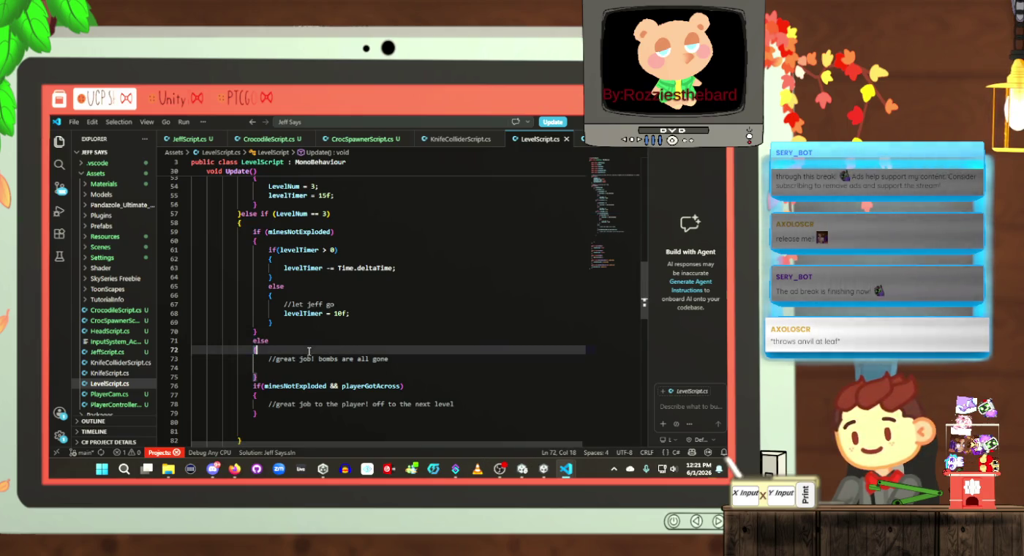
# Step: Add '//second timer for a great job' to the else block and the playerGotAcross block, then save
pyautogui.press('Return')
pyautogui.write('//')
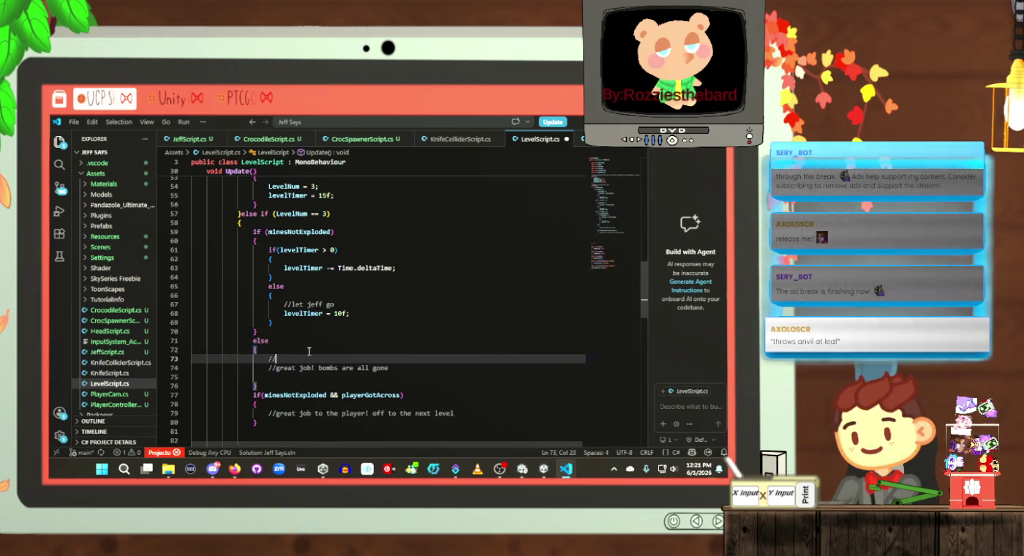
pyautogui.write('second timer ')
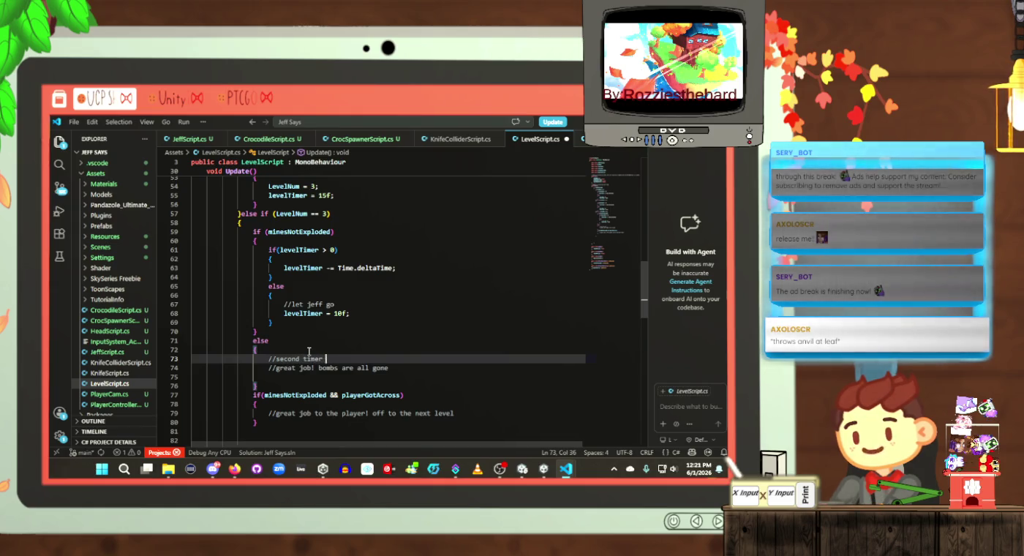
pyautogui.write('for a great job')
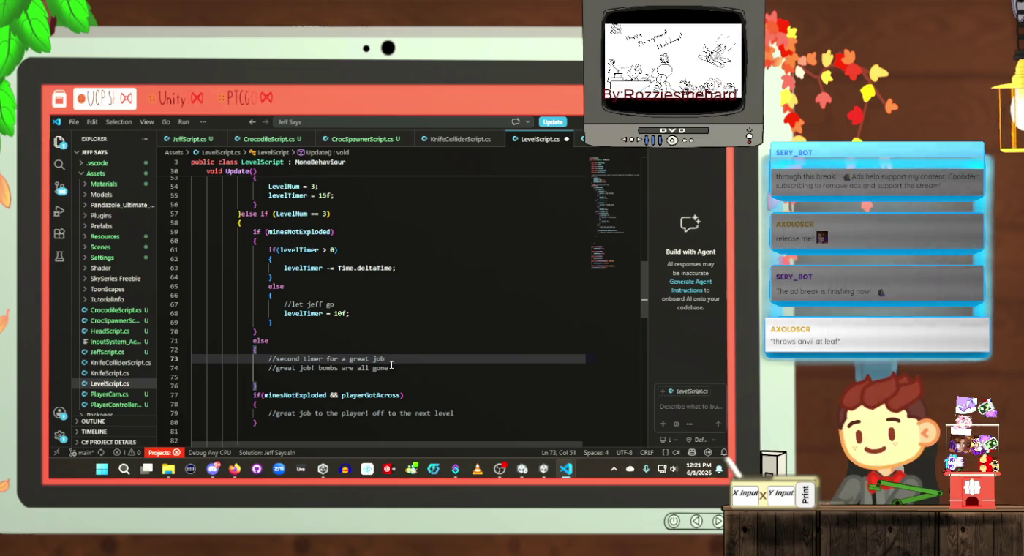
pyautogui.moveTo(393, 359)
pyautogui.mouseDown()
pyautogui.moveTo(195, 359)
pyautogui.moveTo(270, 359)
pyautogui.mouseUp()
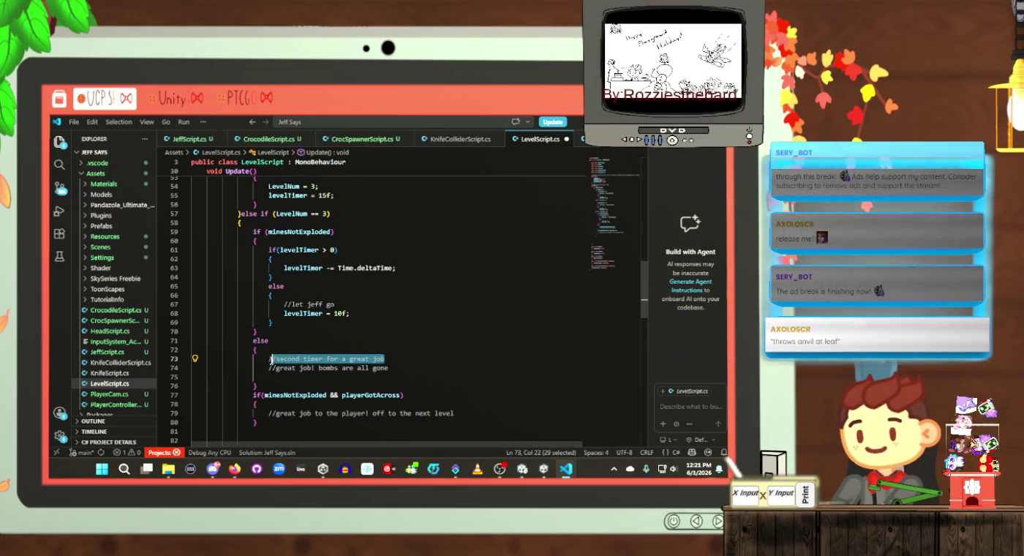
pyautogui.click(379, 404)
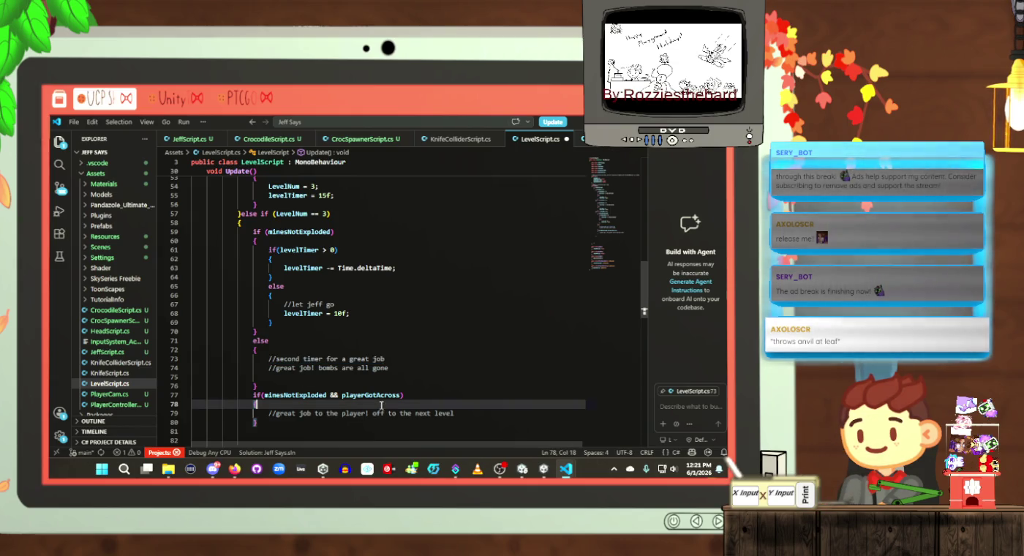
pyautogui.press('Return')
pyautogui.write('//second timer for a great job')
pyautogui.hotkey('ctrl', 's')
pyautogui.scroll(10, 382, 407)
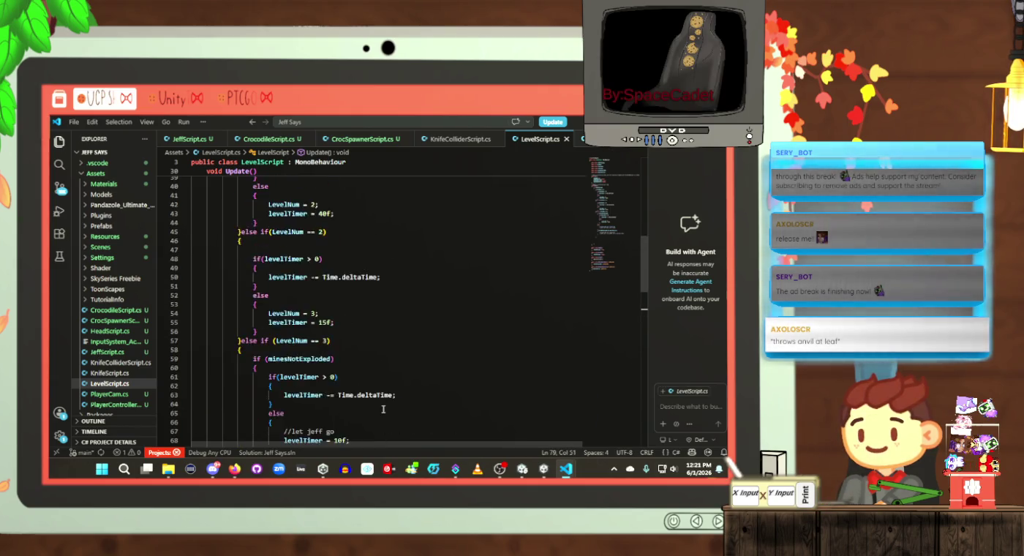
pyautogui.scroll(3, 383, 411)
pyautogui.click(333, 302)
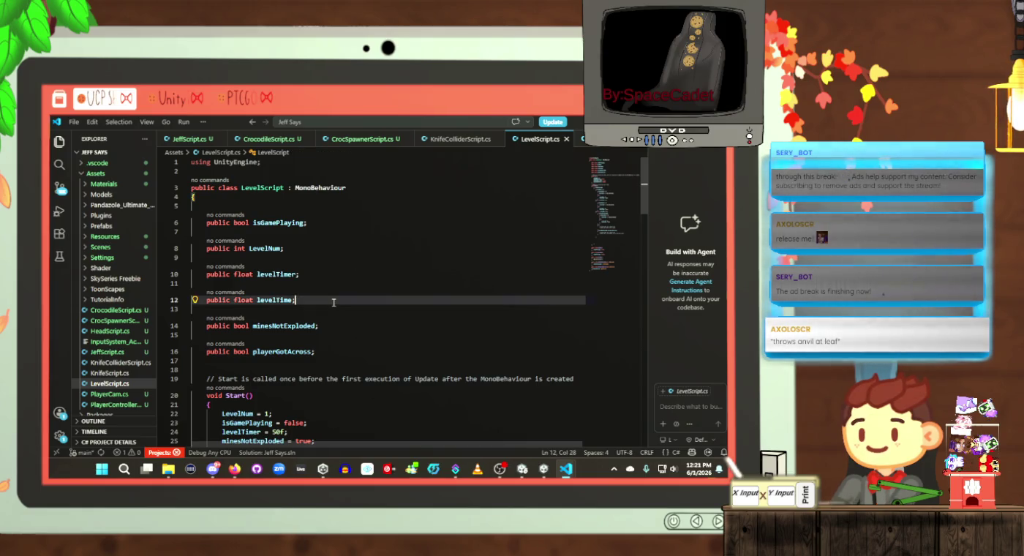
# Step: Declare 'public float Level3CongratsTimer;' next to the levelTimer field and save
pyautogui.press('Return')
pyautogui.press('Up')
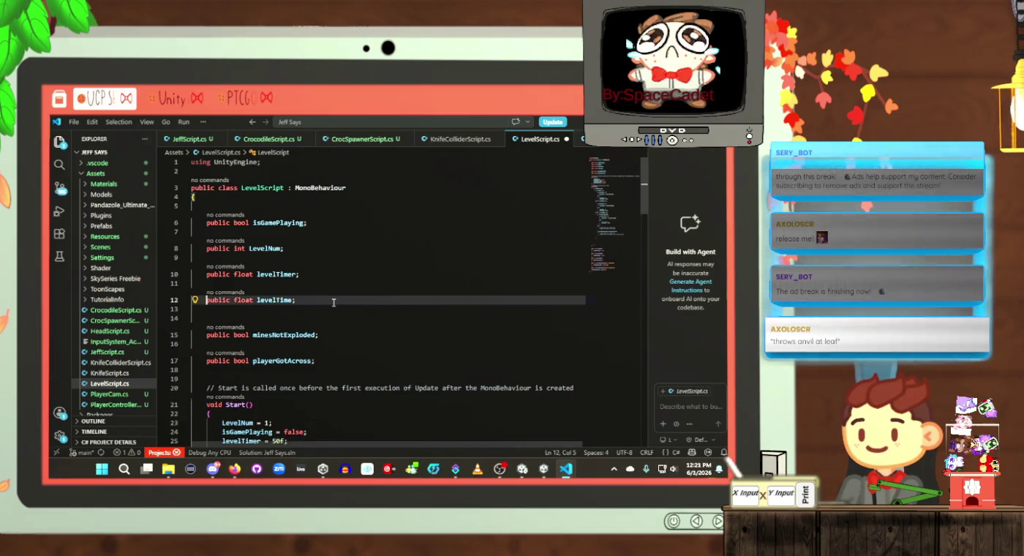
pyautogui.press('Up')
pyautogui.press('Return')
pyautogui.press('Return')
pyautogui.press('Up')
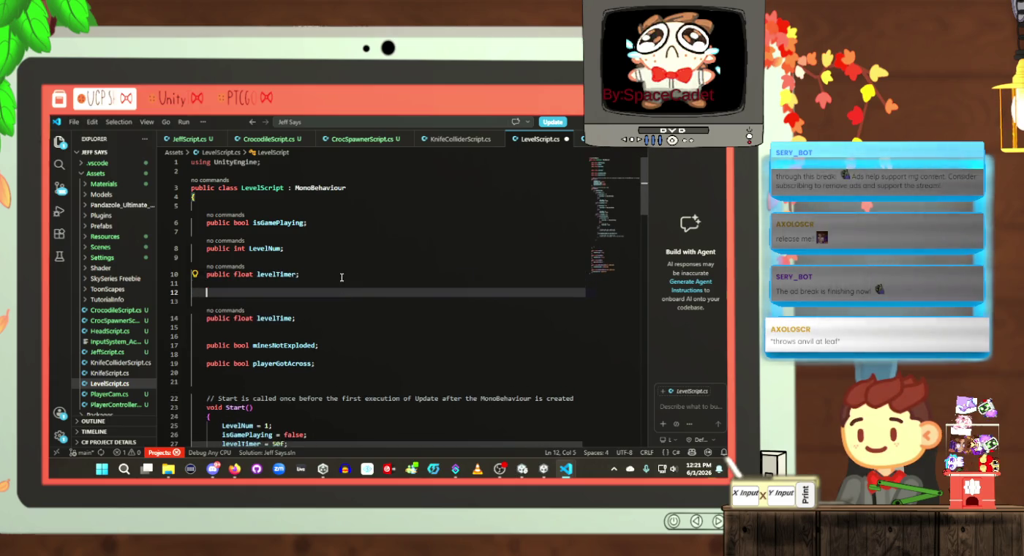
pyautogui.write('public float ')
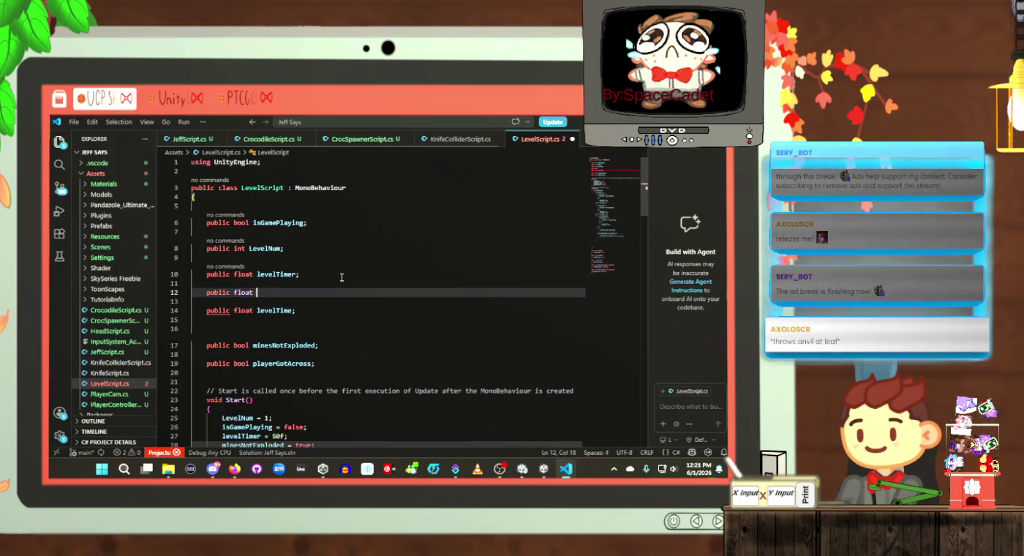
pyautogui.write('Level3')
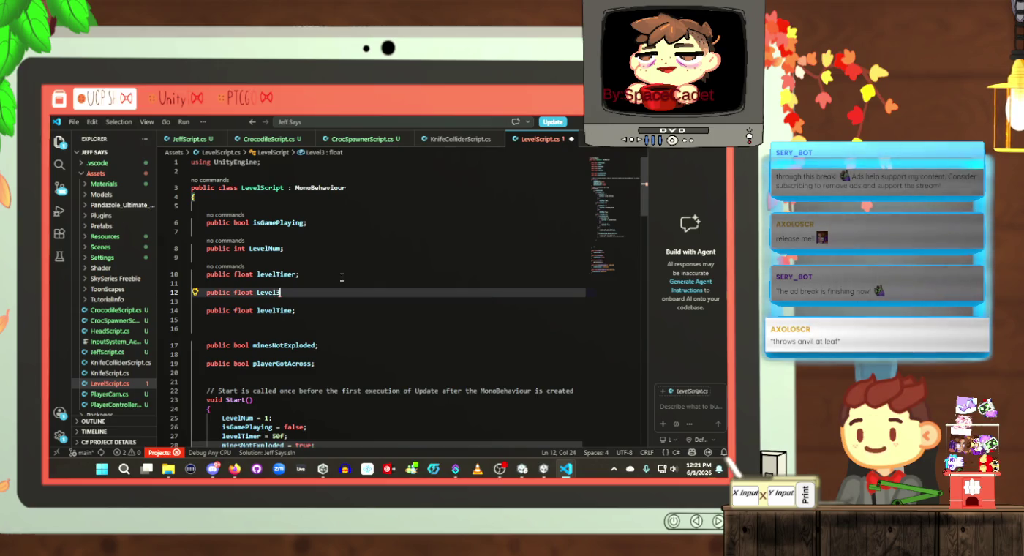
pyautogui.write('Congrats')
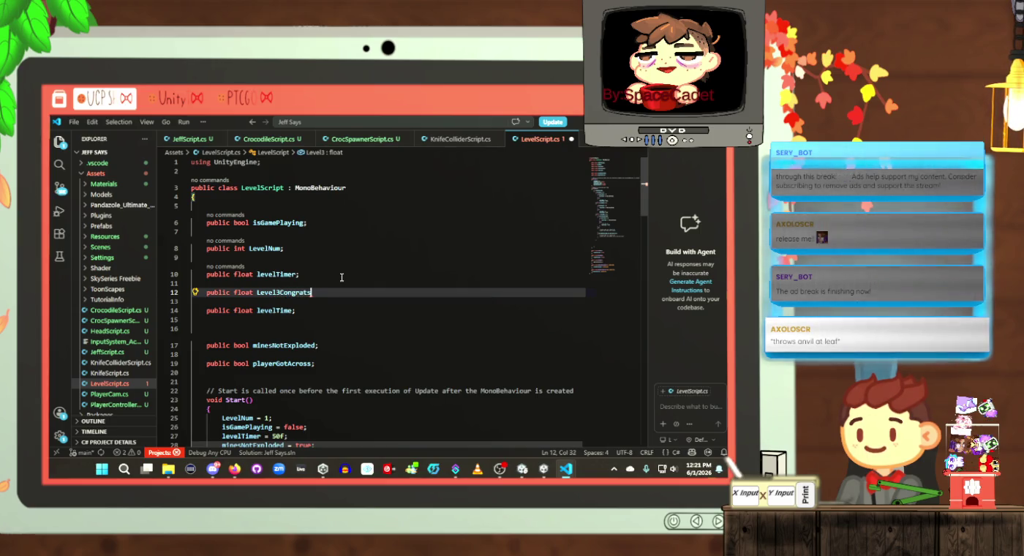
pyautogui.write('Timer;')
pyautogui.hotkey('ctrl', 's')
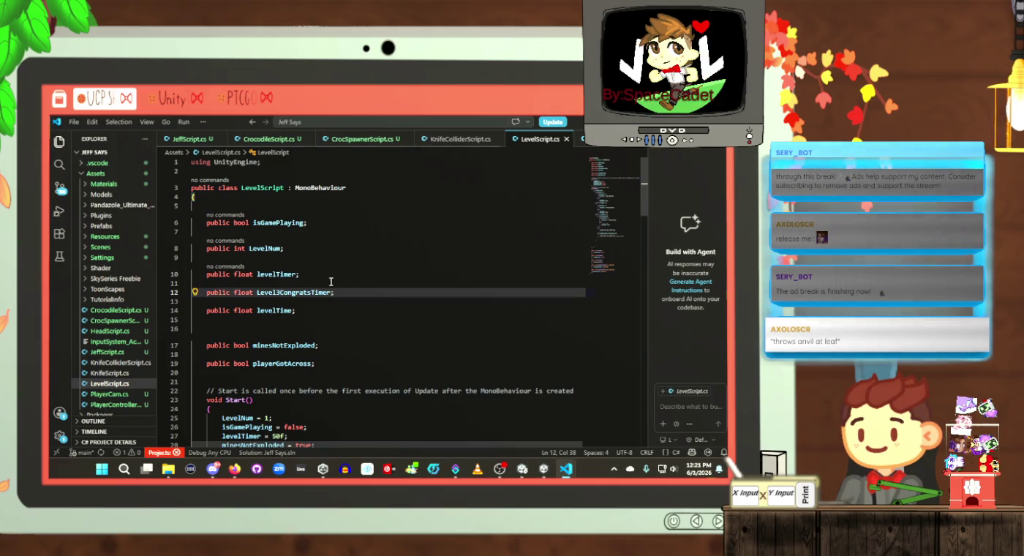
# Step: Add 'Level3CongratsTimer = 10f;' at the end of Start() and save
pyautogui.scroll(-4, 330, 281)
pyautogui.click(346, 336)
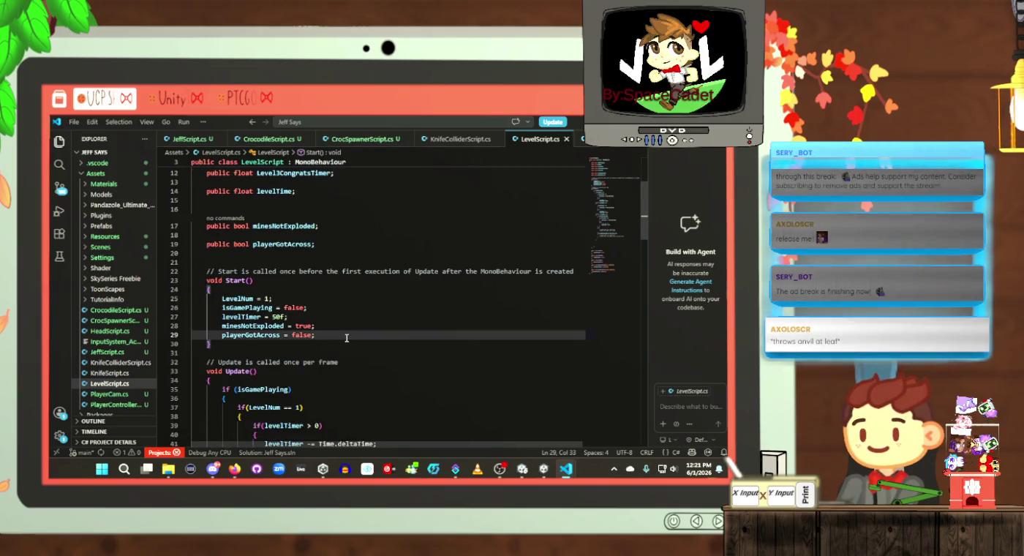
pyautogui.press('Return')
pyautogui.write('Level')
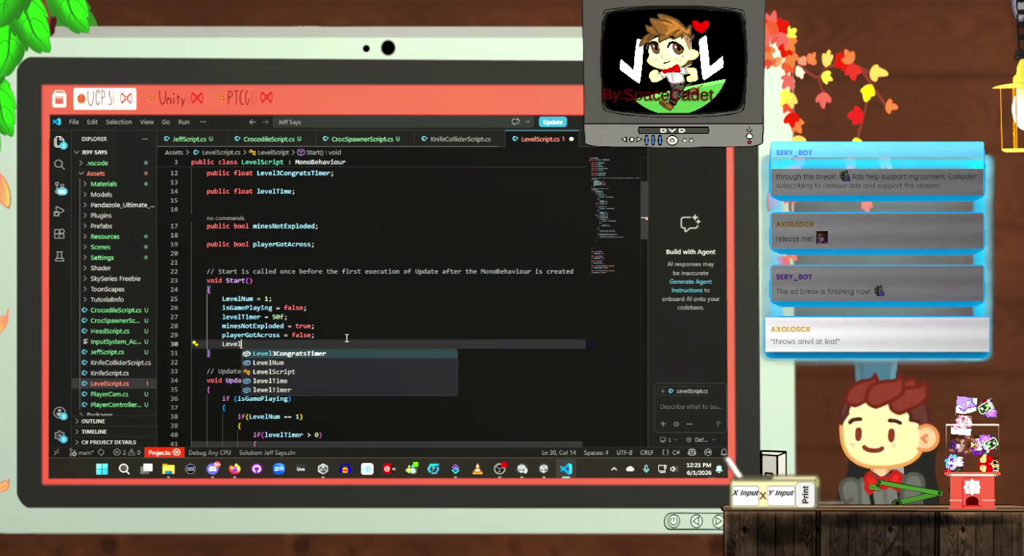
pyautogui.press('Tab')
pyautogui.write('= 1')
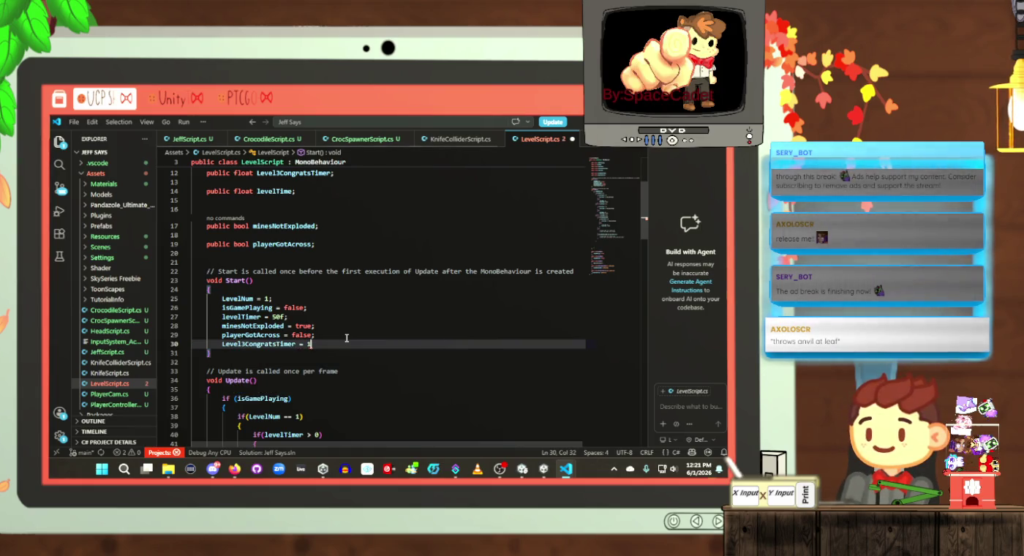
pyautogui.write('0f;')
pyautogui.hotkey('ctrl', 's')
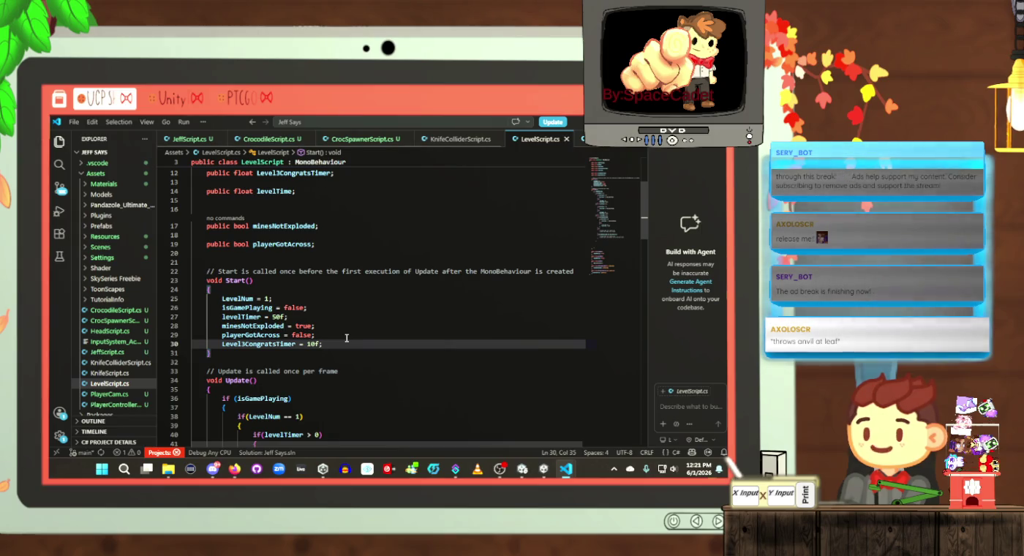
pyautogui.scroll(-15, 347, 337)
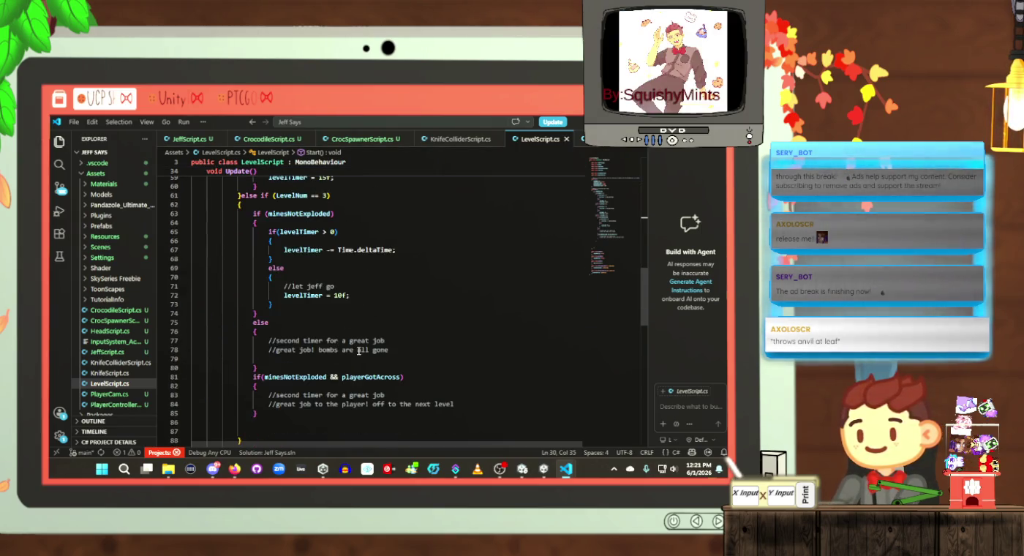
# Step: Below the bombs-gone comment, add an if(Level3CongratsTimer > 0) check with an opening brace
pyautogui.click(422, 340)
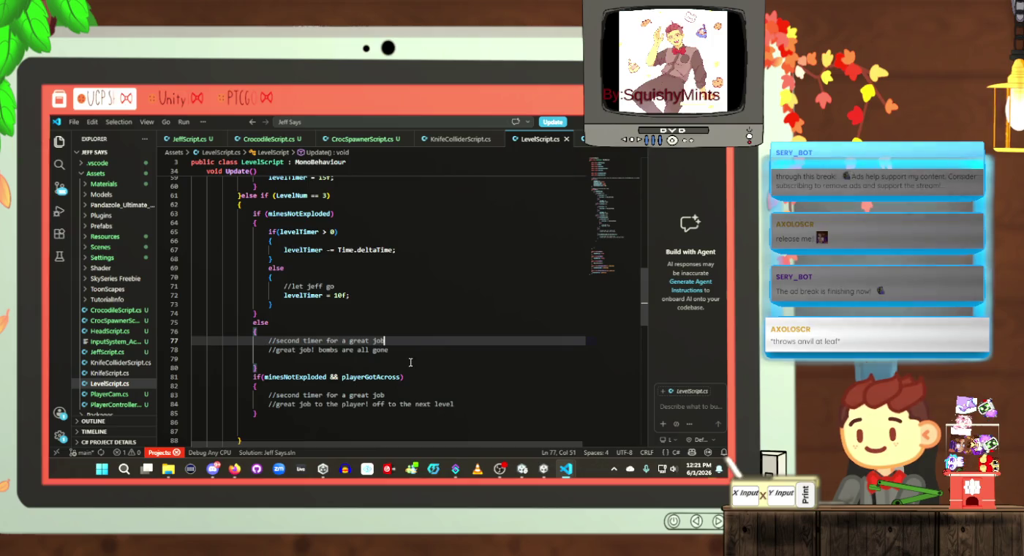
pyautogui.click(413, 350)
pyautogui.press('Return')
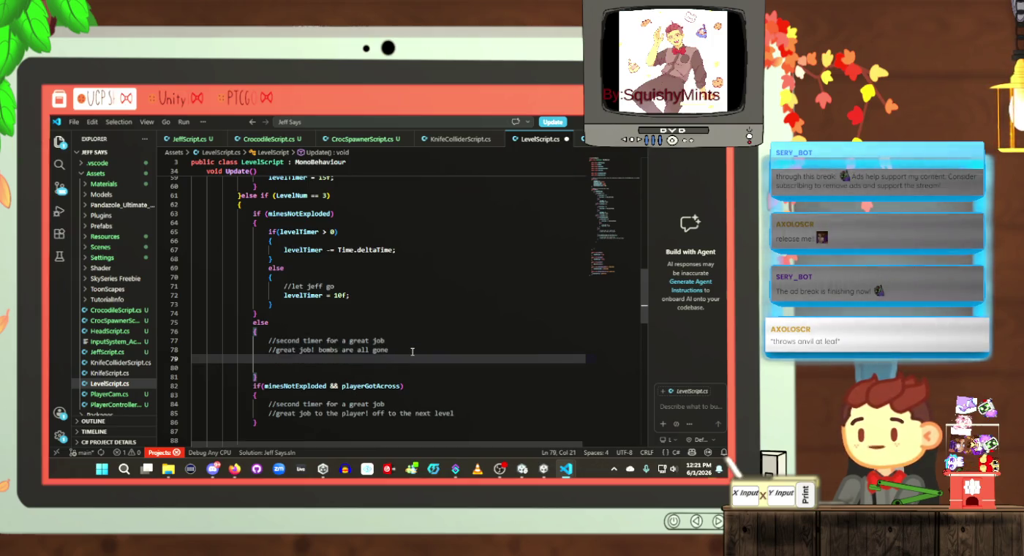
pyautogui.write('if(l')
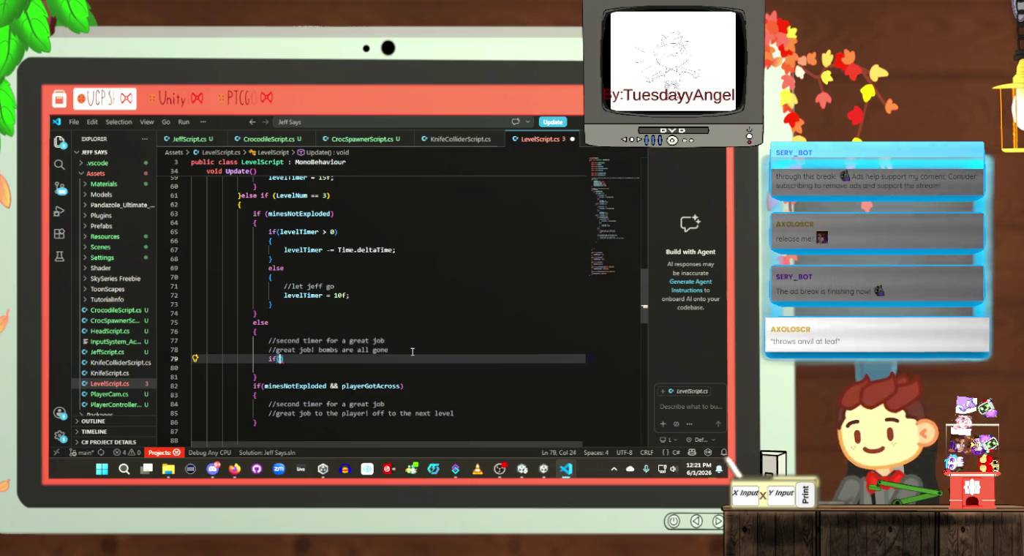
pyautogui.write('evel3')
pyautogui.press('Tab')
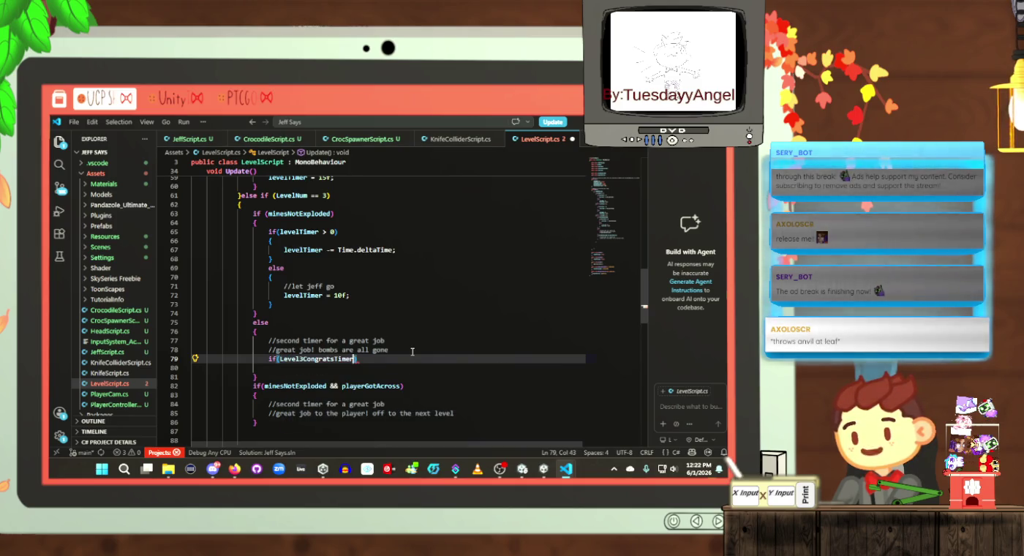
pyautogui.write('> 0)')
pyautogui.press('Down')
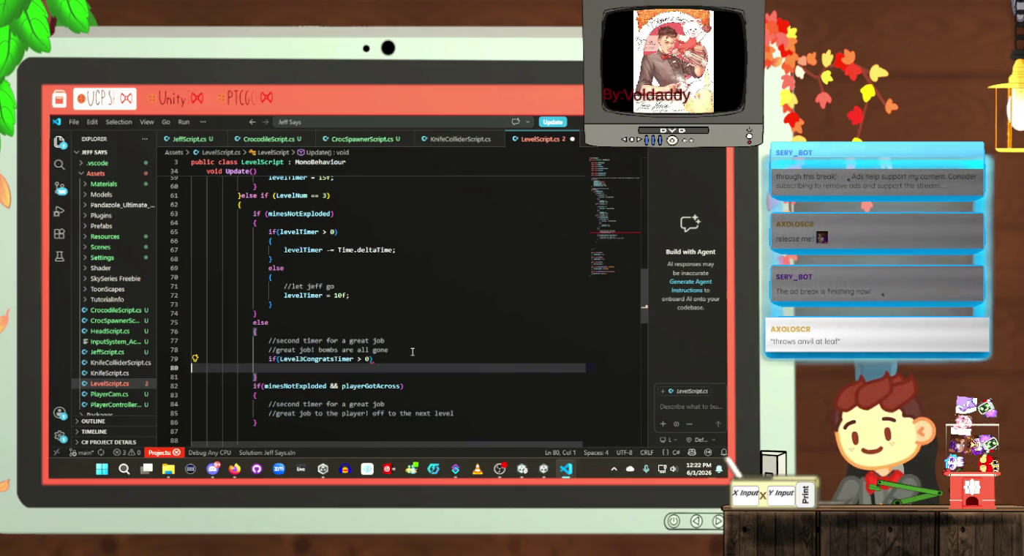
pyautogui.press('Up')
pyautogui.press('Return')
pyautogui.write('{')
pyautogui.press('Return')
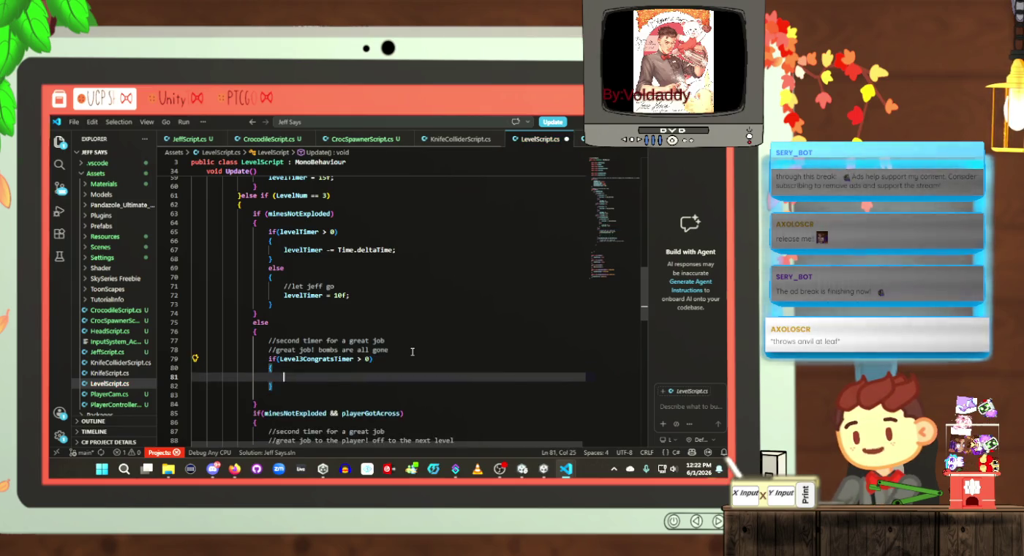
pyautogui.hotkey('ctrl', 's')
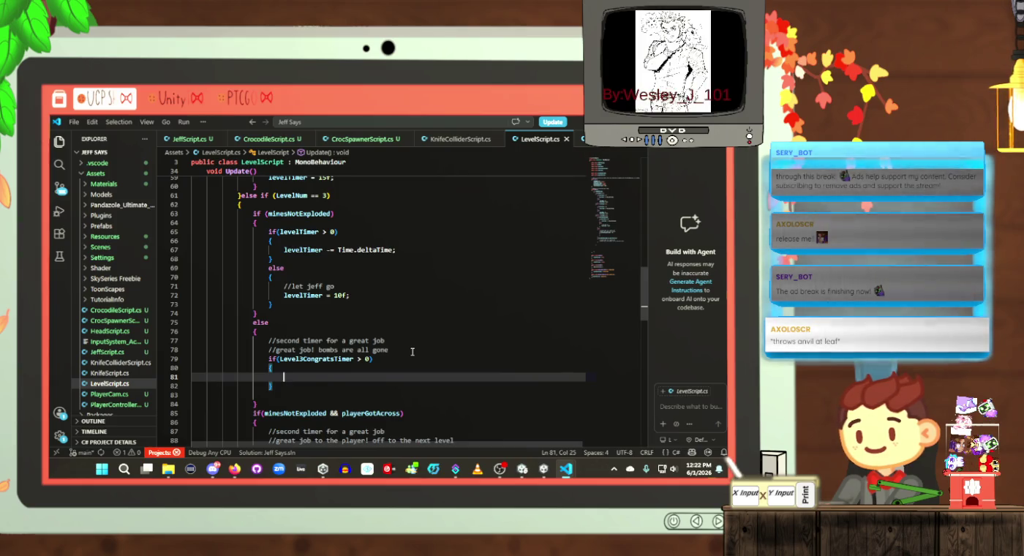
# Step: Inside the check, write Level3CongratsTimer -= Time.deltaTime; and save LevelScript.cs
pyautogui.write('great')
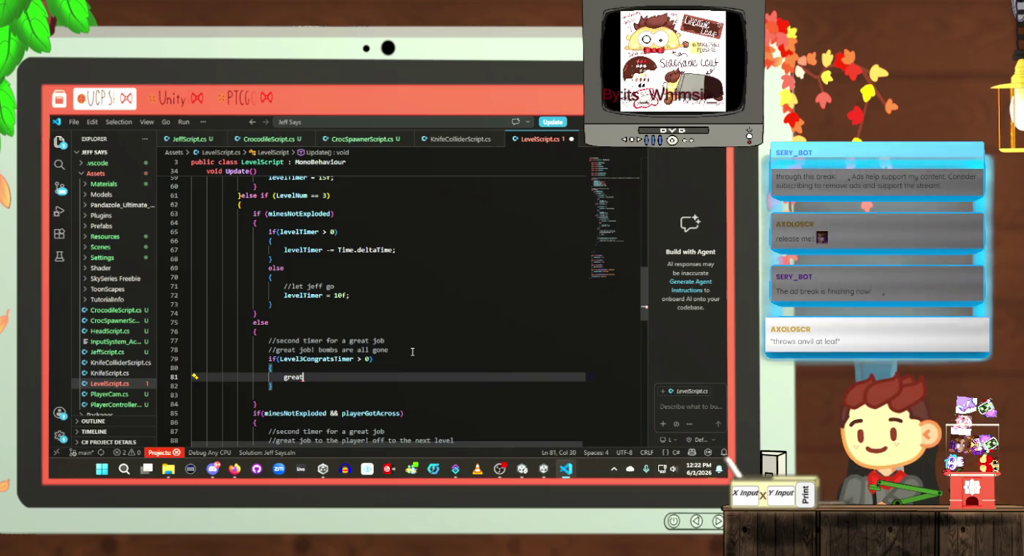
pyautogui.press('BackSpace')
pyautogui.press('BackSpace')
pyautogui.press('BackSpace')
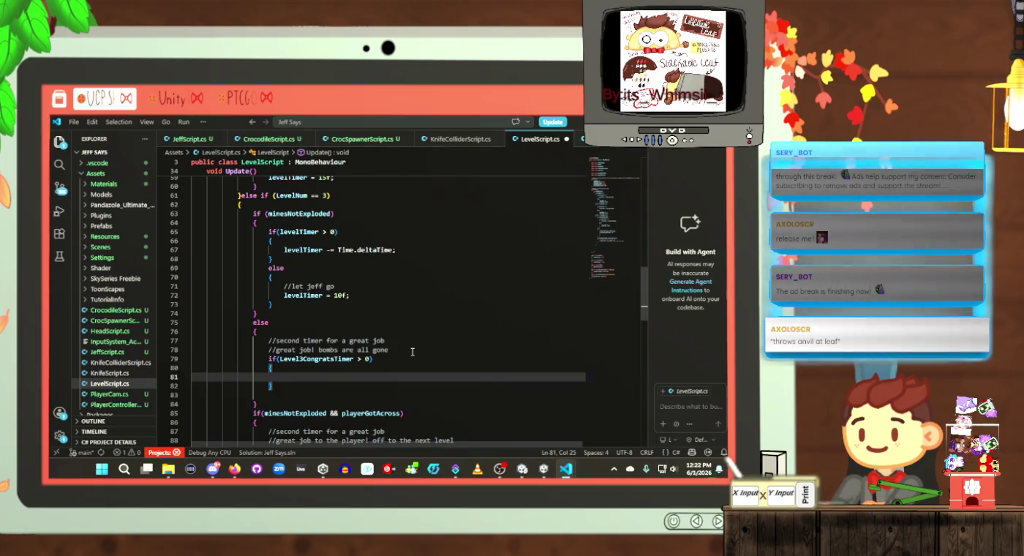
pyautogui.write('level')
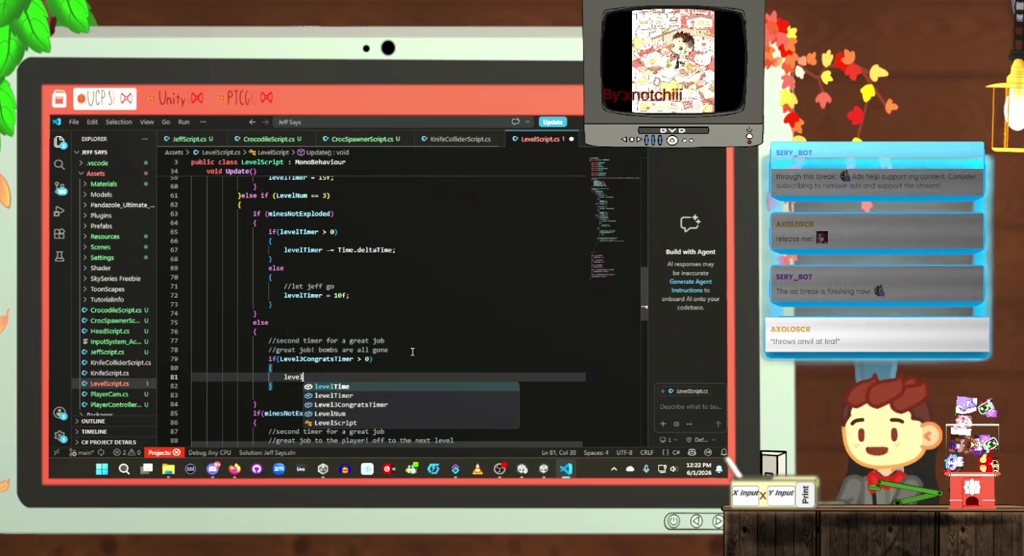
pyautogui.press('Up')
pyautogui.press('Up')
pyautogui.press('Up')
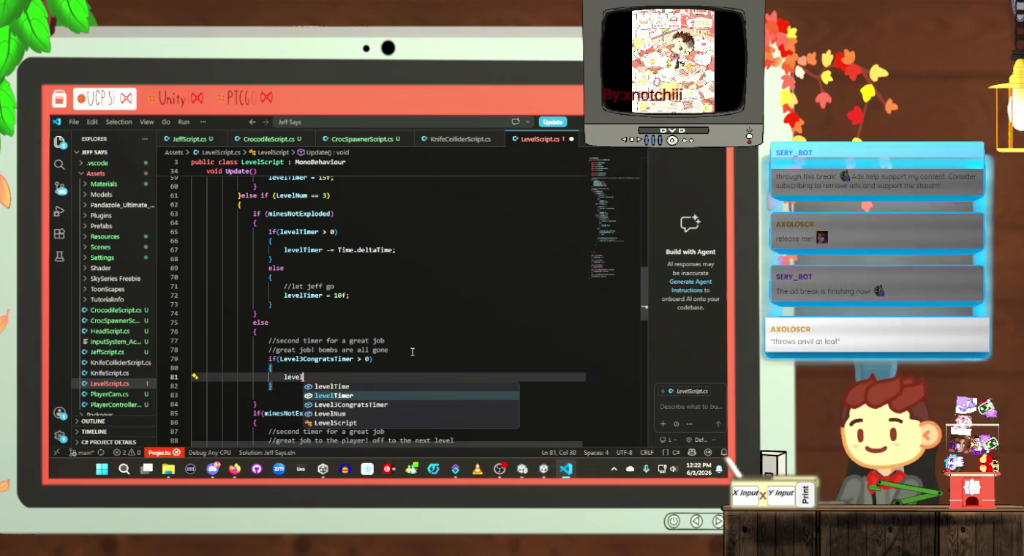
pyautogui.press('Down')
pyautogui.press('Return')
pyautogui.write('--')
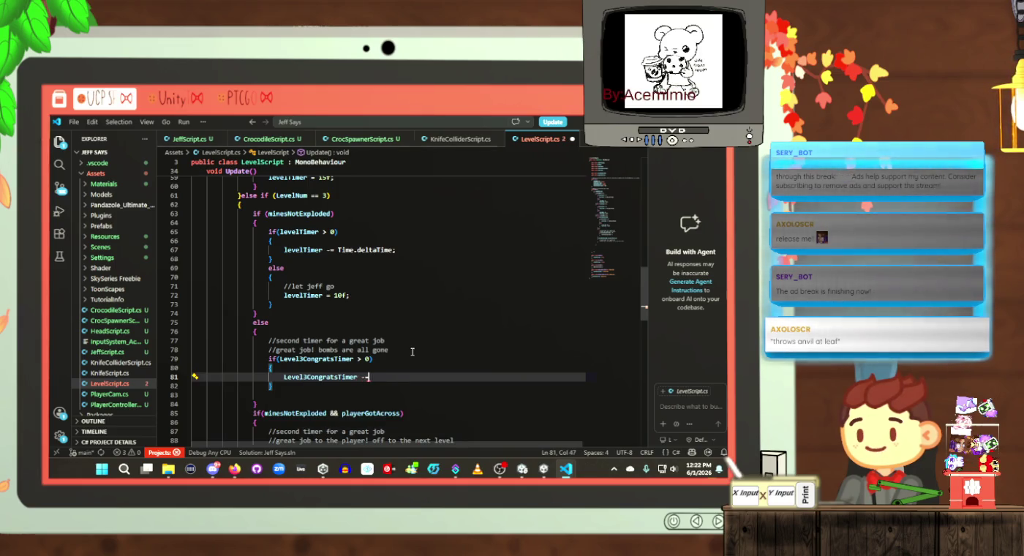
pyautogui.write('time.delt')
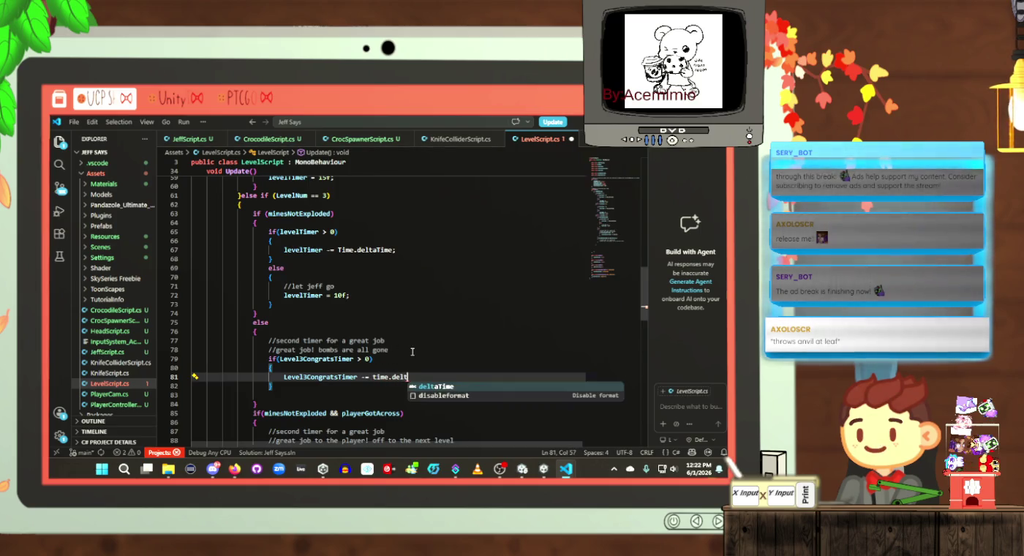
pyautogui.press('Return')
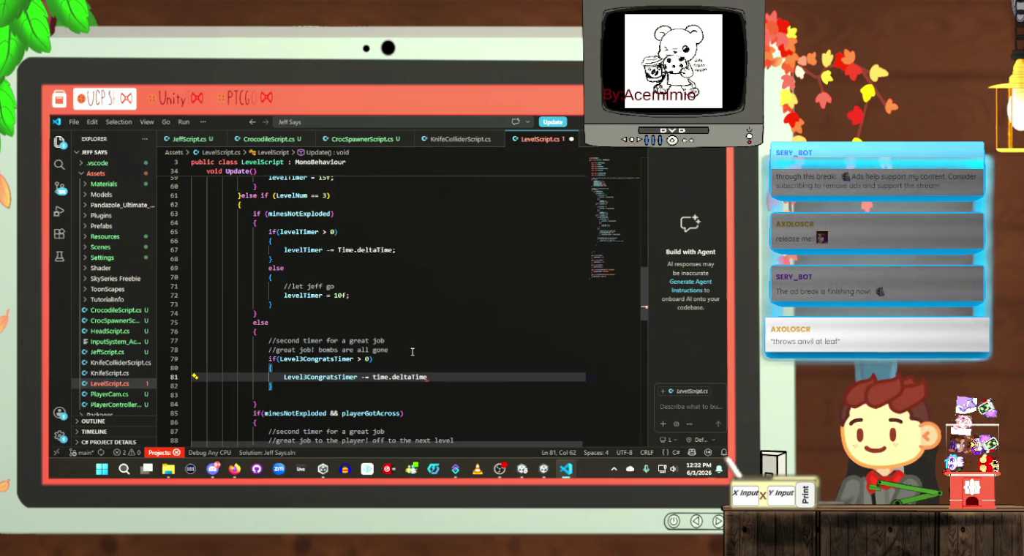
pyautogui.press('Left')
pyautogui.press('Left')
pyautogui.press('Left')
pyautogui.press('BackSpace')
pyautogui.write('T')
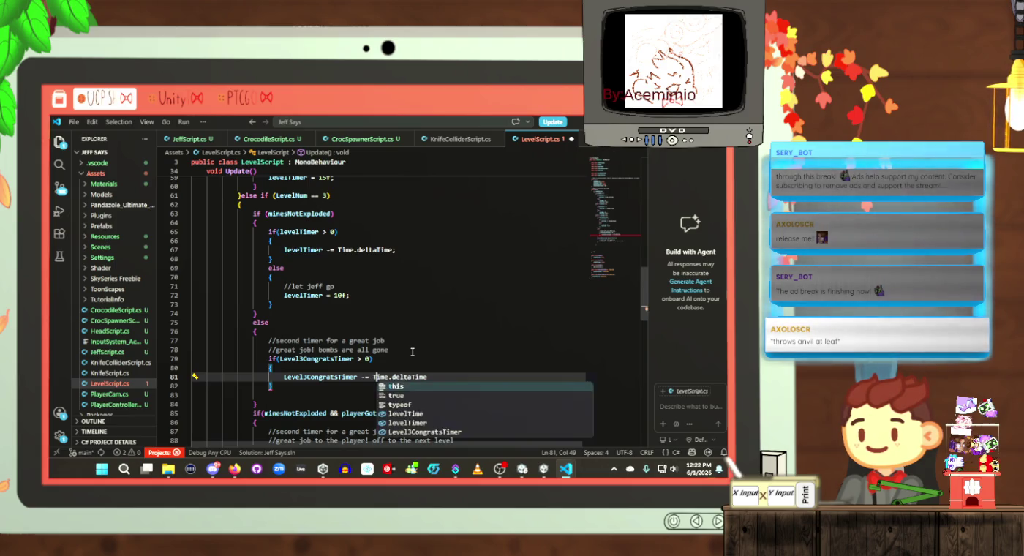
pyautogui.press('Right')
pyautogui.press('Right')
pyautogui.press('Right')
pyautogui.write(';')
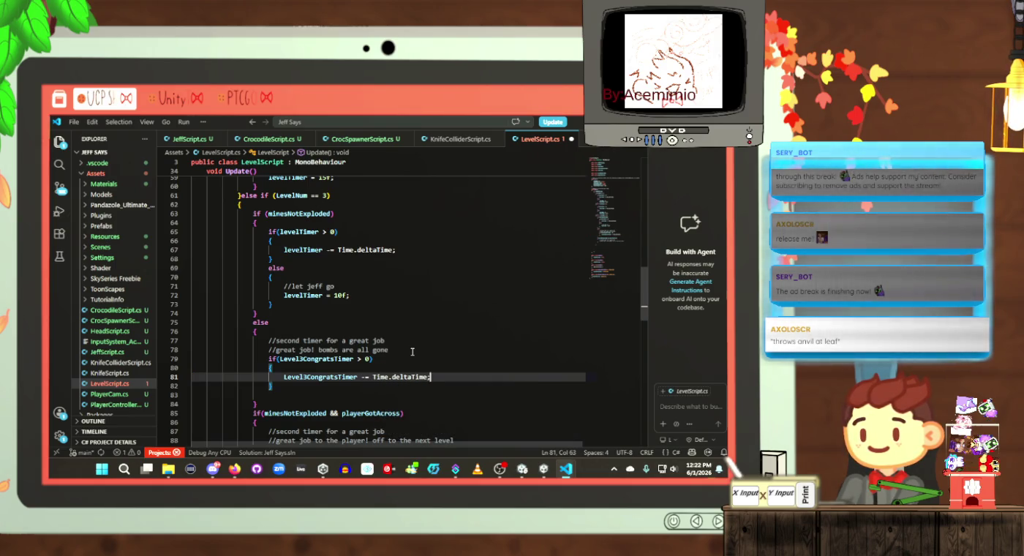
pyautogui.hotkey('ctrl', 's')
pyautogui.scroll(-2, 320, 349)
pyautogui.click(326, 337)
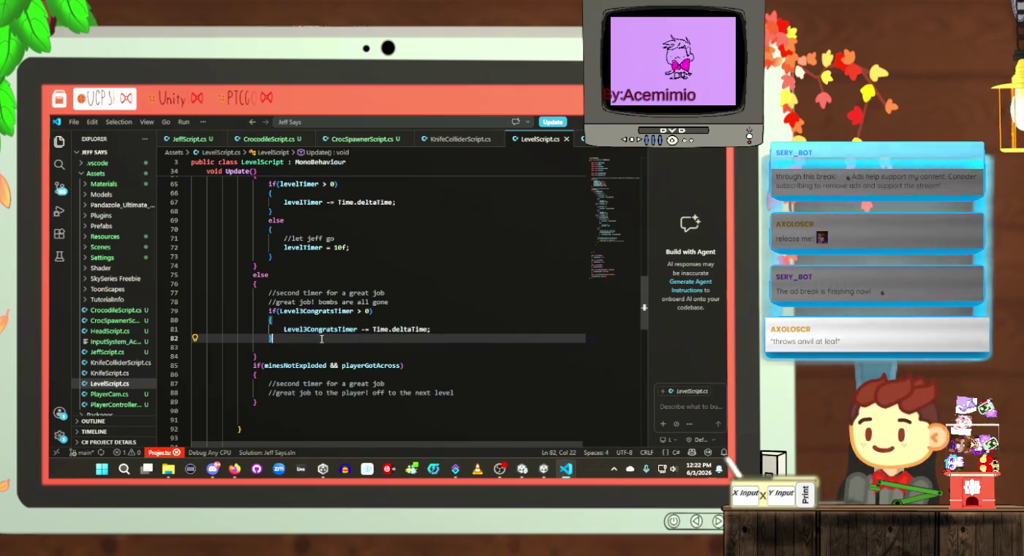
# Step: Follow the timer check with an else block containing LevelNum = 4; and save the file
pyautogui.press('Return')
pyautogui.write('else{}')
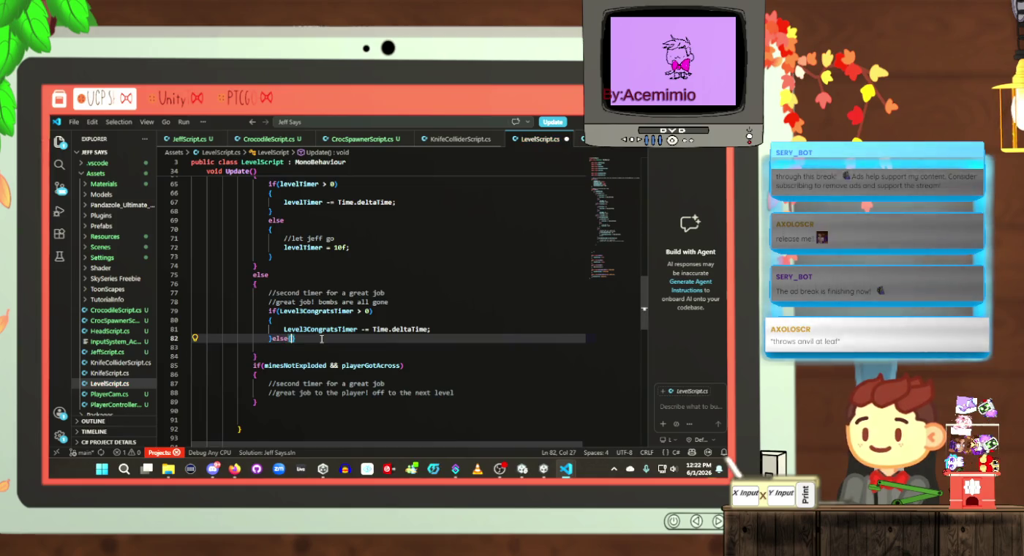
pyautogui.press('Return')
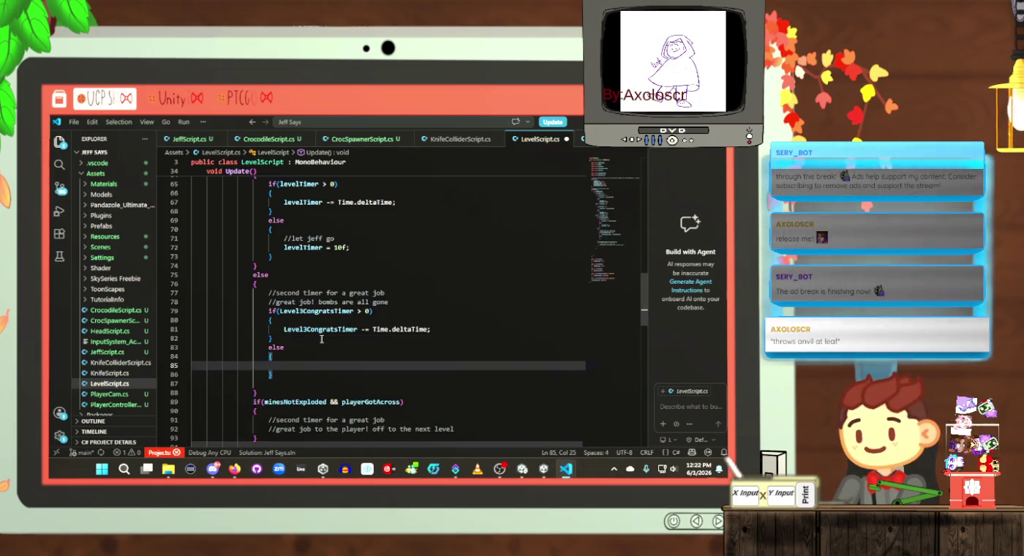
pyautogui.write('LevelNum =')
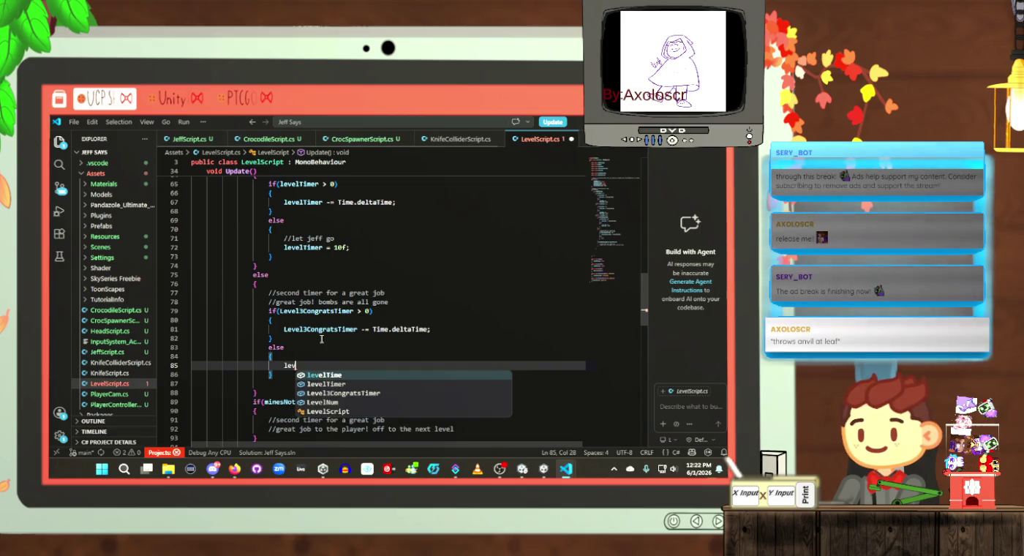
pyautogui.write(' 4')
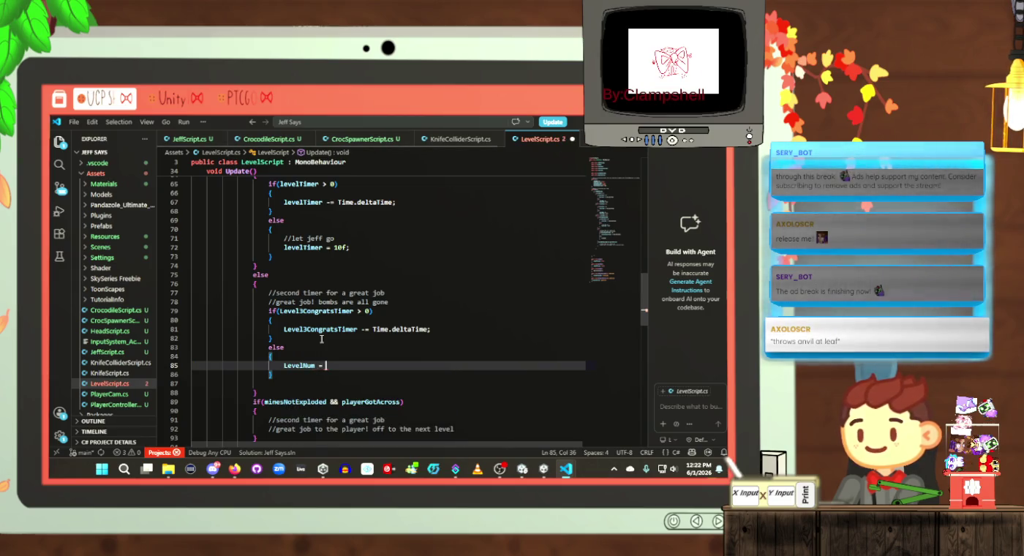
pyautogui.write(';')
pyautogui.hotkey('ctrl', 's')
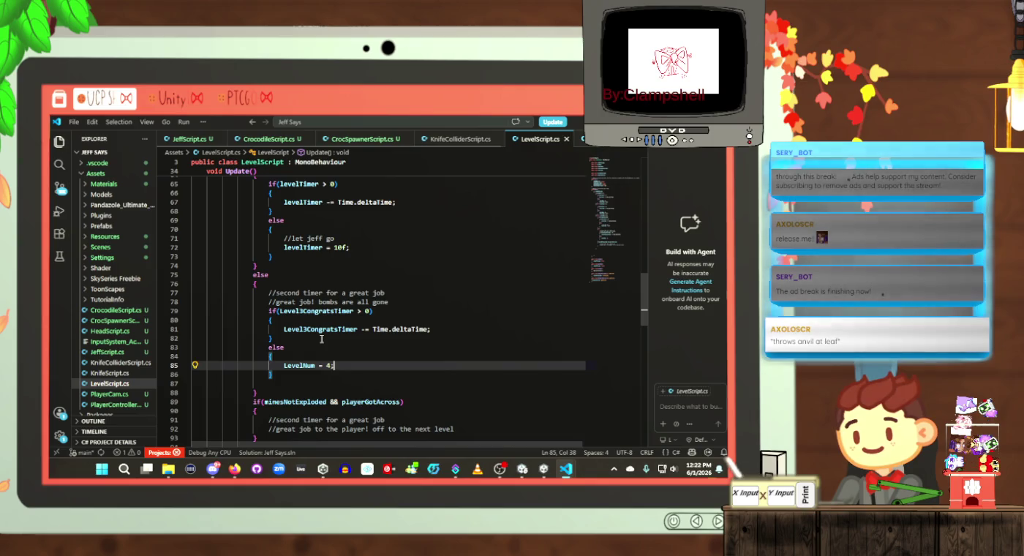
pyautogui.scroll(-3, 321, 339)
pyautogui.moveTo(272, 302); pyautogui.dragTo(268, 240)
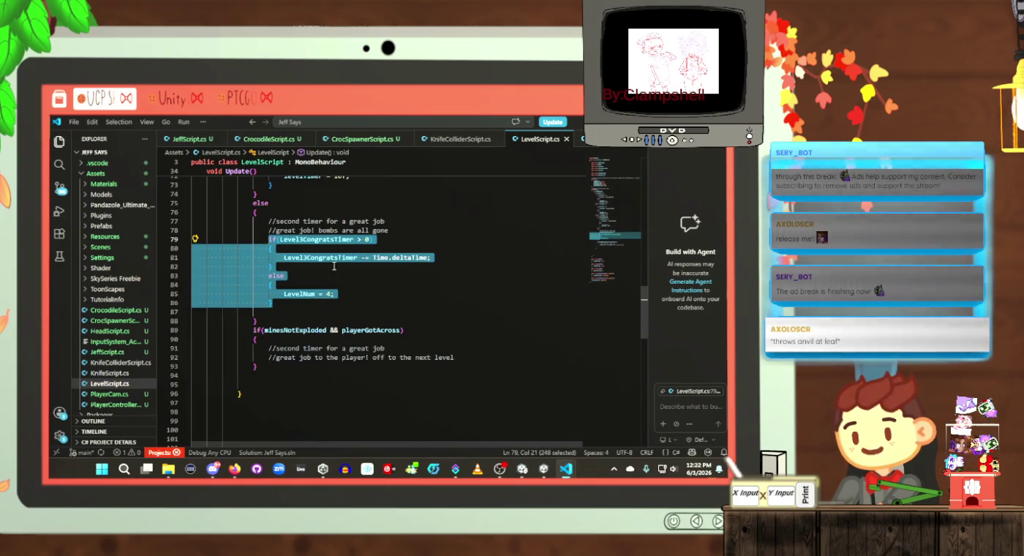
# Step: Add the condition if(!playerGotAcross) to the else on line 75, then save
pyautogui.click(430, 338)
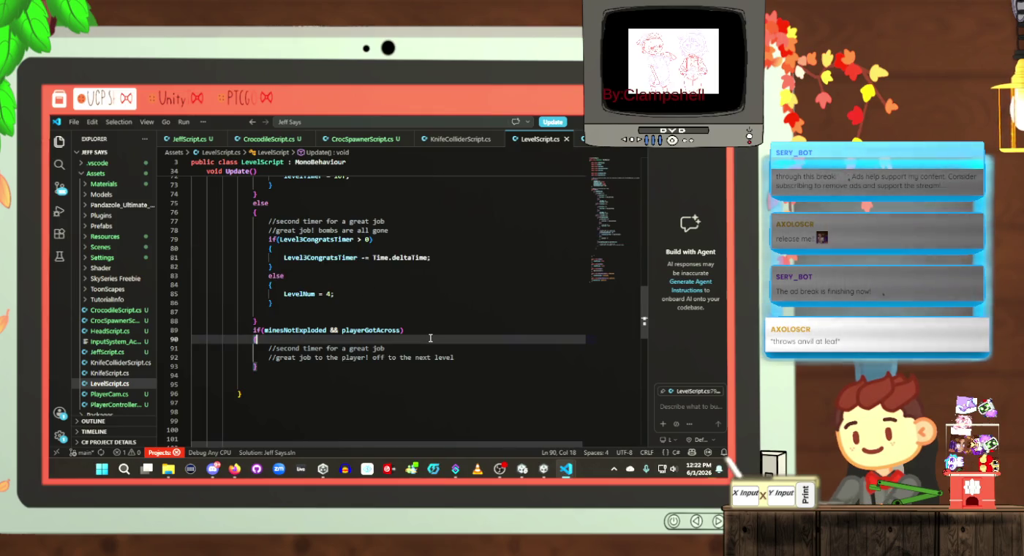
pyautogui.click(290, 321)
pyautogui.scroll(2, 290, 320)
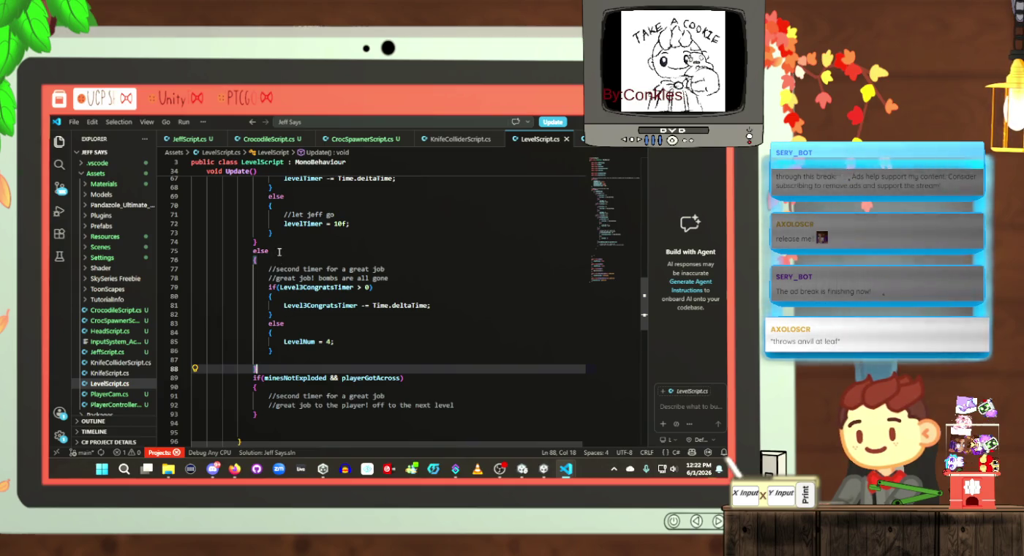
pyautogui.click(279, 252)
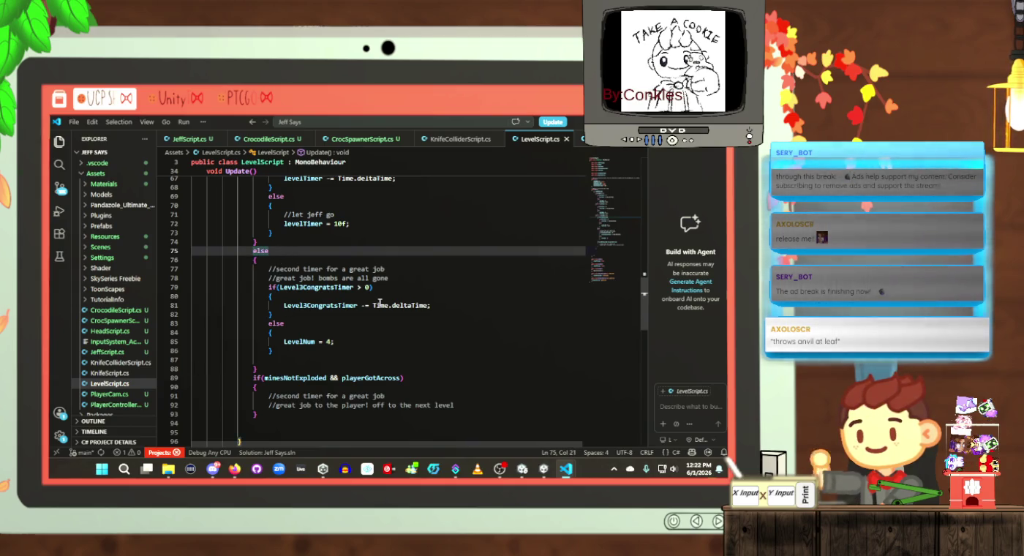
pyautogui.write(' if()')
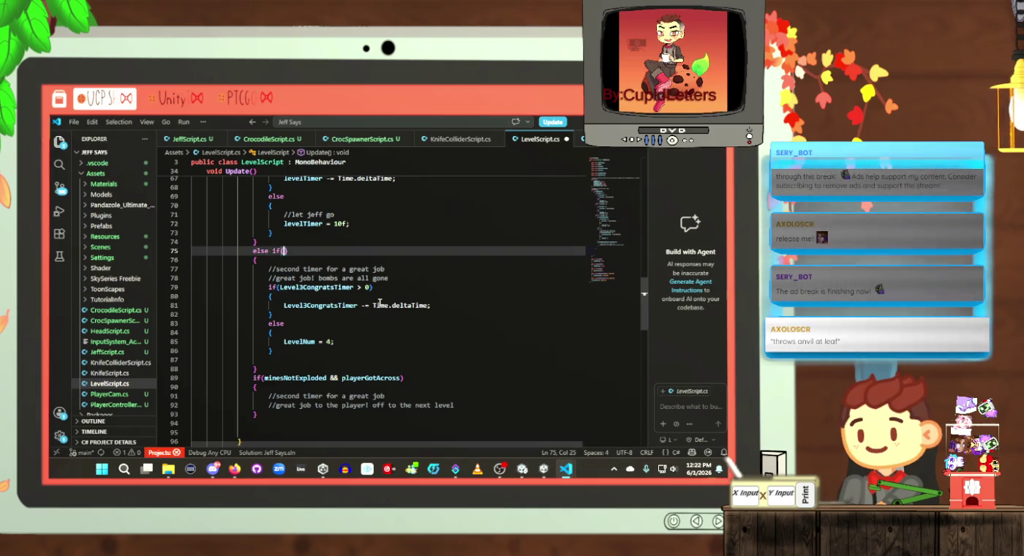
pyautogui.write('player')
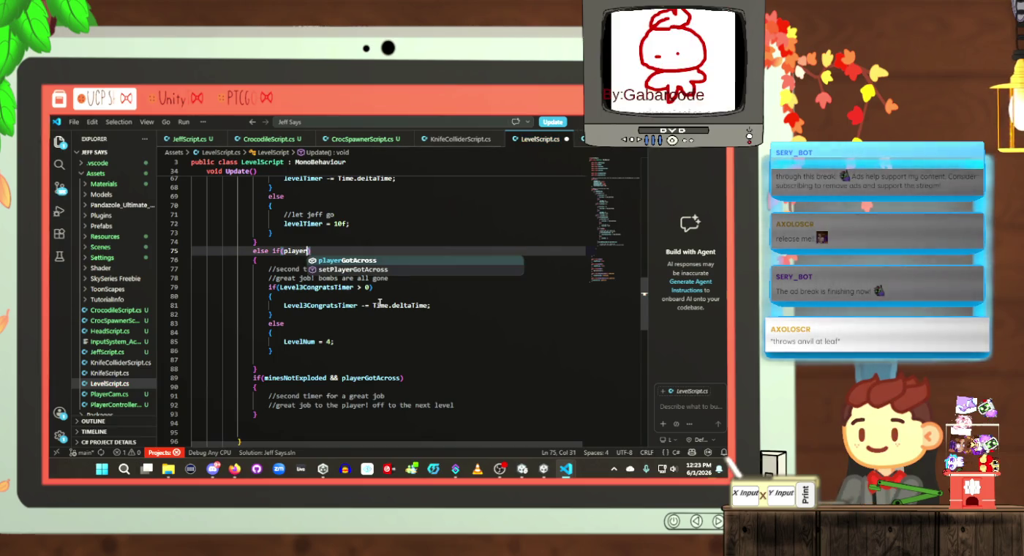
pyautogui.press('Tab')
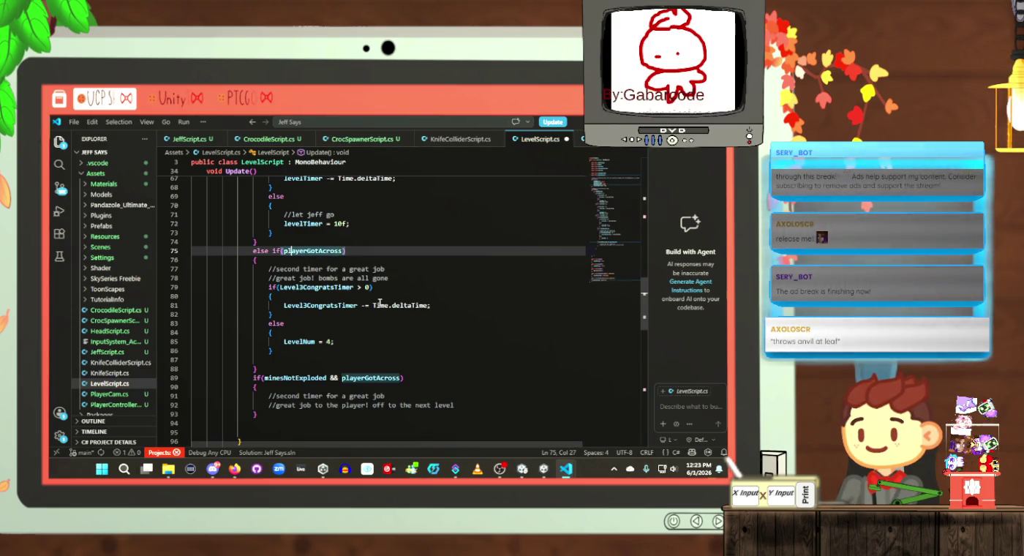
pyautogui.write('!')
pyautogui.hotkey('ctrl', 's')
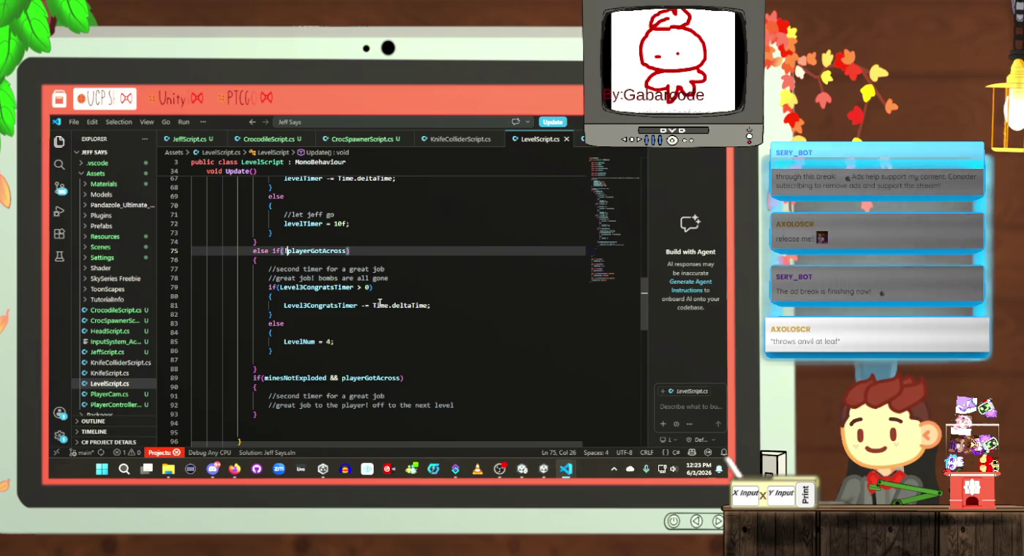
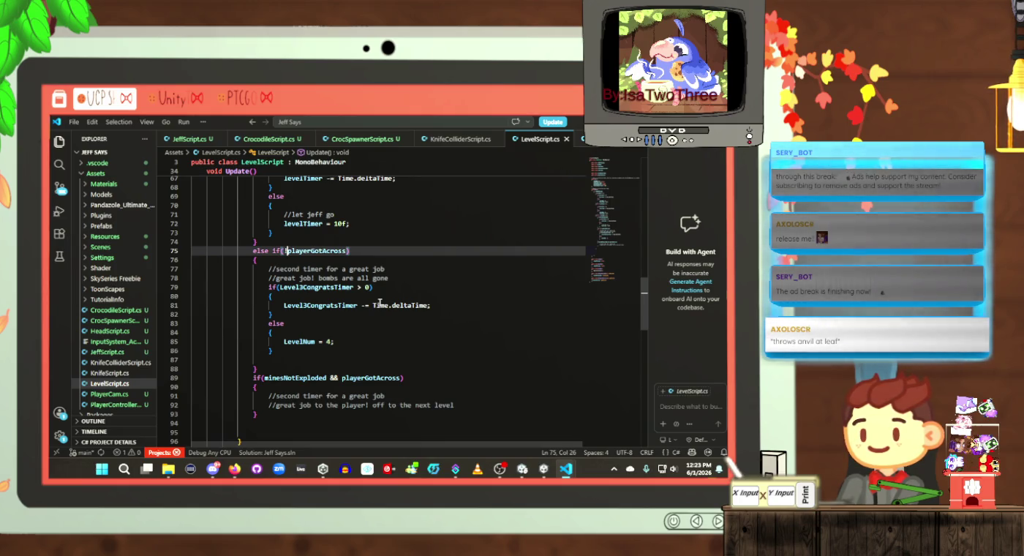
# Step: Delete 'if(!playerGotAcross)' on line 75, leaving a plain else
pyautogui.doubleClick(322, 250)
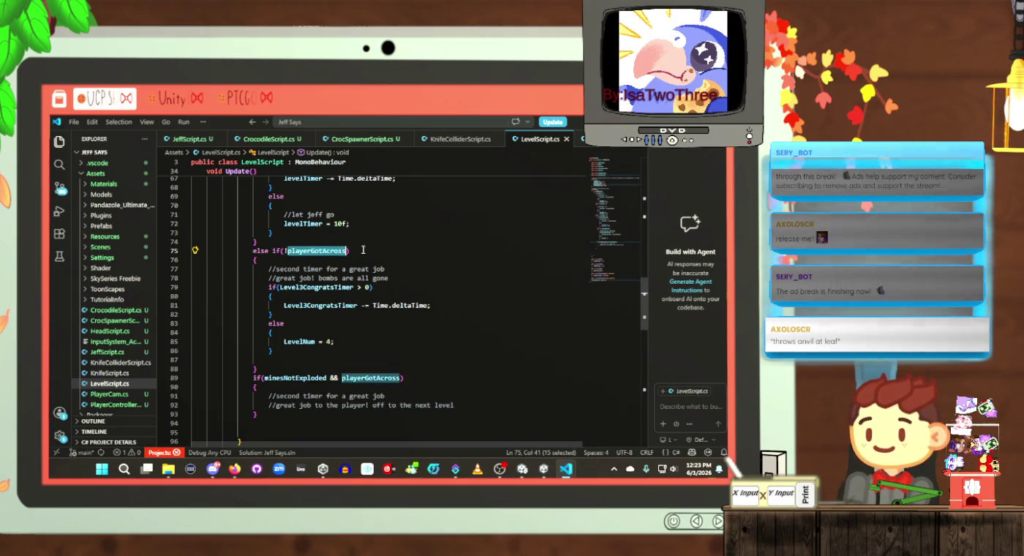
pyautogui.moveTo(363, 251); pyautogui.dragTo(276, 250)
pyautogui.press('BackSpace')
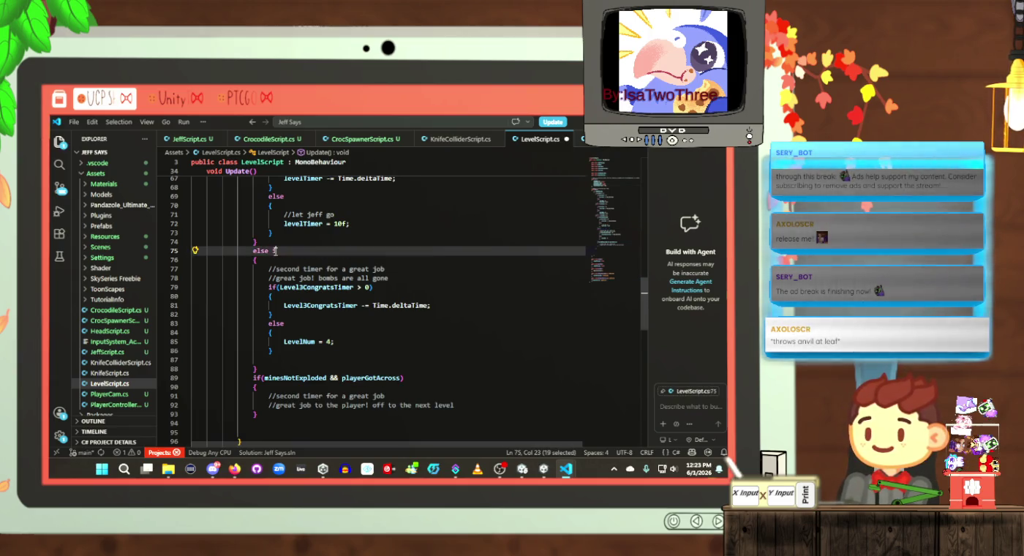
pyautogui.press('BackSpace')
pyautogui.click(320, 333)
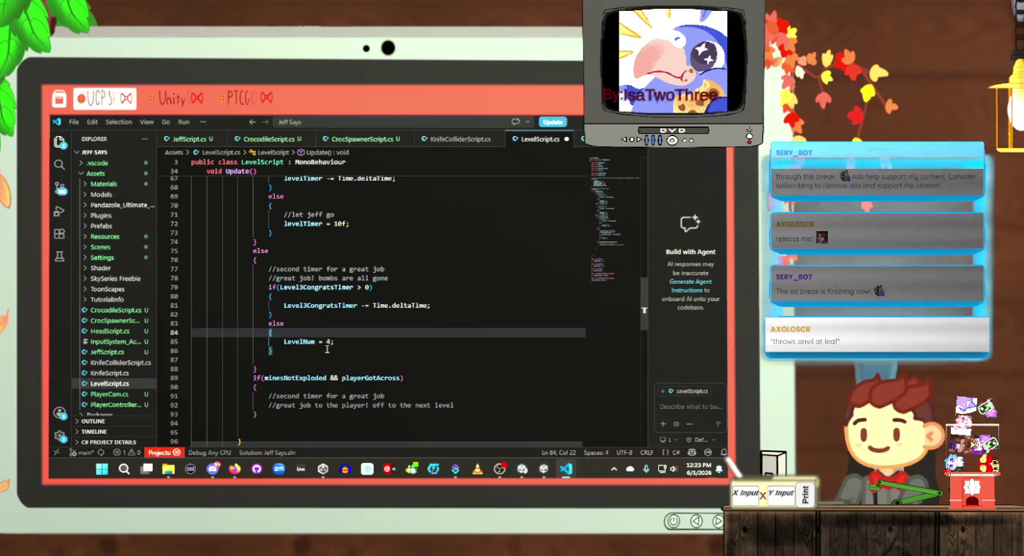
pyautogui.press('Down')
pyautogui.press('Down')
pyautogui.press('Down')
# Step: Review the level 3 code and select the levelTimer if/else block on lines 65–74
pyautogui.scroll(3, 280, 280)
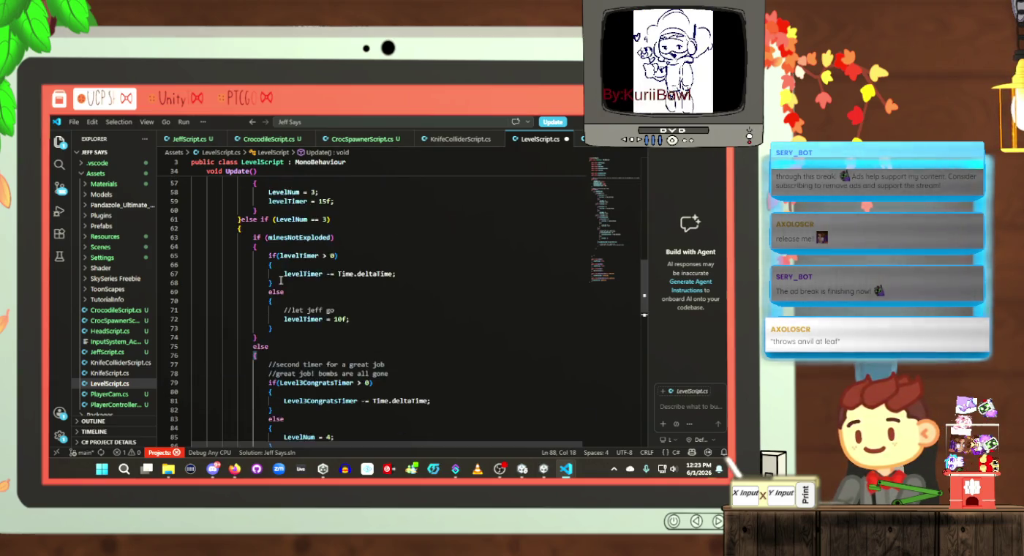
pyautogui.scroll(6, 281, 281)
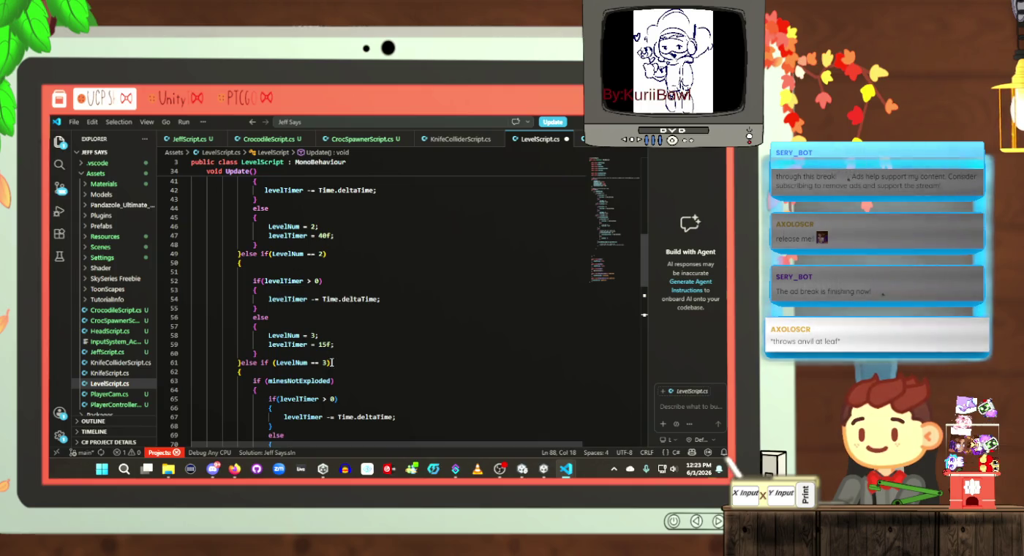
pyautogui.scroll(-4, 332, 355)
pyautogui.scroll(-2, 331, 353)
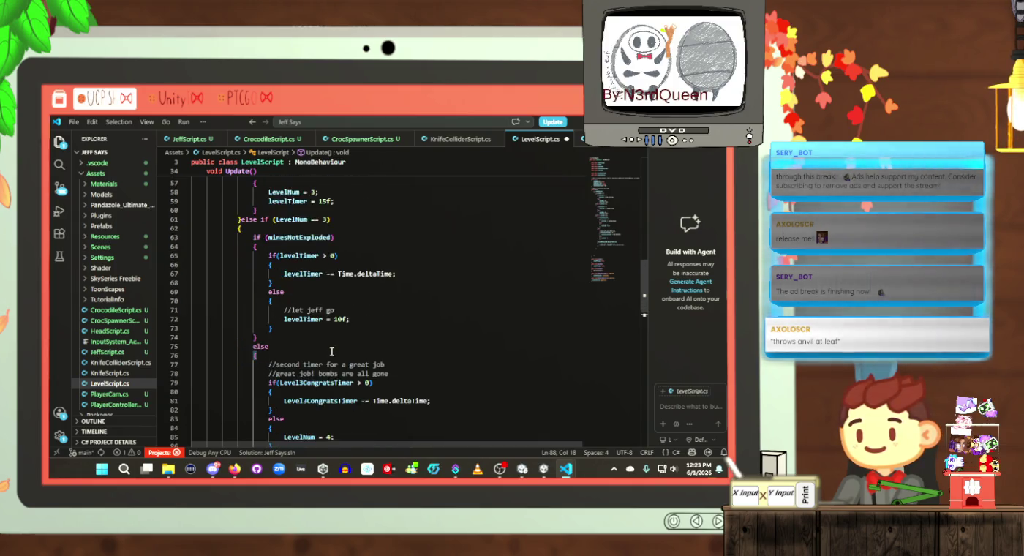
pyautogui.scroll(9, 331, 353)
pyautogui.scroll(-9, 330, 353)
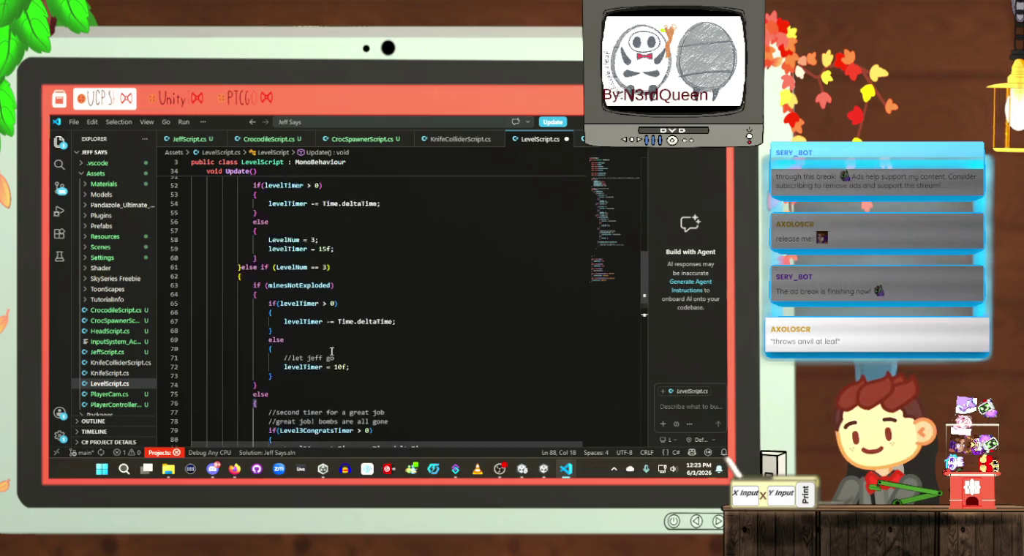
pyautogui.click(320, 255)
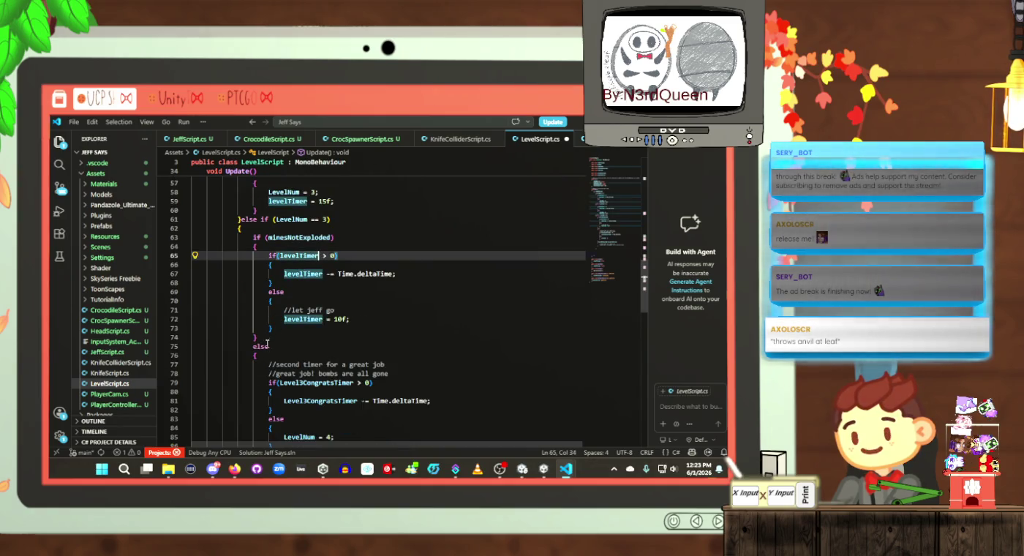
pyautogui.click(300, 336)
pyautogui.moveTo(301, 337); pyautogui.dragTo(296, 256)
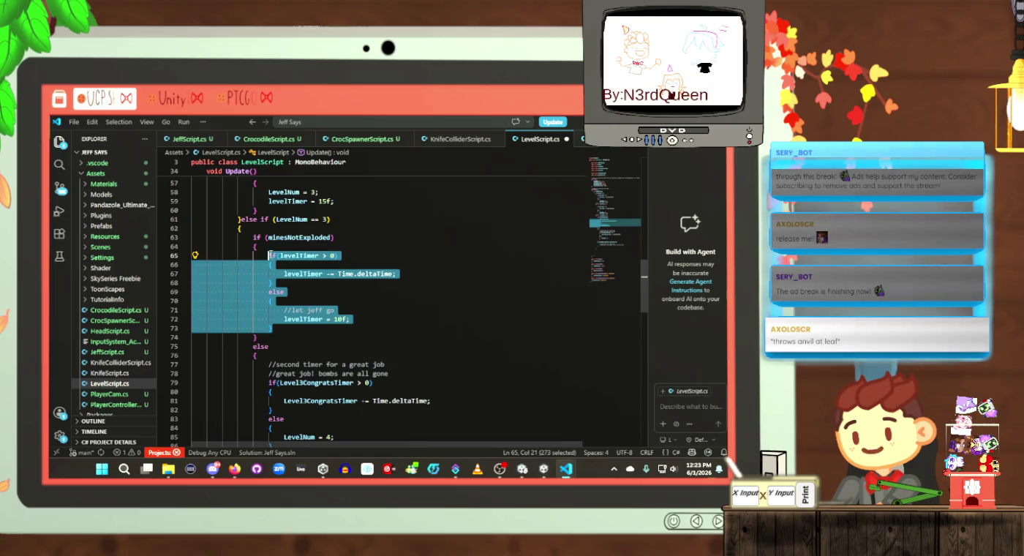
pyautogui.click(329, 319)
# Step: Reselect the levelTimer if/else block upward, leaving the caret at its end
pyautogui.click(323, 331)
pyautogui.hotkey('shift', 'Up')
pyautogui.hotkey('shift', 'Up')
pyautogui.hotkey('shift', 'Up')
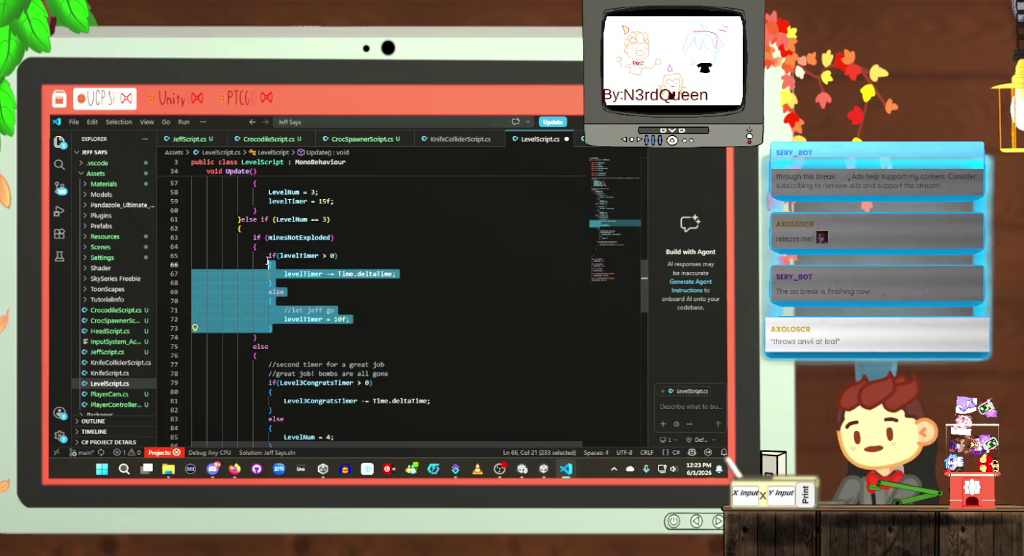
pyautogui.click(321, 325)
pyautogui.hotkey('shift', 'Up')
pyautogui.hotkey('shift', 'Up')
pyautogui.hotkey('shift', 'Up')
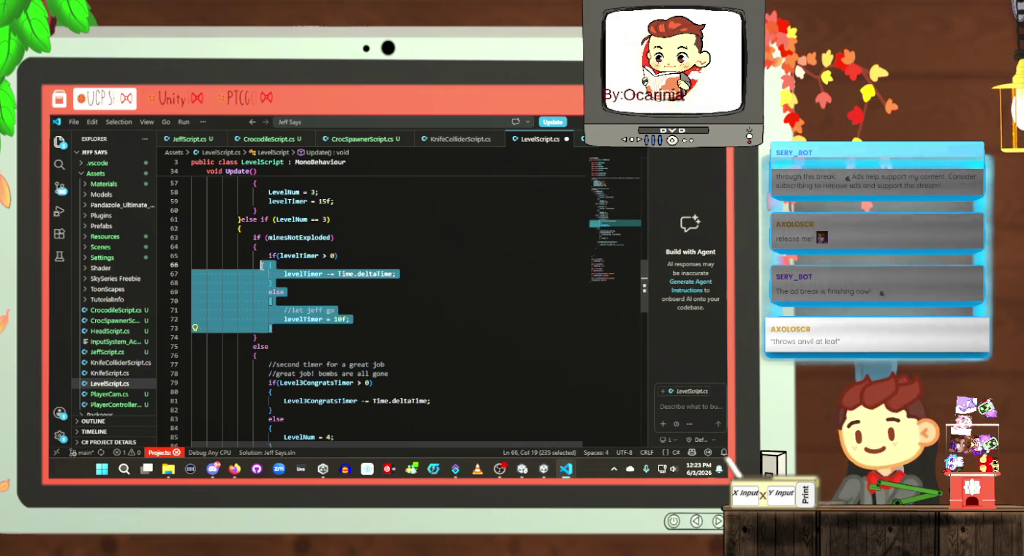
pyautogui.click(305, 302)
pyautogui.press('Down')
pyautogui.press('Down')
pyautogui.press('Down')
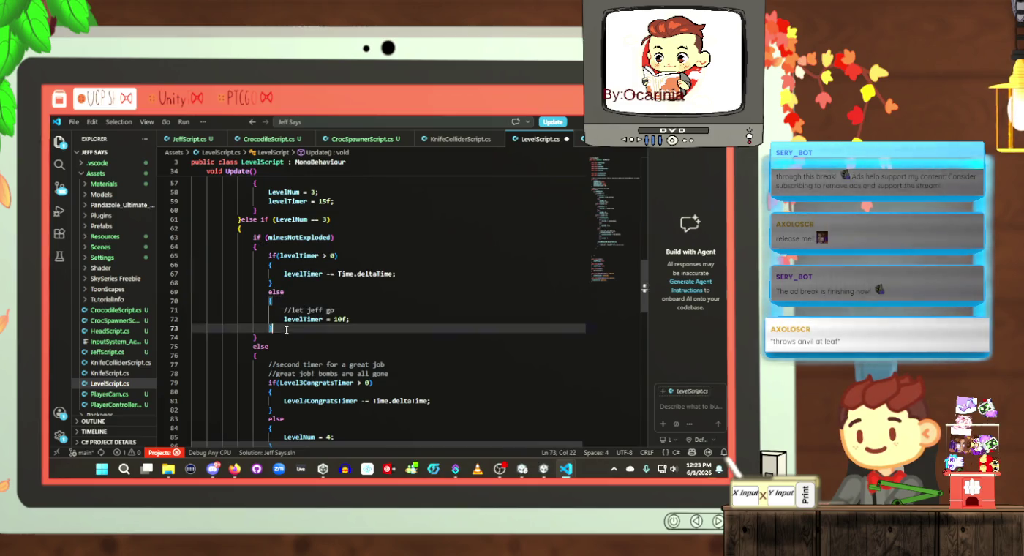
pyautogui.hotkey('shift', 'Up')
pyautogui.hotkey('shift', 'Up')
pyautogui.hotkey('shift', 'Up')
pyautogui.click(299, 315)
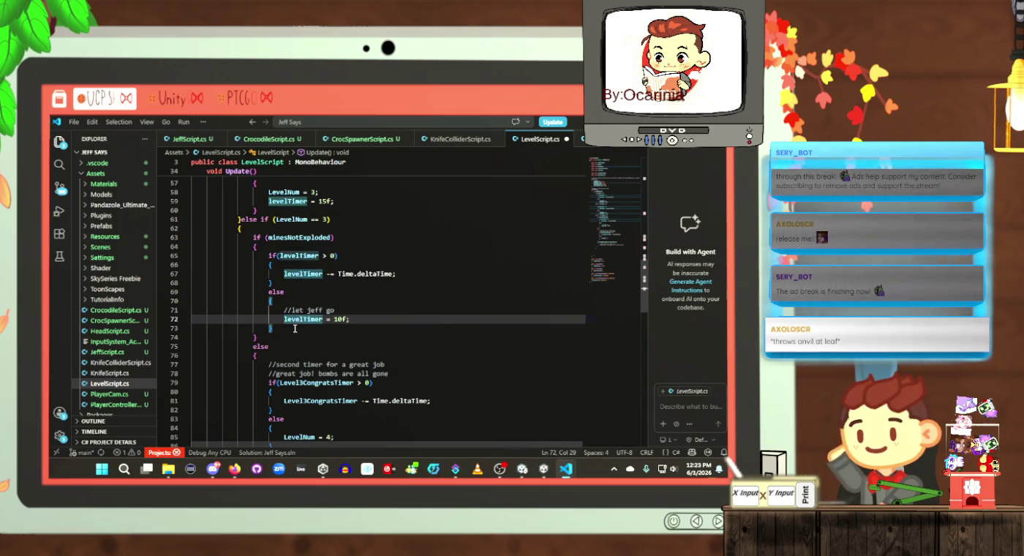
pyautogui.click(294, 327)
pyautogui.scroll(-3, 295, 328)
pyautogui.scroll(-3, 294, 327)
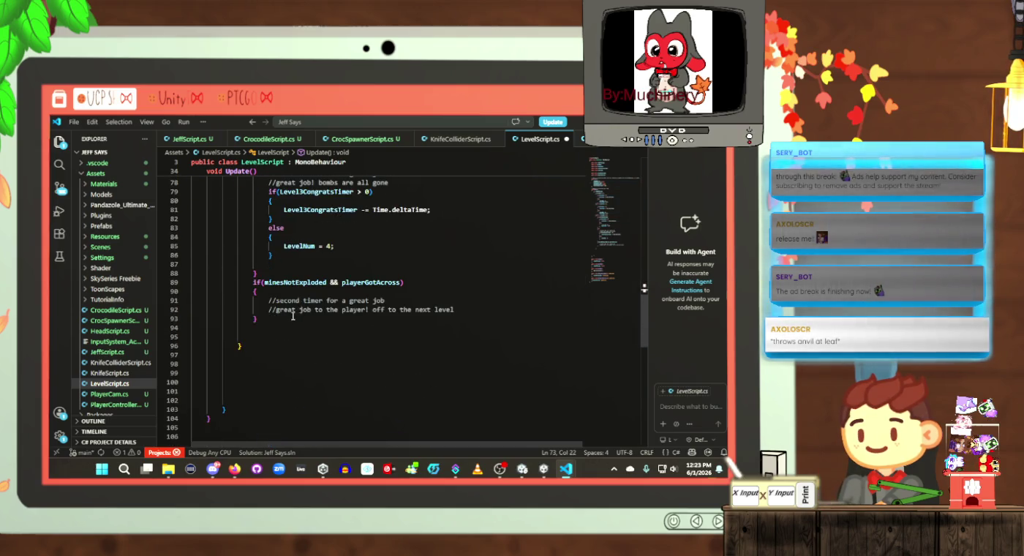
# Step: Highlight the uses of playerGotAcross on the minesNotExploded && playerGotAcross line
pyautogui.click(293, 319)
pyautogui.click(298, 286)
pyautogui.click(377, 282)
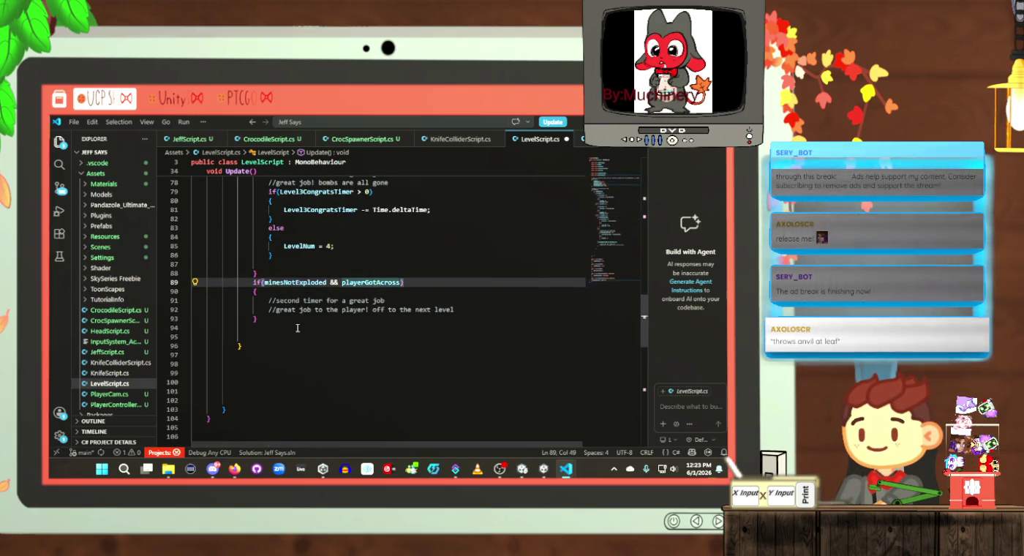
pyautogui.scroll(3, 297, 330)
pyautogui.scroll(-2, 301, 350)
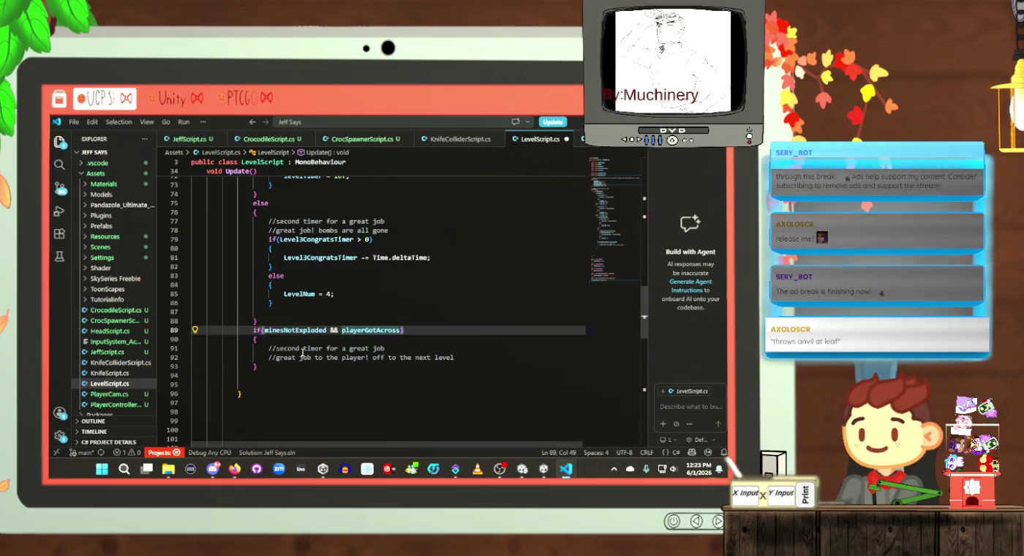
# Step: Paste the Level3CongratsTimer if/else block below the 'great job' comment and save
pyautogui.click(462, 357)
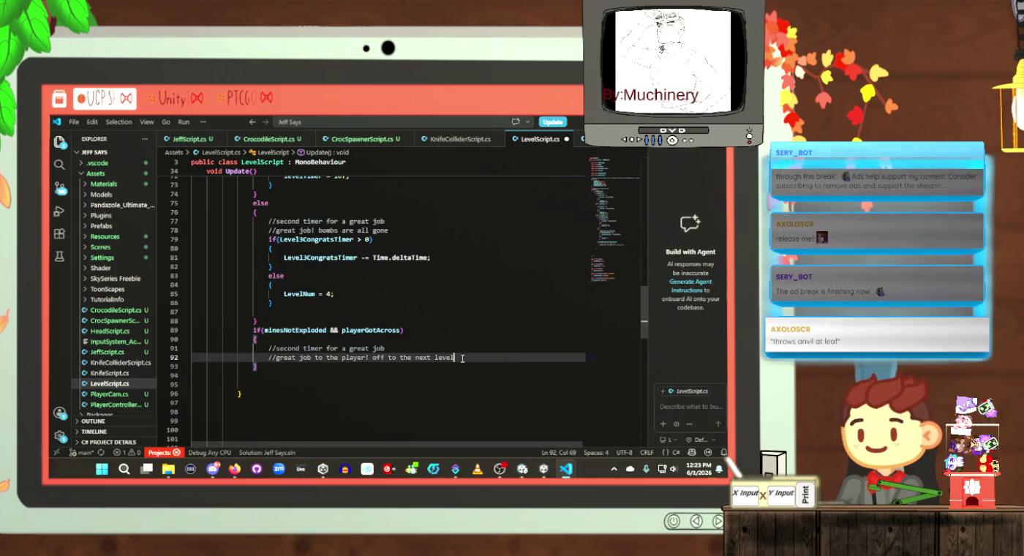
pyautogui.press('Return')
pyautogui.write('if(Level3CongratsTimer > 0)                     {                         Level3CongratsTimer -= Time.deltaTime;                     }                     else                     {                         LevelNum = 4;                     }')
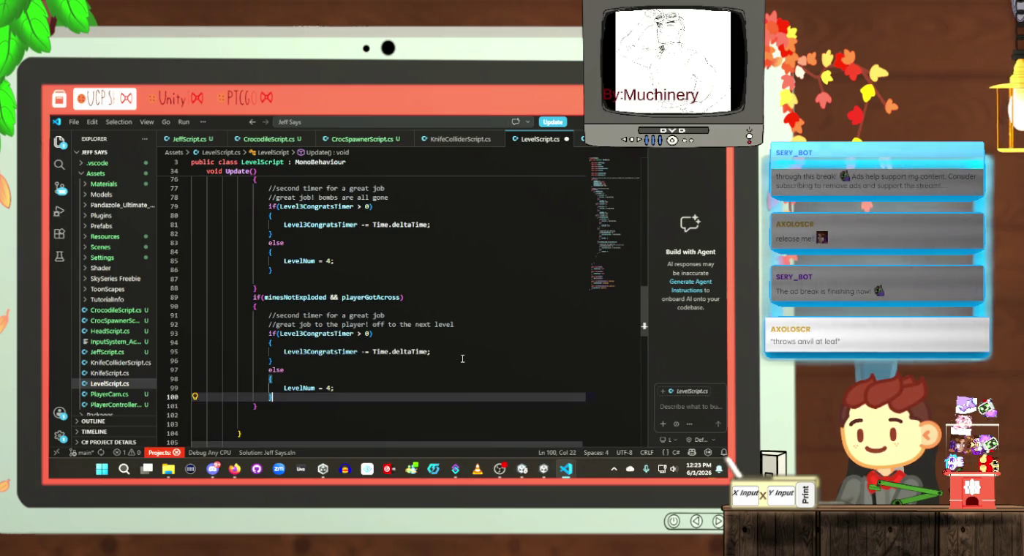
pyautogui.click(414, 338)
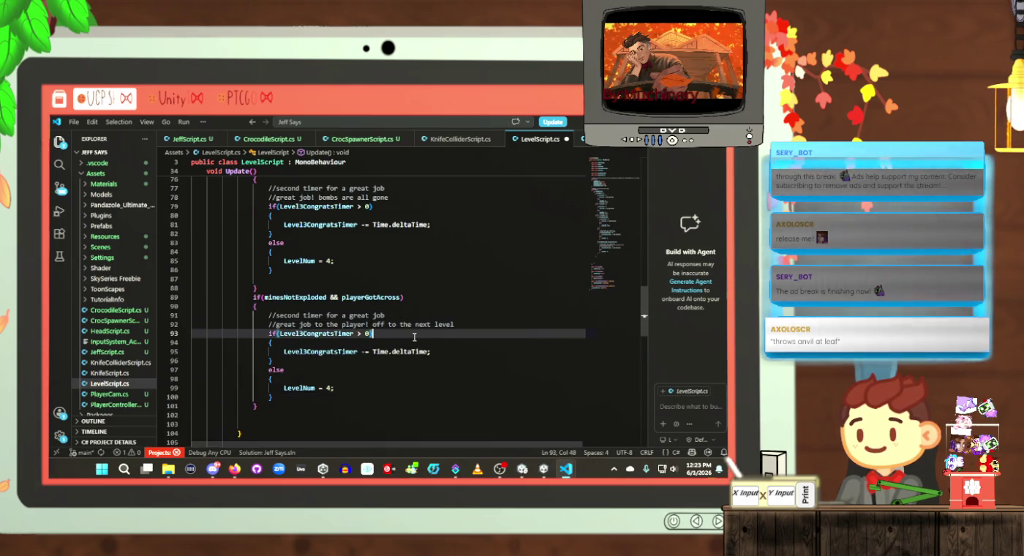
pyautogui.hotkey('ctrl', 's')
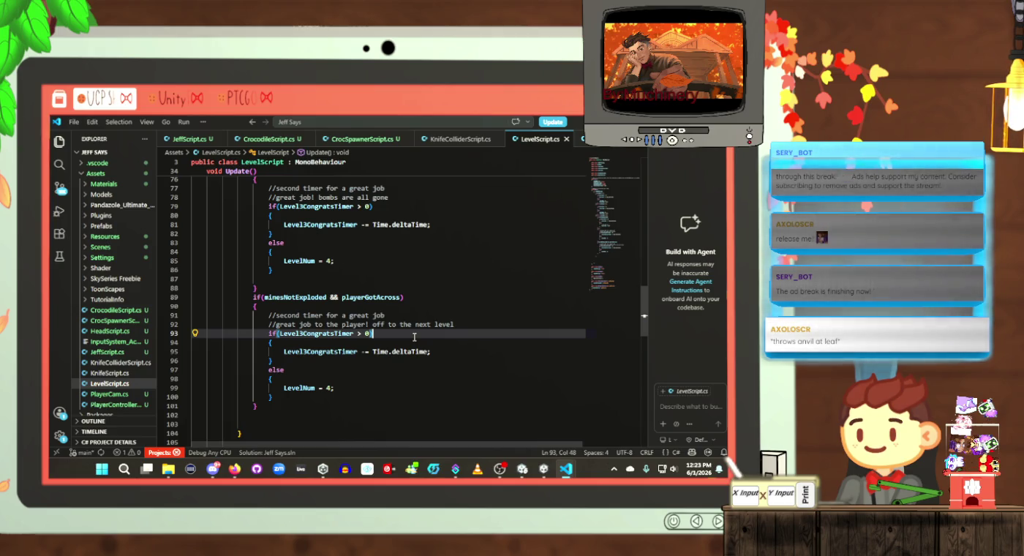
# Step: Check the pasted else and LevelNum = 4 lines of the Level3CongratsTimer block
pyautogui.click(343, 389)
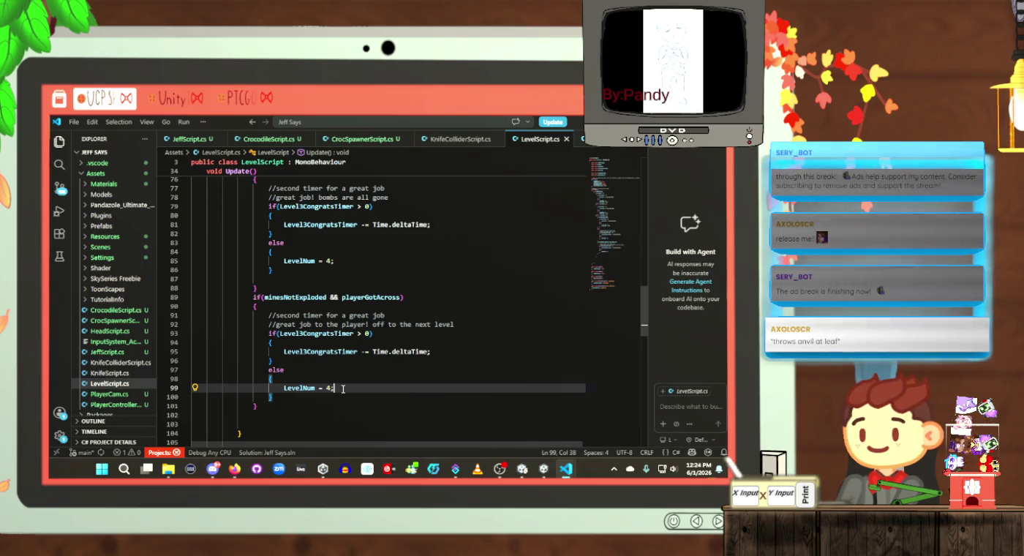
pyautogui.click(356, 370)
pyautogui.scroll(2, 356, 371)
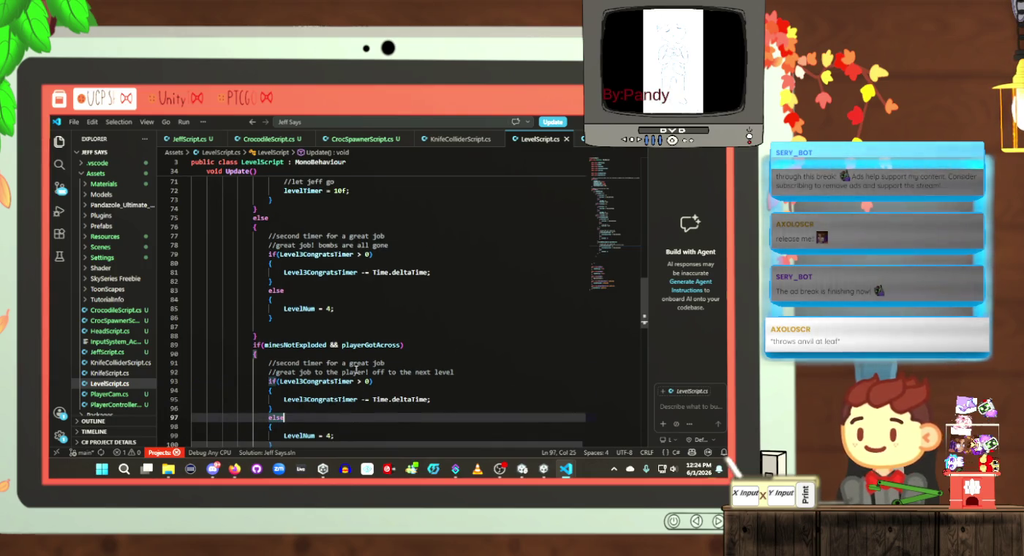
pyautogui.scroll(-1, 356, 371)
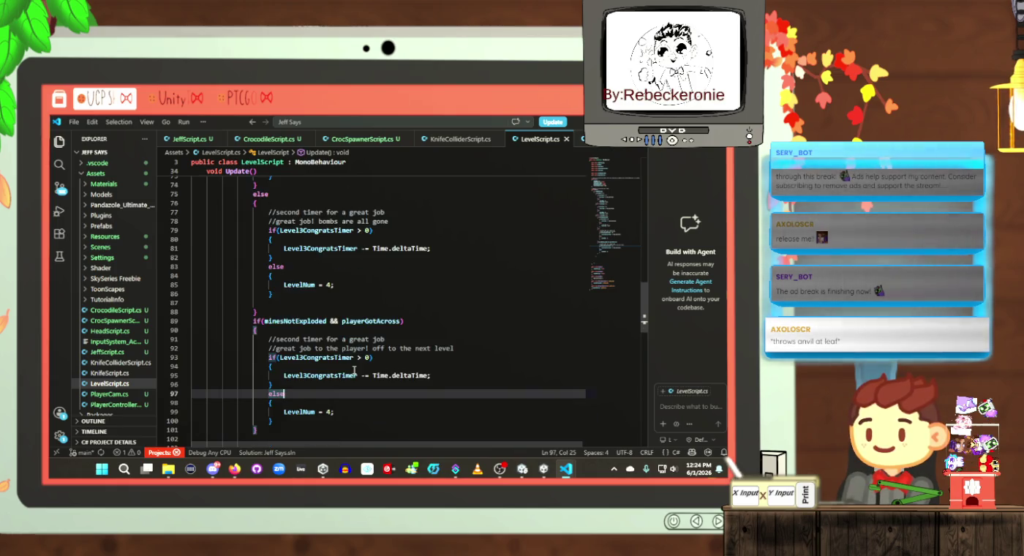
pyautogui.scroll(-2, 373, 362)
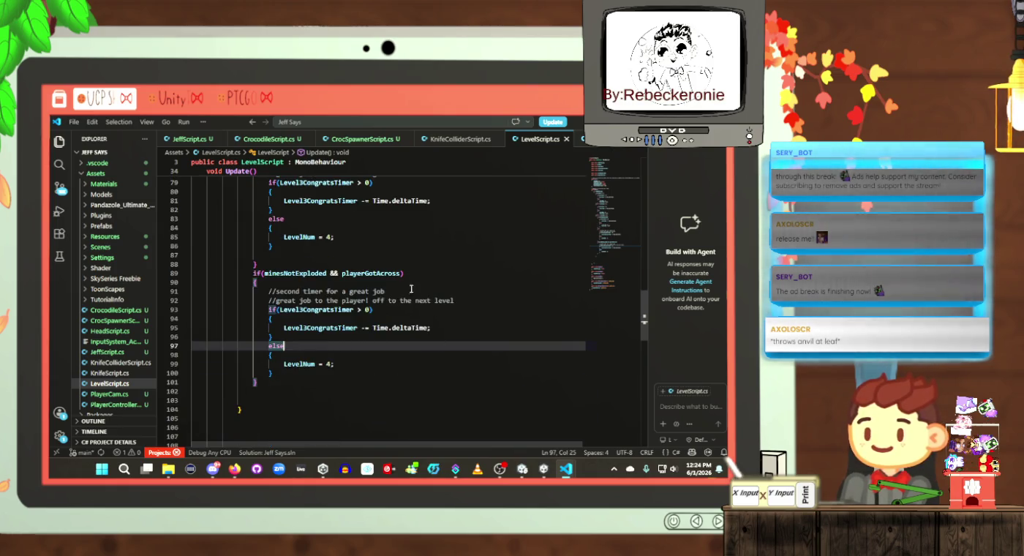
pyautogui.moveTo(411, 291); pyautogui.dragTo(321, 291)
pyautogui.click(345, 310)
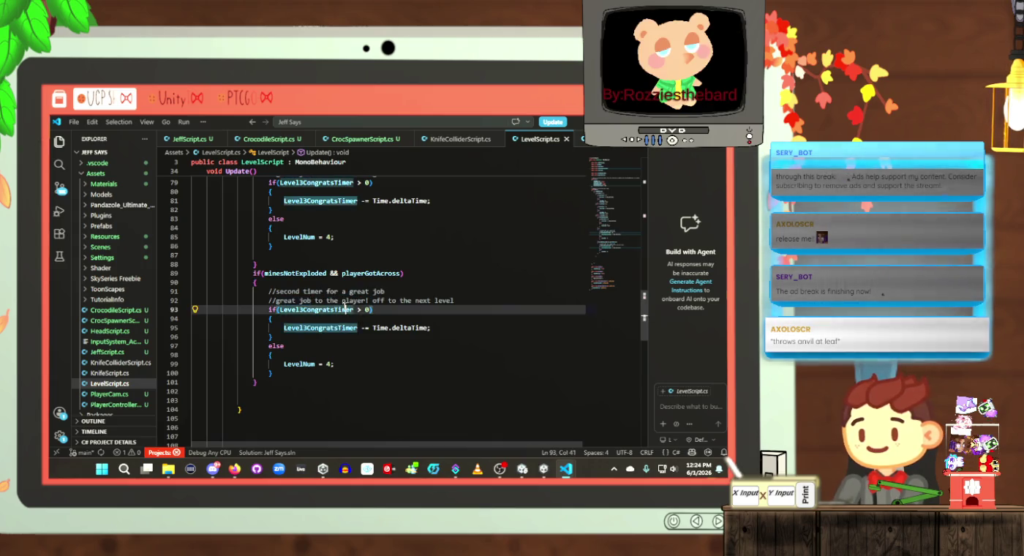
pyautogui.scroll(5, 351, 314)
pyautogui.scroll(-5, 352, 313)
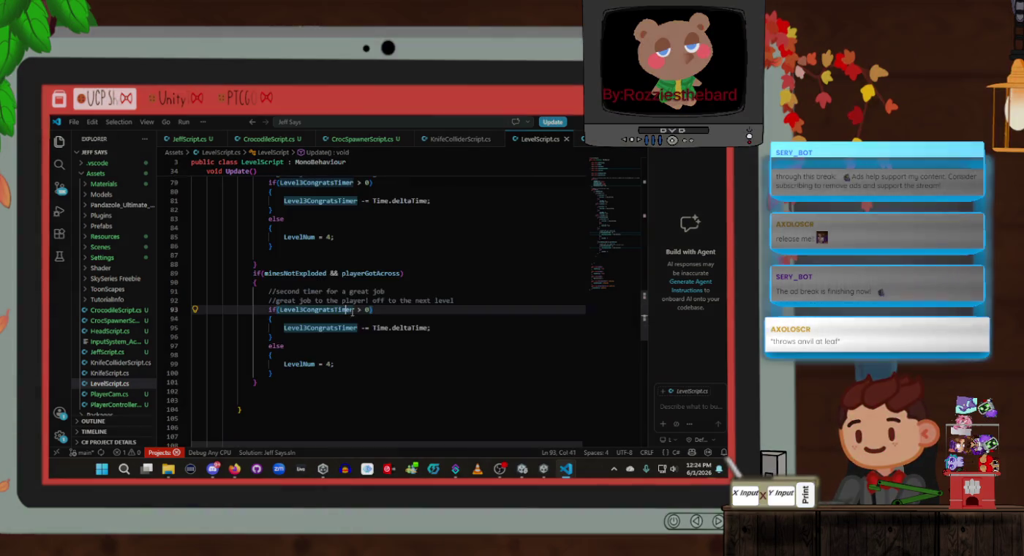
pyautogui.click(329, 333)
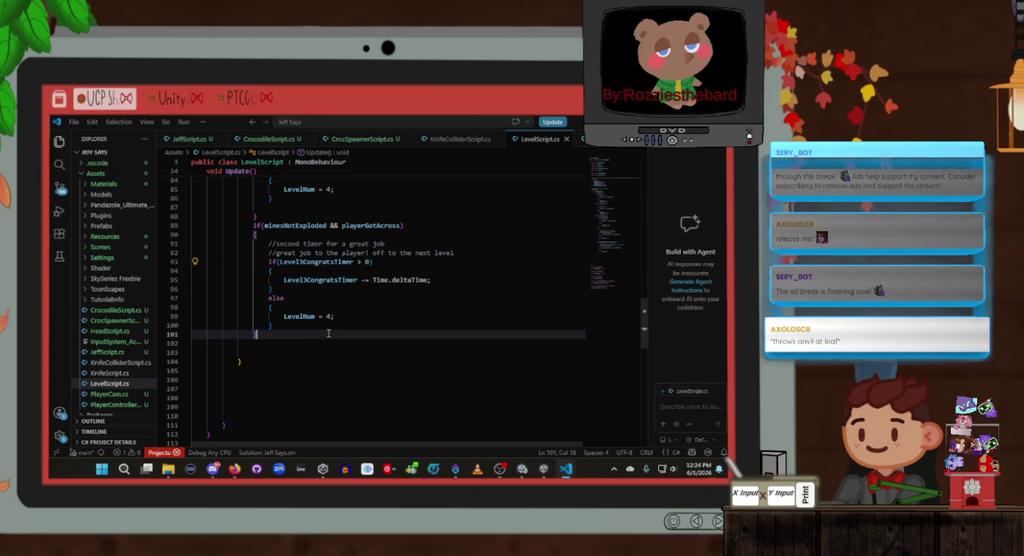
pyautogui.write('}')
# Step: Add an empty line after the new block and save LevelScript.cs
pyautogui.press('Return')
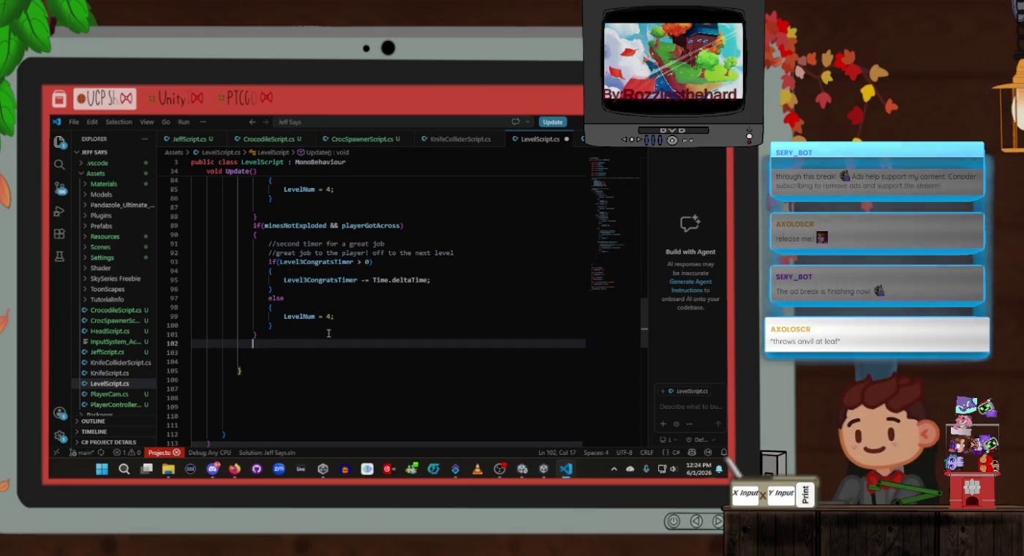
pyautogui.hotkey('ctrl', 's')
pyautogui.scroll(10, 293, 314)
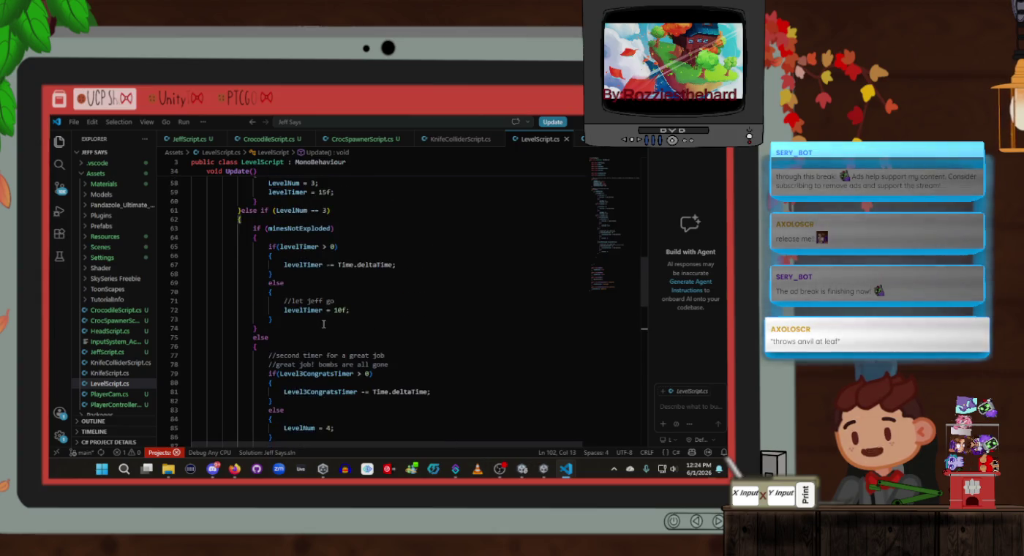
pyautogui.click(237, 268)
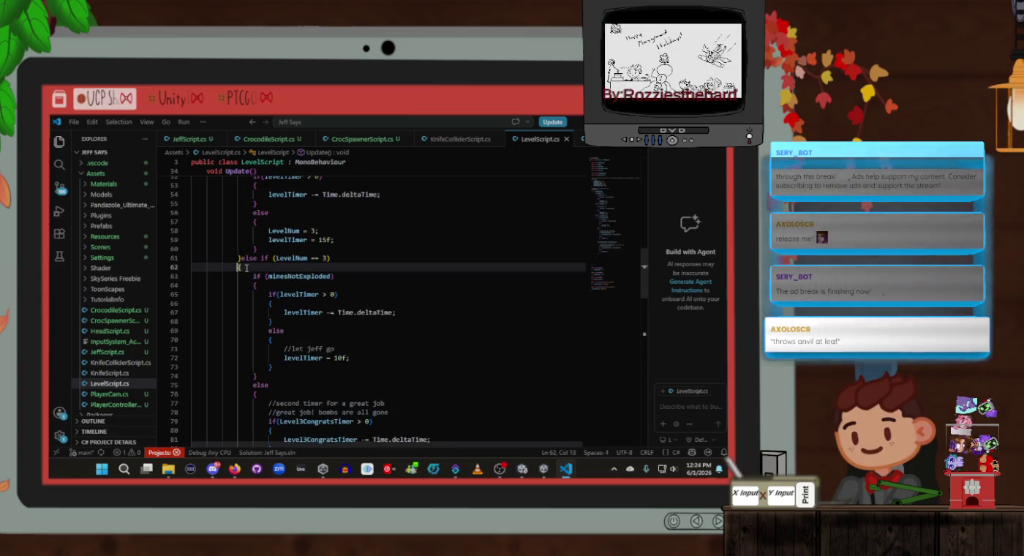
pyautogui.scroll(-4, 248, 279)
pyautogui.scroll(-10, 248, 277)
# Step: Delete the stray blank lines below the block's closing brace
pyautogui.click(268, 257)
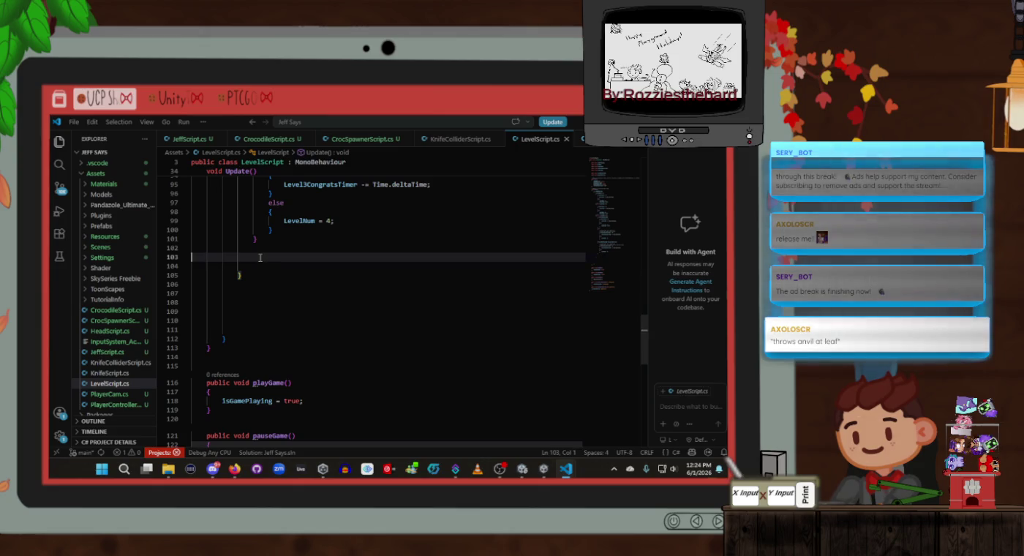
pyautogui.click(269, 261)
pyautogui.moveTo(270, 262); pyautogui.dragTo(243, 247)
pyautogui.press('BackSpace')
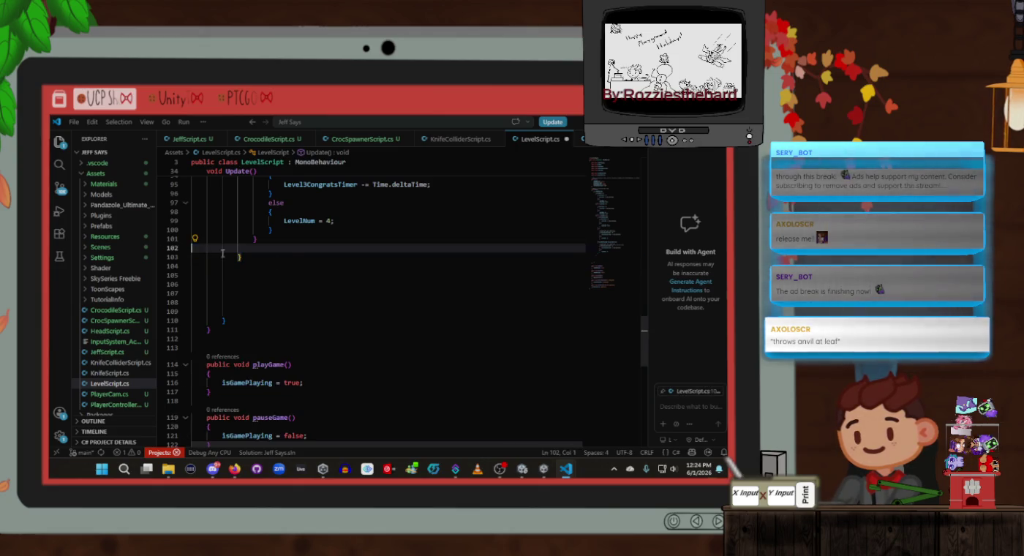
# Step: Add an empty else block after the closing brace and save
pyautogui.click(289, 260)
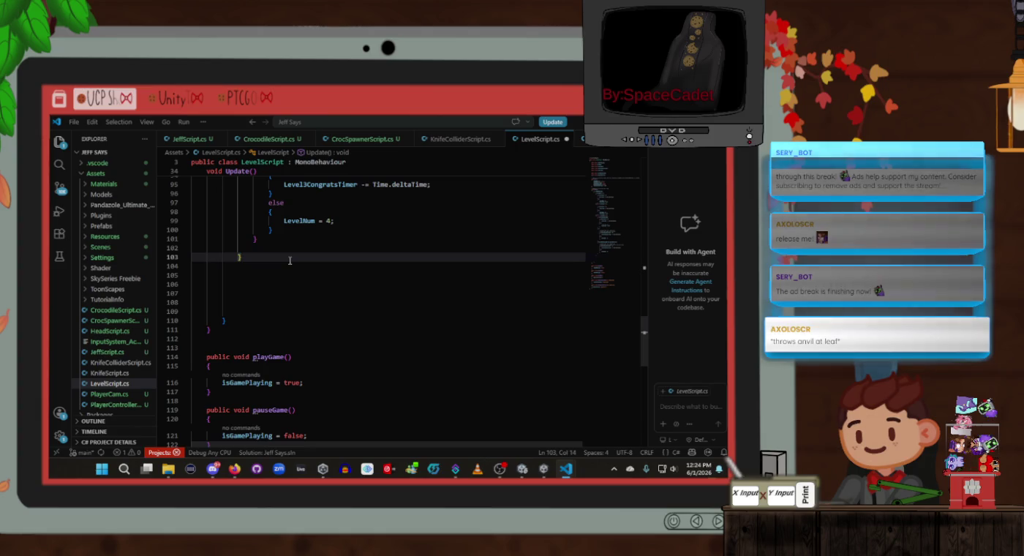
pyautogui.write('else')
pyautogui.press('Return')
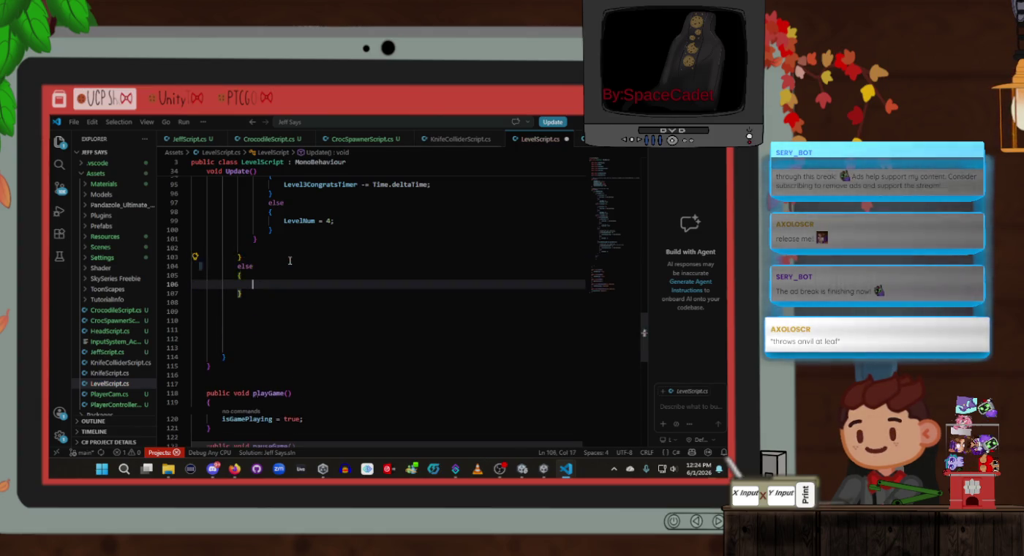
pyautogui.hotkey('ctrl', 's')
pyautogui.scroll(10, 290, 259)
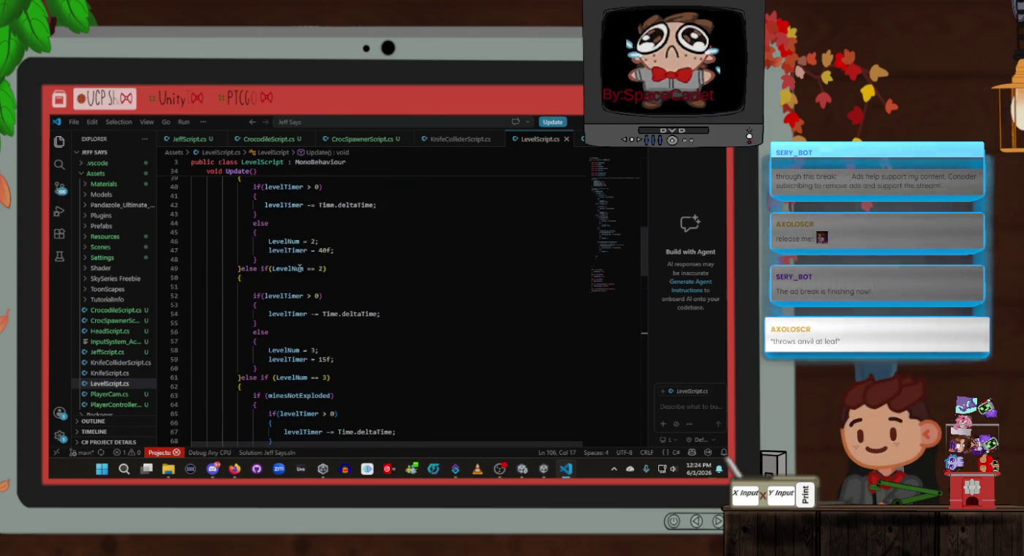
pyautogui.scroll(-3, 299, 268)
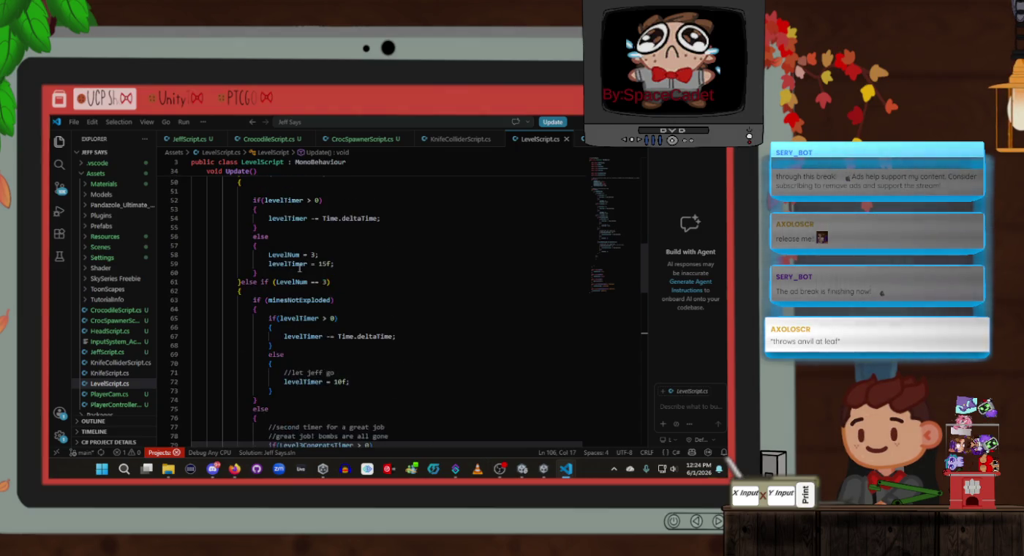
pyautogui.scroll(2, 300, 269)
pyautogui.scroll(-11, 299, 270)
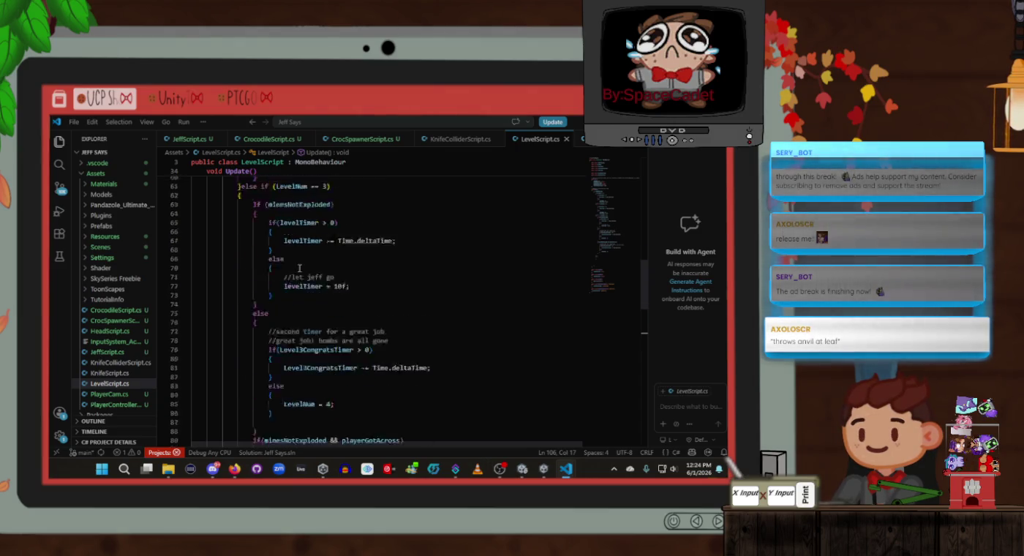
# Step: Make the branch else if(LevelNum == 4) with a 'fun things to do once' comment, and save
pyautogui.click(270, 335)
pyautogui.write('if(')
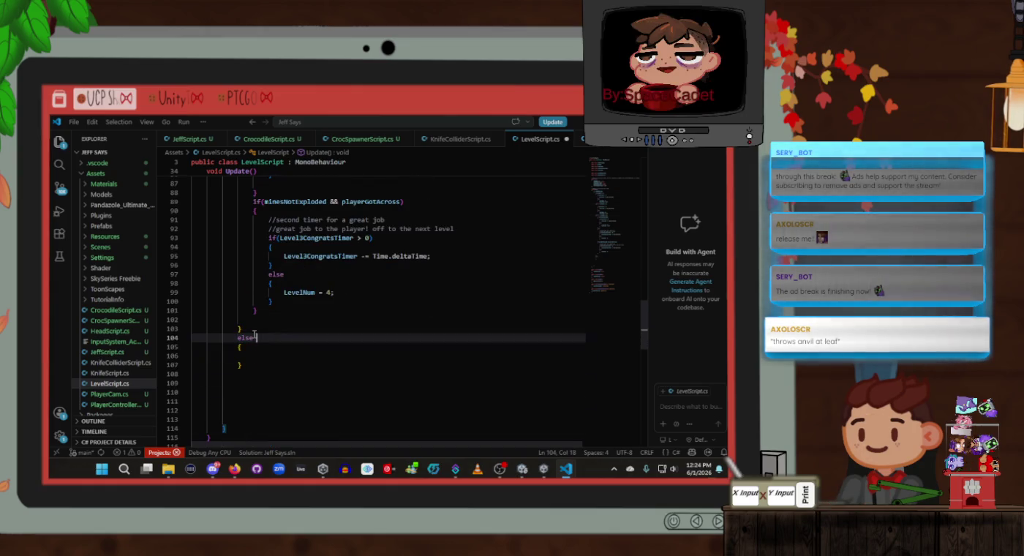
pyautogui.write('level')
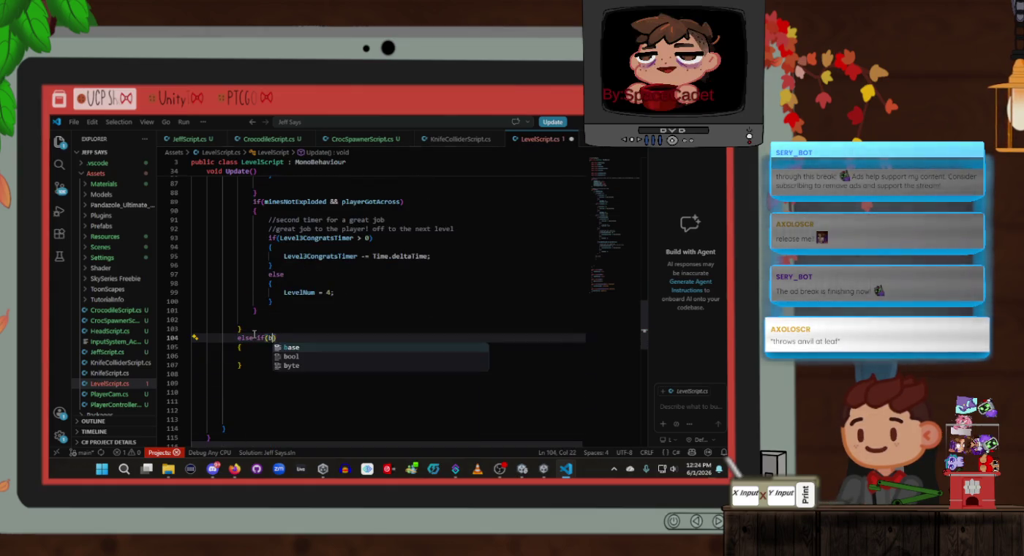
pyautogui.press('Tab')
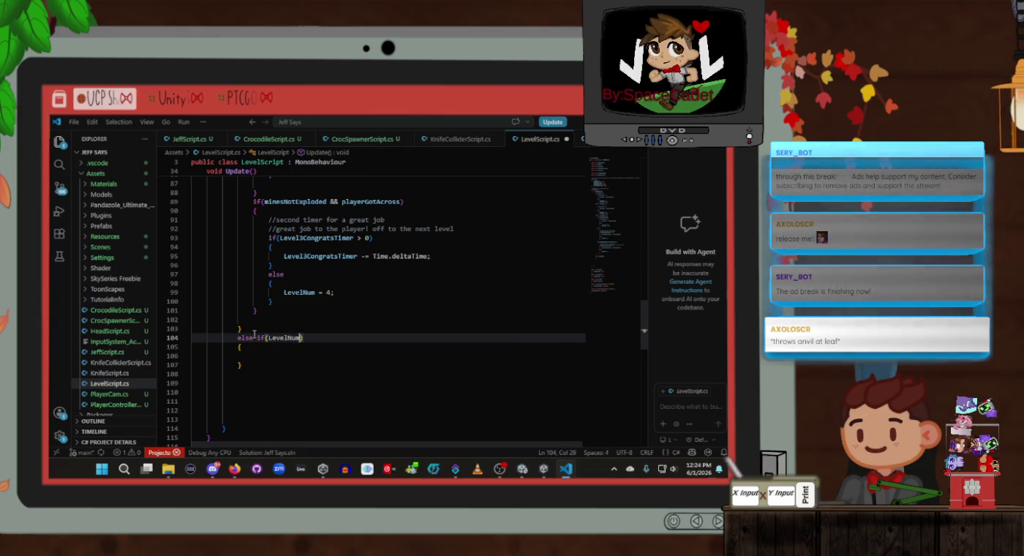
pyautogui.write('== 3')
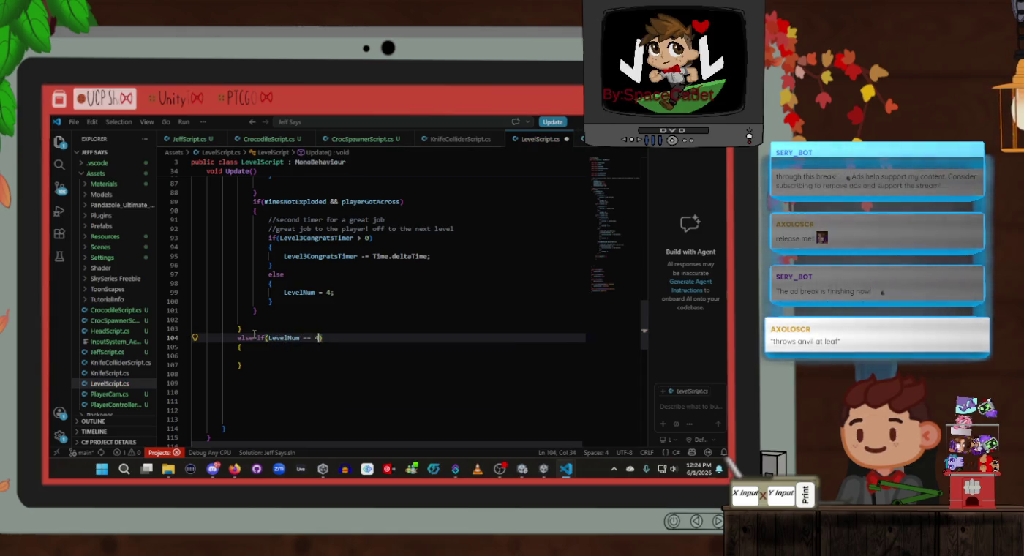
pyautogui.press('BackSpace')
pyautogui.write('4')
pyautogui.press('Down')
pyautogui.press('Down')
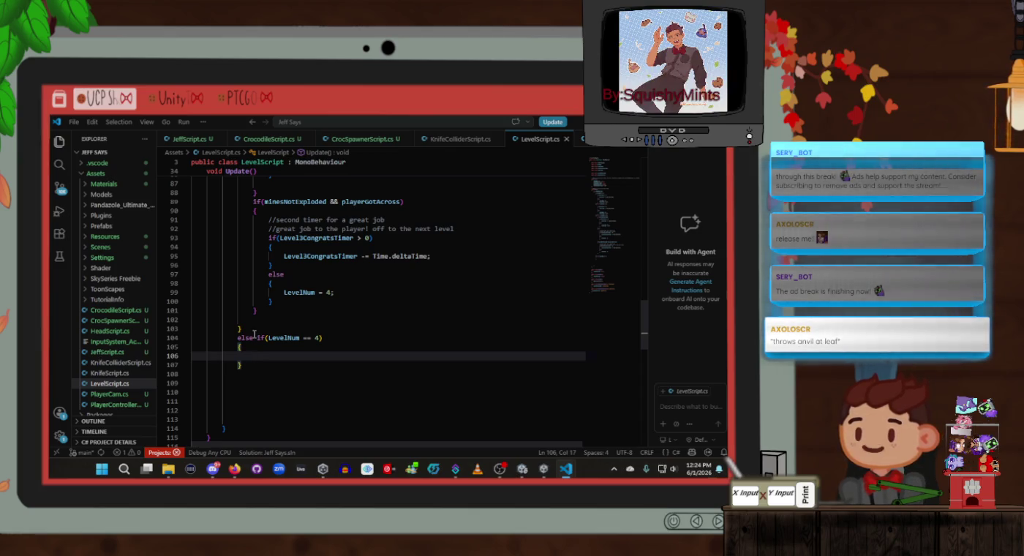
pyautogui.write('// fun')
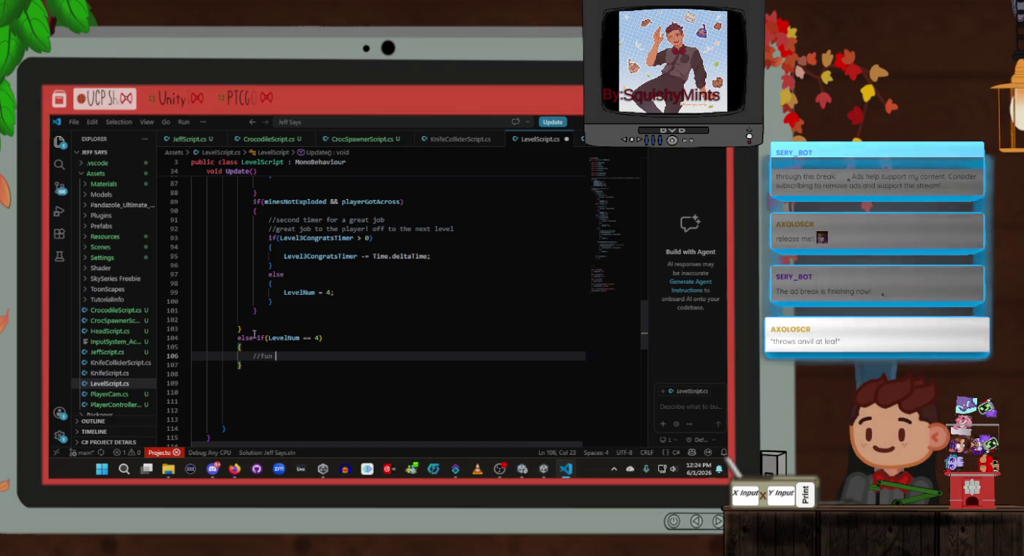
pyautogui.write('things to do')
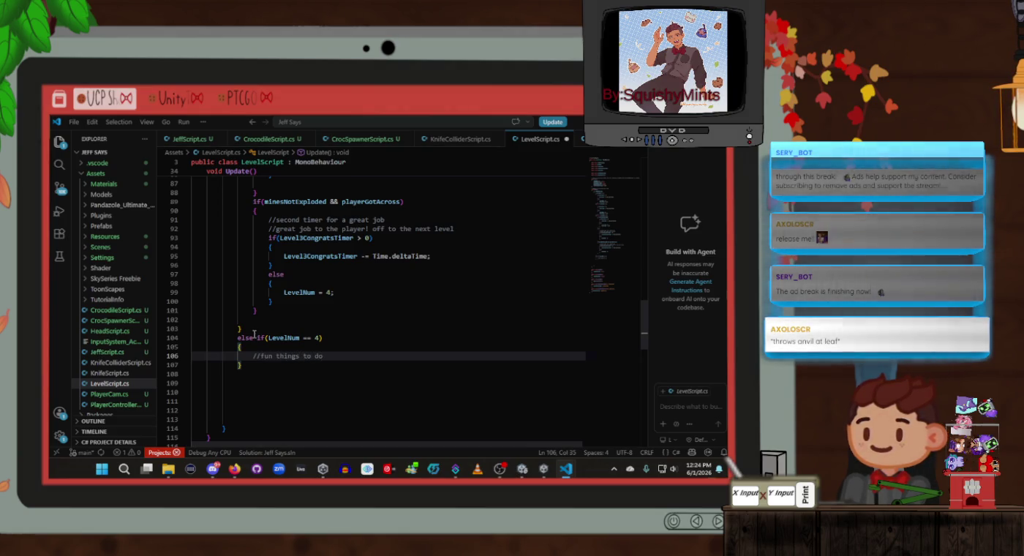
pyautogui.write(' :')
pyautogui.write('once')
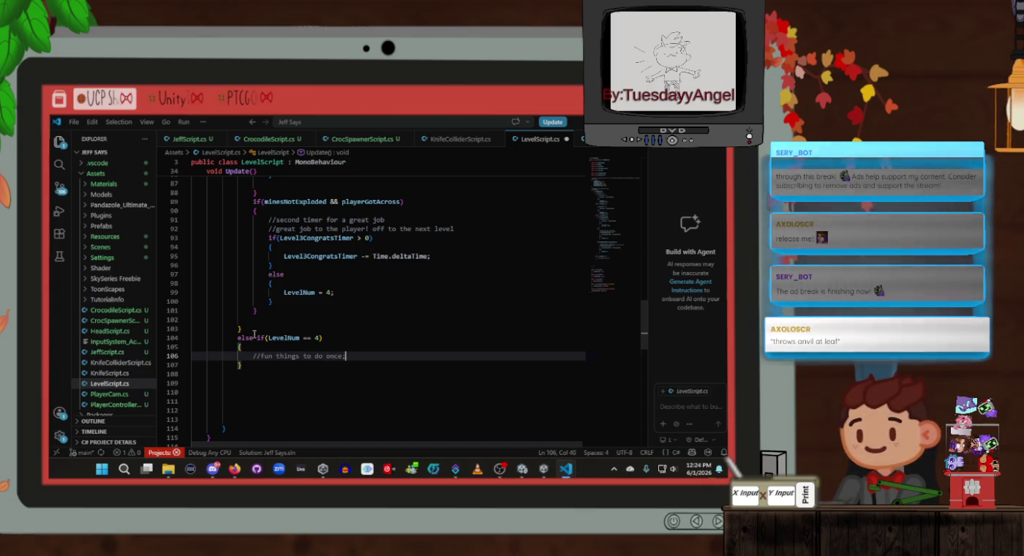
pyautogui.hotkey('ctrl', 's')
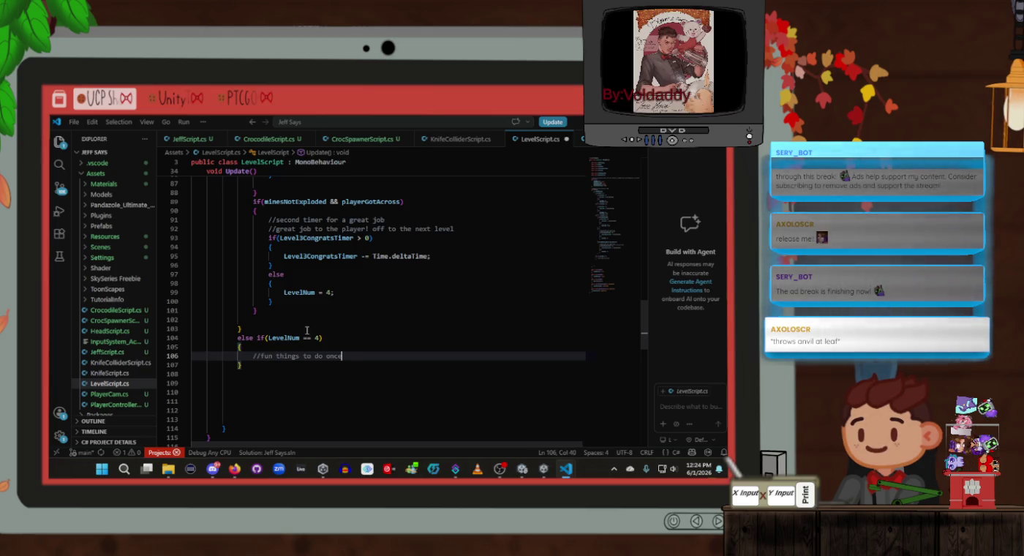
pyautogui.click(305, 329)
pyautogui.scroll(4, 306, 326)
pyautogui.scroll(-2, 252, 388)
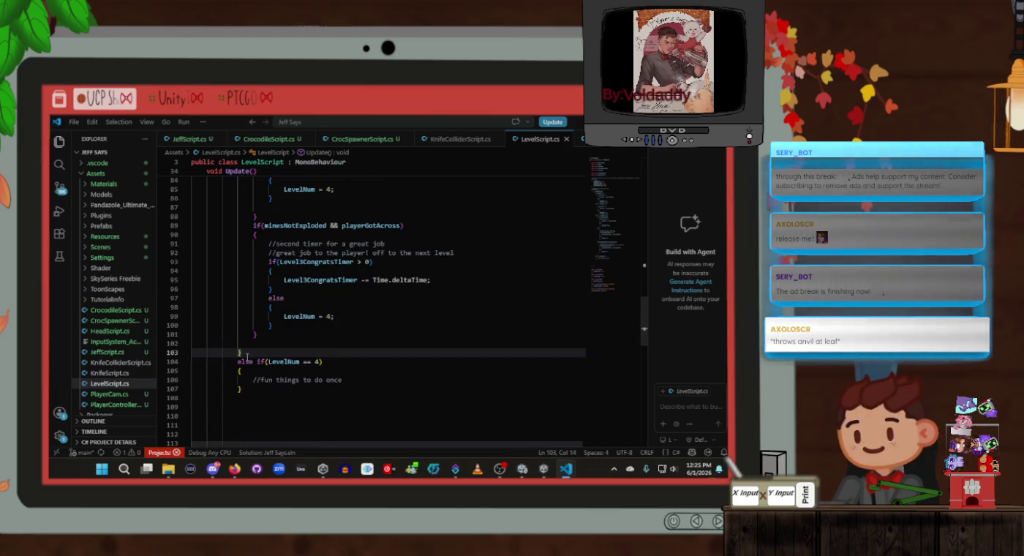
pyautogui.scroll(13, 242, 365)
pyautogui.scroll(4, 249, 366)
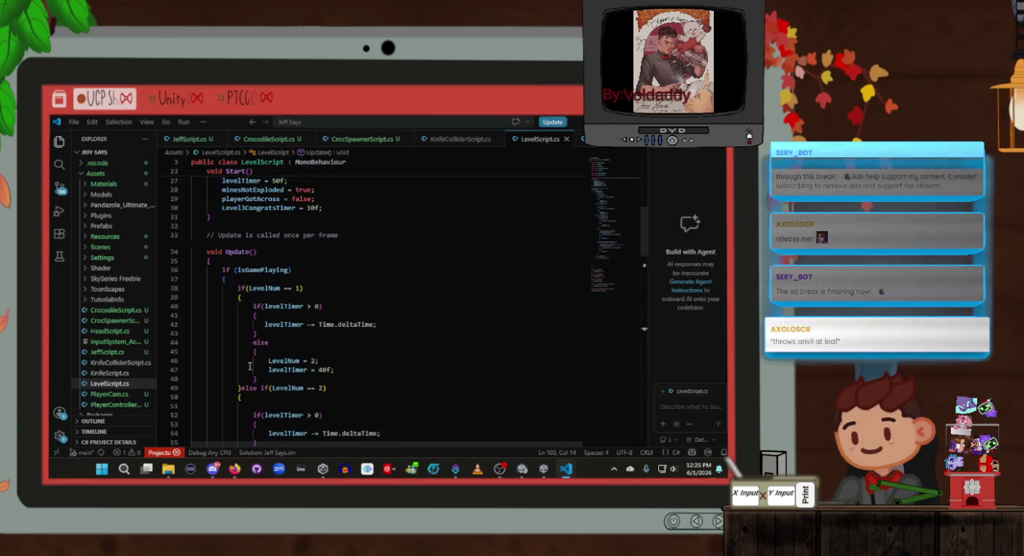
pyautogui.scroll(6, 306, 350)
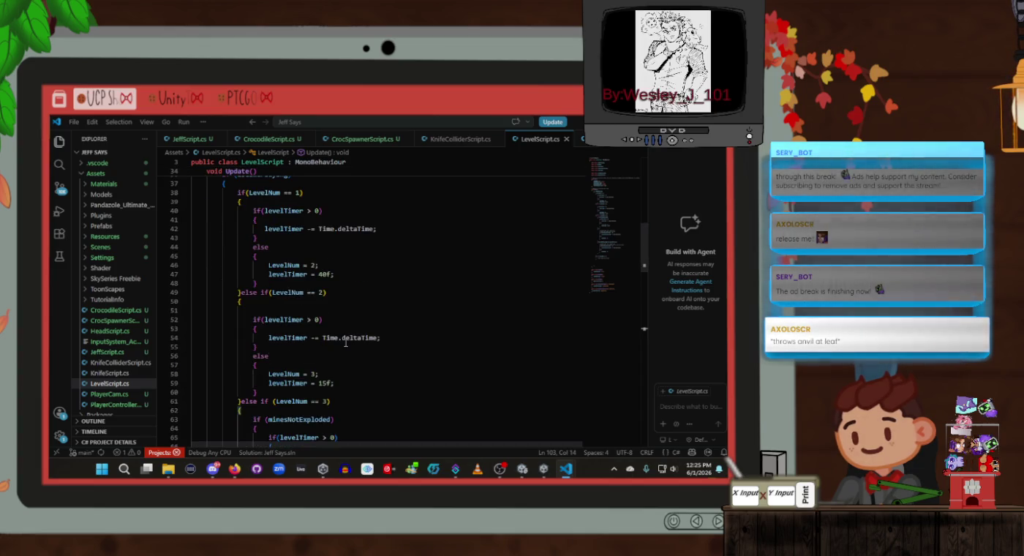
pyautogui.scroll(-6, 346, 344)
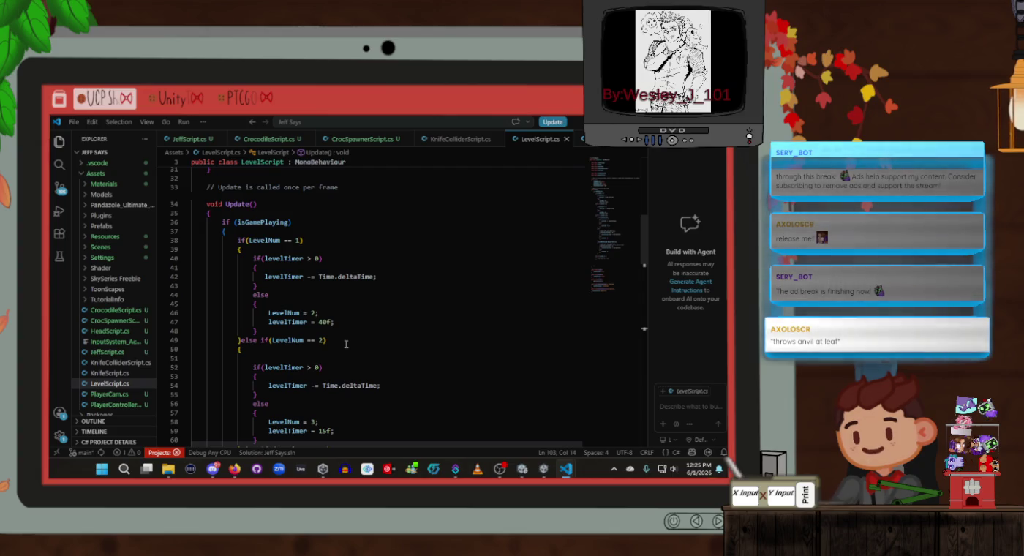
pyautogui.click(347, 323)
pyautogui.click(347, 313)
pyautogui.click(349, 296)
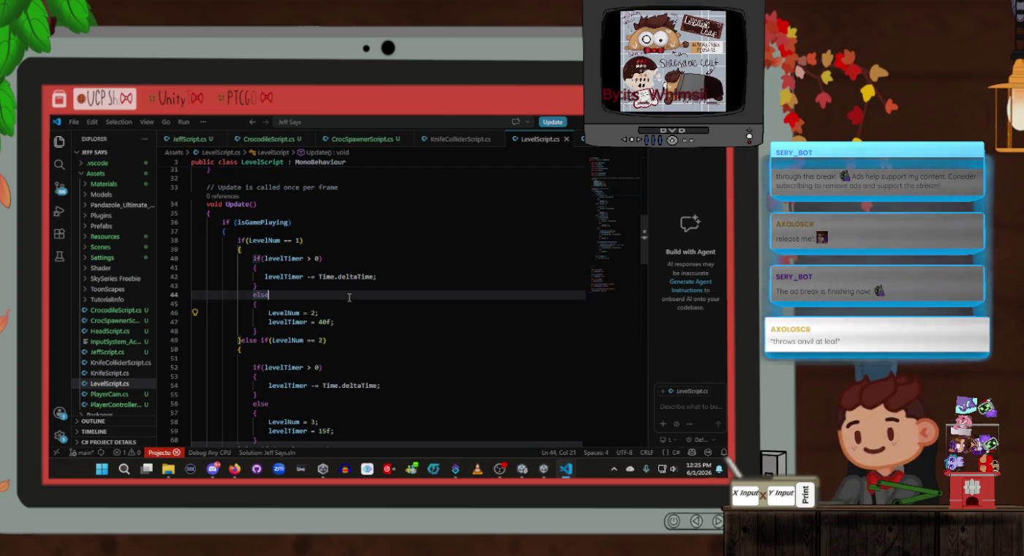
pyautogui.scroll(5, 349, 294)
pyautogui.click(355, 337)
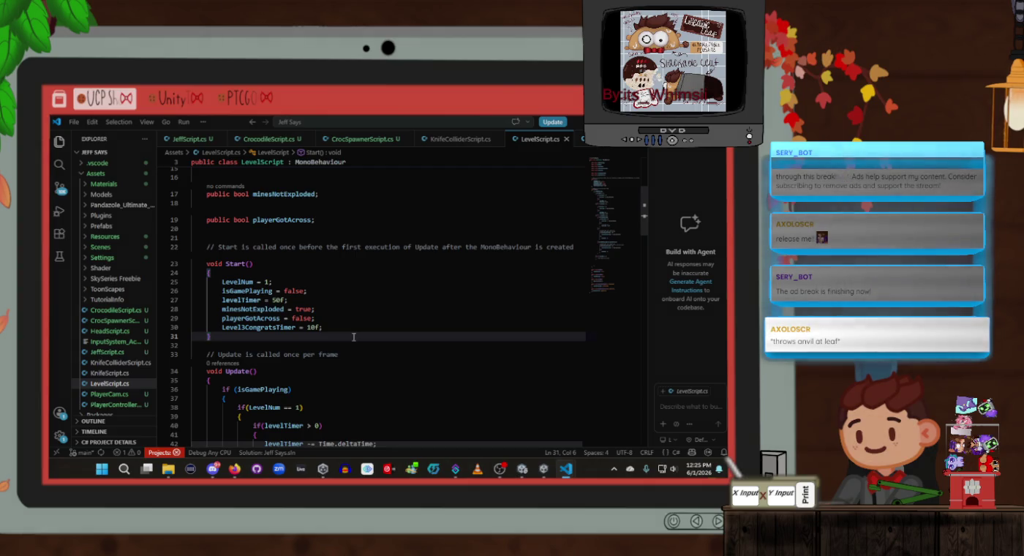
pyautogui.scroll(-7, 354, 337)
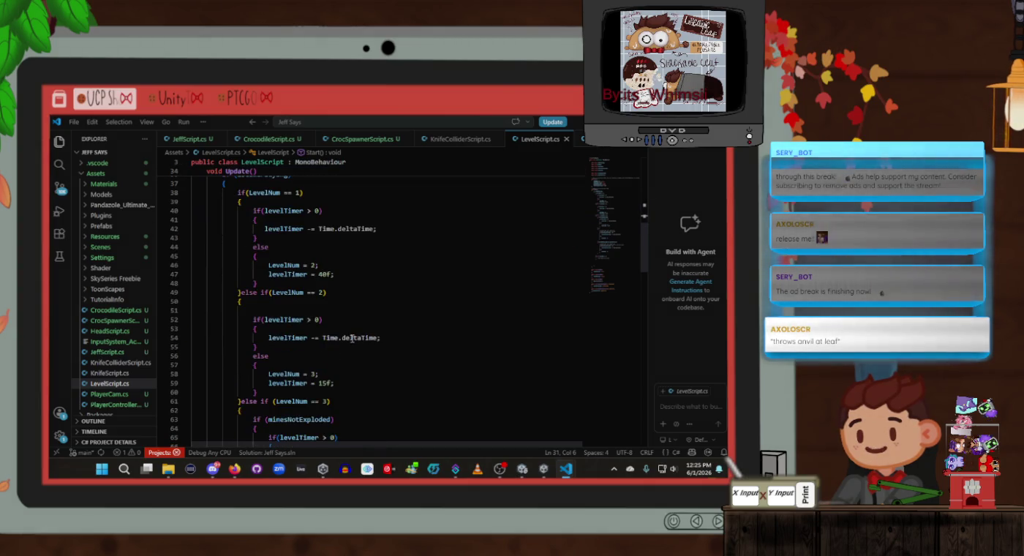
pyautogui.scroll(-2, 352, 337)
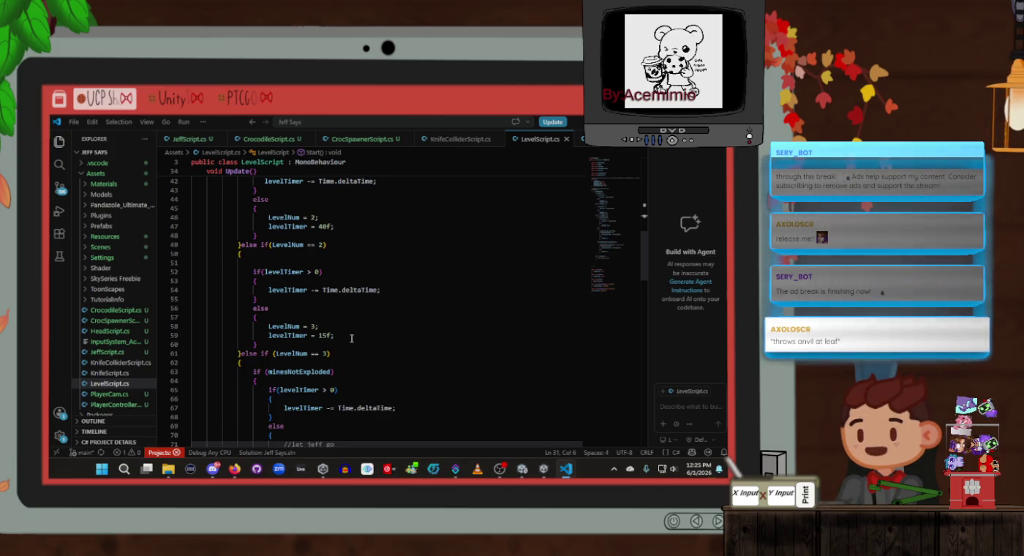
pyautogui.scroll(2, 352, 338)
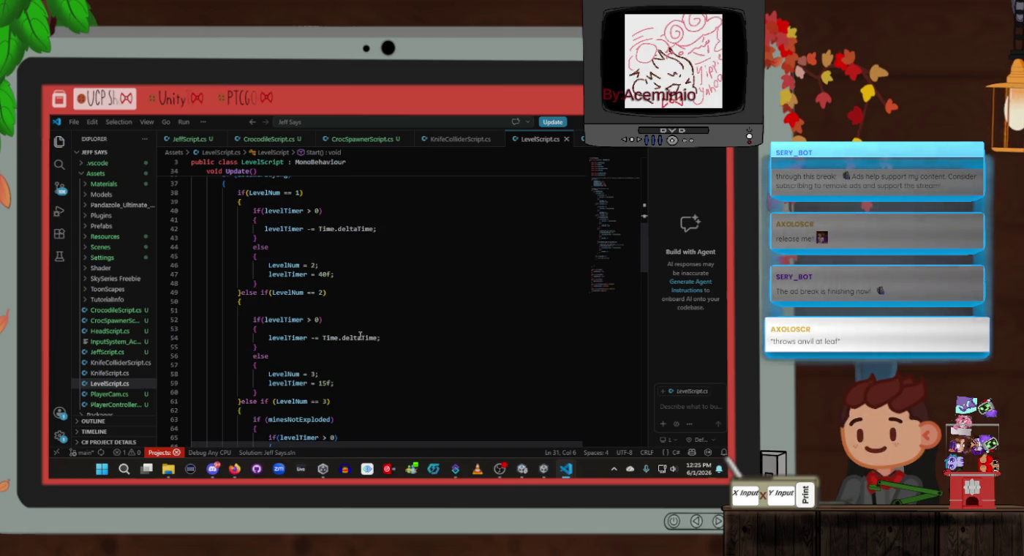
pyautogui.scroll(3, 360, 336)
pyautogui.scroll(-2, 360, 335)
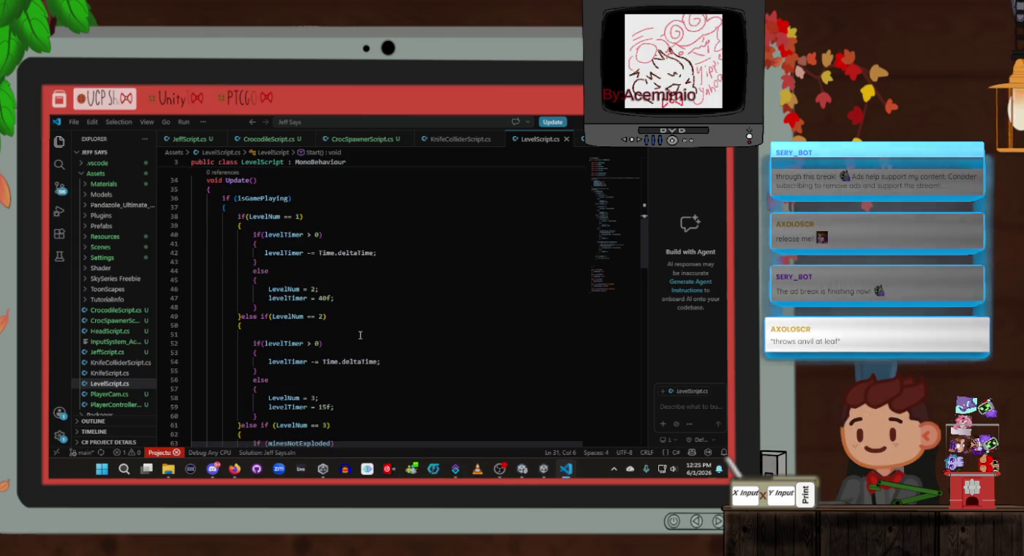
pyautogui.scroll(-1, 360, 336)
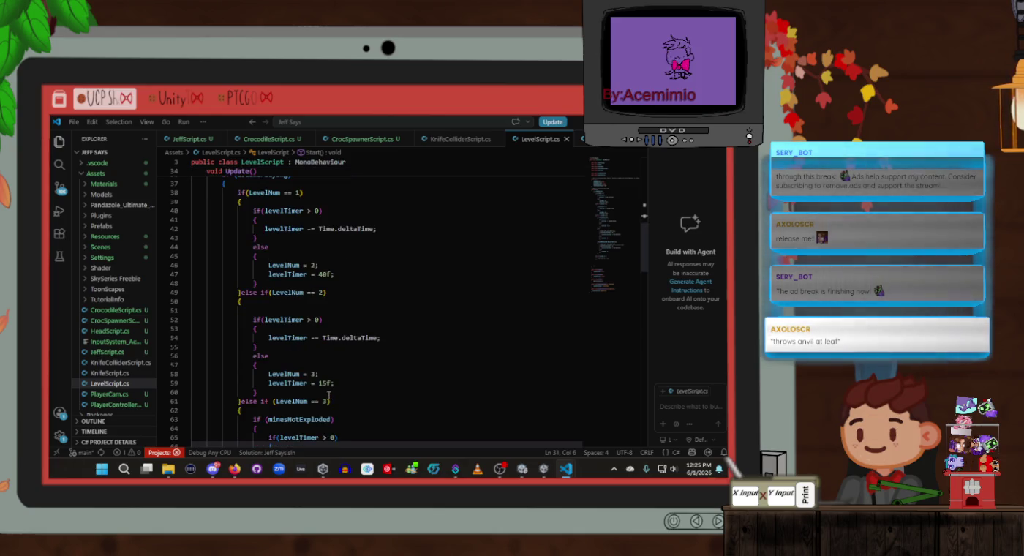
pyautogui.click(329, 394)
pyautogui.click(344, 384)
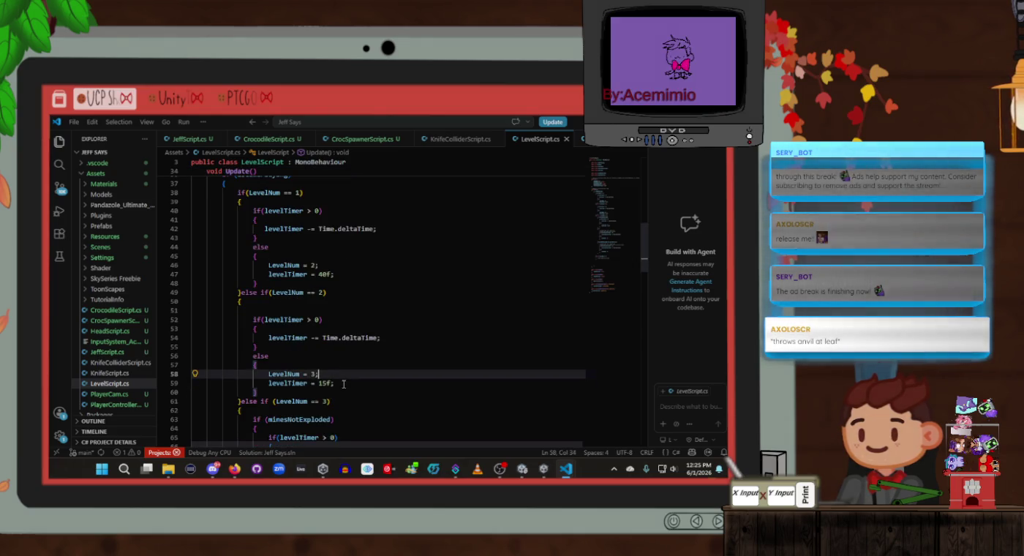
pyautogui.scroll(-5, 344, 384)
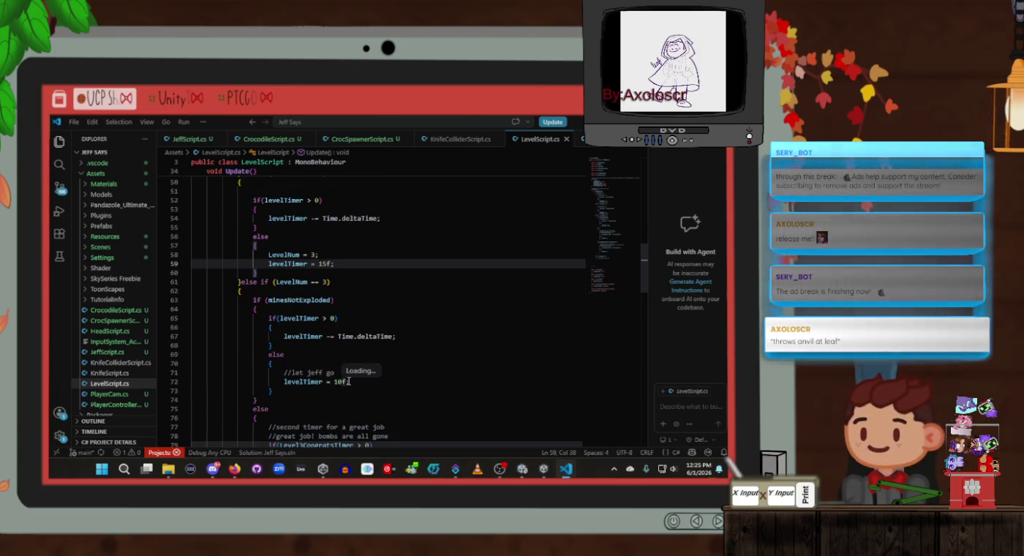
pyautogui.scroll(6, 356, 310)
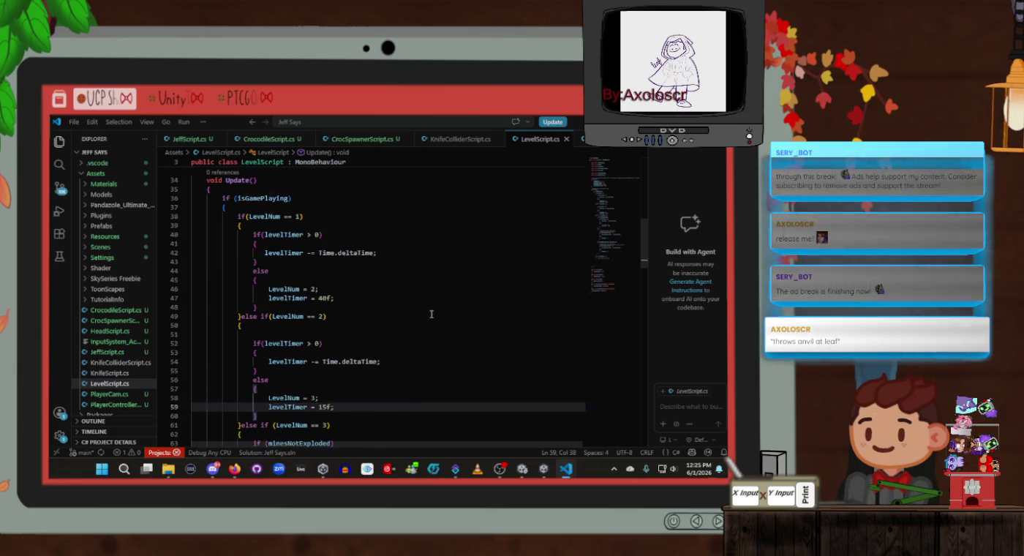
pyautogui.scroll(-1, 431, 313)
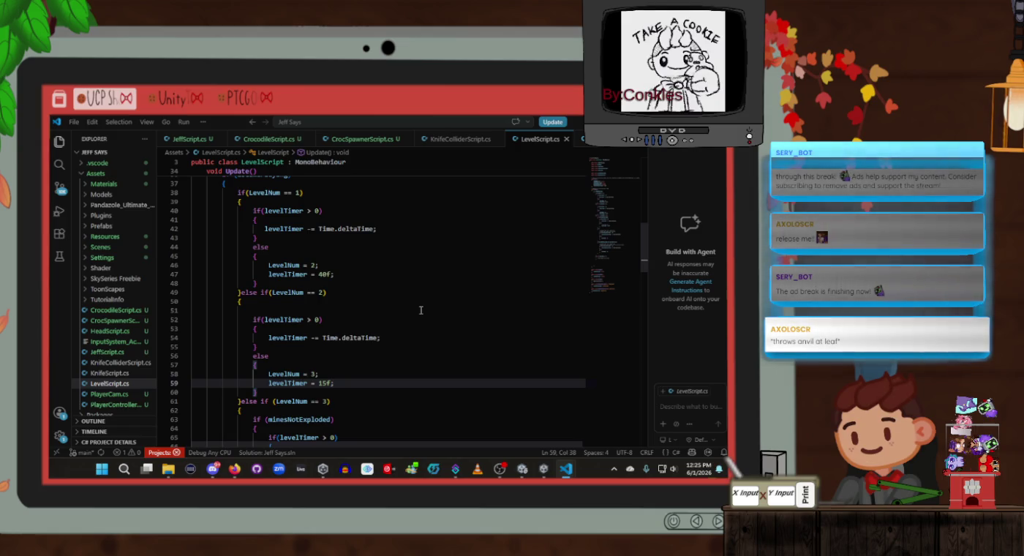
pyautogui.click(329, 318)
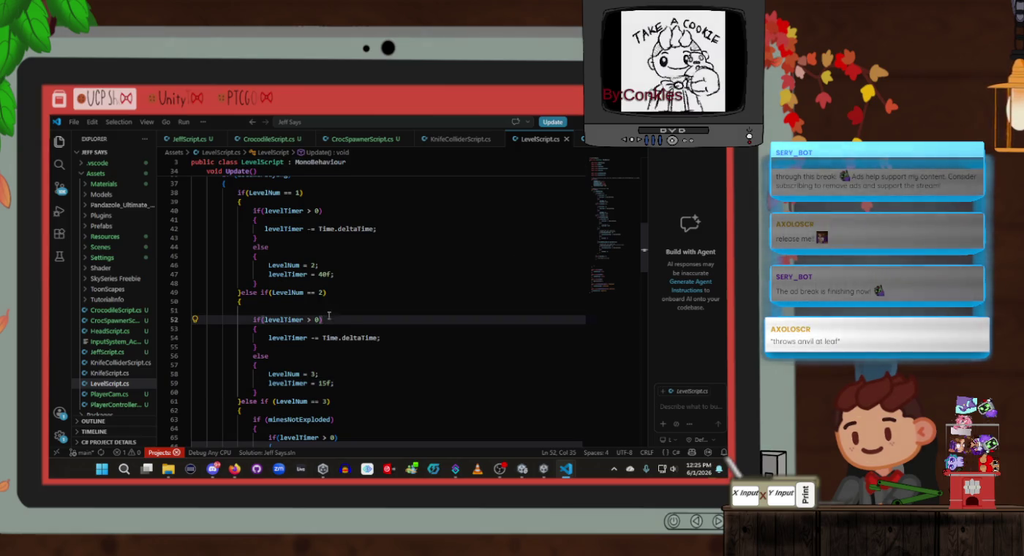
pyautogui.click(334, 302)
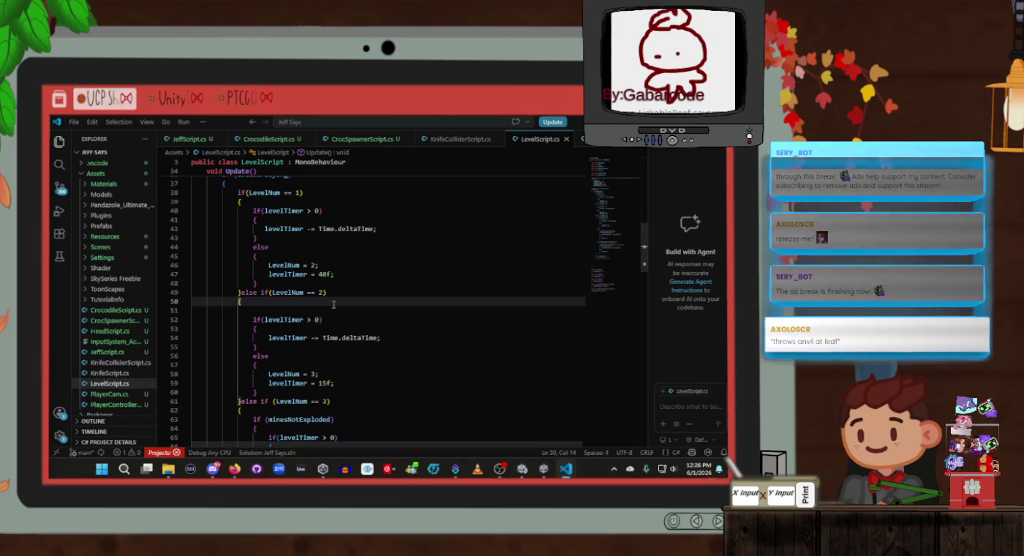
pyautogui.click(335, 310)
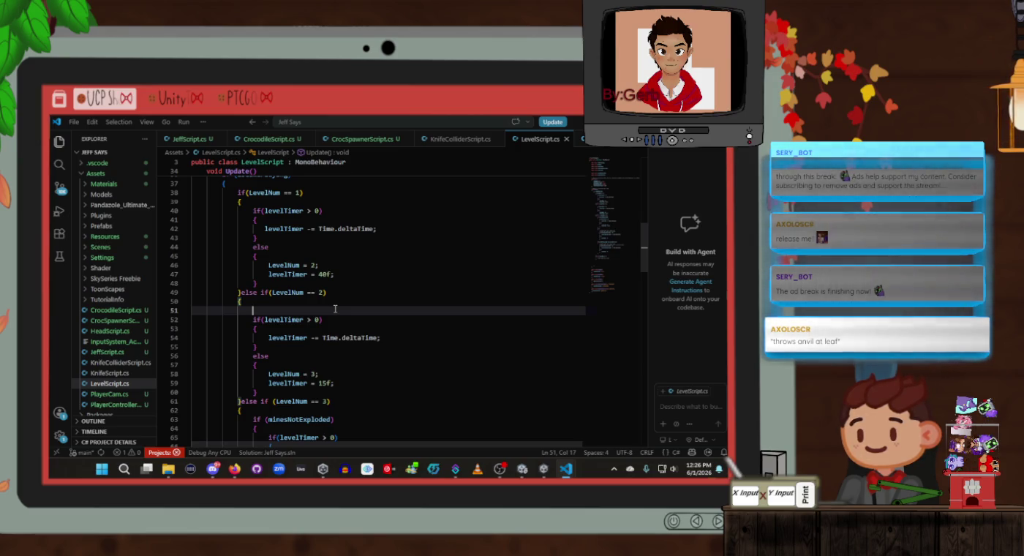
# Step: Open an if(levelTimer > 15f && levelTimer < 30f) block at the top of level 2's branch
pyautogui.press('Return')
pyautogui.press('Return')
pyautogui.press('Return')
pyautogui.press('Up')
pyautogui.press('Up')
pyautogui.press('Up')
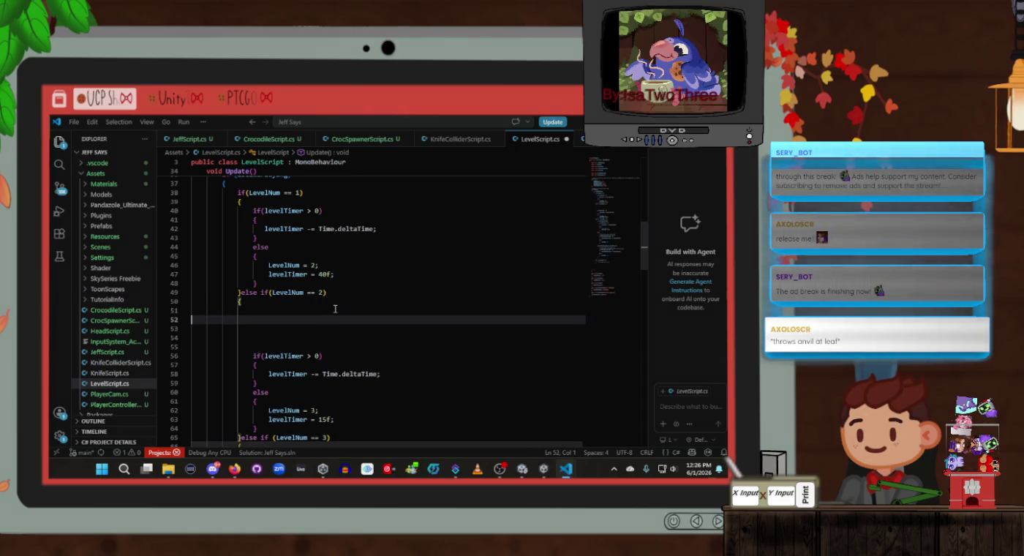
pyautogui.press('Tab')
pyautogui.press('Tab')
pyautogui.press('Tab')
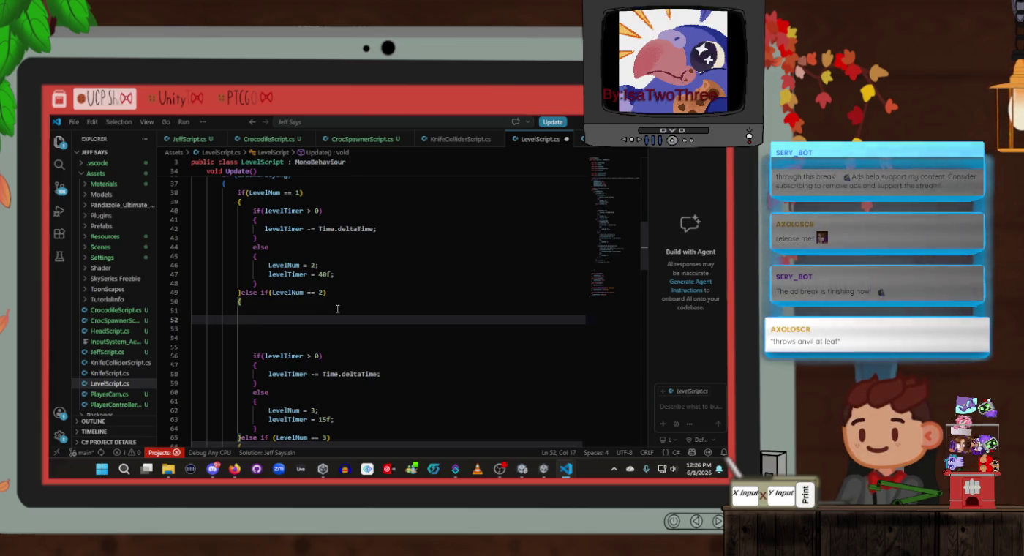
pyautogui.write('if(le')
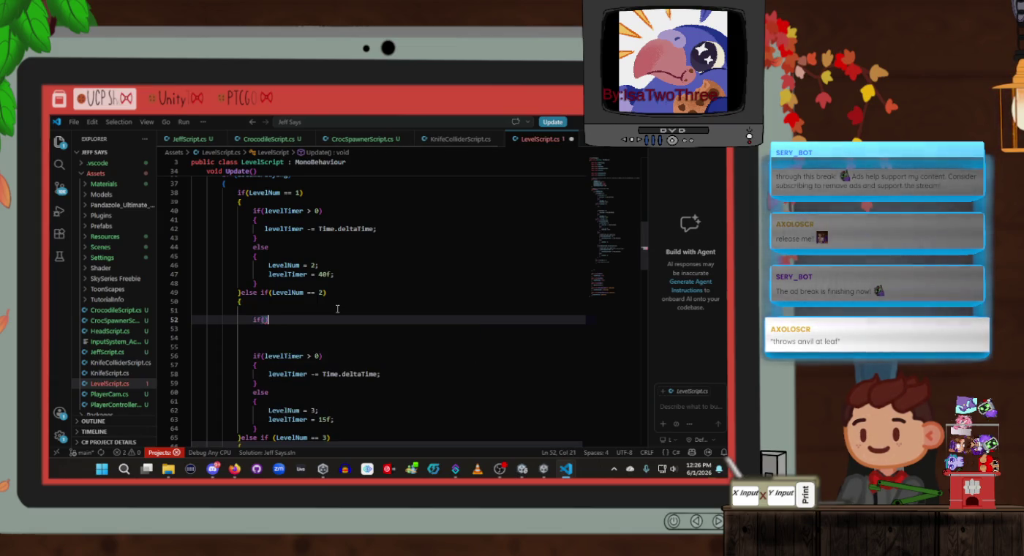
pyautogui.write('velTimer ')
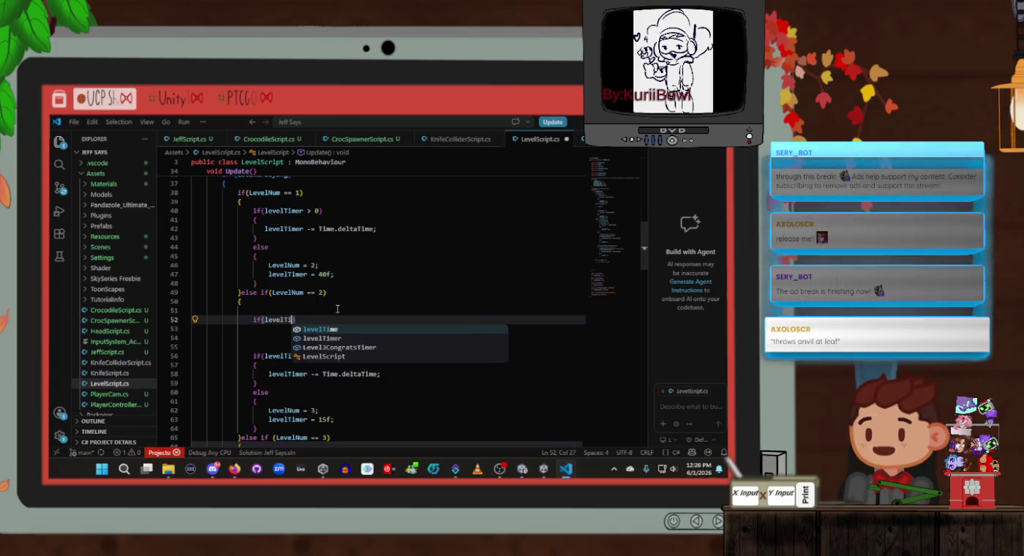
pyautogui.write('>')
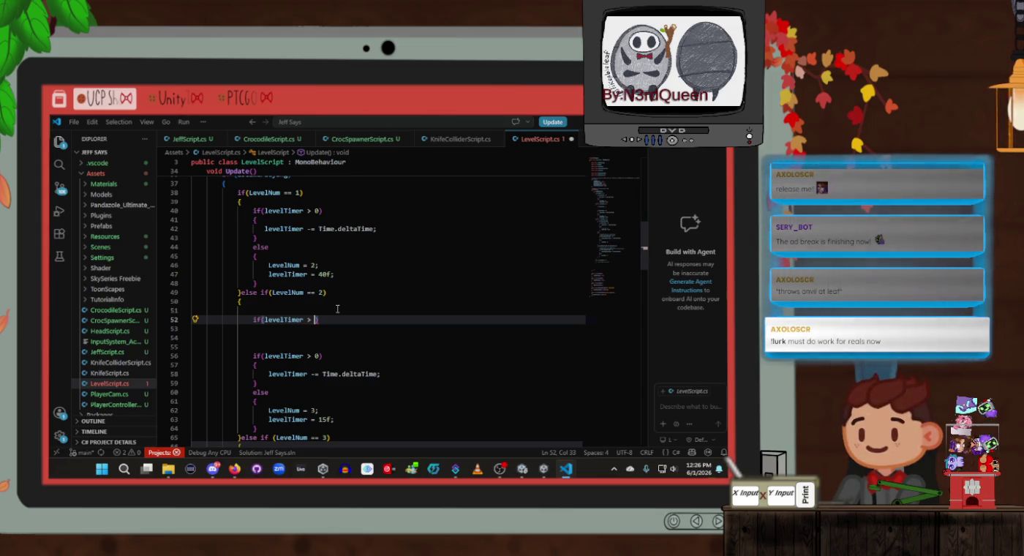
pyautogui.write('15')
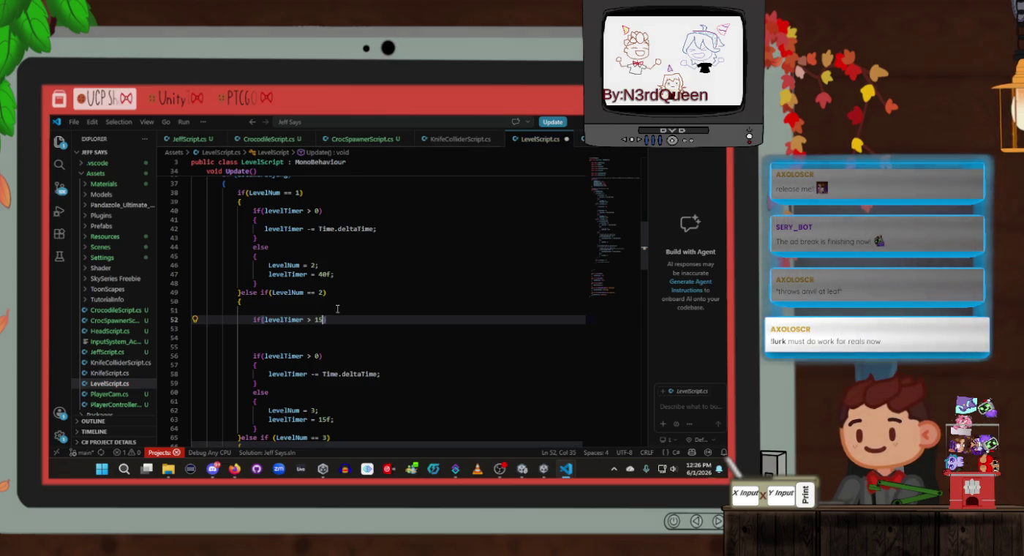
pyautogui.write('f')
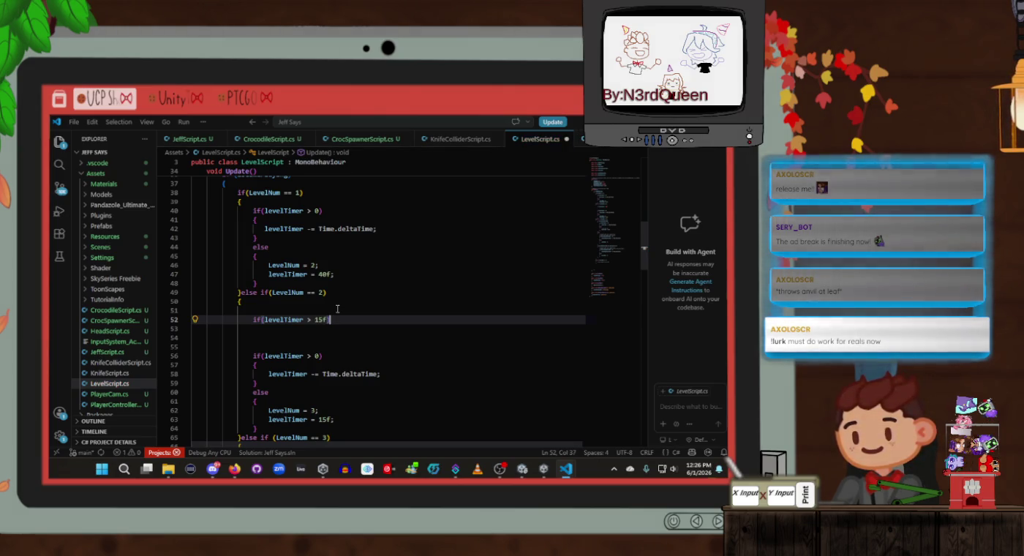
pyautogui.write(' && ')
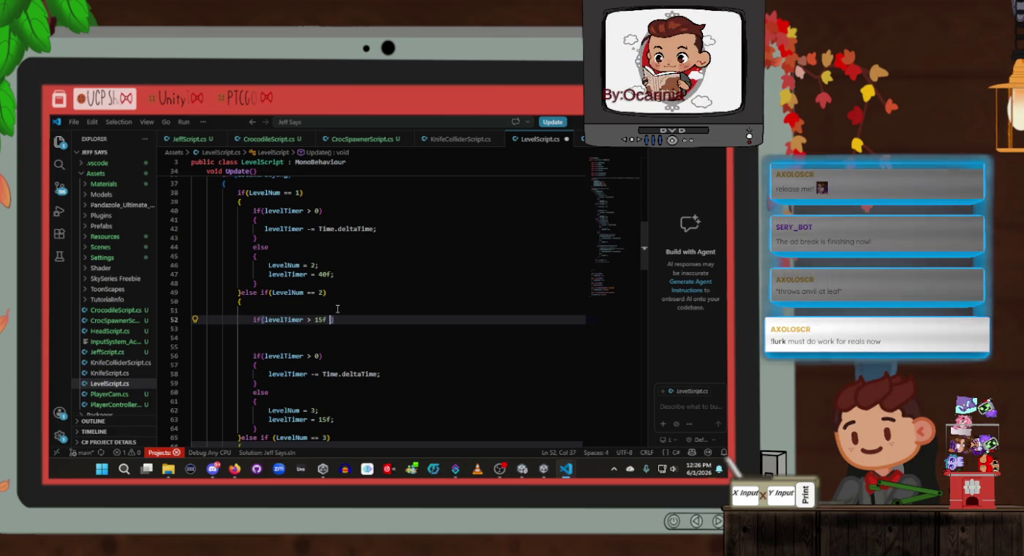
pyautogui.write('levelTimer < ')
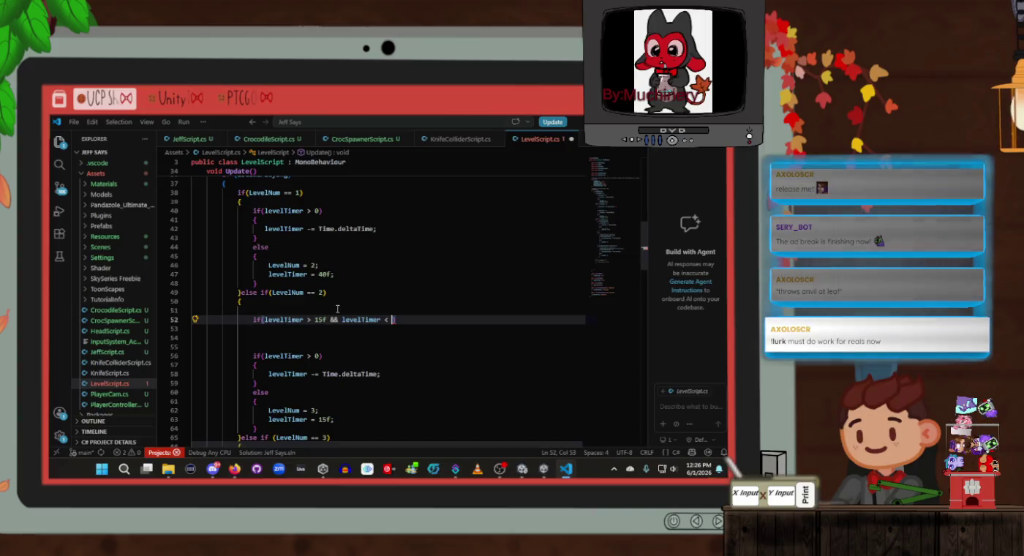
pyautogui.write('30f')
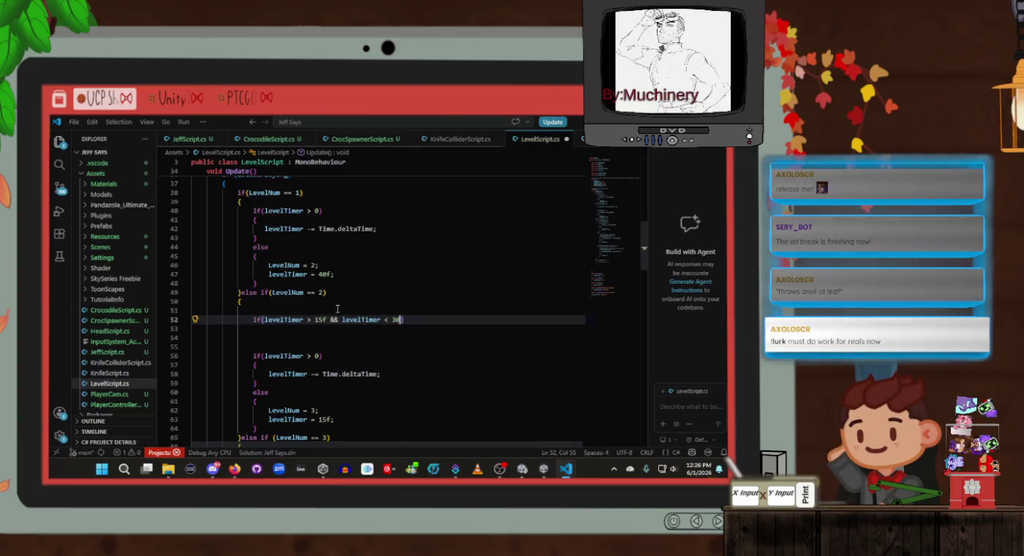
pyautogui.press('Right')
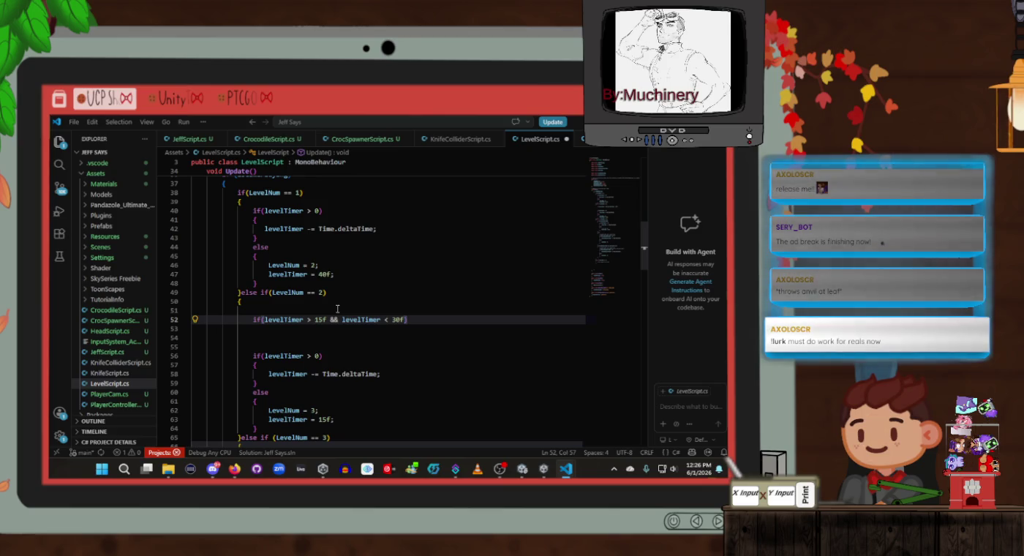
pyautogui.press('Return')
pyautogui.write('{')
pyautogui.press('Return')
pyautogui.write('//the ')
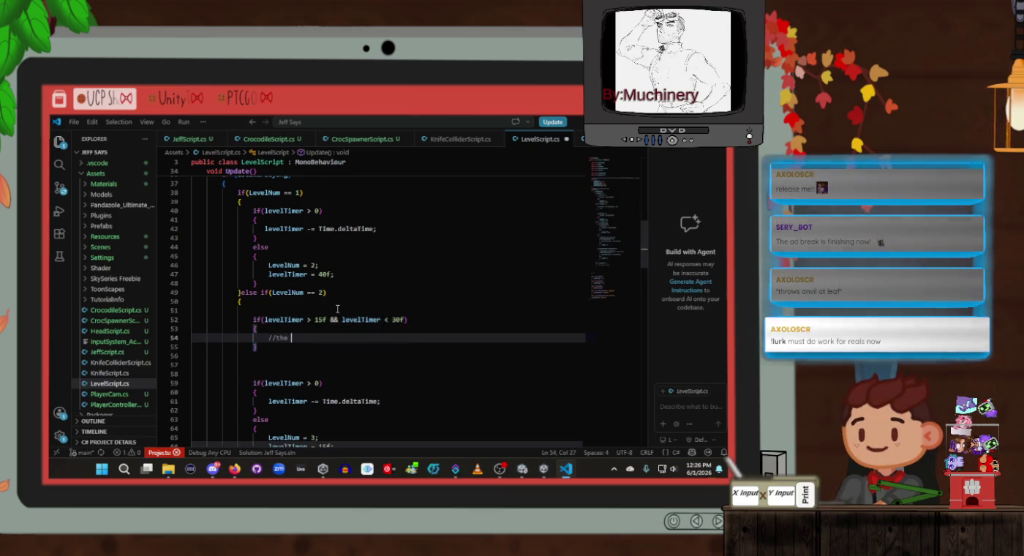
pyautogui.write('kniv')
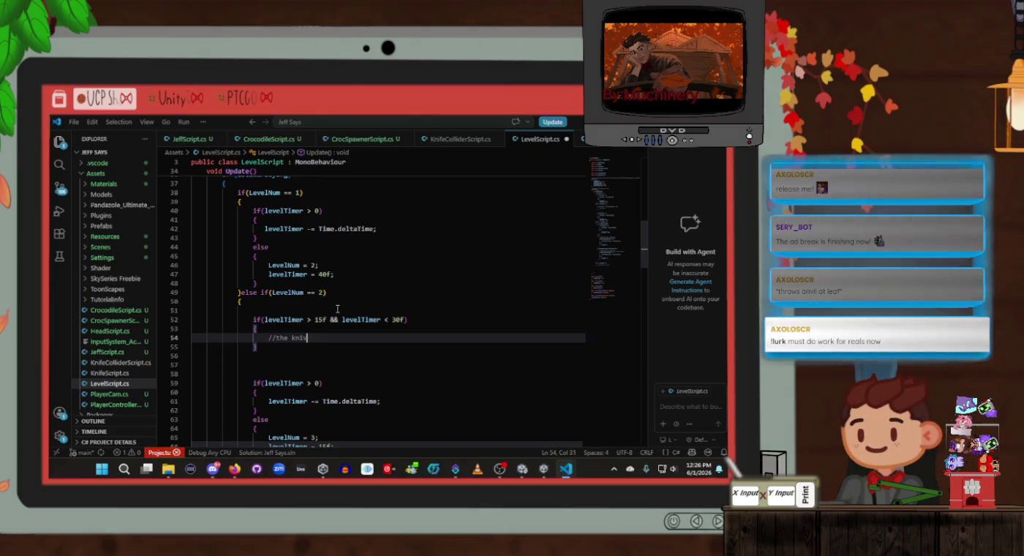
# Step: Finish the knives-falling comment and add '//Gameobject.SetActive(true);' below it
pyautogui.write('es are fallin')
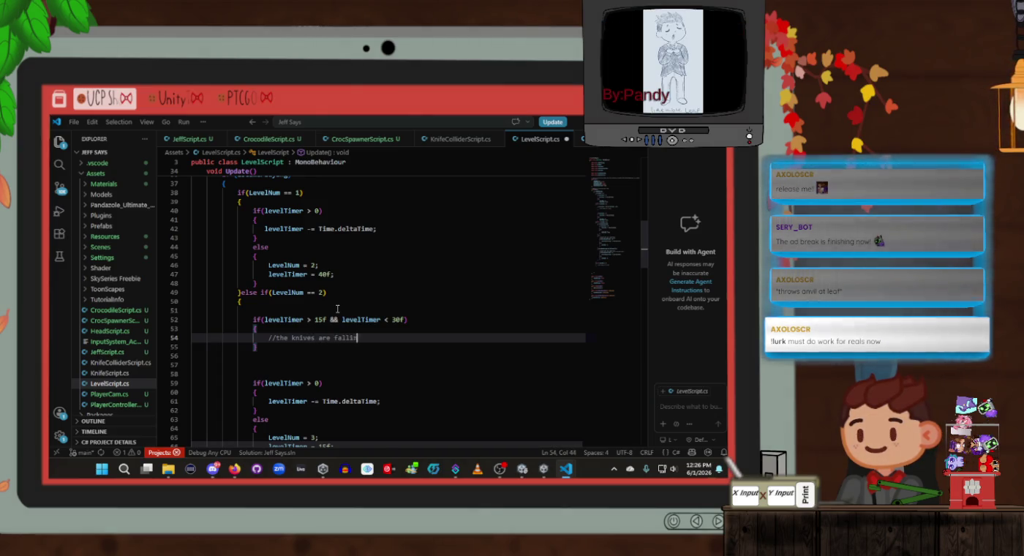
pyautogui.write('g')
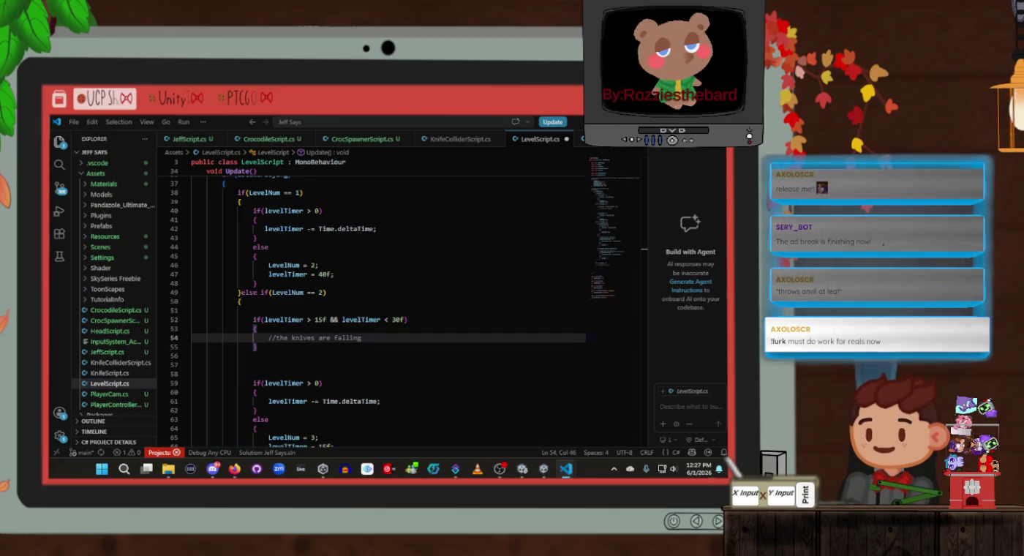
pyautogui.hotkey('alt', 'Tab')
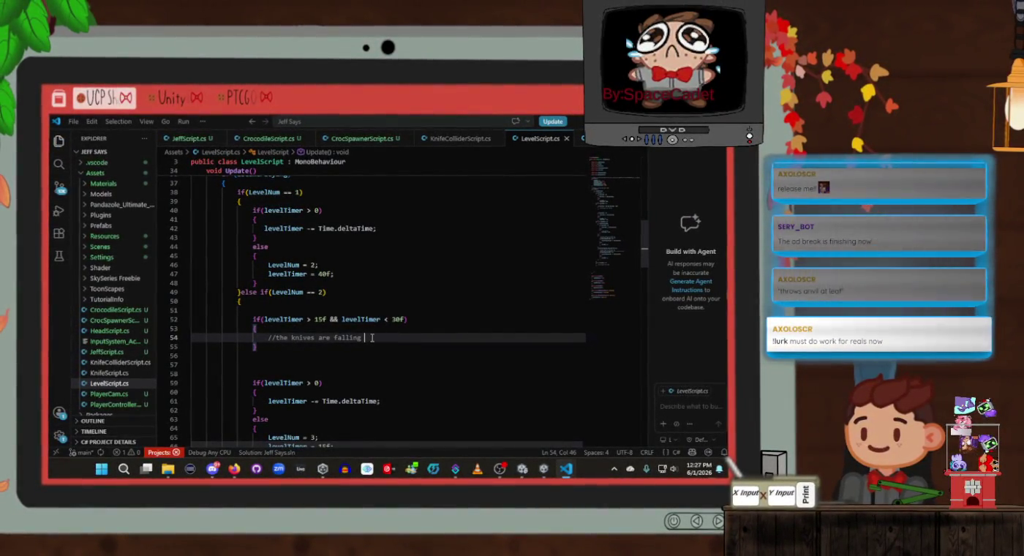
pyautogui.press('Return')
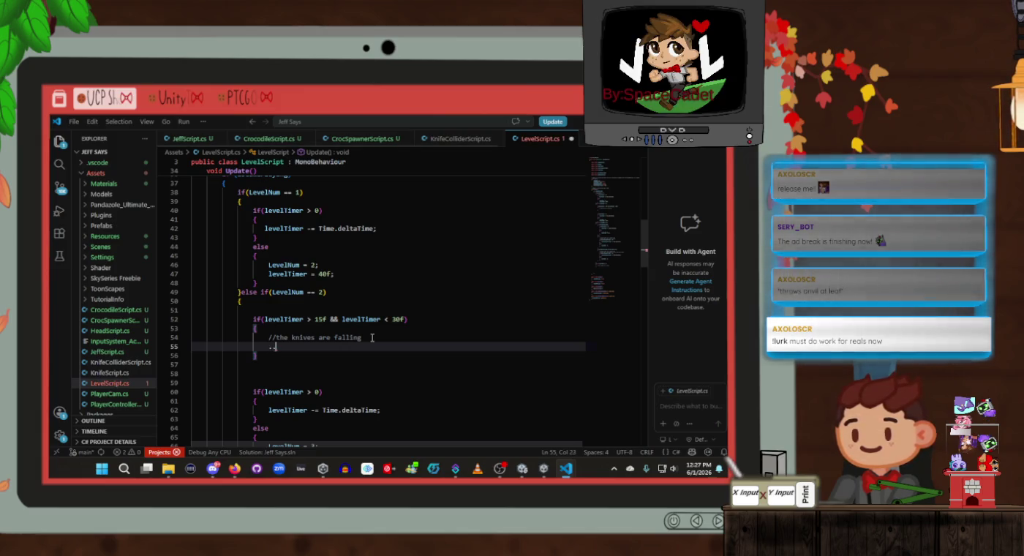
pyautogui.write('//')
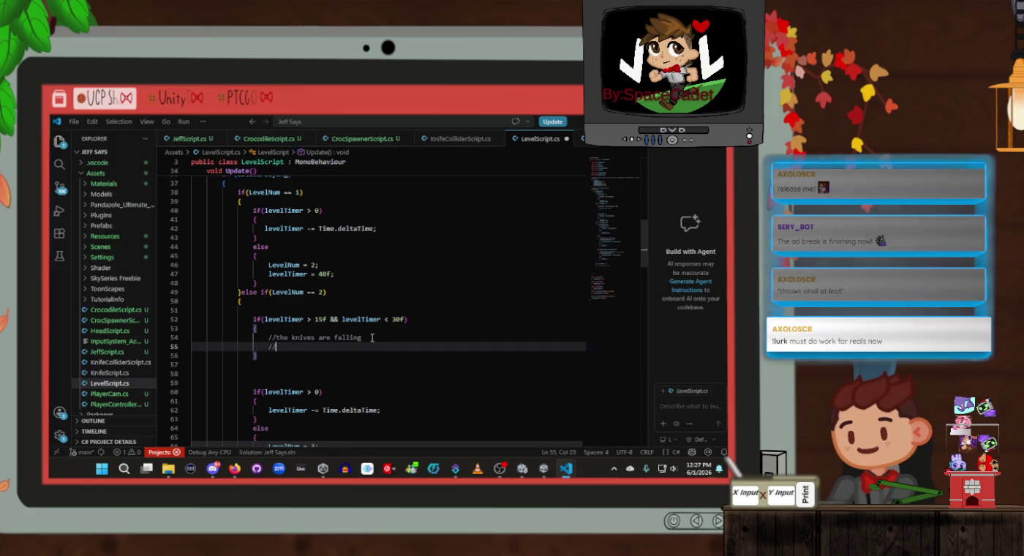
pyautogui.write('Gameobje')
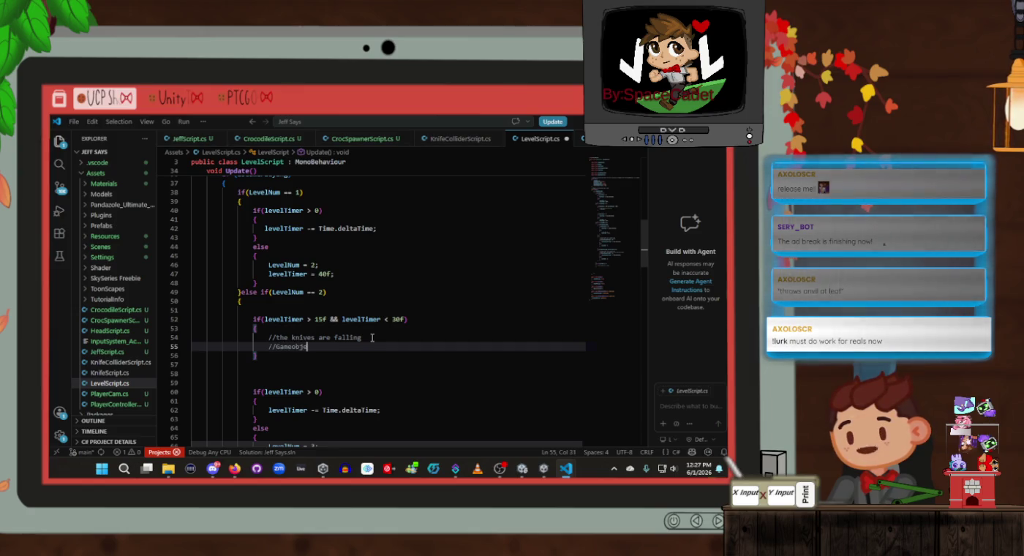
pyautogui.write('ct.')
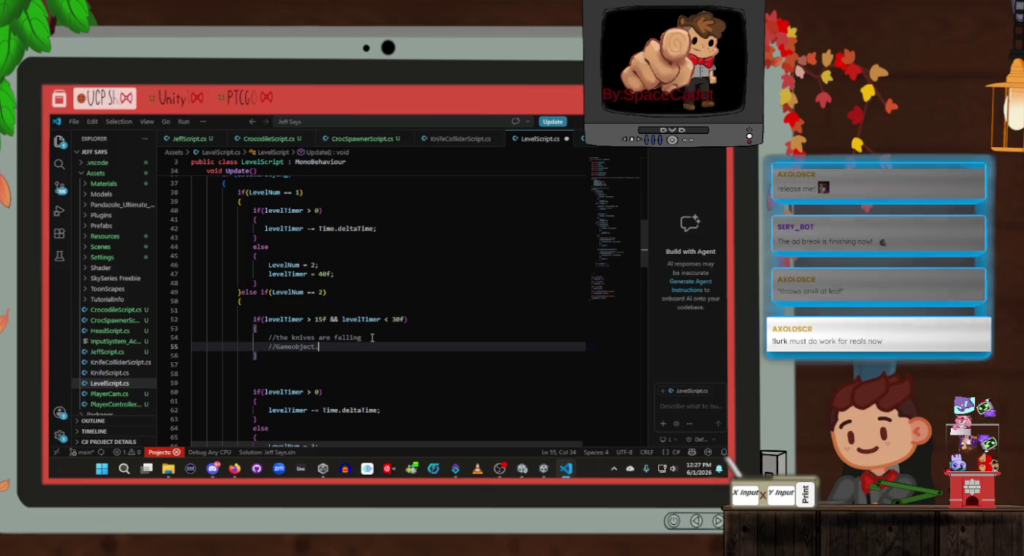
pyautogui.write('SetAt')
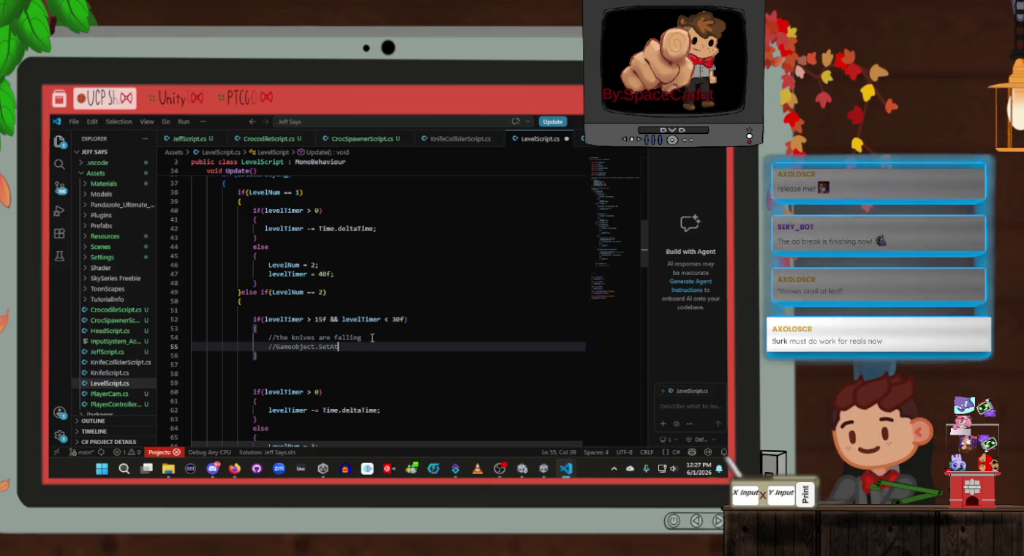
pyautogui.press('BackSpace')
pyautogui.write('ctive(tru)')
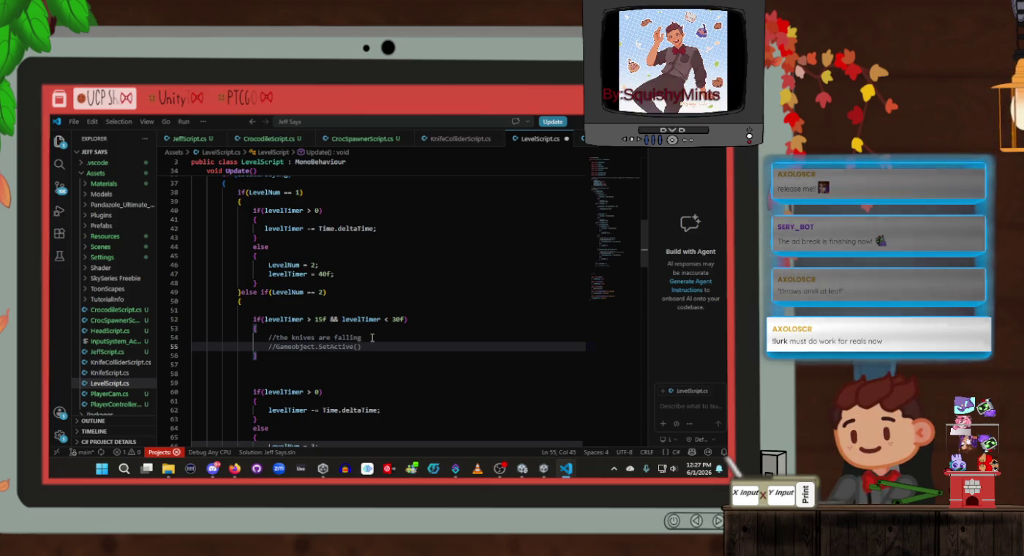
pyautogui.write(';')
pyautogui.press('Left')
pyautogui.press('Left')
pyautogui.write('tru')
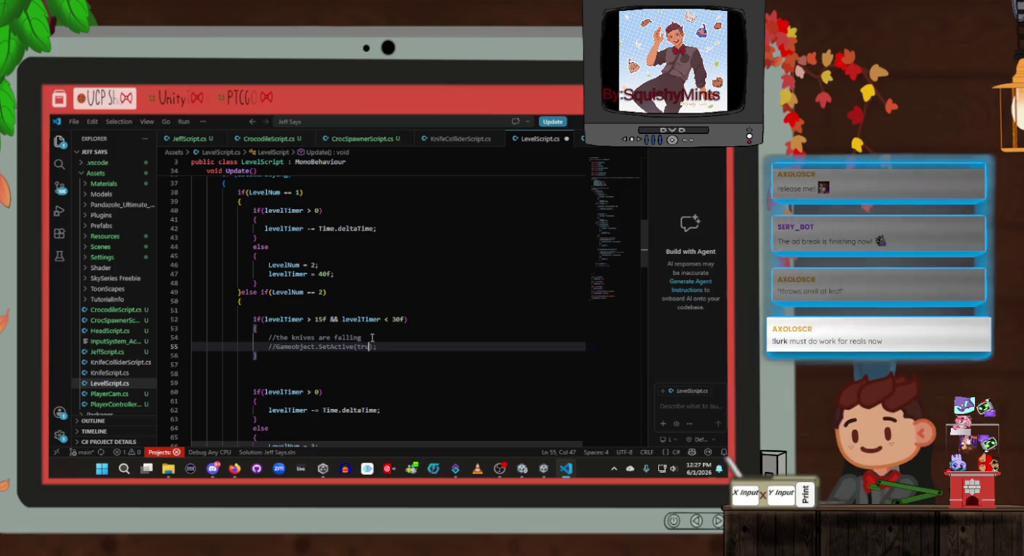
pyautogui.write('e')
pyautogui.click(334, 354)
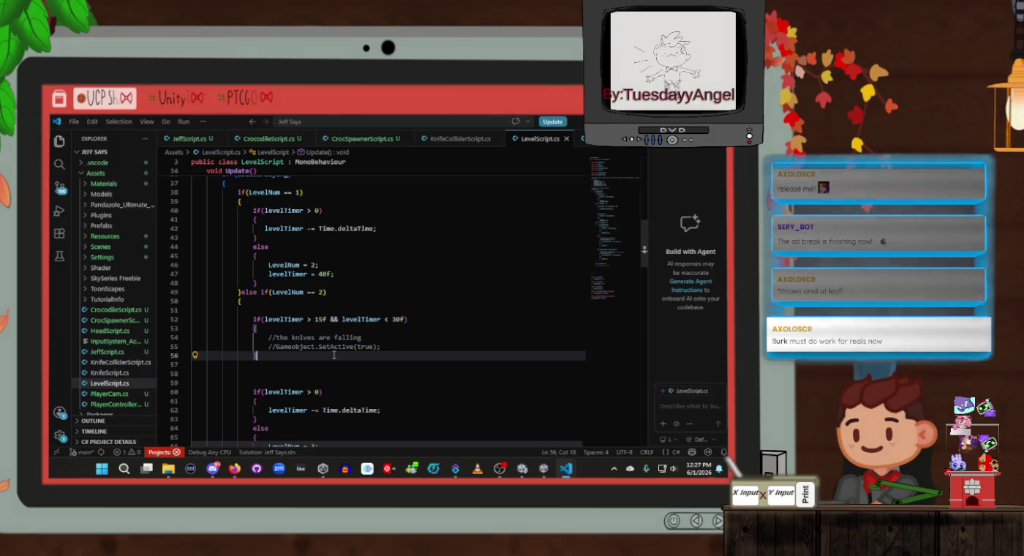
# Step: Add an else block containing '//GameObject.SetActive(false);'
pyautogui.write('else{')
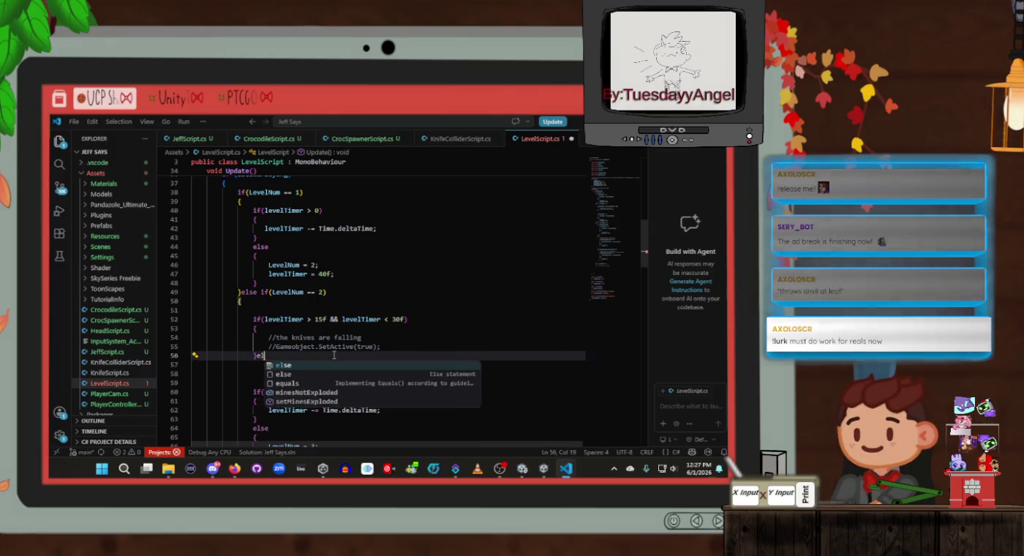
pyautogui.press('Return')
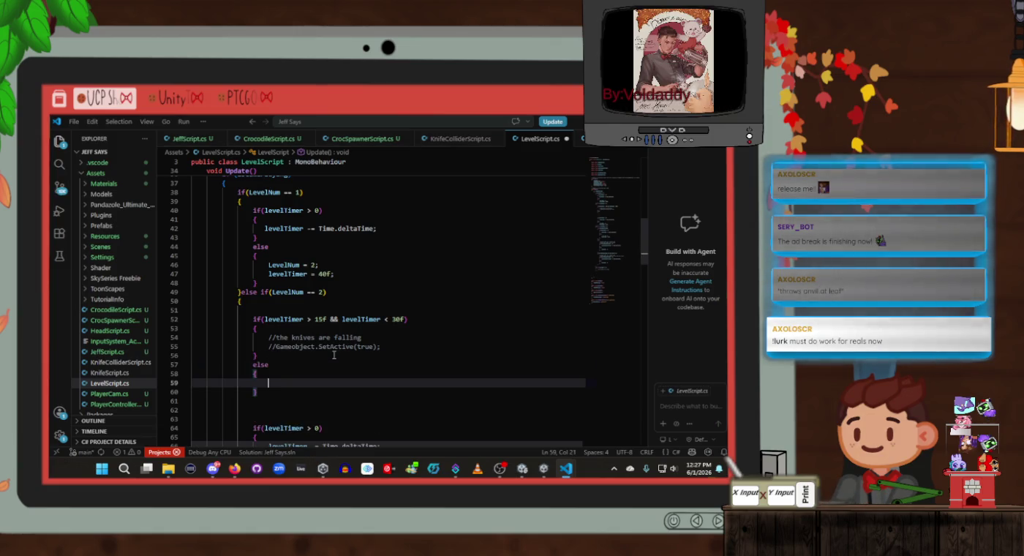
pyautogui.write('//GameO')
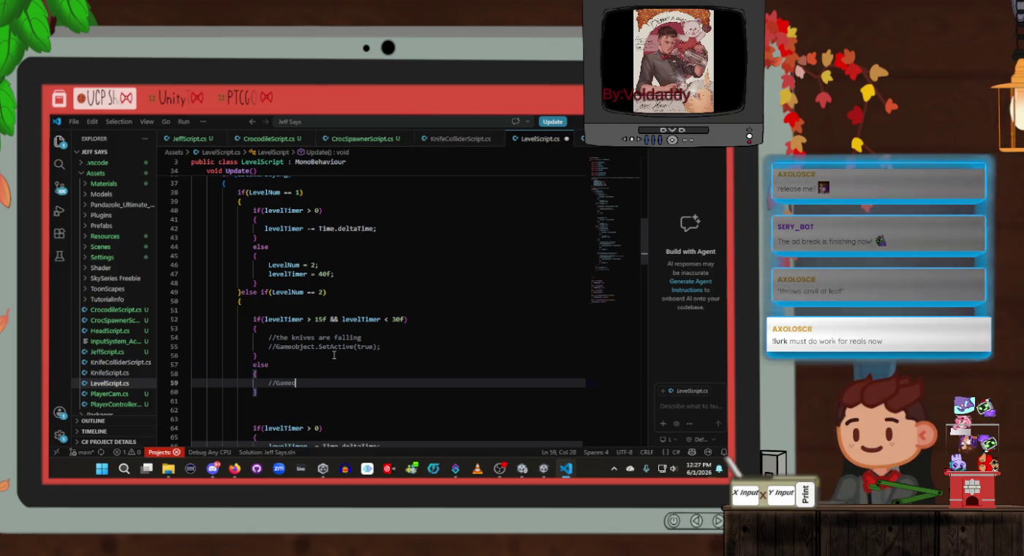
pyautogui.write('bject')
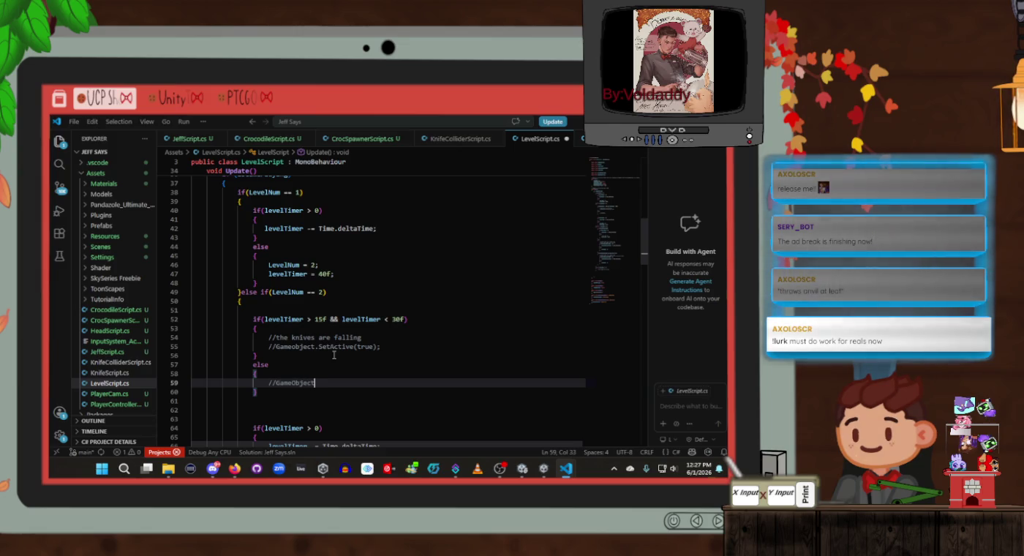
pyautogui.write('.Se')
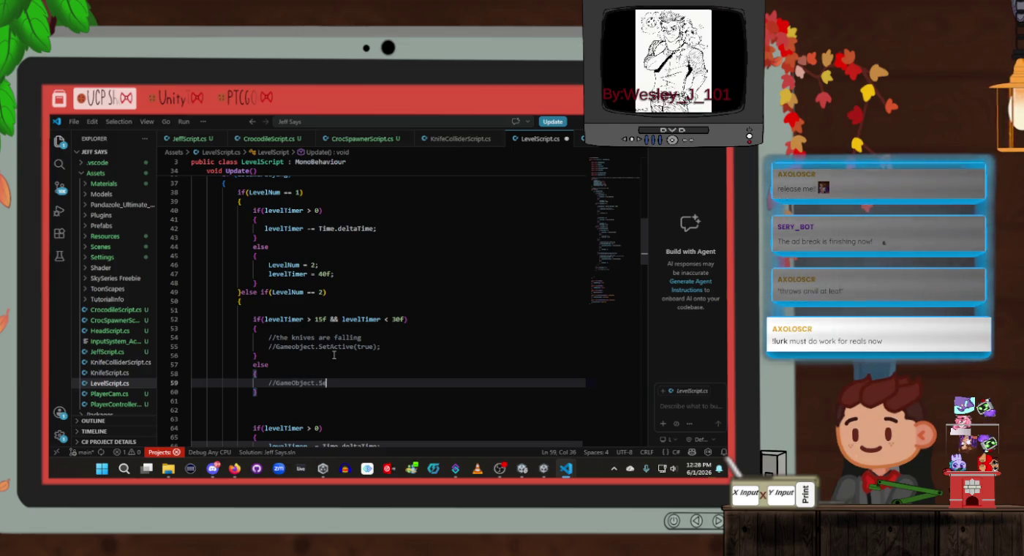
pyautogui.write('tActive();')
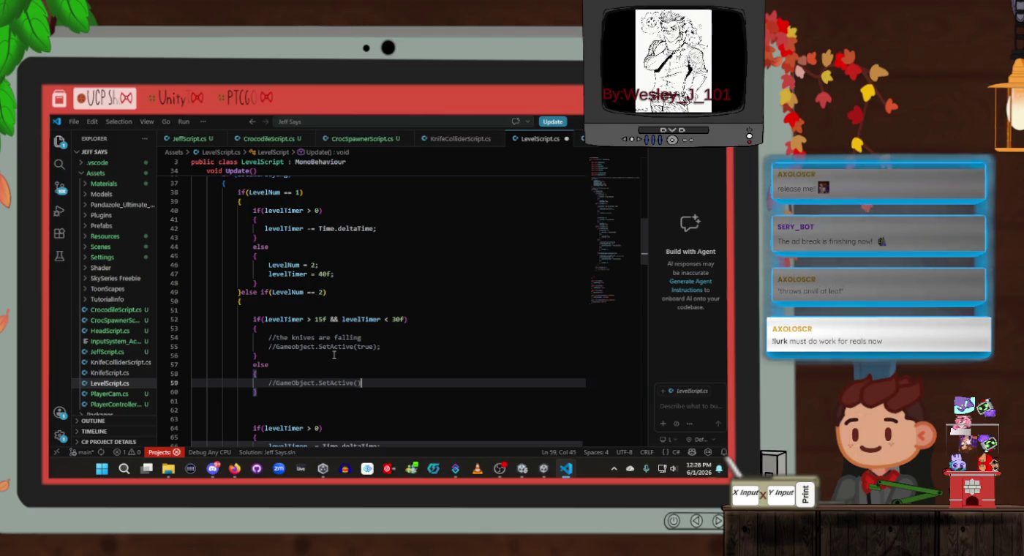
pyautogui.press('Left')
pyautogui.press('Left')
pyautogui.write('fals')
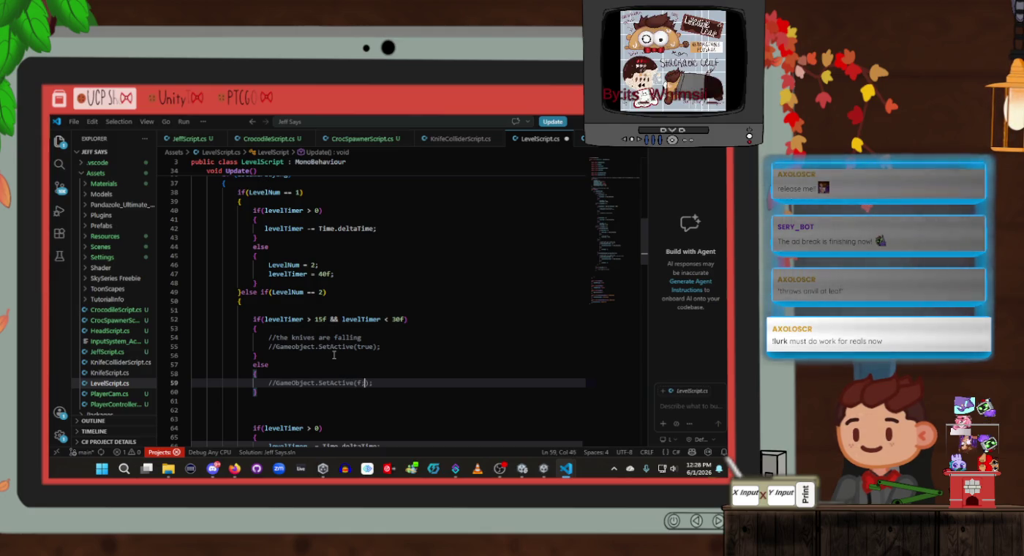
pyautogui.write('e')
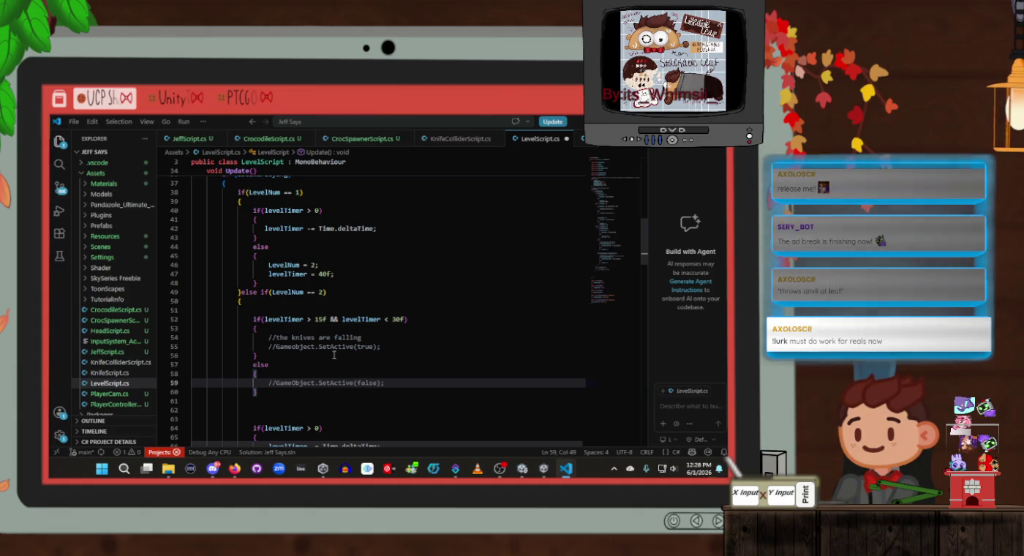
pyautogui.click(333, 355)
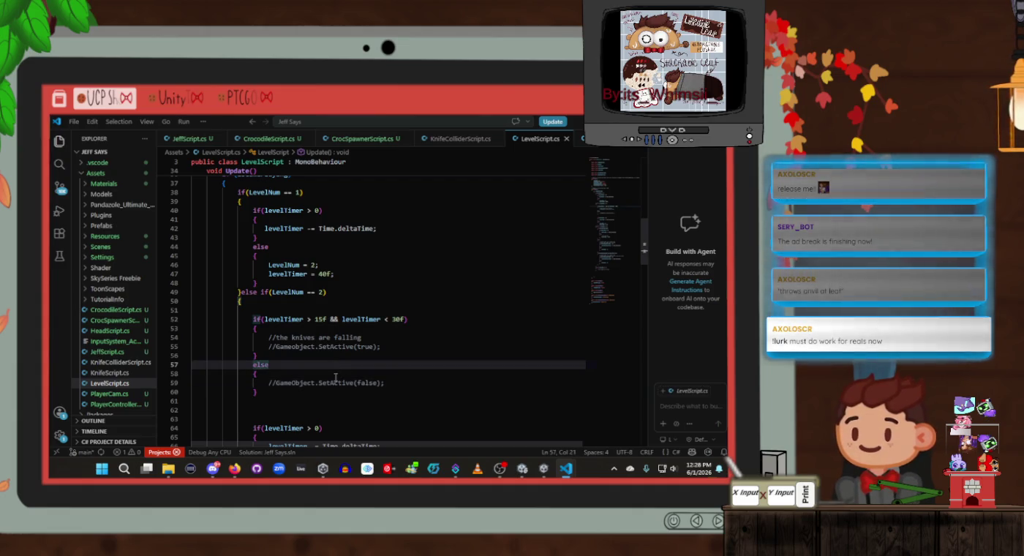
pyautogui.click(337, 374)
pyautogui.scroll(-2, 344, 344)
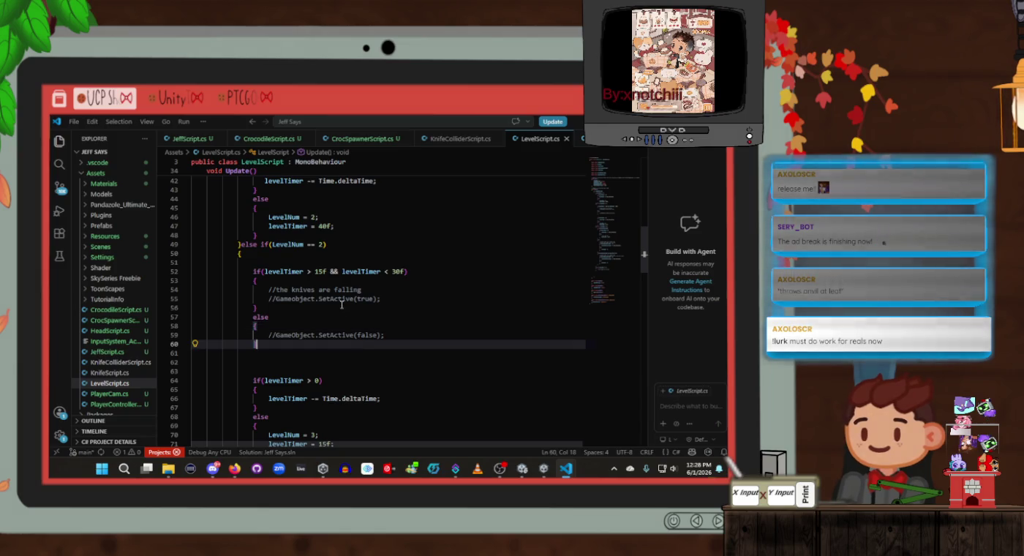
pyautogui.click(341, 311)
pyautogui.click(340, 314)
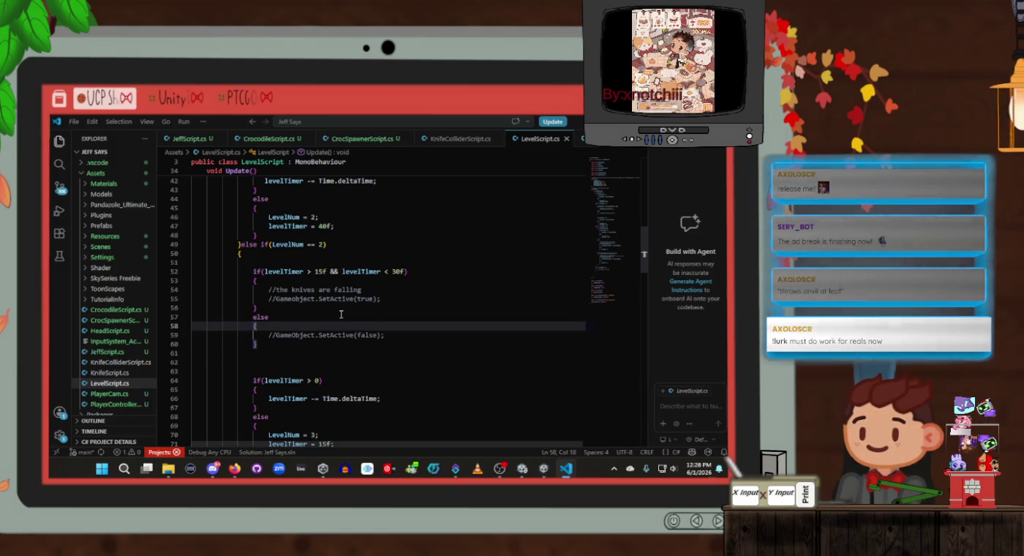
pyautogui.click(340, 309)
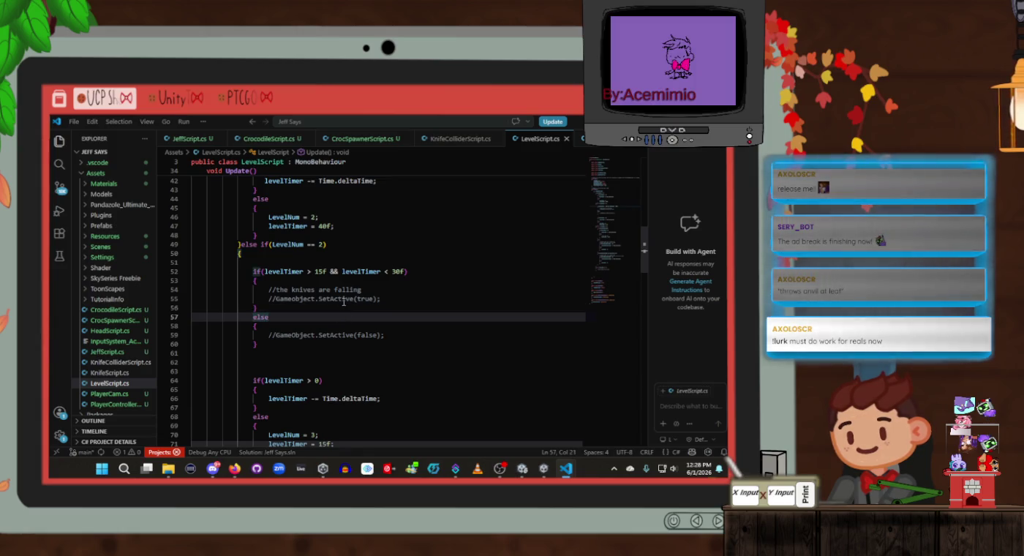
pyautogui.click(345, 327)
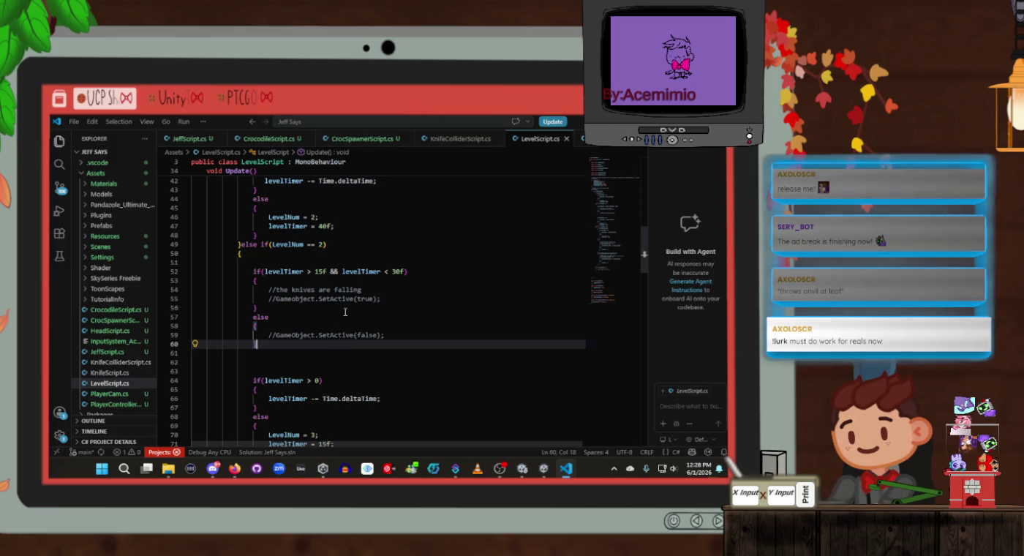
pyautogui.click(345, 318)
pyautogui.click(344, 323)
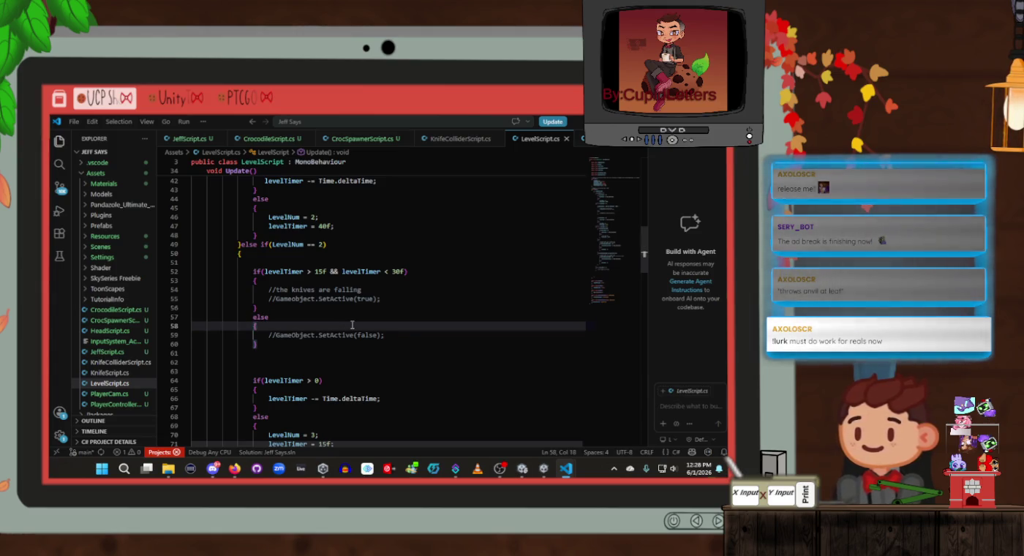
pyautogui.scroll(1, 352, 325)
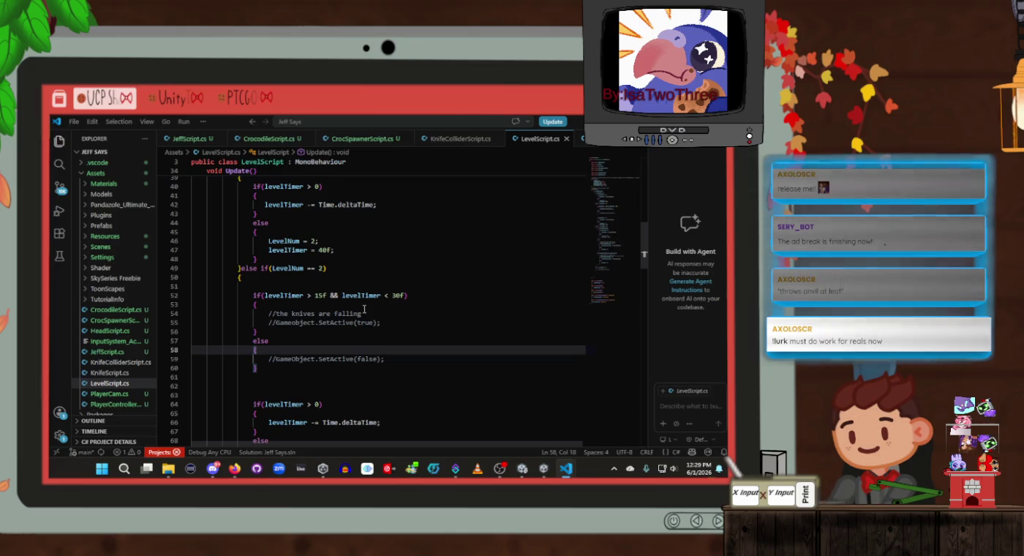
pyautogui.scroll(-3, 363, 310)
pyautogui.scroll(-1, 364, 309)
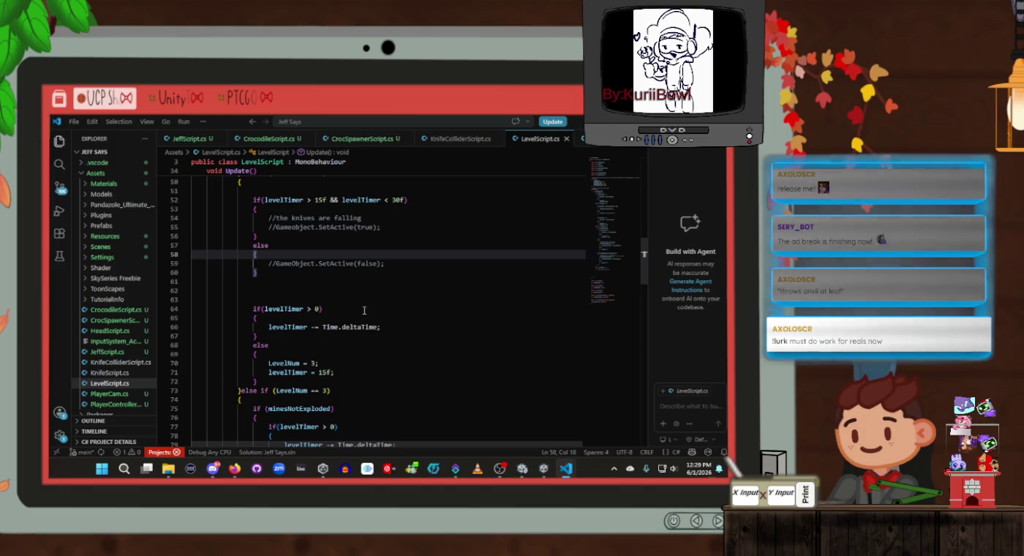
pyautogui.scroll(-1, 364, 310)
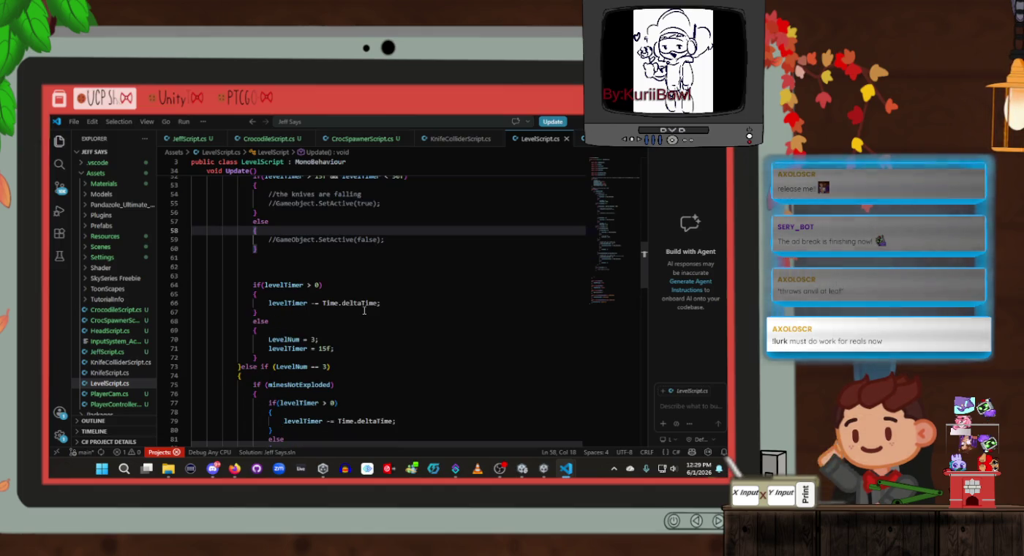
pyautogui.scroll(3, 363, 311)
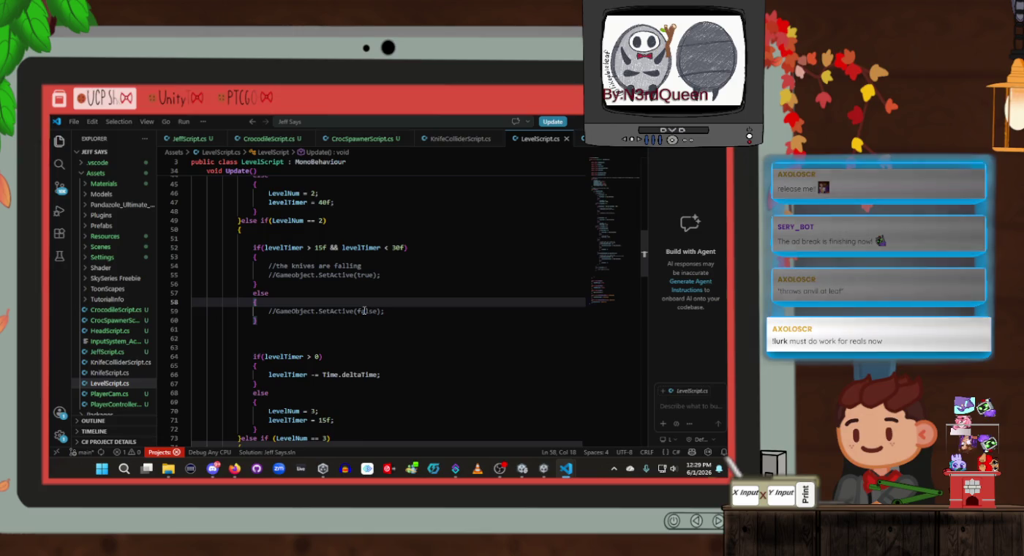
pyautogui.click(370, 333)
pyautogui.click(369, 322)
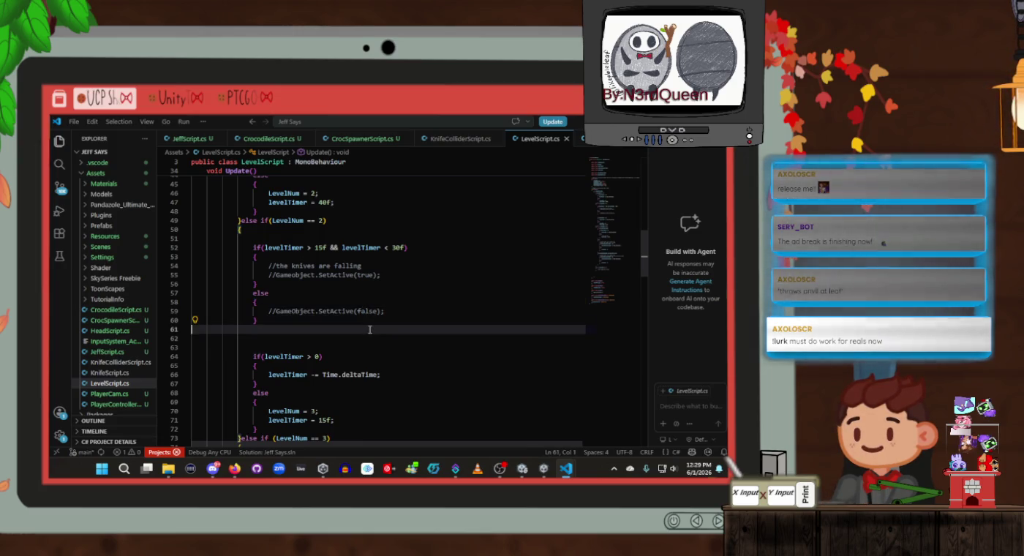
pyautogui.click(369, 336)
pyautogui.click(371, 329)
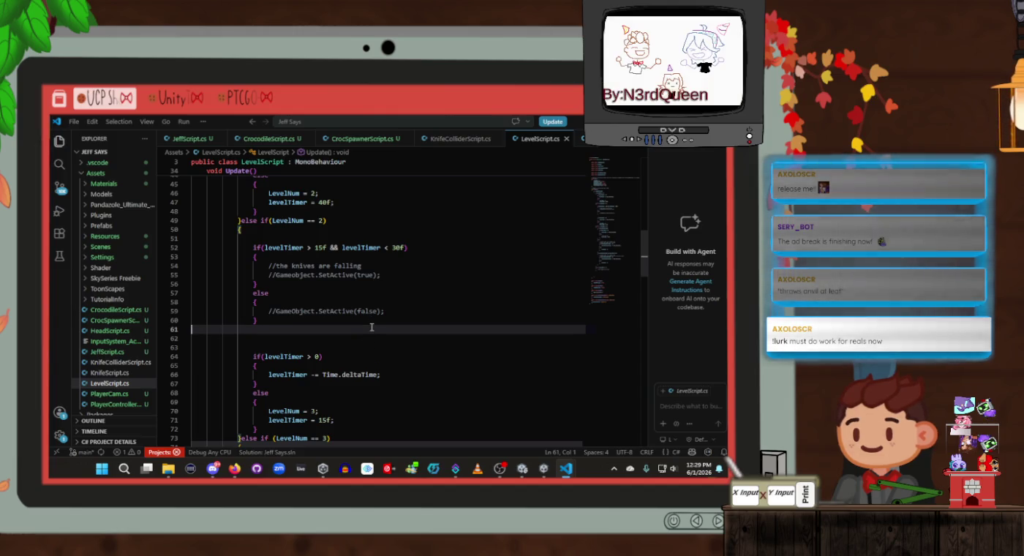
pyautogui.click(375, 320)
pyautogui.click(372, 302)
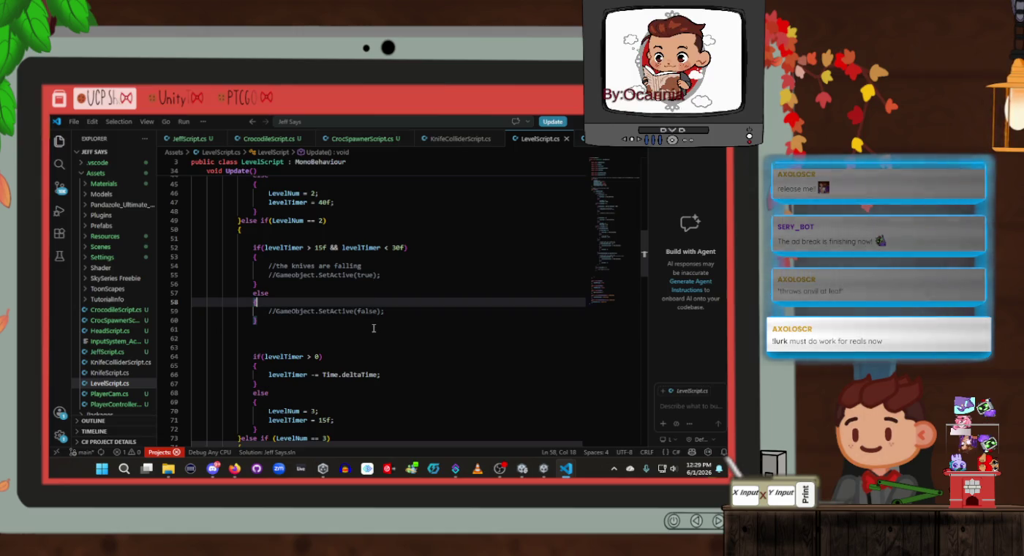
pyautogui.click(373, 322)
pyautogui.click(371, 293)
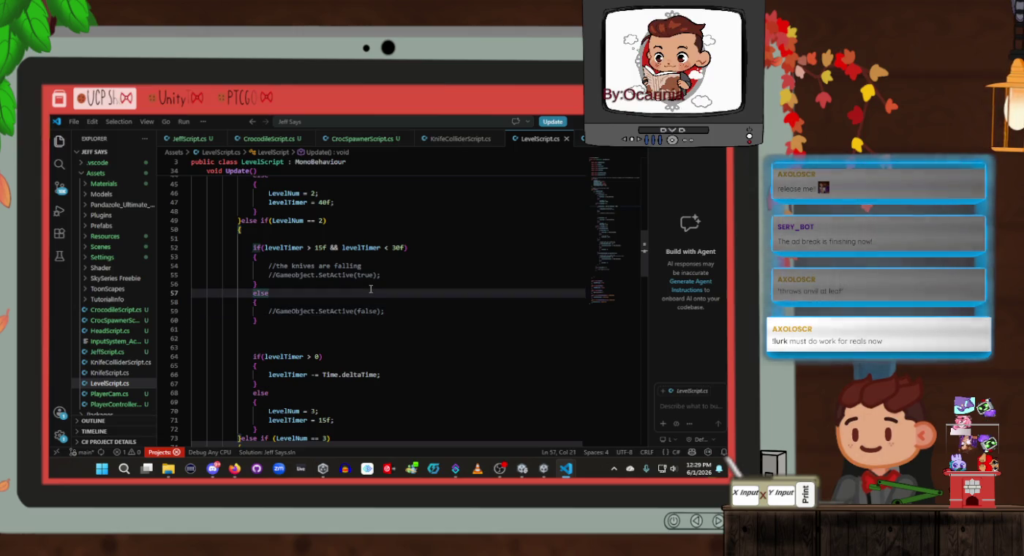
pyautogui.click(371, 283)
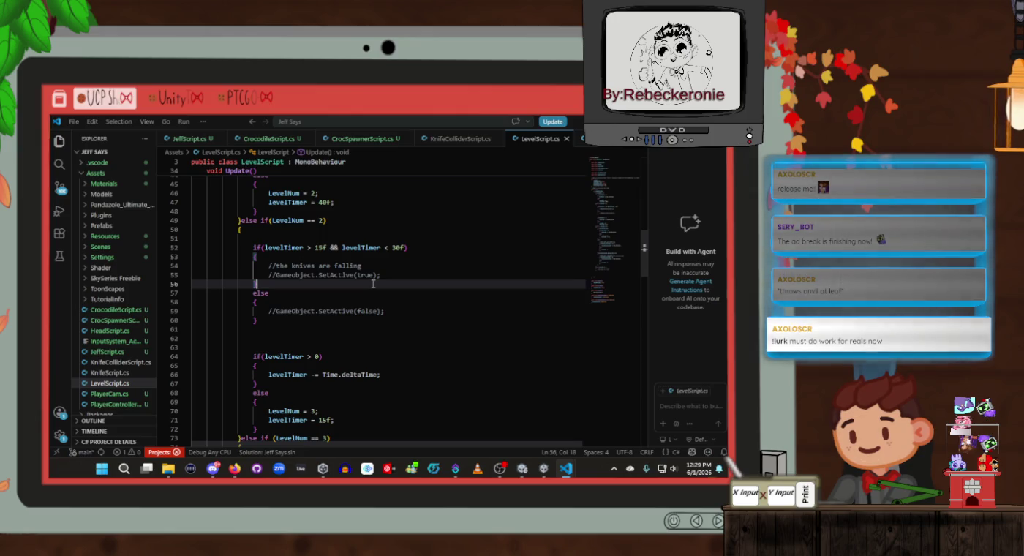
pyautogui.scroll(-1, 374, 284)
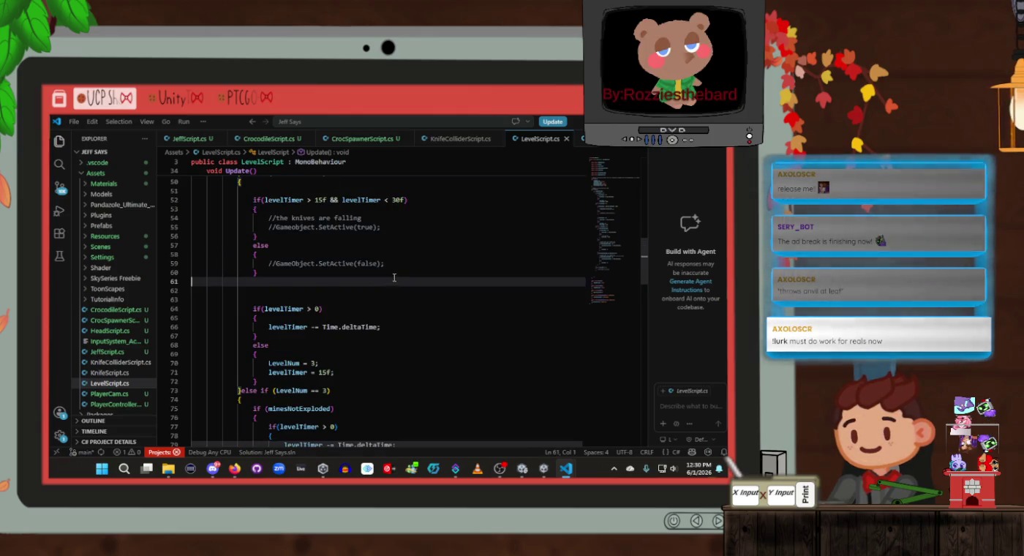
pyautogui.click(395, 279)
pyautogui.press('Up')
pyautogui.press('Up')
pyautogui.press('Up')
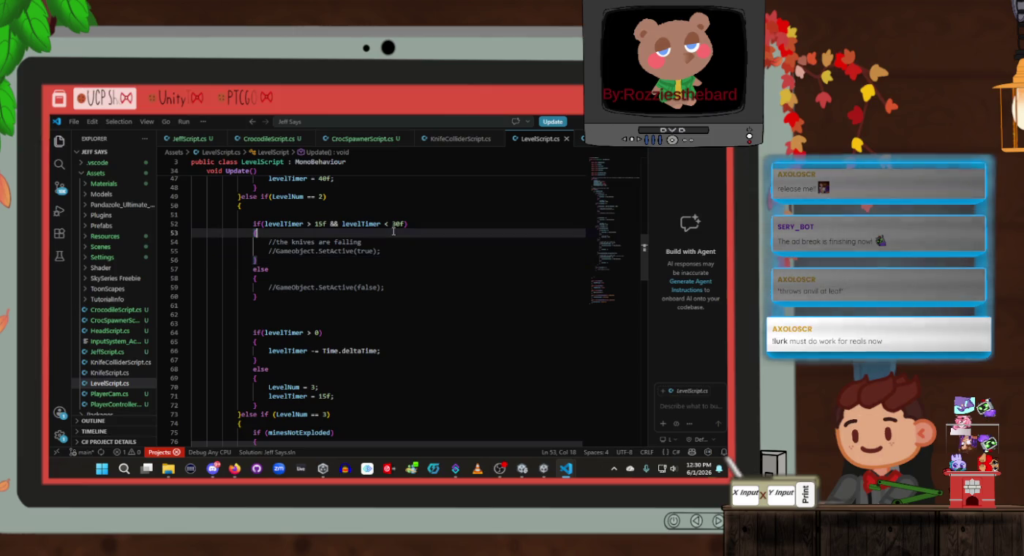
pyautogui.press('Down')
pyautogui.press('Down')
pyautogui.press('Down')
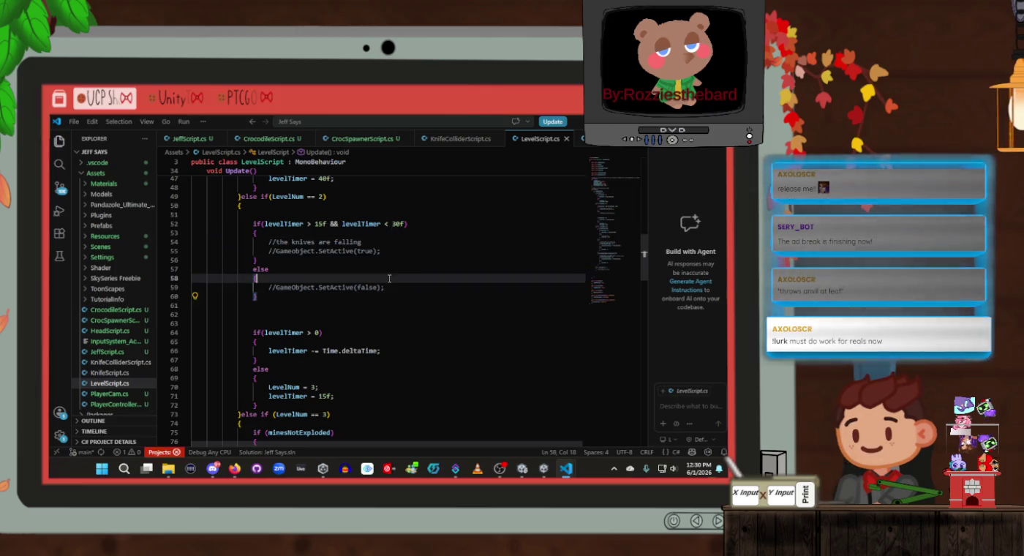
pyautogui.click(388, 270)
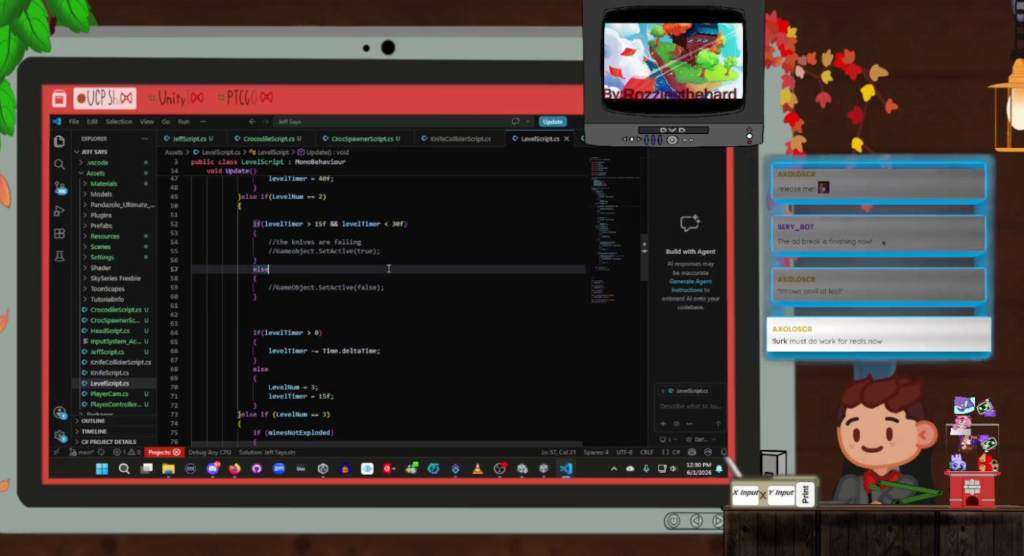
pyautogui.click(387, 293)
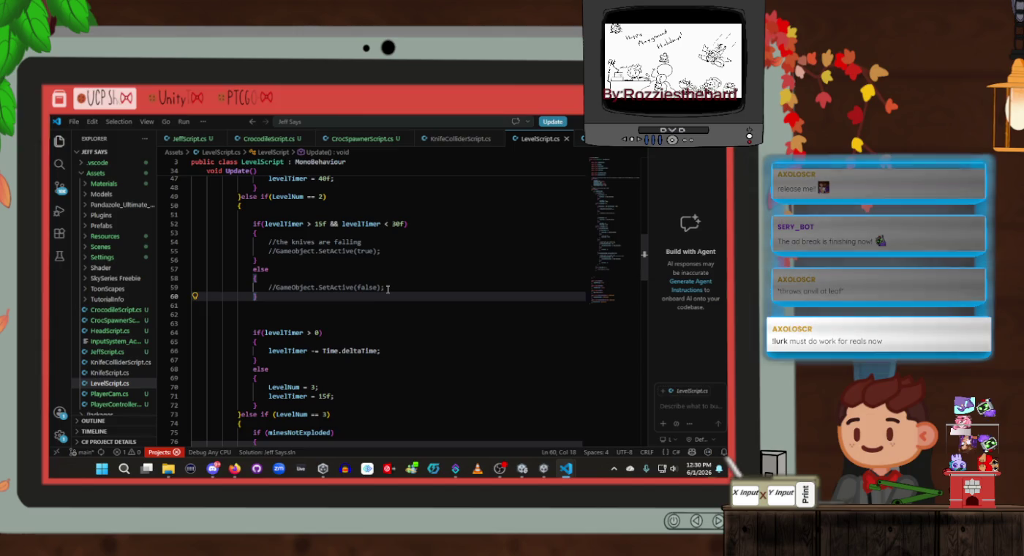
pyautogui.press('Up')
pyautogui.press('Up')
pyautogui.click(392, 260)
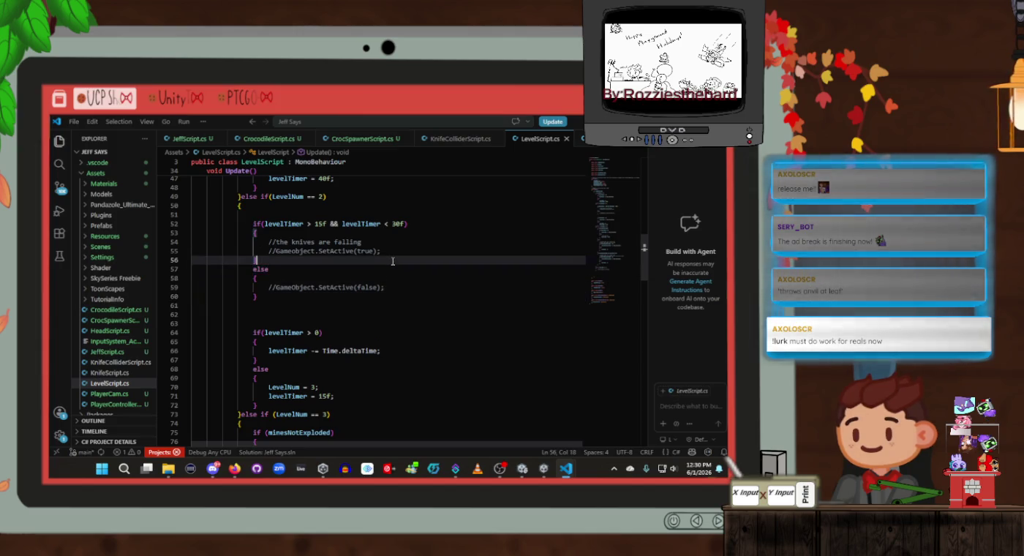
pyautogui.click(394, 231)
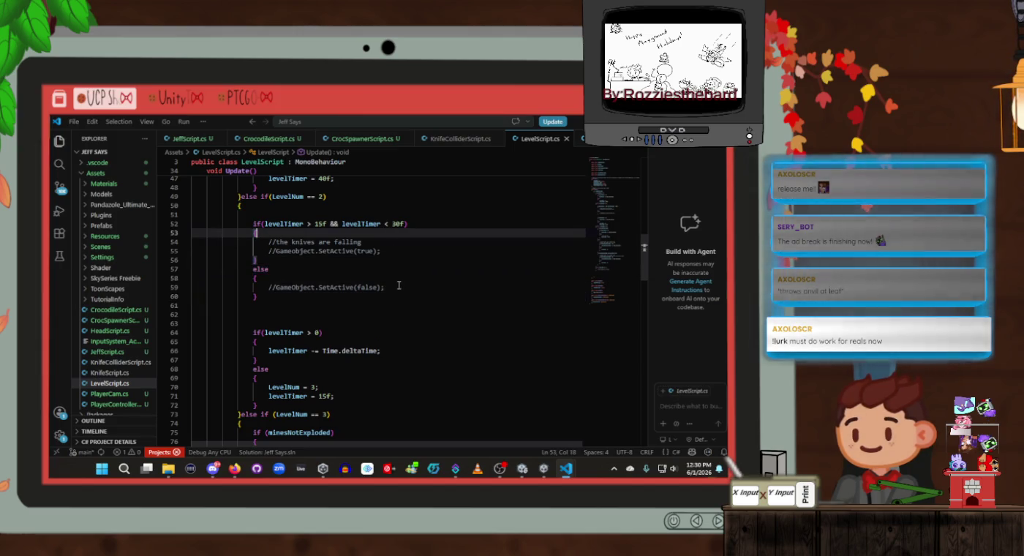
pyautogui.scroll(-1, 399, 286)
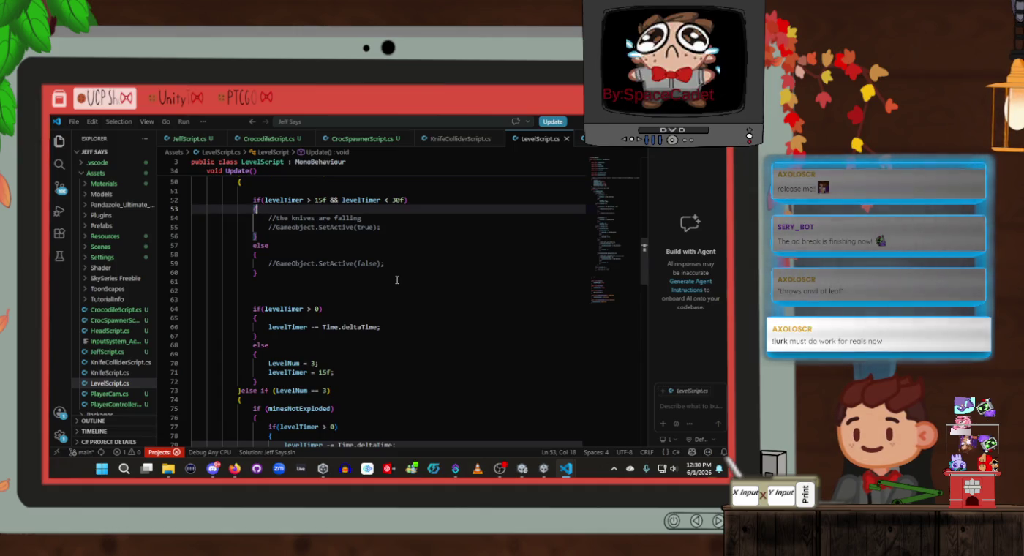
pyautogui.click(398, 281)
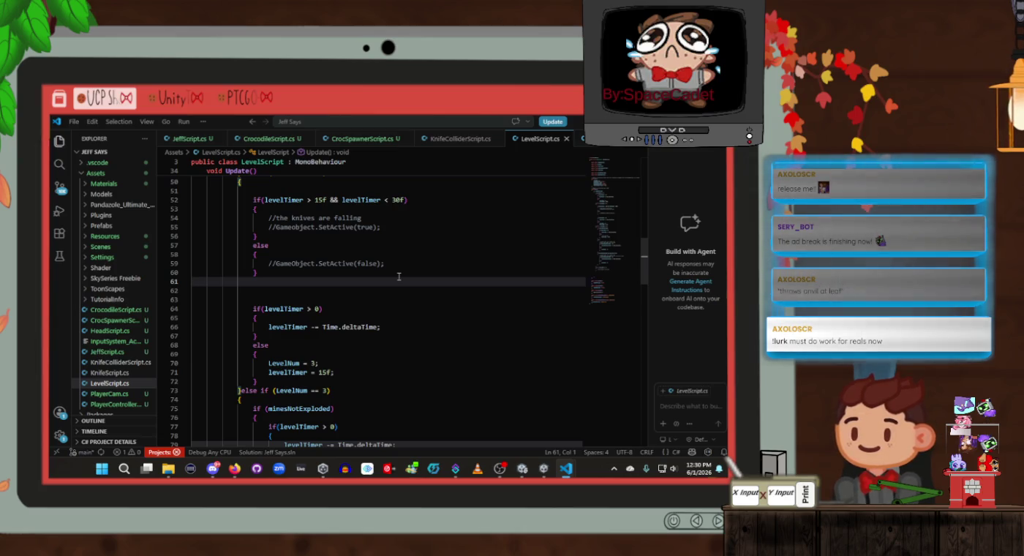
# Step: Add a braced if(levelTimer > 0f && levelTimer < 15f) block below the knives check
pyautogui.press('Return')
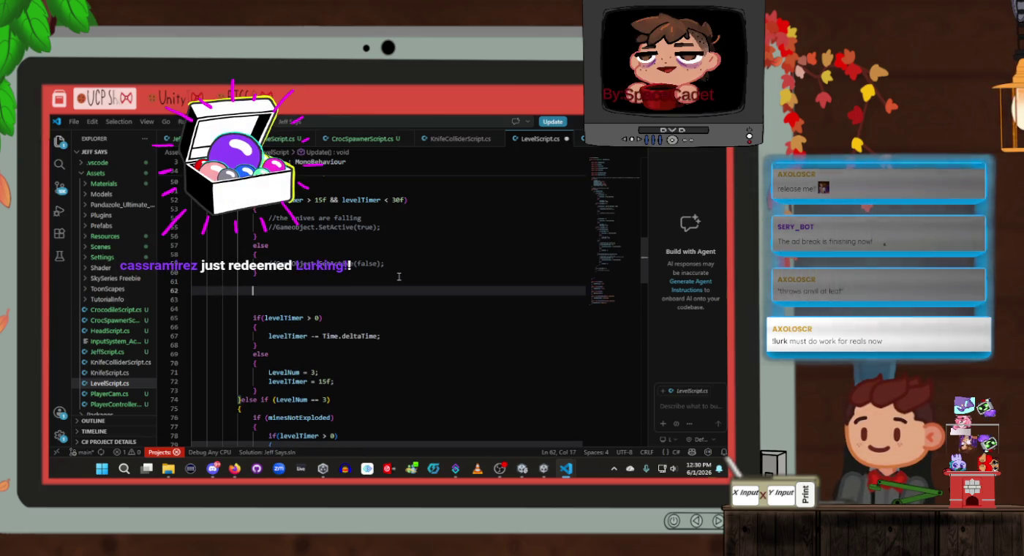
pyautogui.write('if(l')
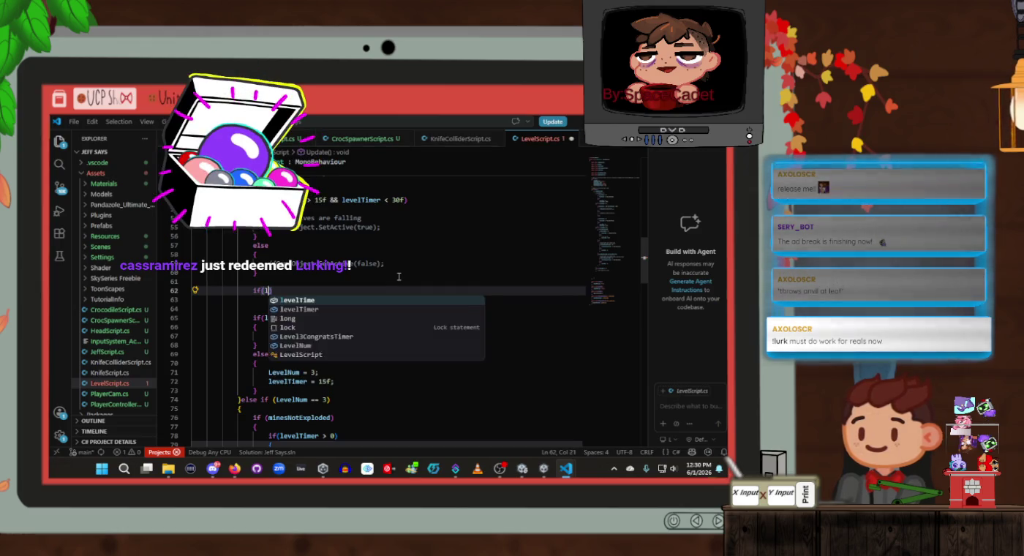
pyautogui.write('evelTimer')
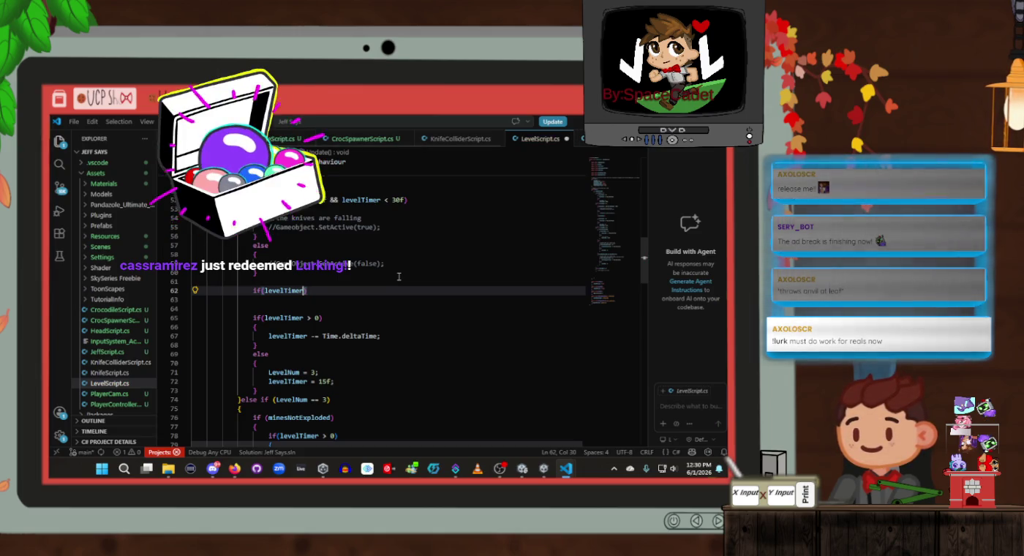
pyautogui.write('> ')
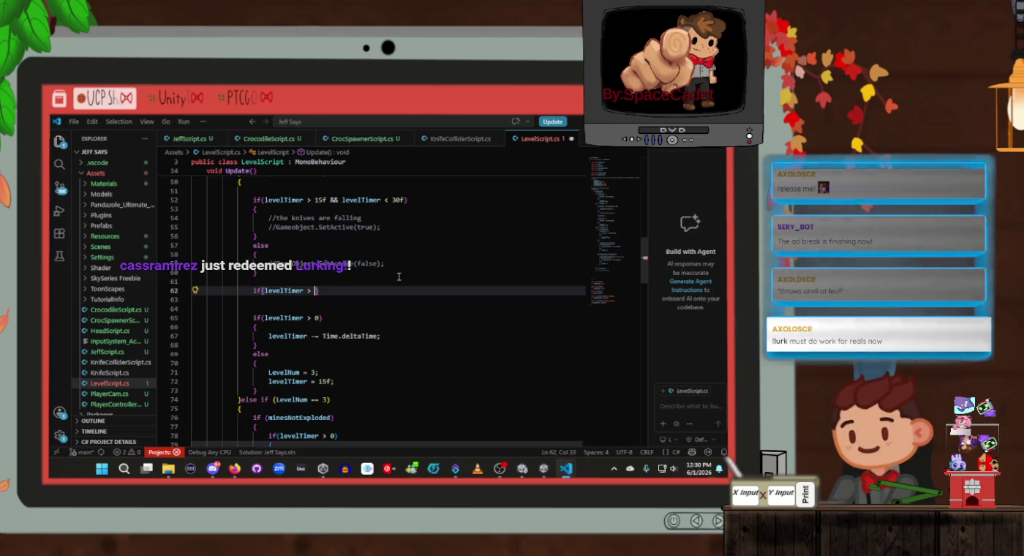
pyautogui.write('0f &&')
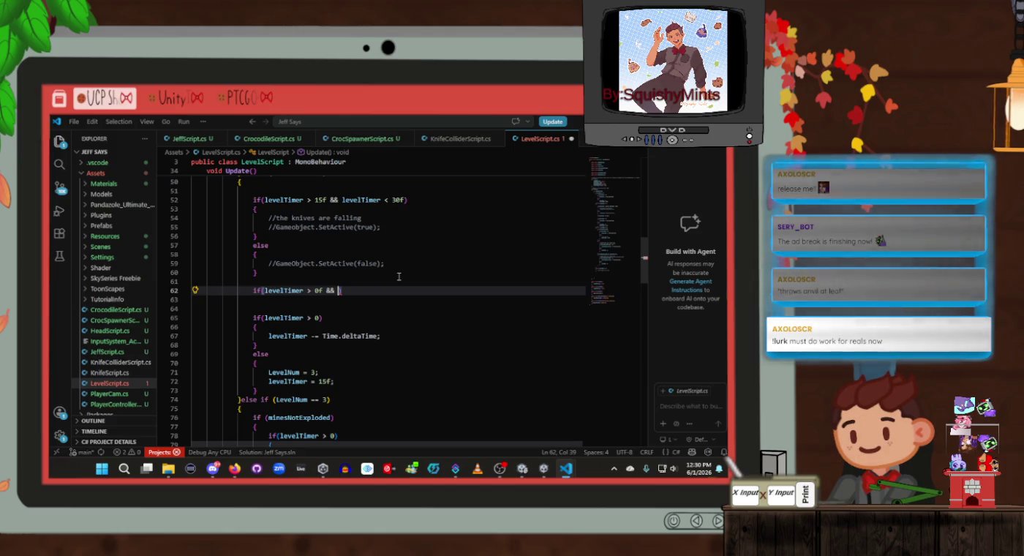
pyautogui.write('levelTimer')
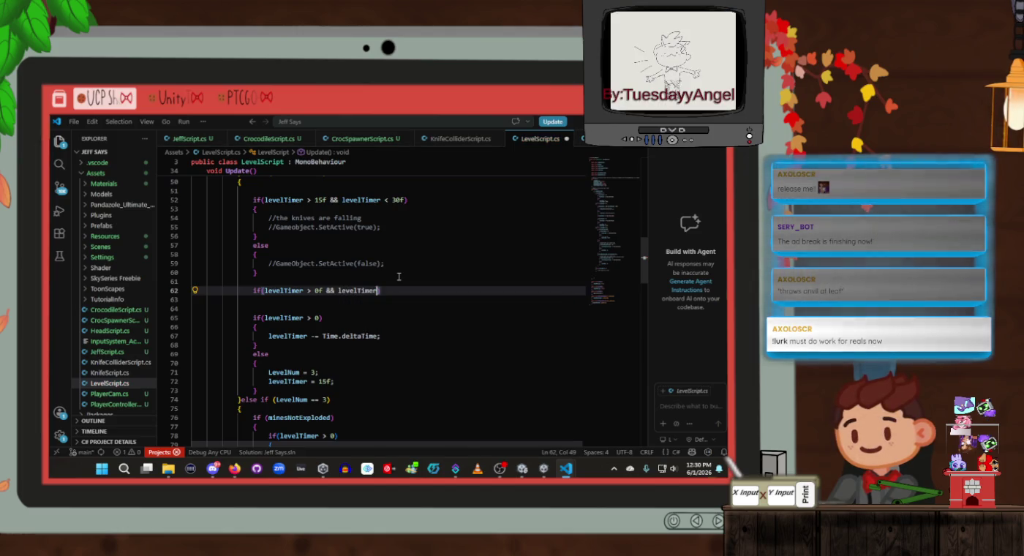
pyautogui.write(' < 15f')
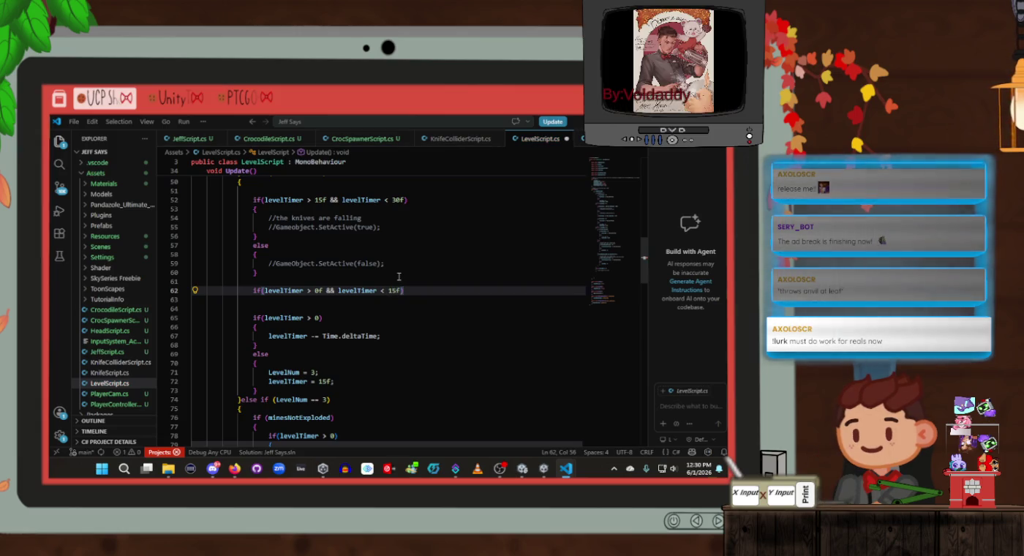
pyautogui.write(')')
pyautogui.press('Return')
pyautogui.write('{')
pyautogui.press('Return')
pyautogui.write('/')
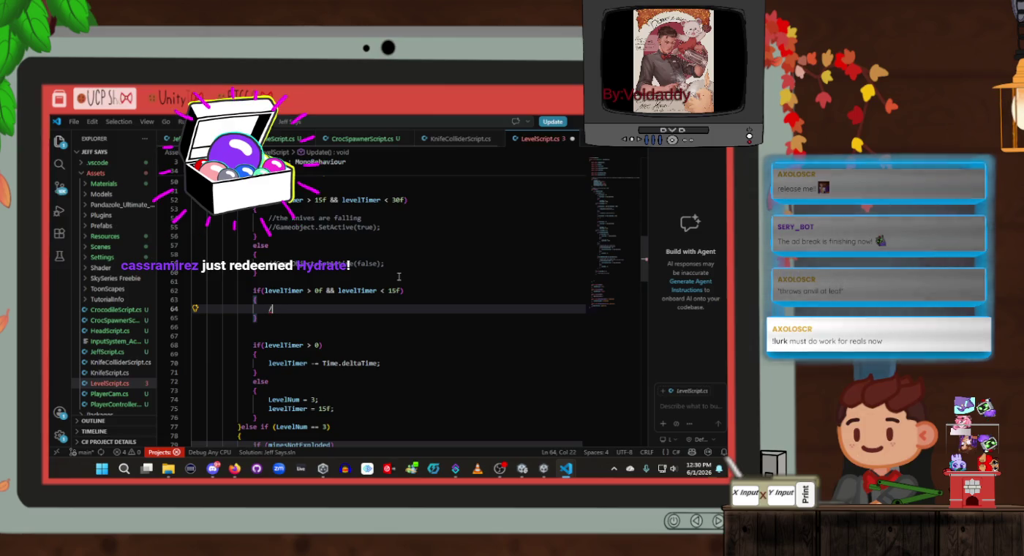
pyautogui.write('/cutsc')
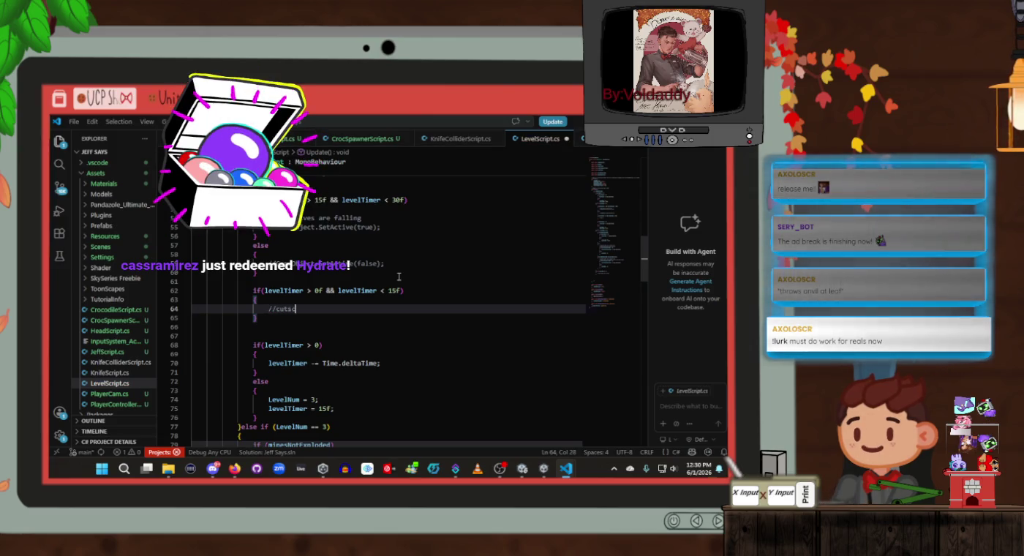
pyautogui.write('ene of the')
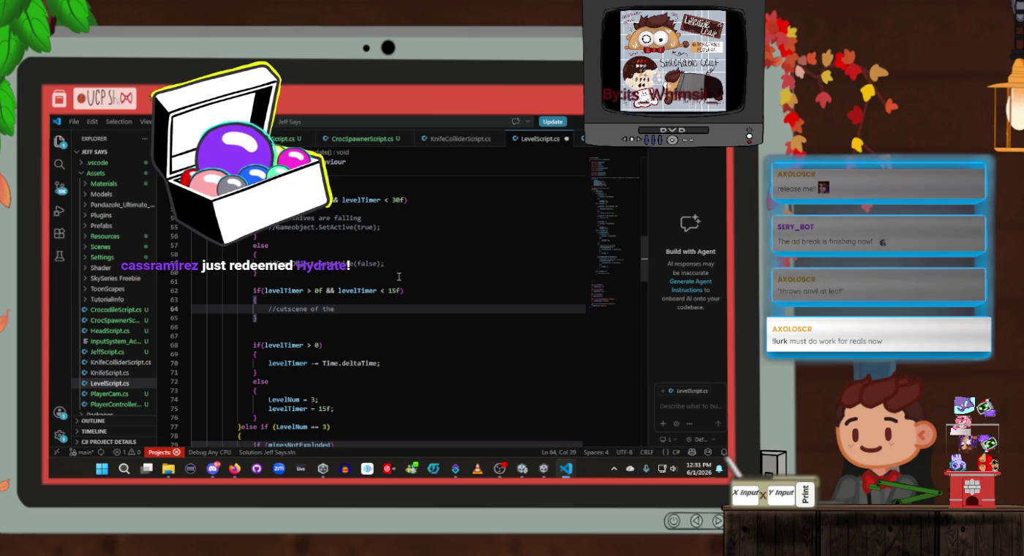
# Step: Complete the '//cutscene of the guy in back yard;' comment and save
pyautogui.write(' guy')
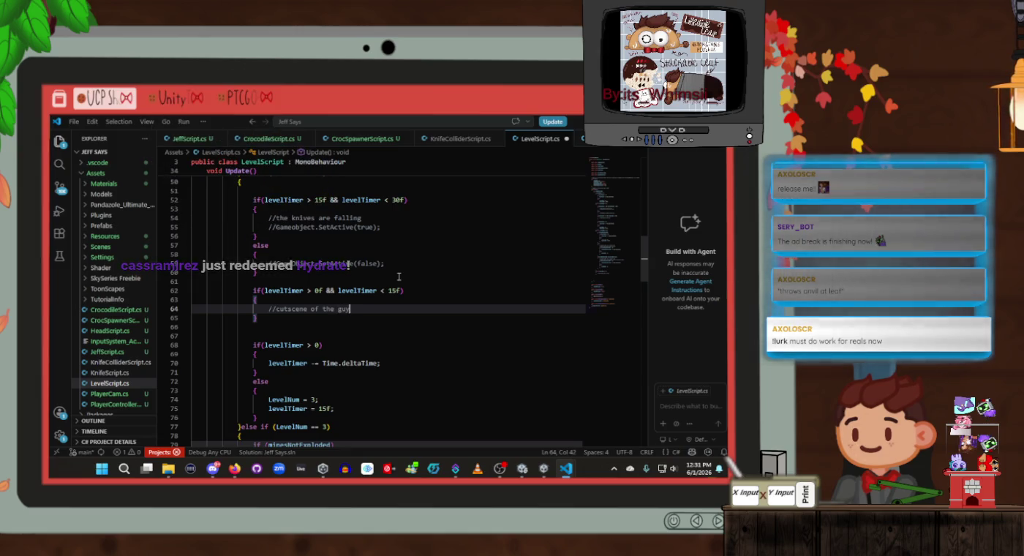
pyautogui.write(' in back yard;')
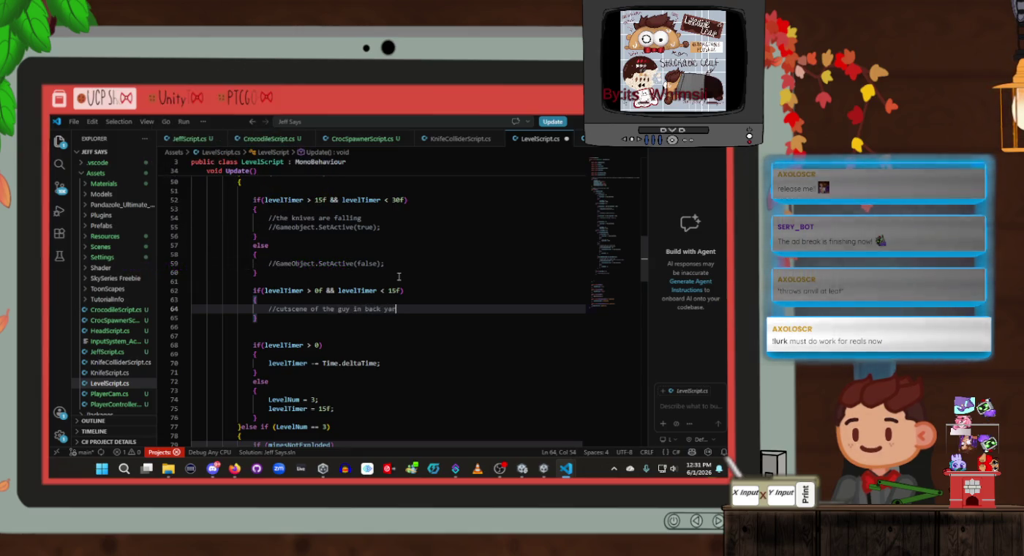
pyautogui.hotkey('ctrl', 's')
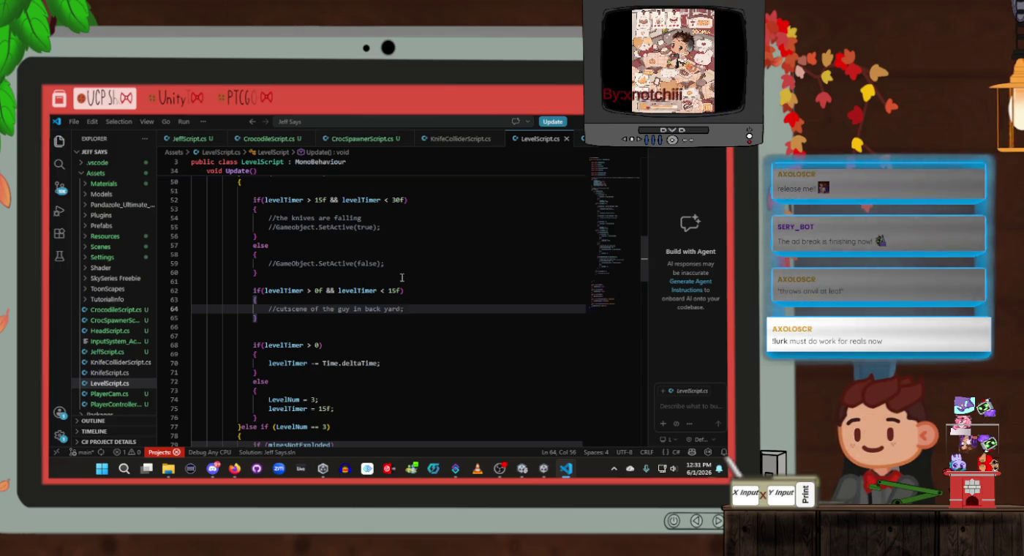
pyautogui.scroll(-3, 398, 277)
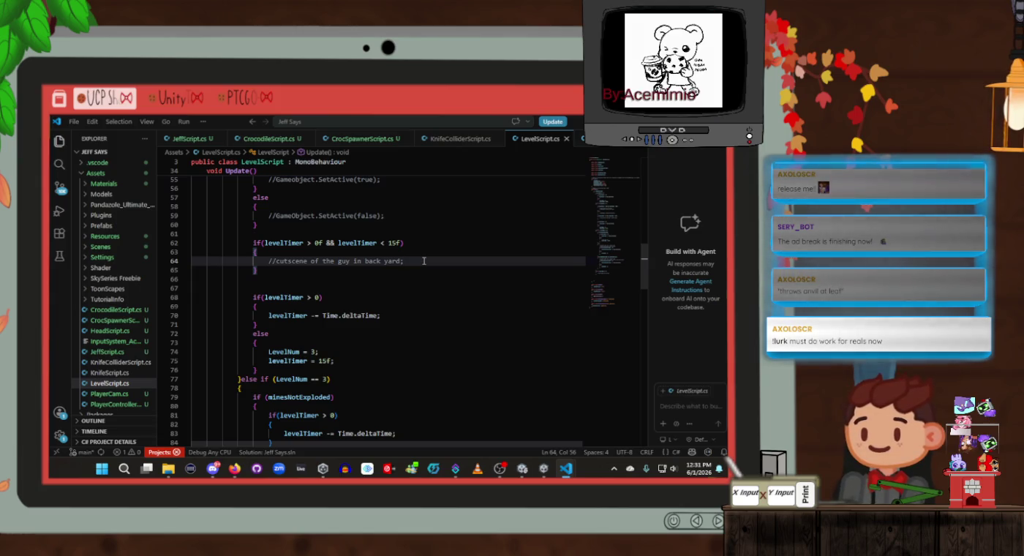
# Step: Add a closing parenthesis to the levelTimer 0f–15f condition line
pyautogui.click(422, 271)
pyautogui.click(411, 243)
pyautogui.write(')')
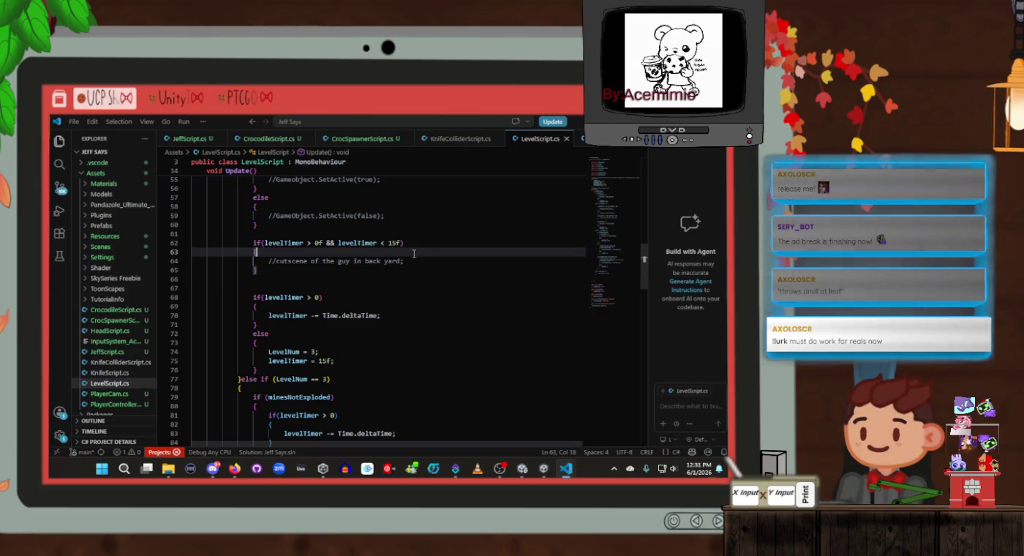
pyautogui.press('Down')
pyautogui.press('Down')
pyautogui.press('Down')
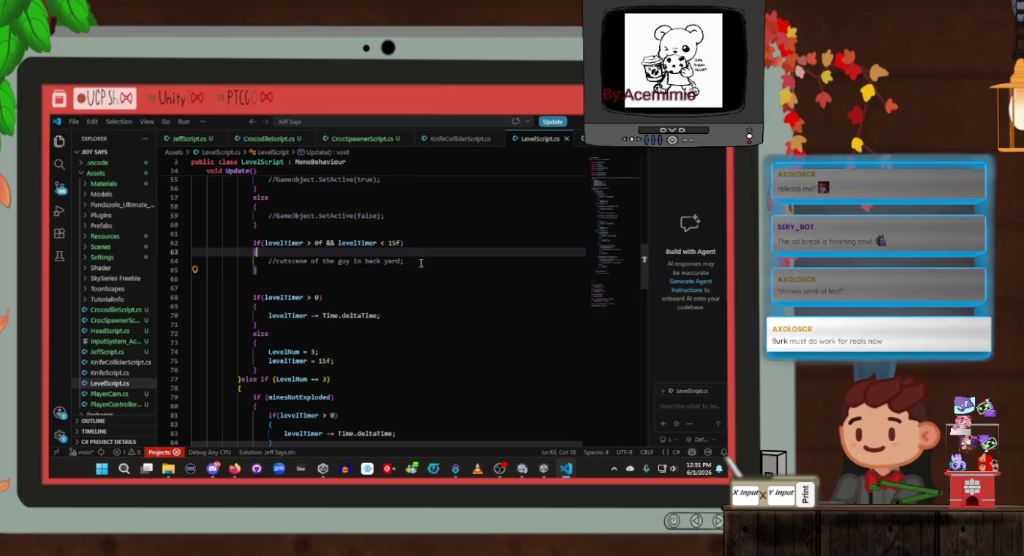
pyautogui.click(418, 250)
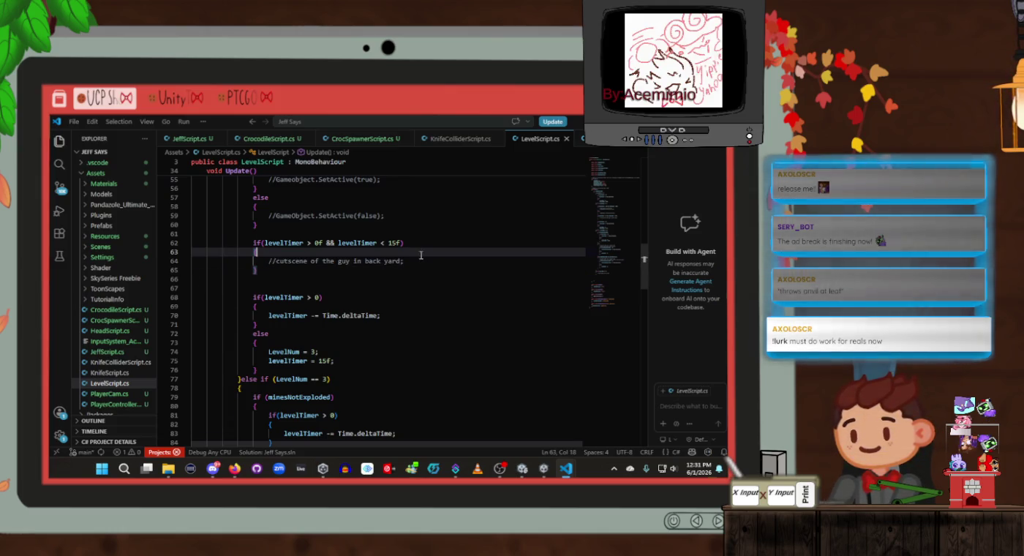
pyautogui.click(418, 261)
pyautogui.click(418, 269)
pyautogui.click(418, 253)
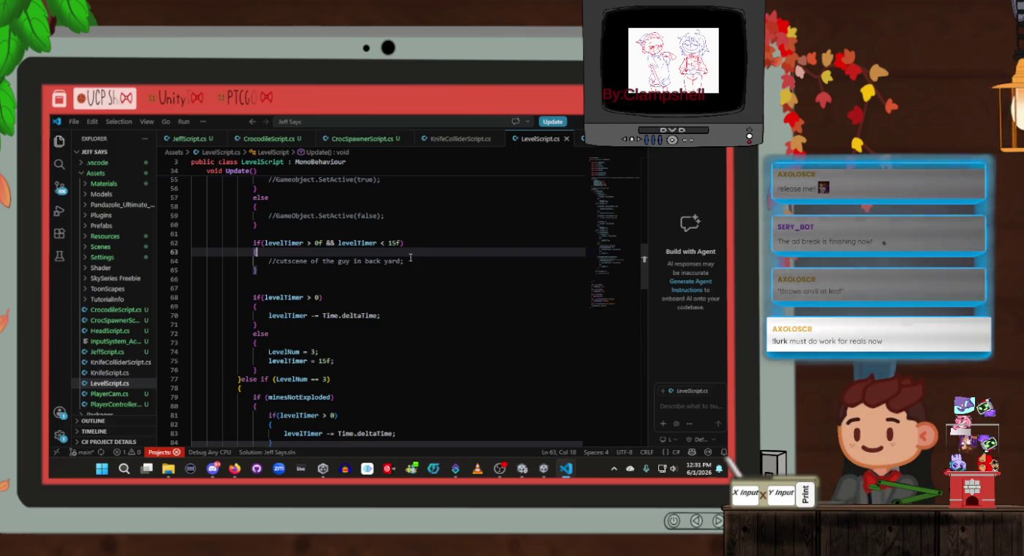
# Step: Insert a blank line on line 125 after the LevelNum == 4 block
pyautogui.scroll(-2, 413, 256)
pyautogui.scroll(-15, 413, 256)
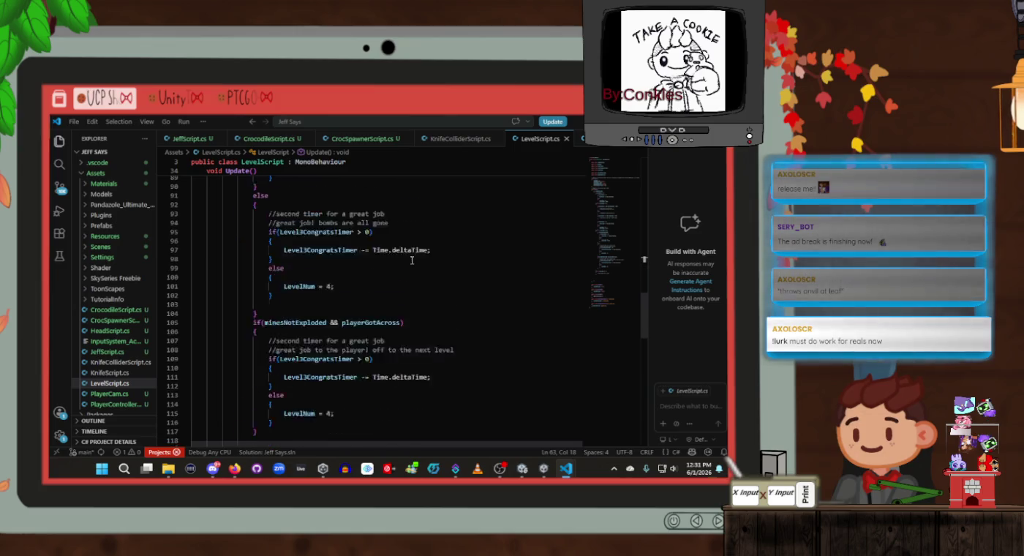
pyautogui.scroll(-1, 413, 293)
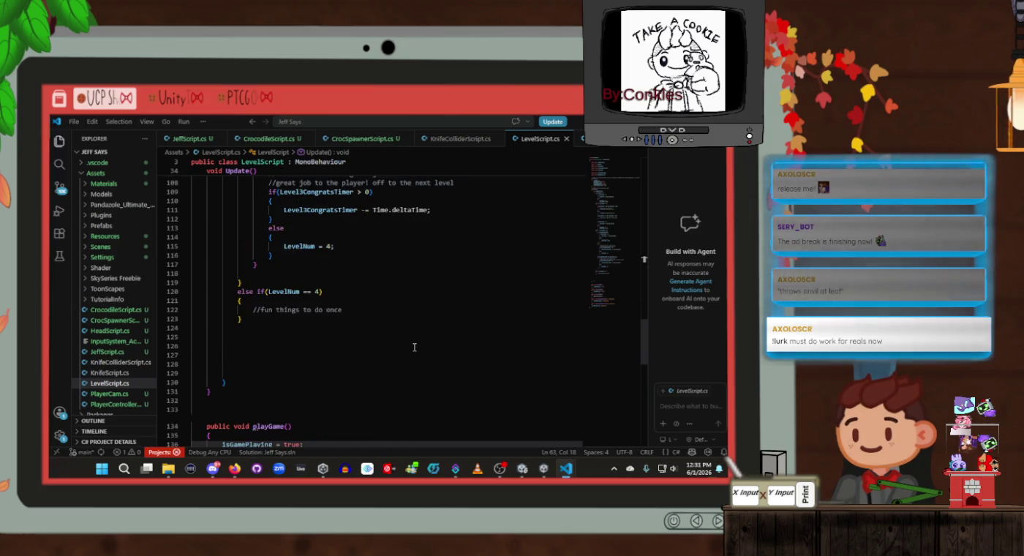
pyautogui.click(414, 337)
pyautogui.press('Return')
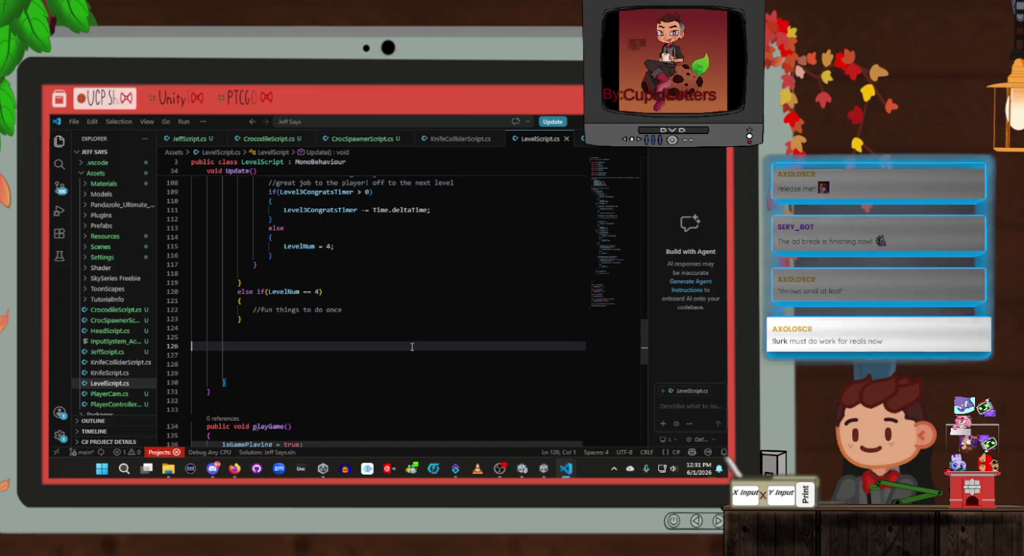
pyautogui.scroll(15, 417, 337)
pyautogui.scroll(15, 421, 337)
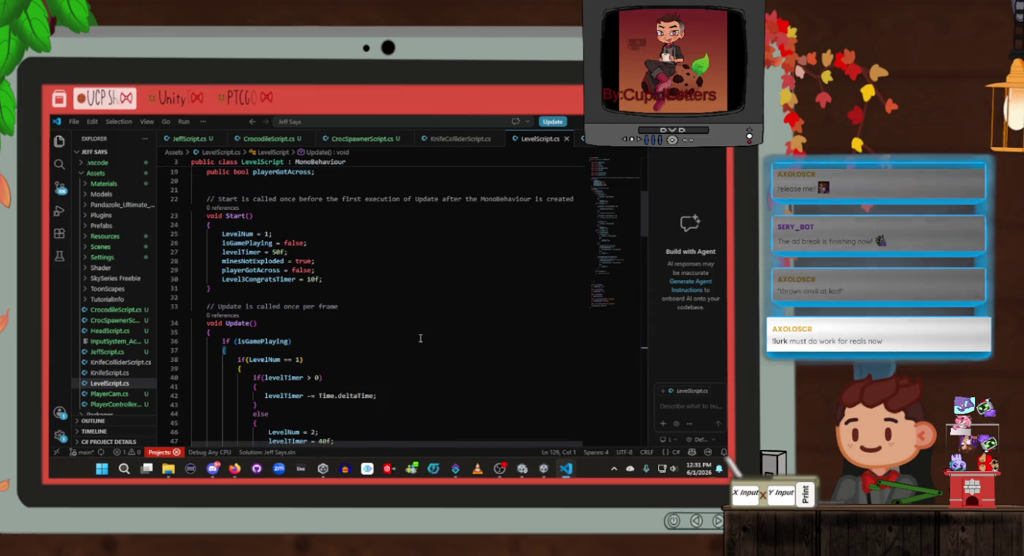
pyautogui.scroll(-3, 421, 335)
pyautogui.click(421, 335)
pyautogui.scroll(-6, 421, 326)
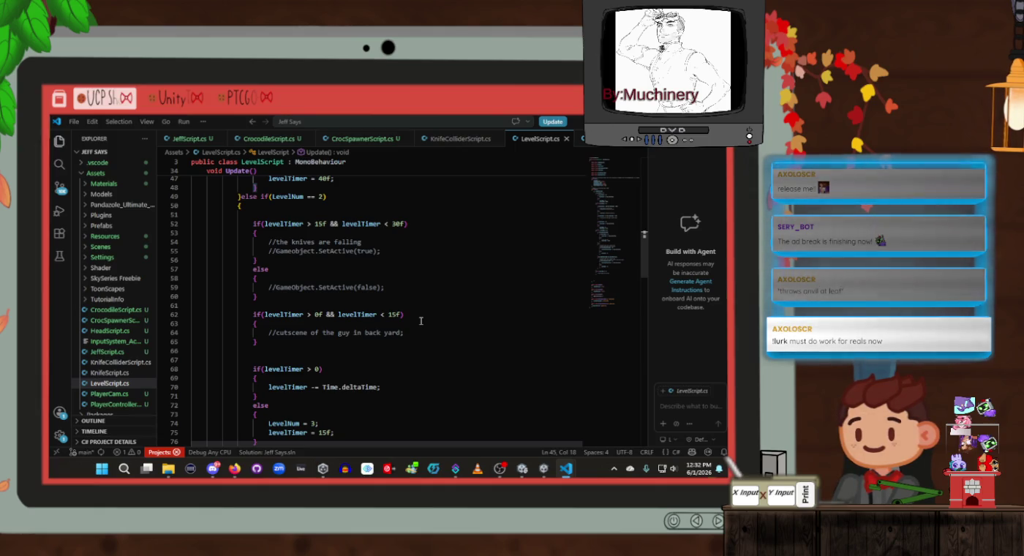
pyautogui.scroll(-10, 422, 321)
pyautogui.scroll(5, 423, 321)
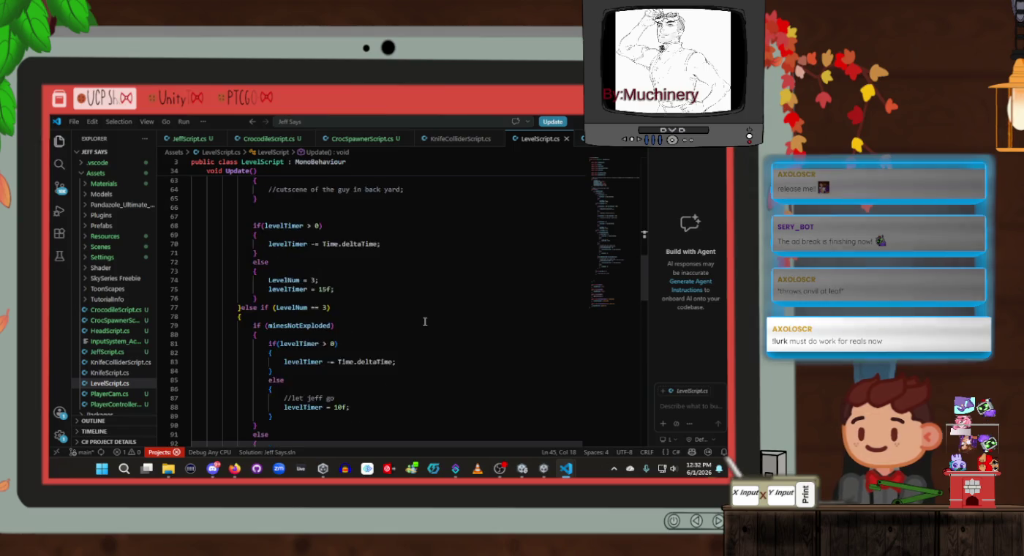
pyautogui.scroll(10, 424, 320)
pyautogui.scroll(4, 424, 322)
pyautogui.scroll(-5, 422, 329)
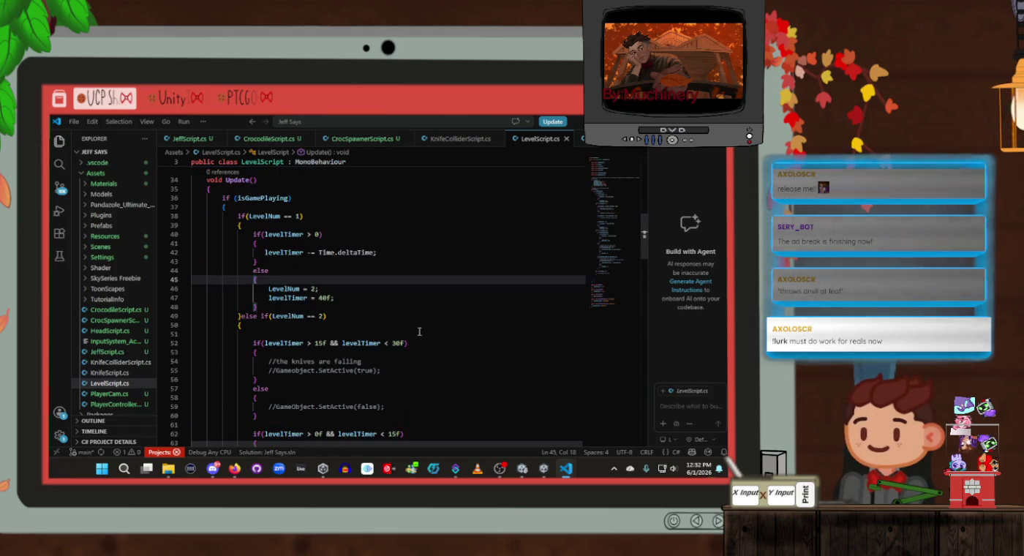
pyautogui.scroll(-4, 419, 331)
pyautogui.click(395, 287)
pyautogui.click(396, 268)
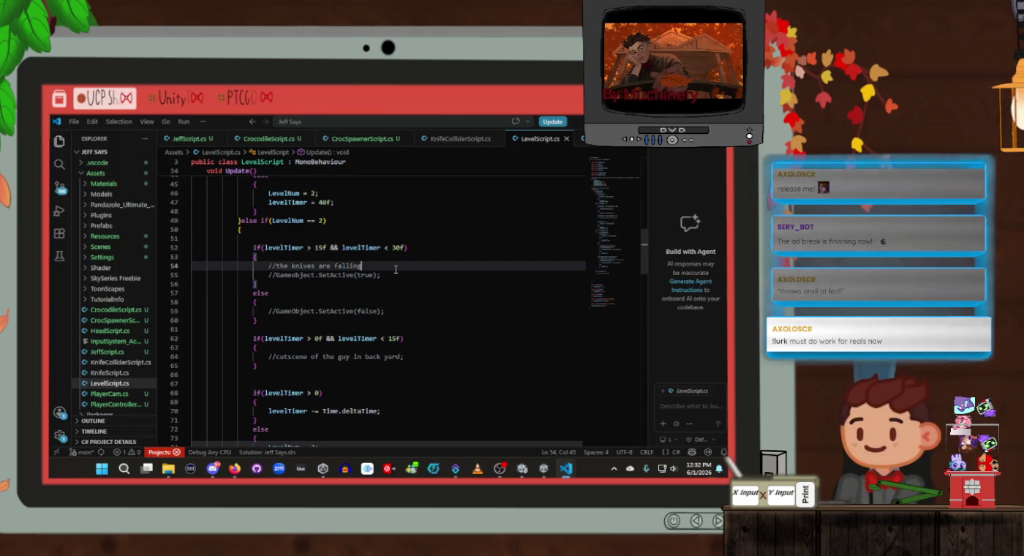
pyautogui.scroll(3, 398, 278)
pyautogui.click(365, 301)
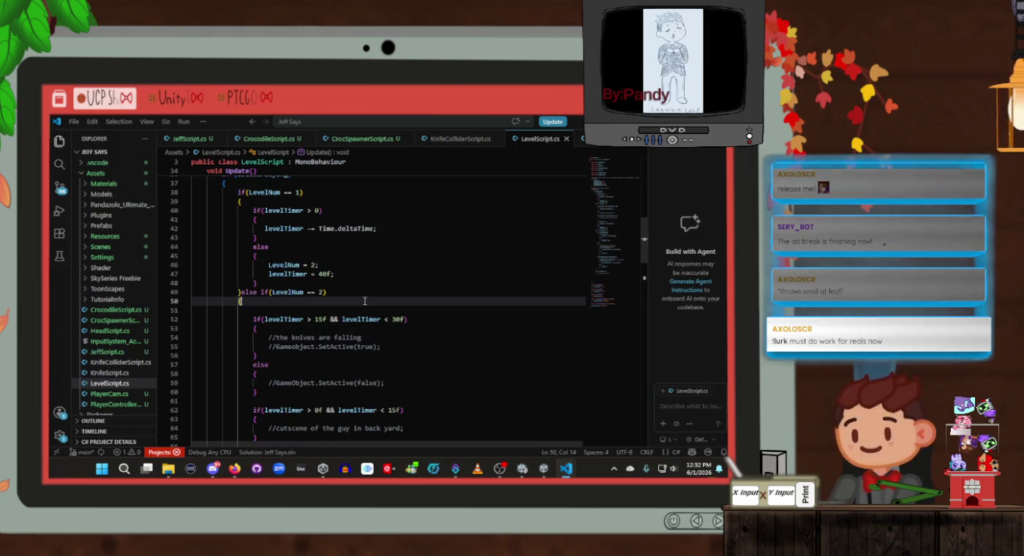
pyautogui.click(407, 340)
pyautogui.click(408, 345)
pyautogui.scroll(-2, 407, 343)
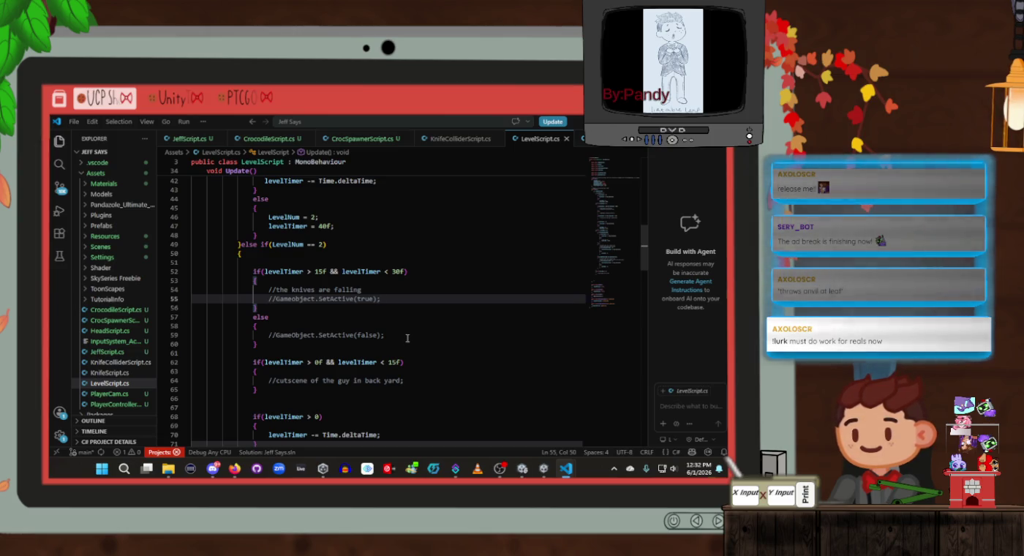
pyautogui.scroll(4, 407, 337)
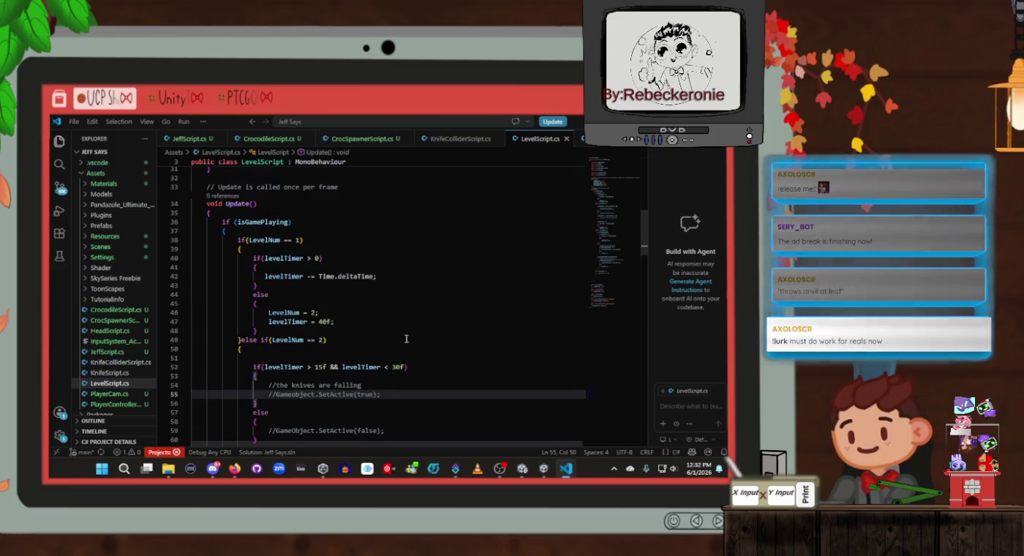
pyautogui.click(402, 319)
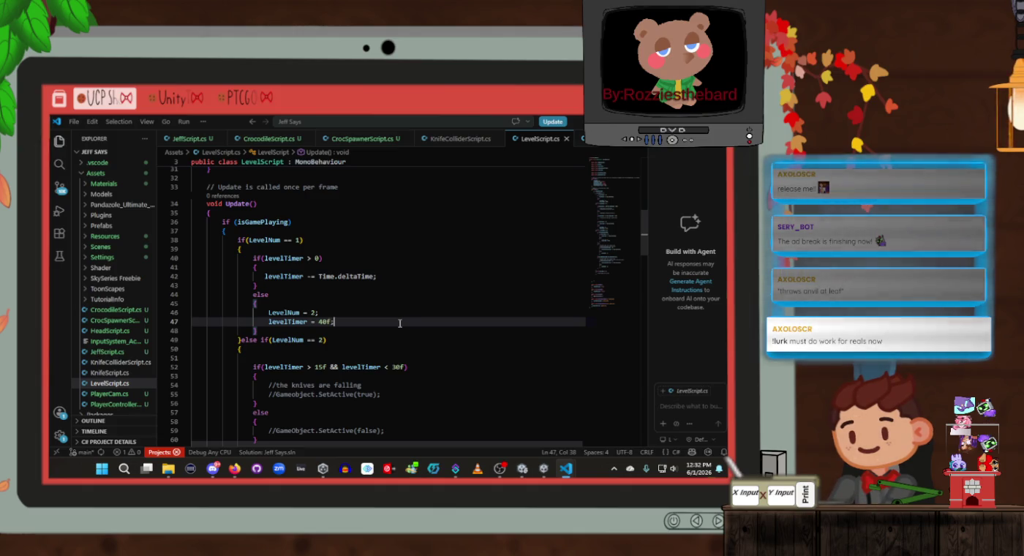
# Step: Add '//set the position for player and Jeff to next level;' under levelTimer = 40f and save
pyautogui.press('Return')
pyautogui.press('Return')
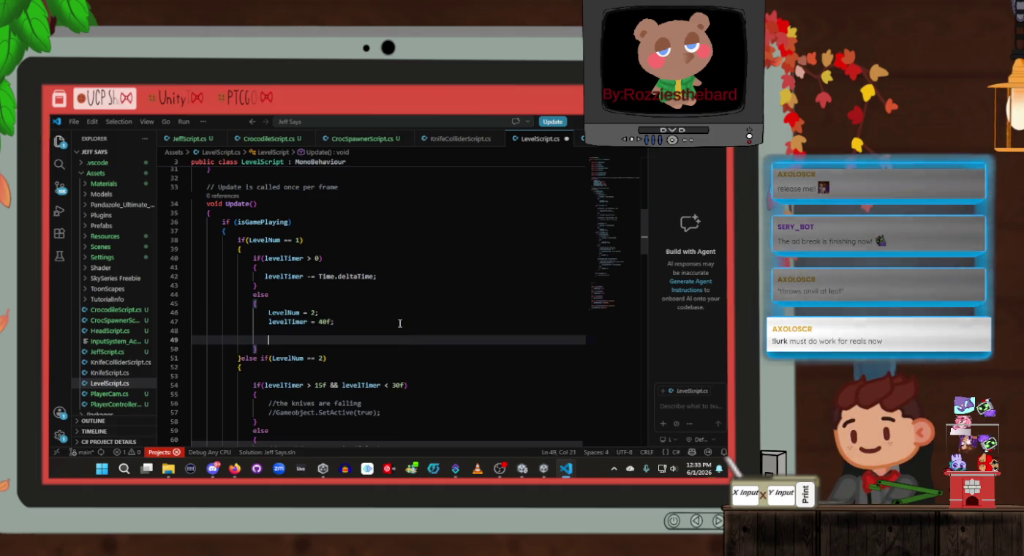
pyautogui.press('Up')
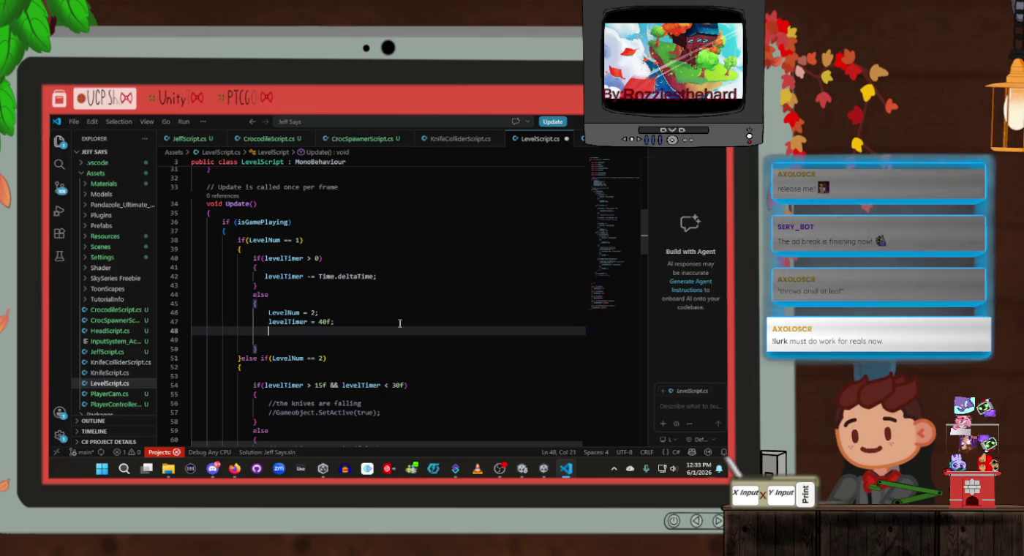
pyautogui.write('//set the co')
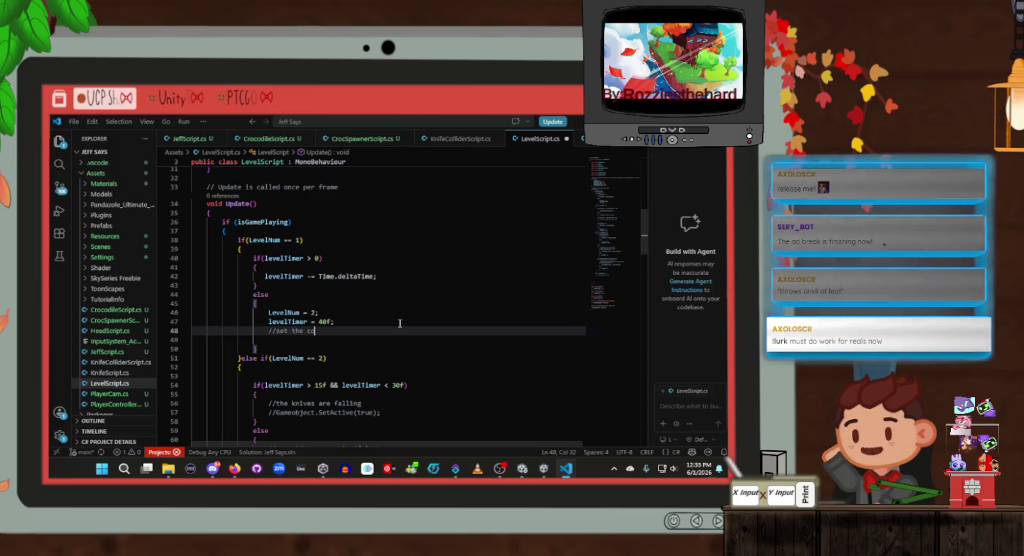
pyautogui.write('or')
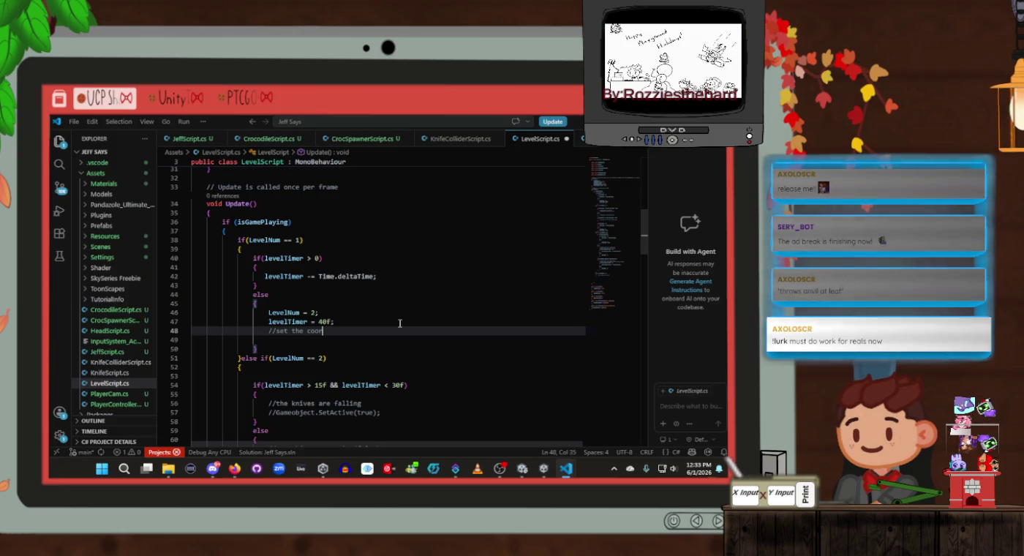
pyautogui.press('BackSpace')
pyautogui.press('BackSpace')
pyautogui.press('BackSpace')
pyautogui.press('BackSpace')
pyautogui.write('positio')
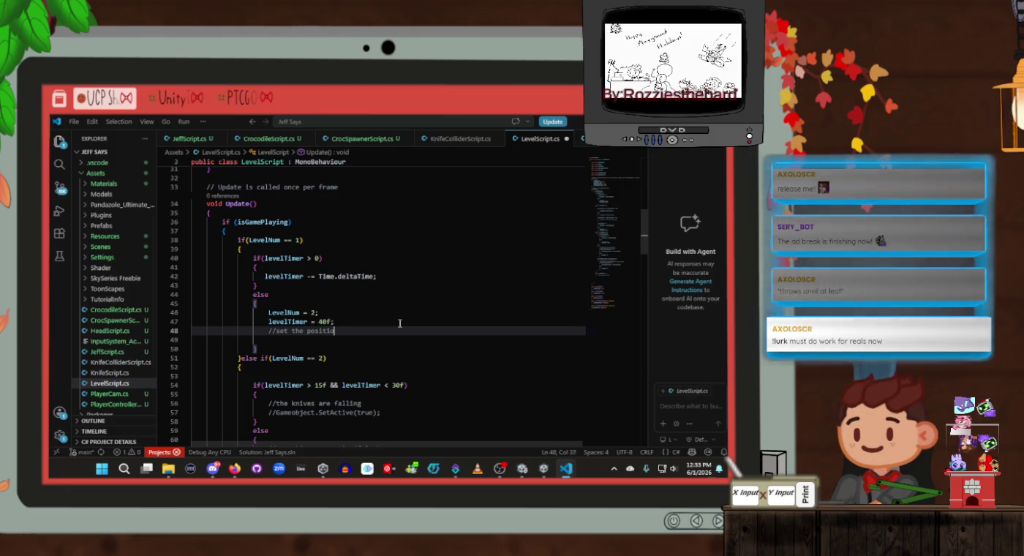
pyautogui.write('n for player and ')
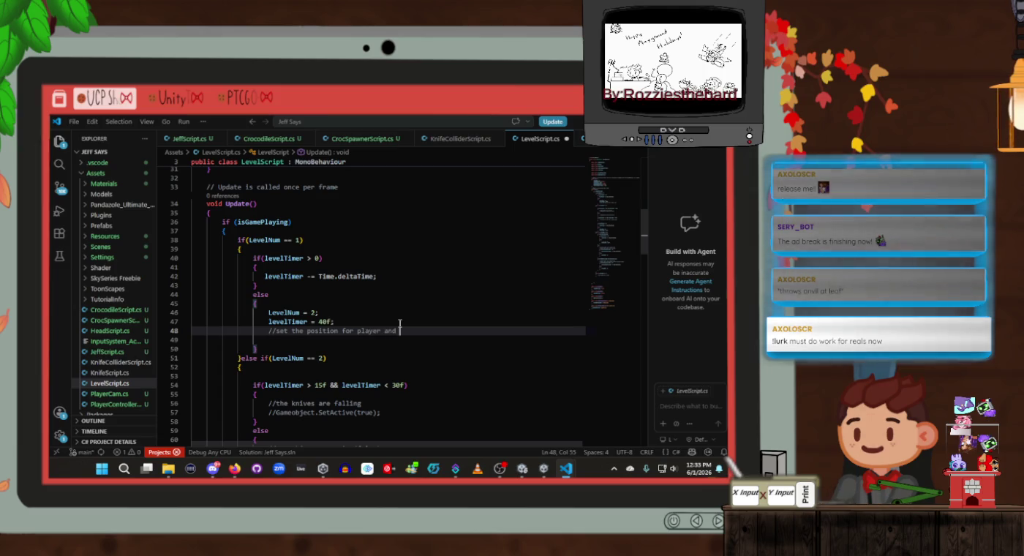
pyautogui.write('Jeff to next level')
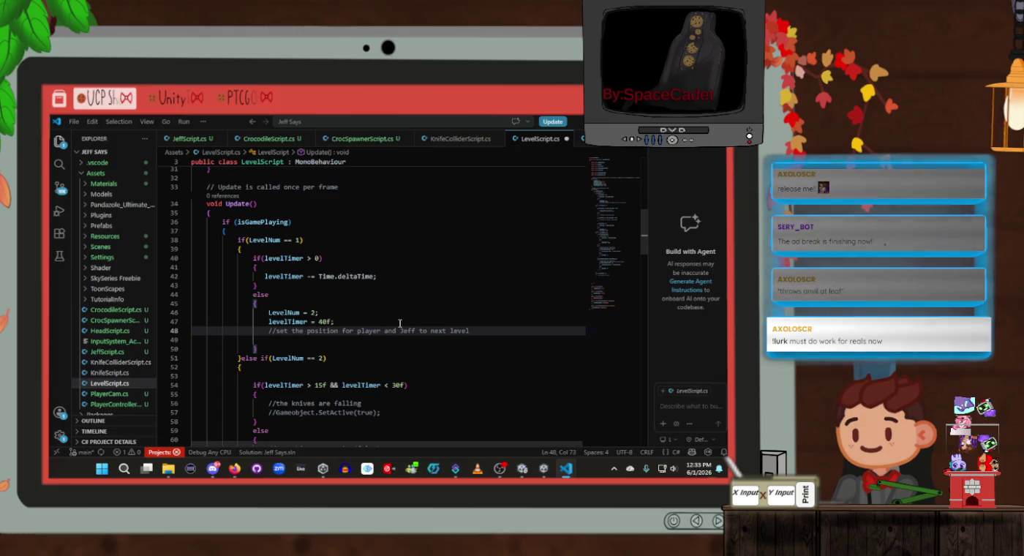
pyautogui.write(';')
pyautogui.hotkey('ctrl', 's')
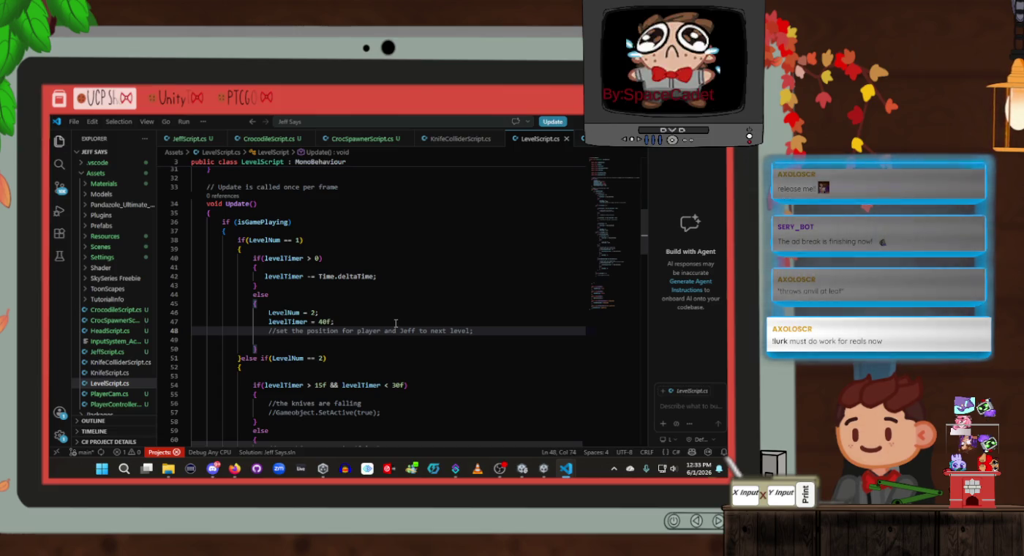
pyautogui.click(403, 339)
pyautogui.press('Tab')
pyautogui.press('Tab')
pyautogui.press('Tab')
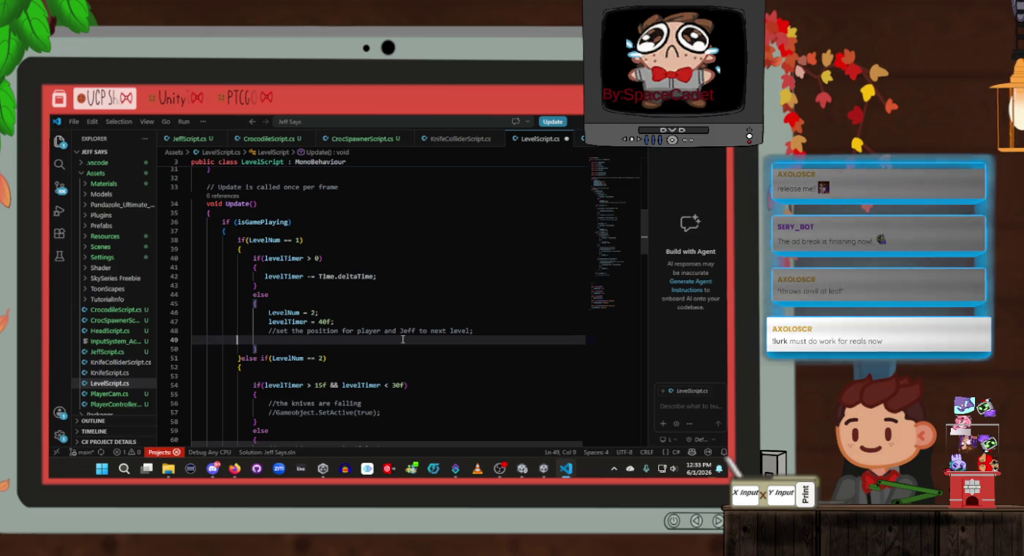
# Step: Below playerGotAcross, declare a public GameObject level2PlayerPosition field
pyautogui.scroll(4, 402, 337)
pyautogui.scroll(5, 403, 338)
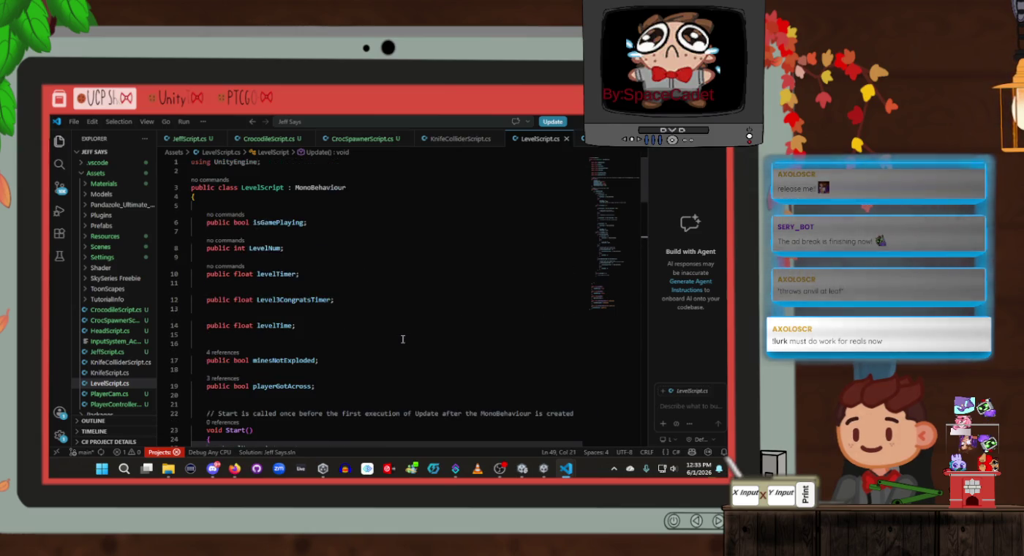
pyautogui.scroll(-2, 403, 338)
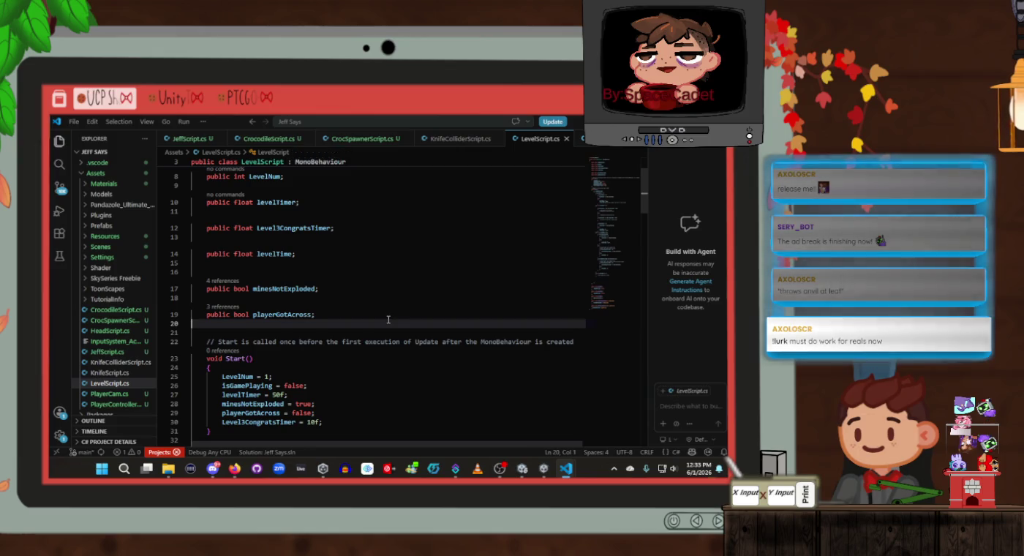
pyautogui.click(388, 314)
pyautogui.press('Return')
pyautogui.press('Return')
pyautogui.press('Return')
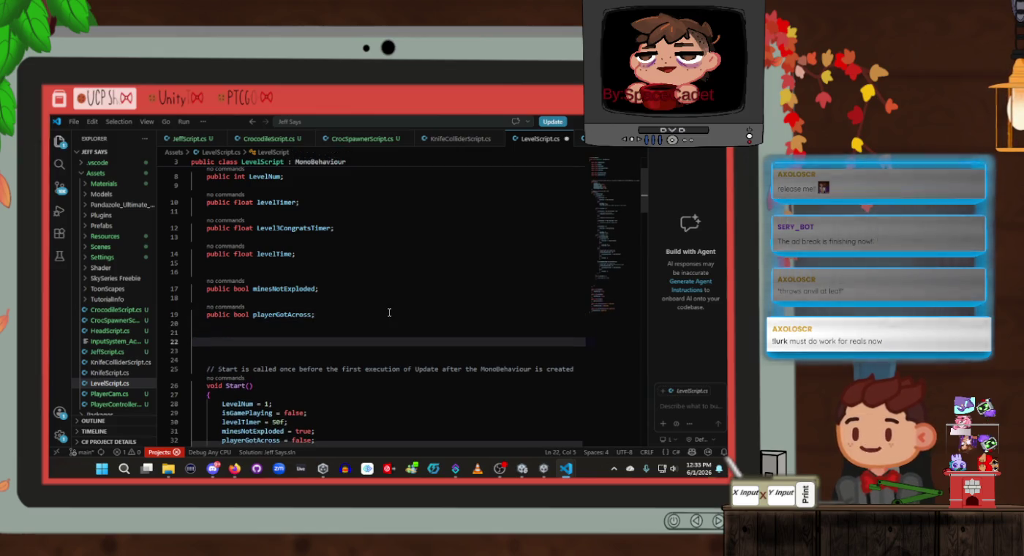
pyautogui.write('publi')
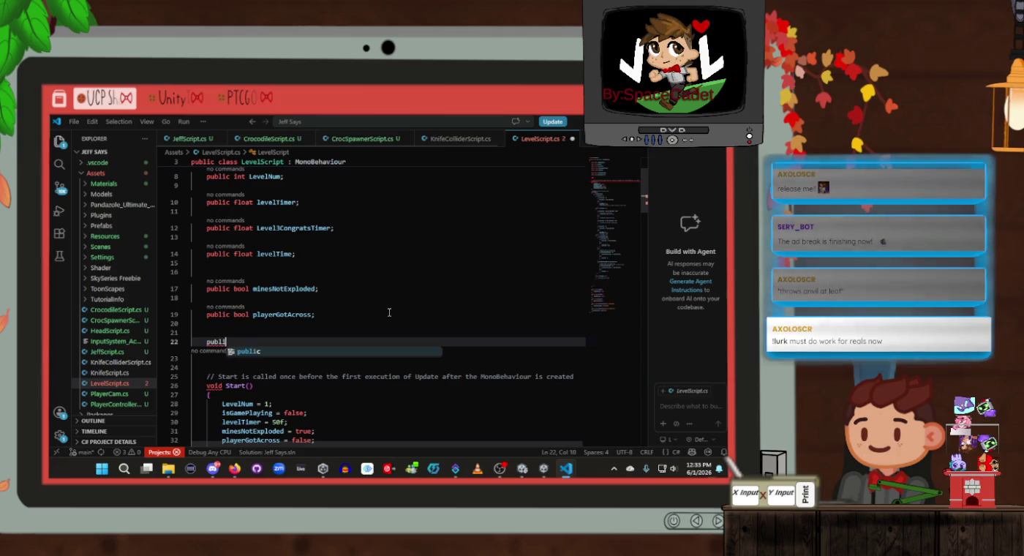
pyautogui.press('Tab')
pyautogui.write('Gameobj')
pyautogui.press('BackSpace')
pyautogui.press('BackSpace')
pyautogui.press('BackSpace')
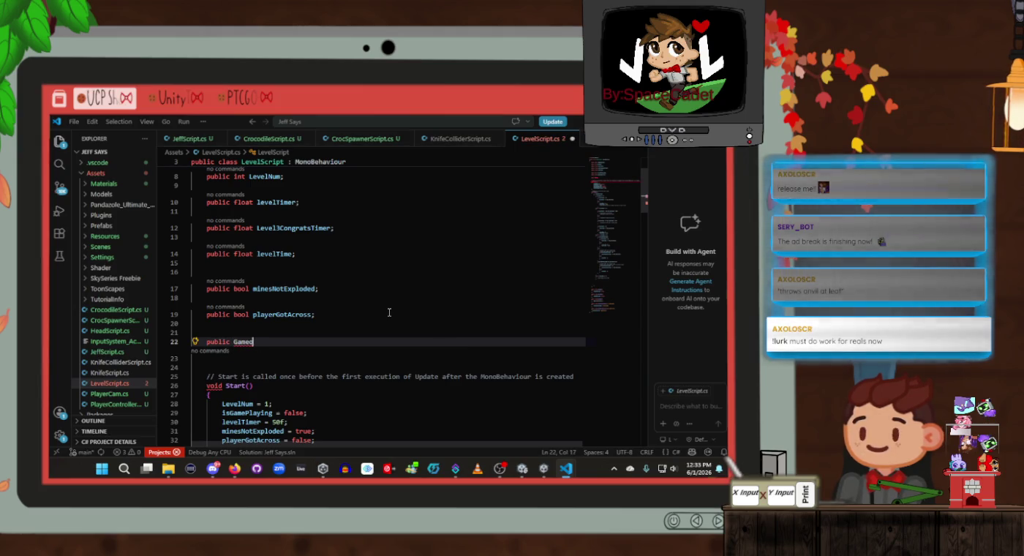
pyautogui.write('Object ')
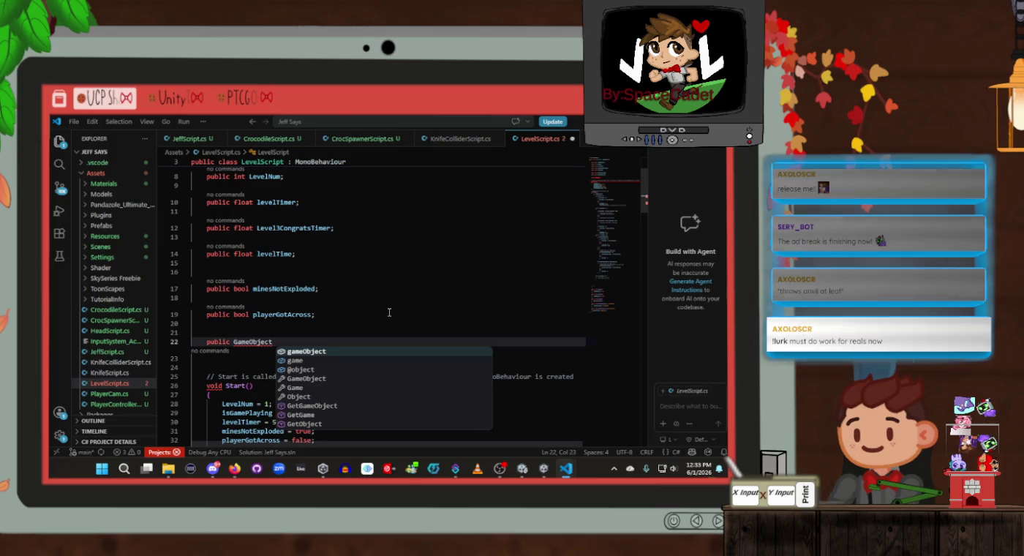
pyautogui.write('level2P')
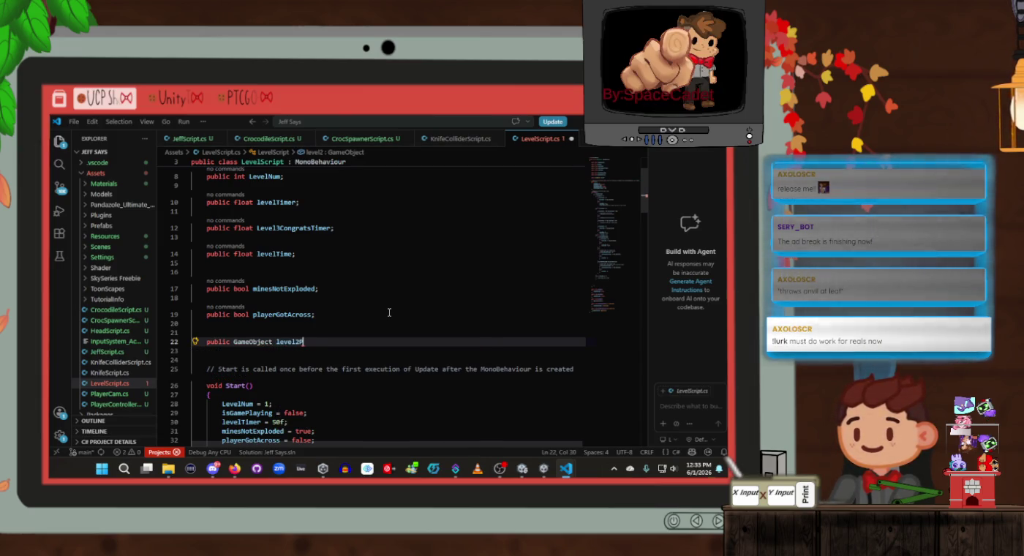
pyautogui.write('layerPosition')
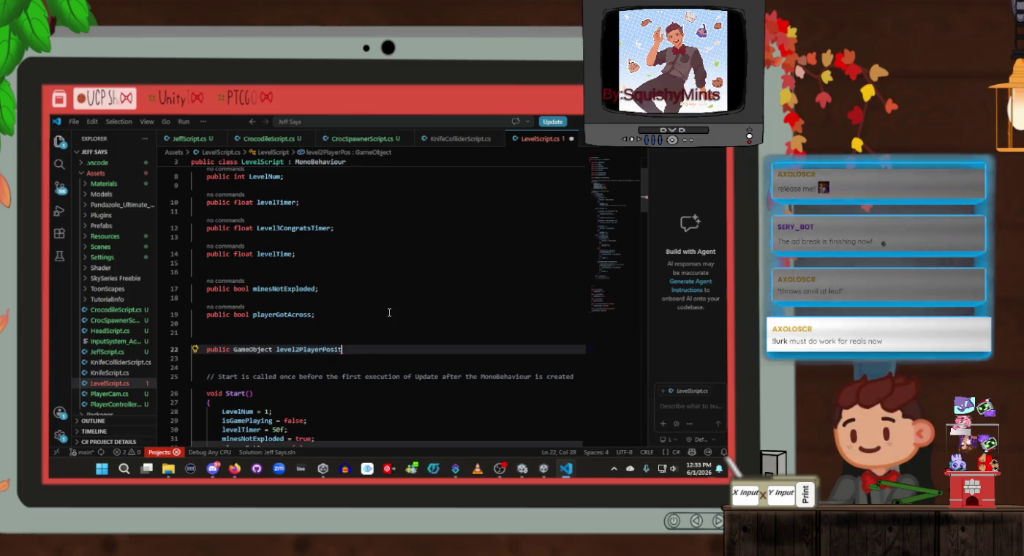
pyautogui.write(';')
pyautogui.press('Return')
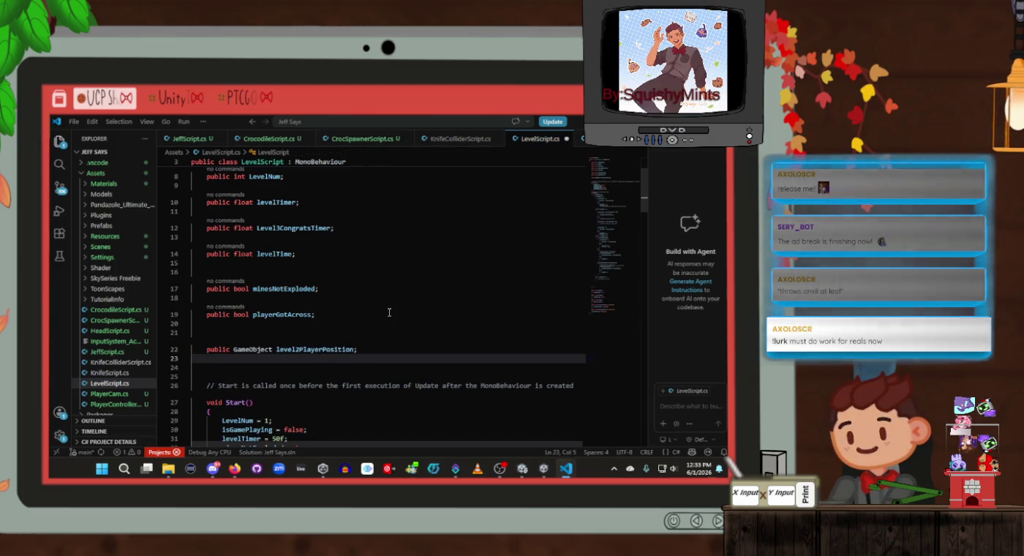
# Step: Add a public GameObject level2JeffPosition field and save LevelScript.cs
pyautogui.press('Return')
pyautogui.write('pub')
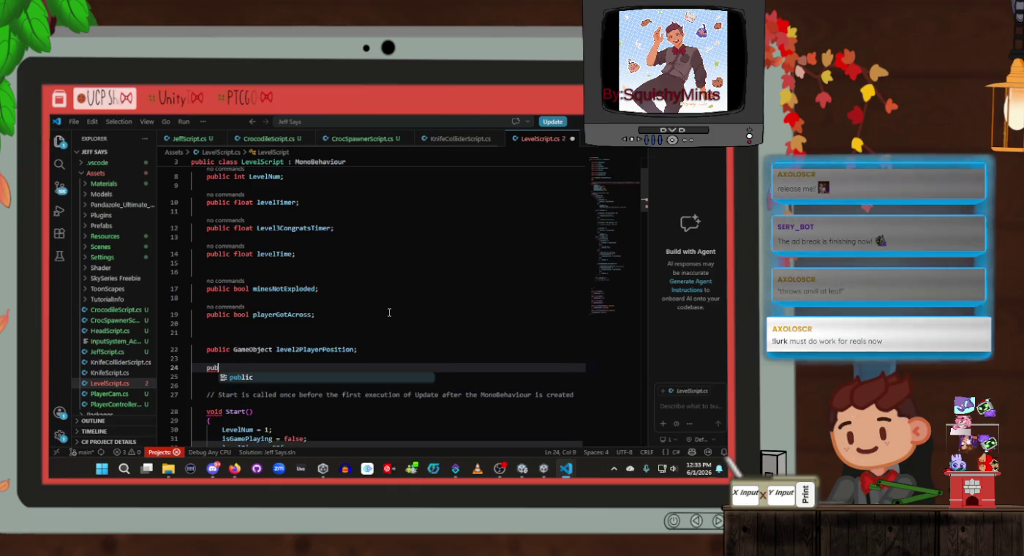
pyautogui.write('lic Game')
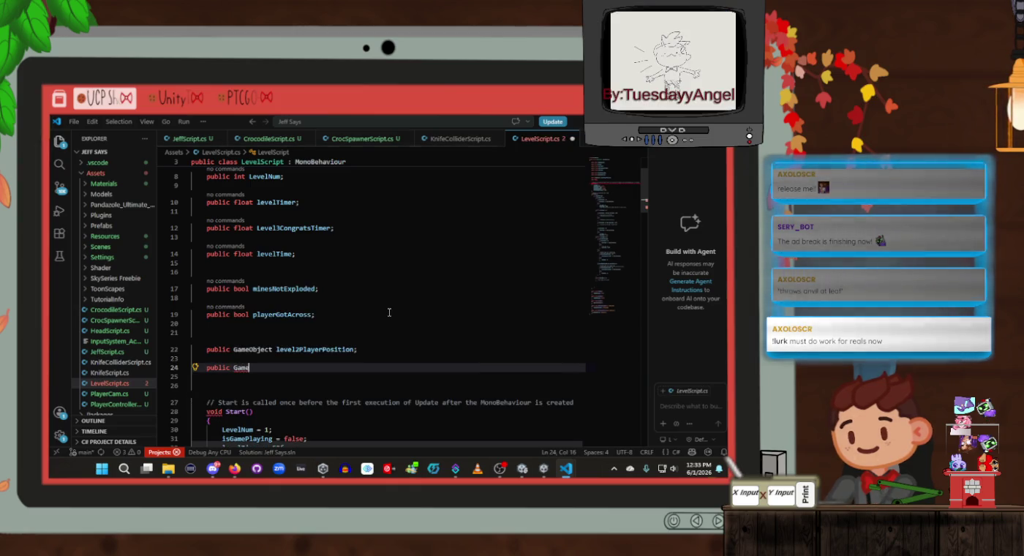
pyautogui.write('Object lev')
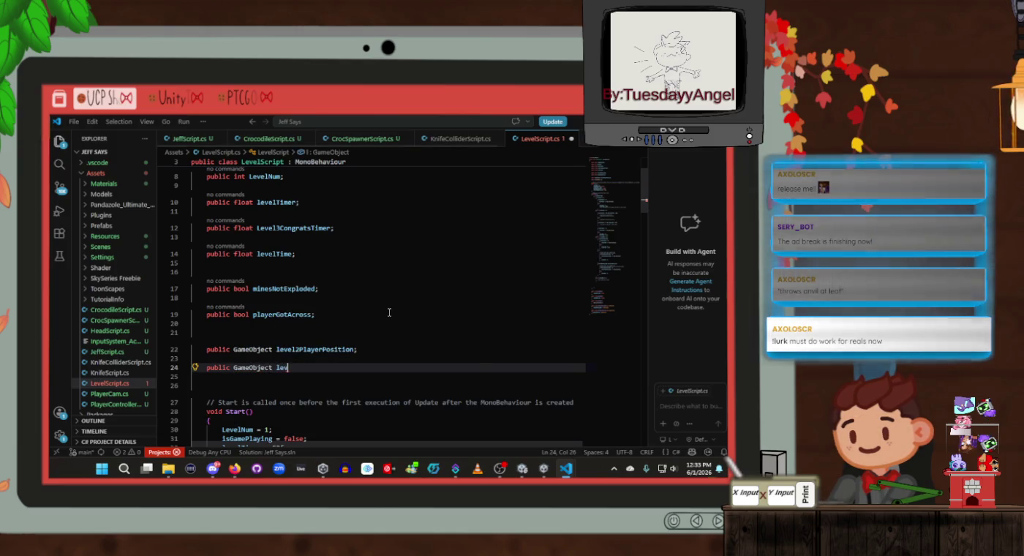
pyautogui.write('el2')
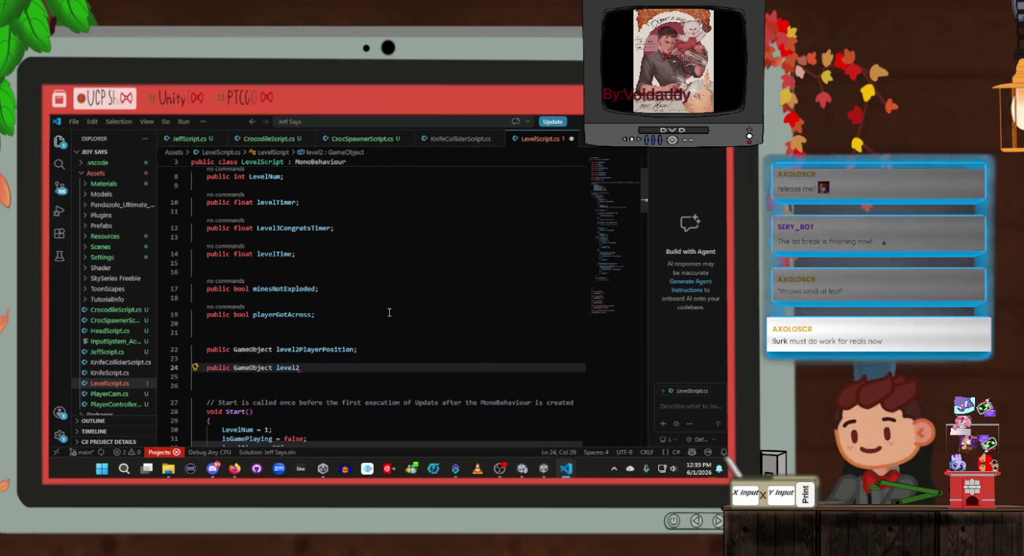
pyautogui.write('JeffP')
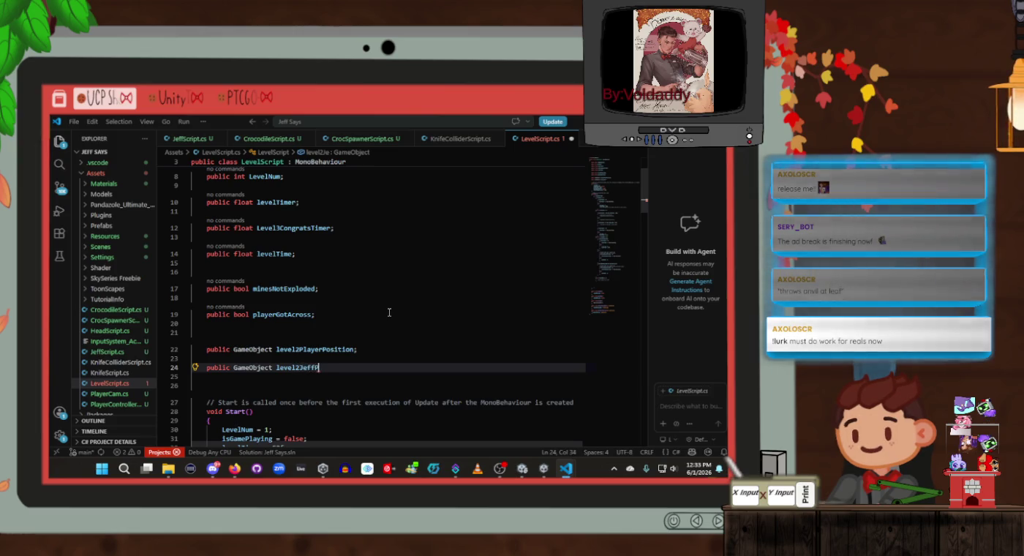
pyautogui.write('osition;')
pyautogui.hotkey('ctrl', 's')
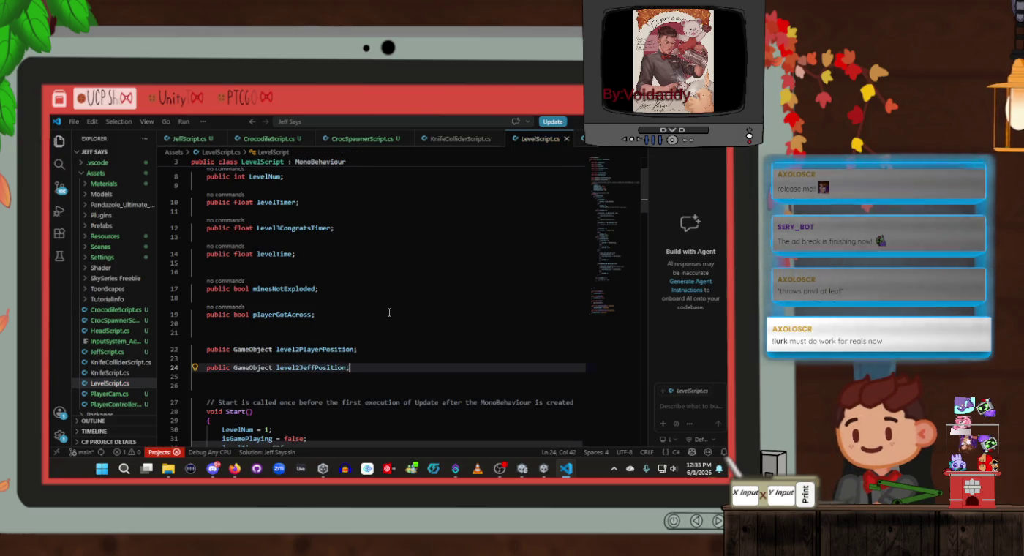
# Step: Add public GameObject fields level3PlayerPosition and level3JeffPosition
pyautogui.press('Return')
pyautogui.press('Down')
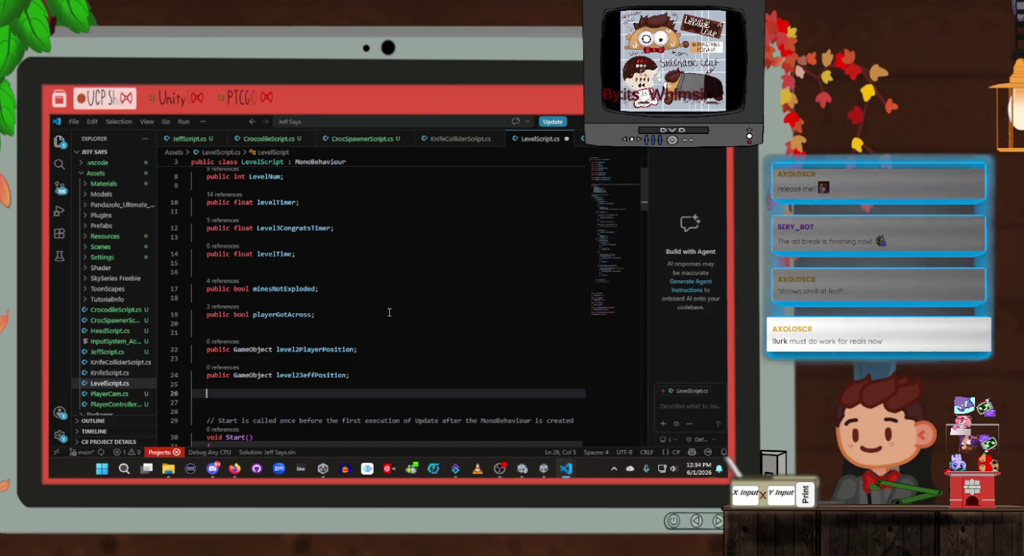
pyautogui.write('publi')
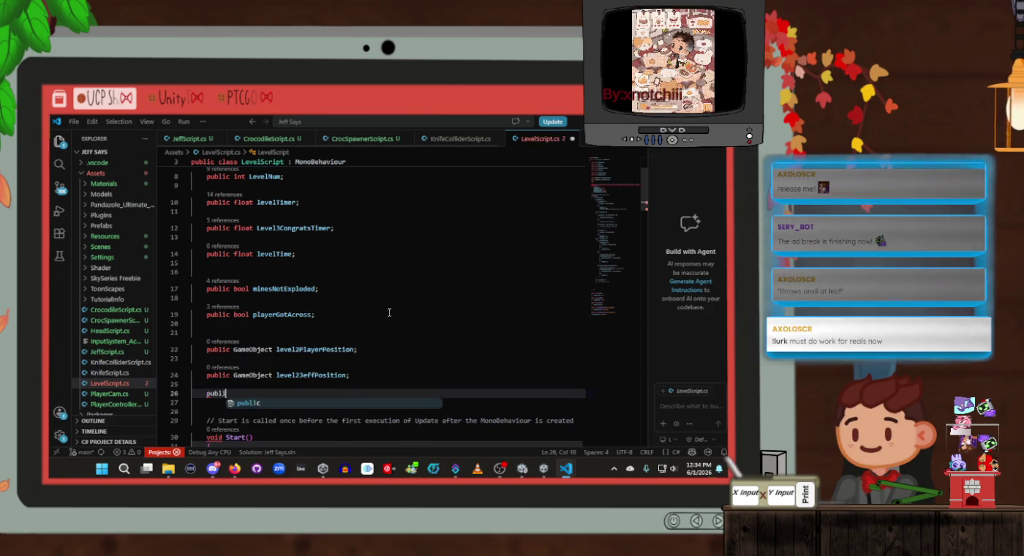
pyautogui.write('c cam')
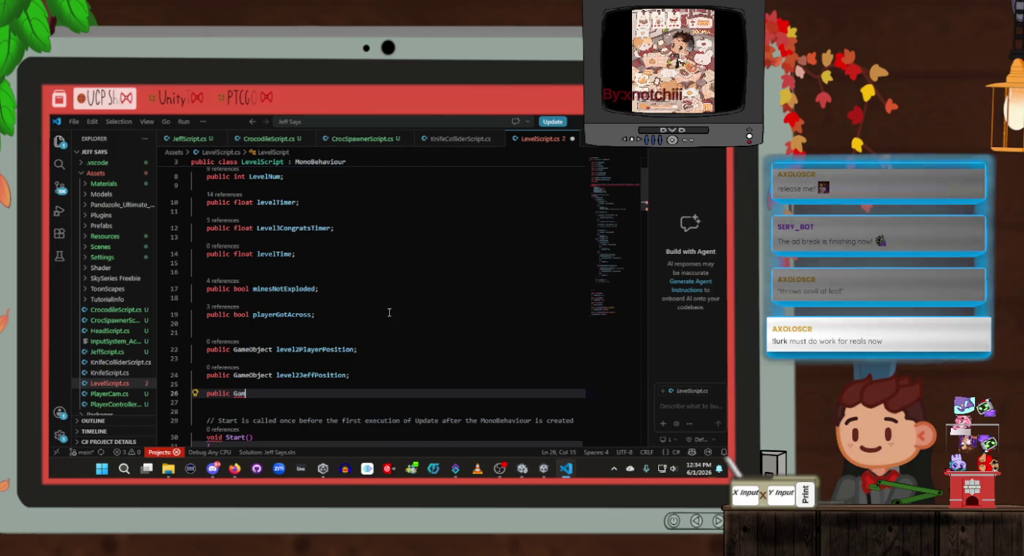
pyautogui.write('ect level')
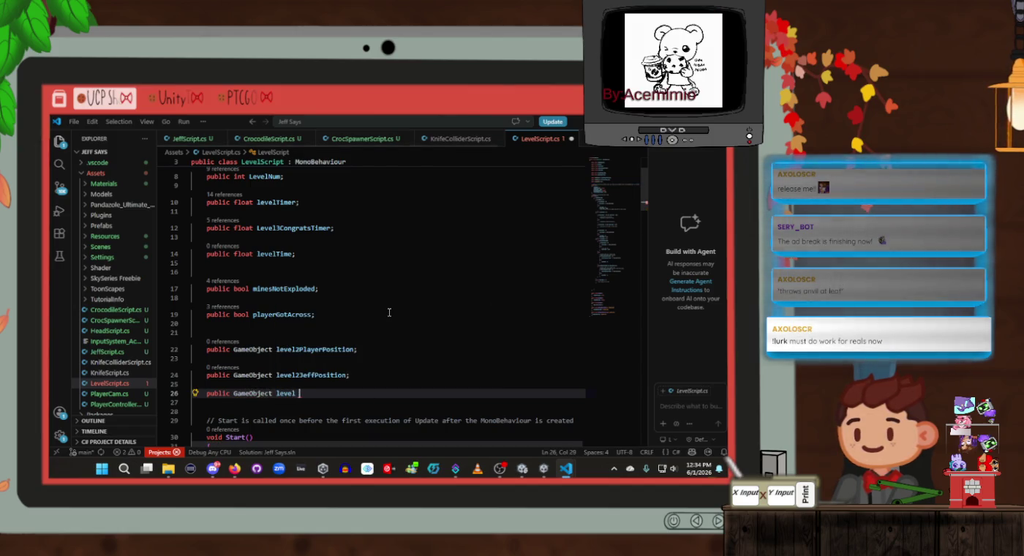
pyautogui.press('BackSpace')
pyautogui.write('3Play')
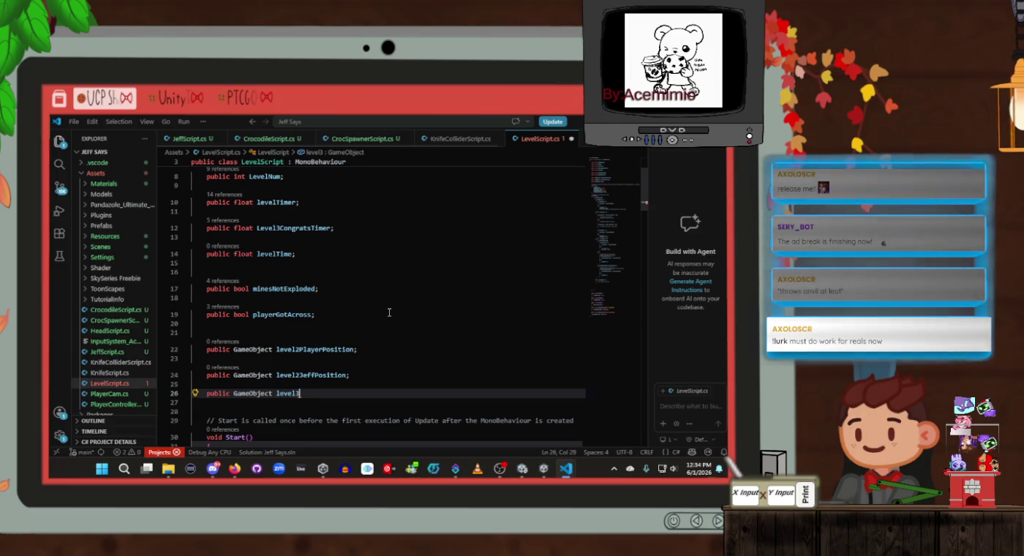
pyautogui.write('erPosition;')
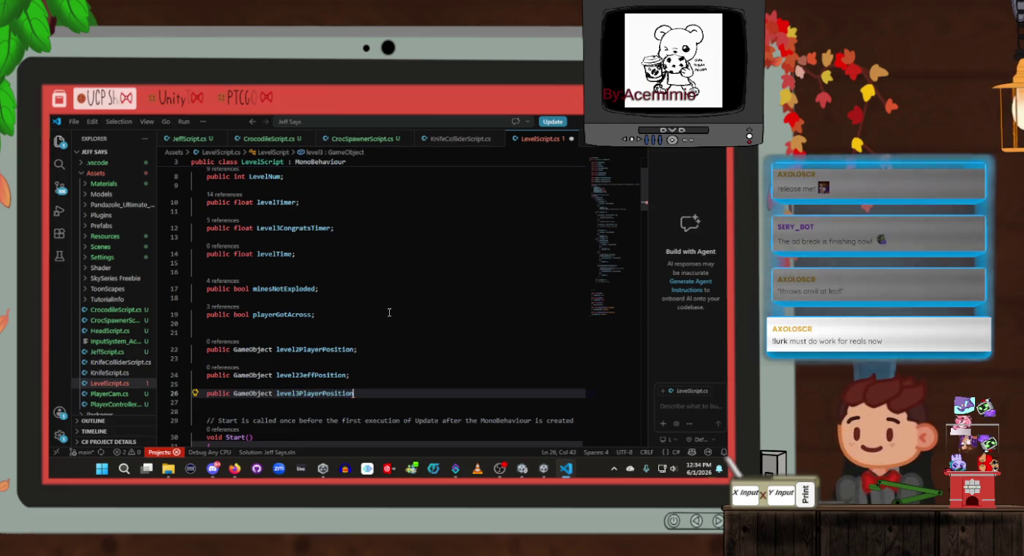
pyautogui.press('Return')
pyautogui.press('Return')
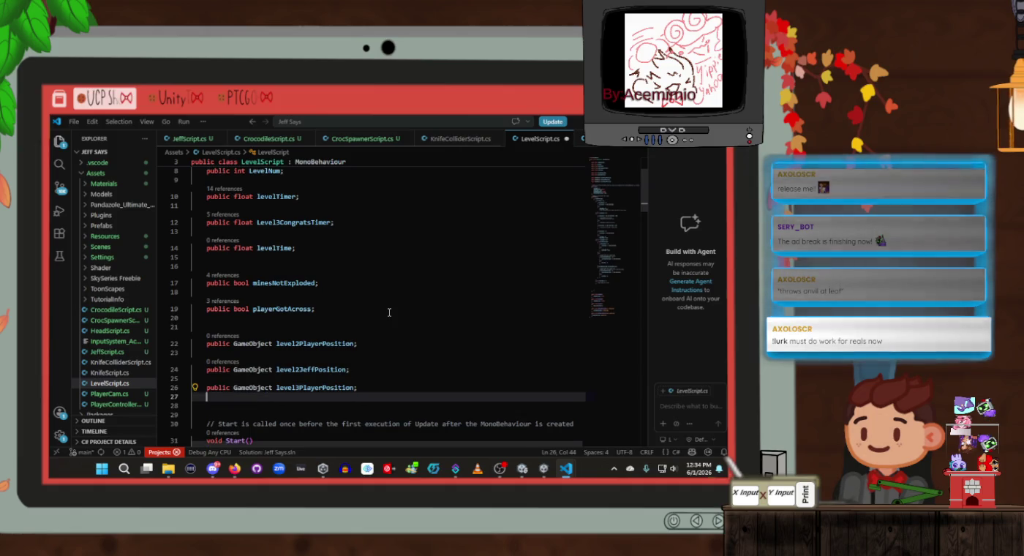
pyautogui.write('public')
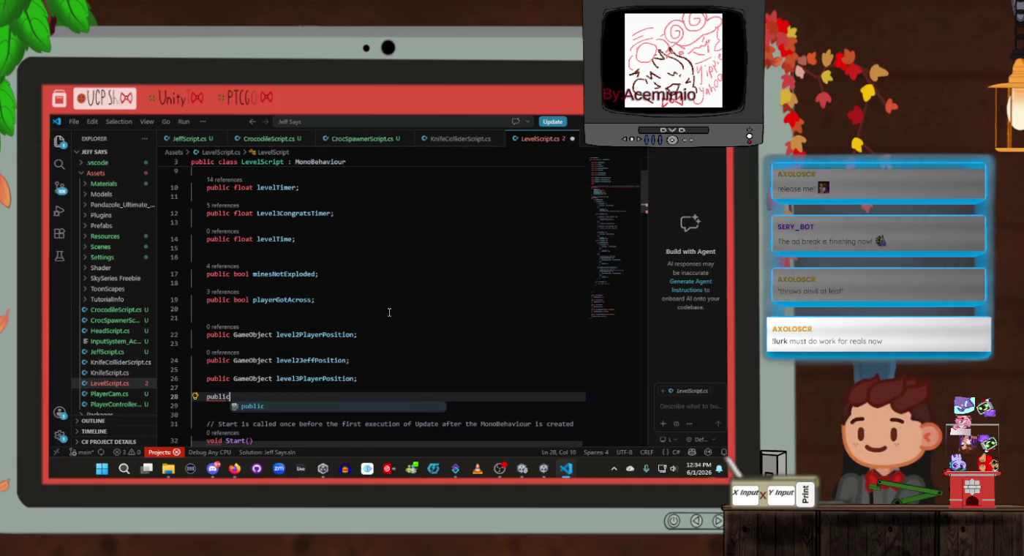
pyautogui.write(' g')
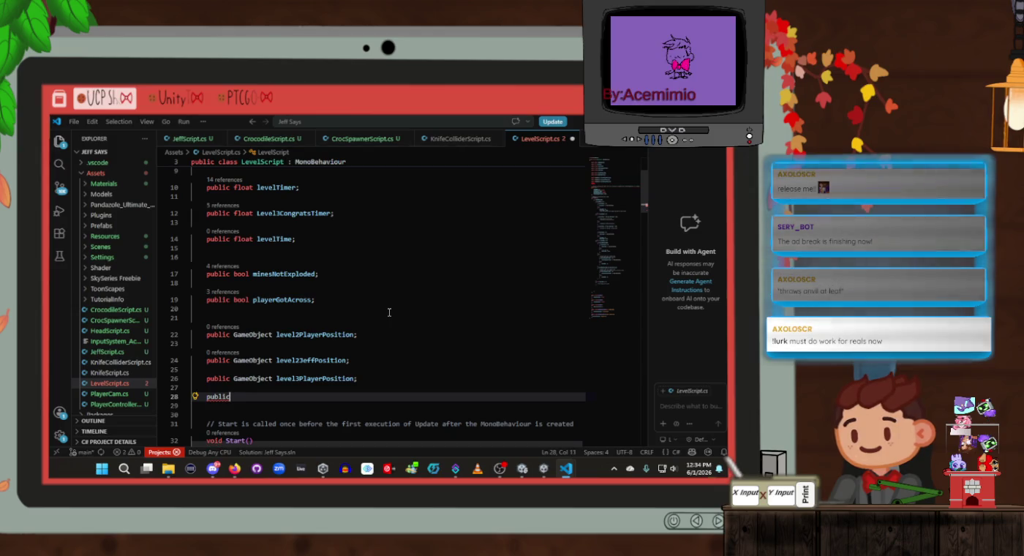
pyautogui.write('ameObjec')
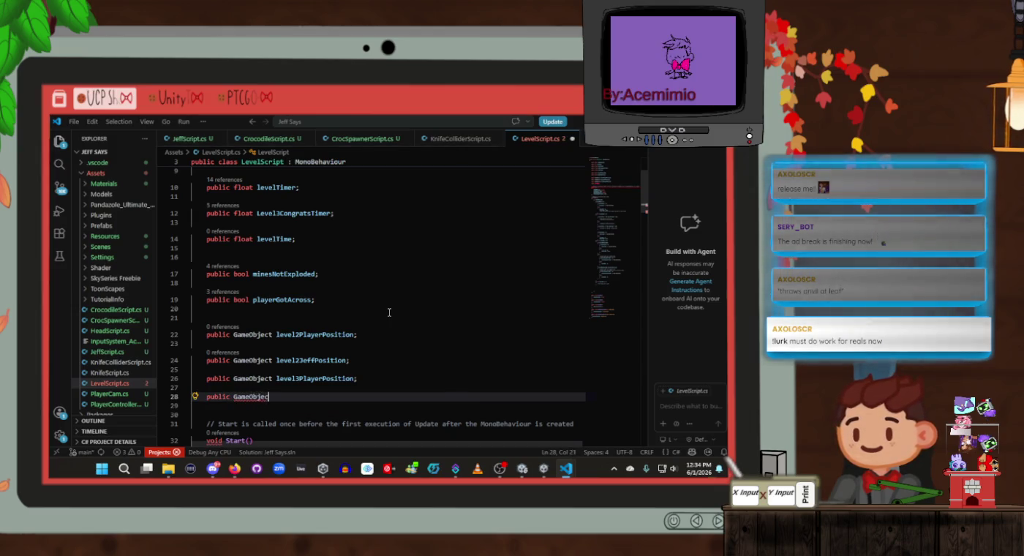
pyautogui.write('t l')
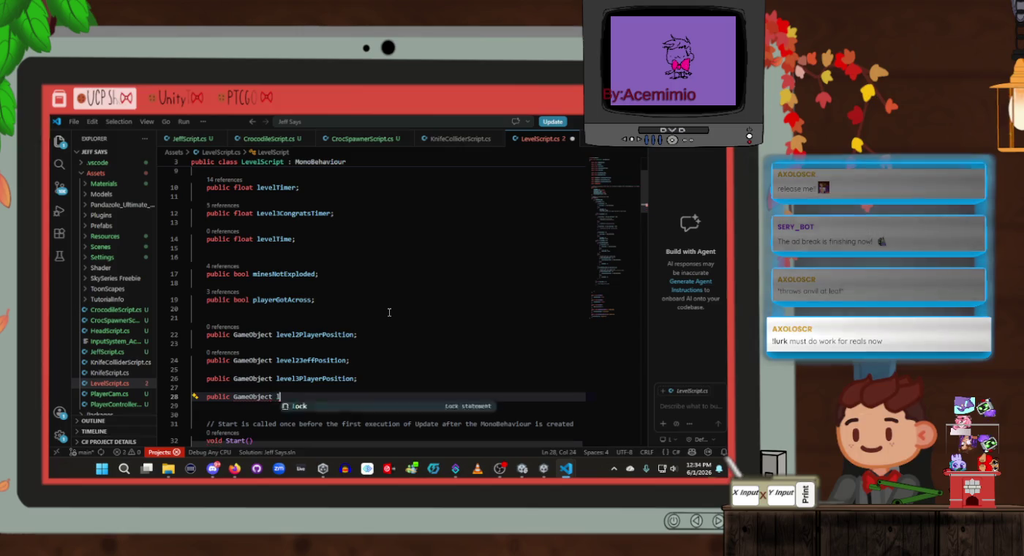
pyautogui.write('evel3Je')
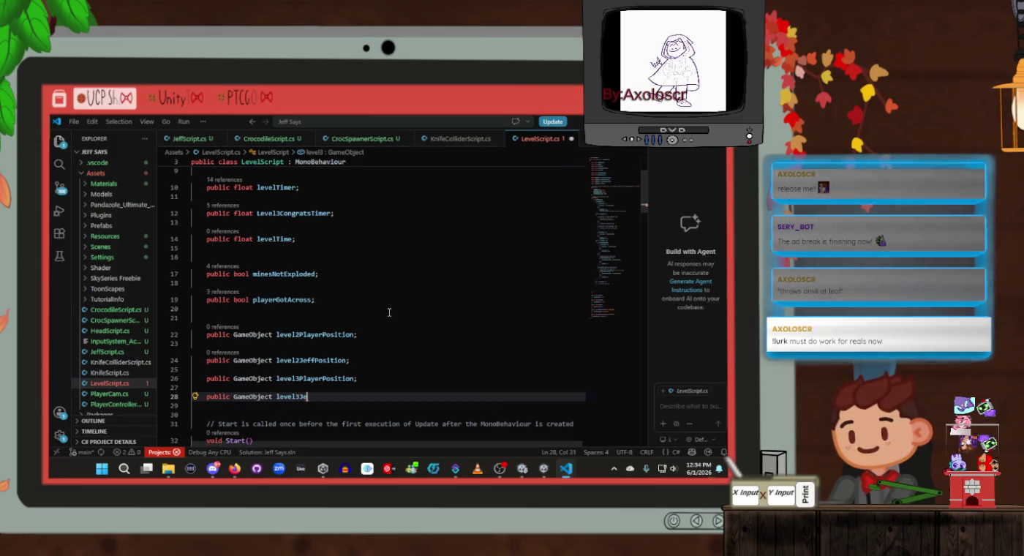
pyautogui.write('ffPos')
pyautogui.write('ition;')
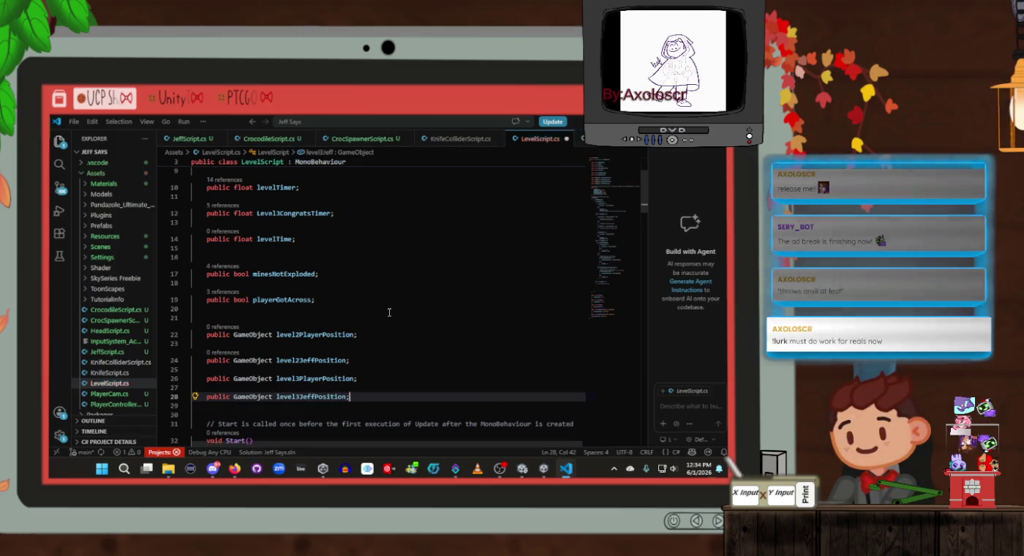
pyautogui.press('Return')
pyautogui.press('Return')
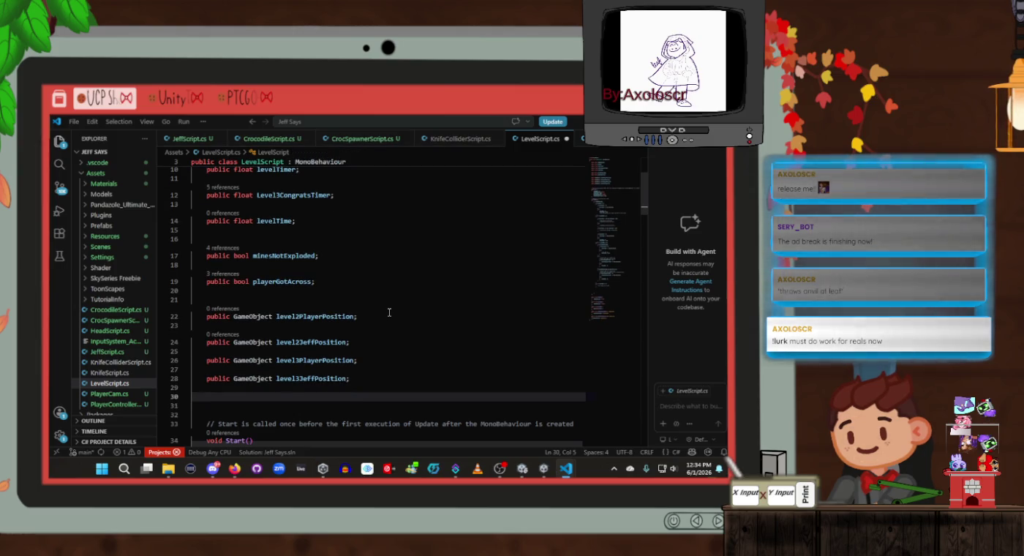
# Step: Add public GameObject level4PlayerPosition and level4JeffPosition fields, then save
pyautogui.write('publ')
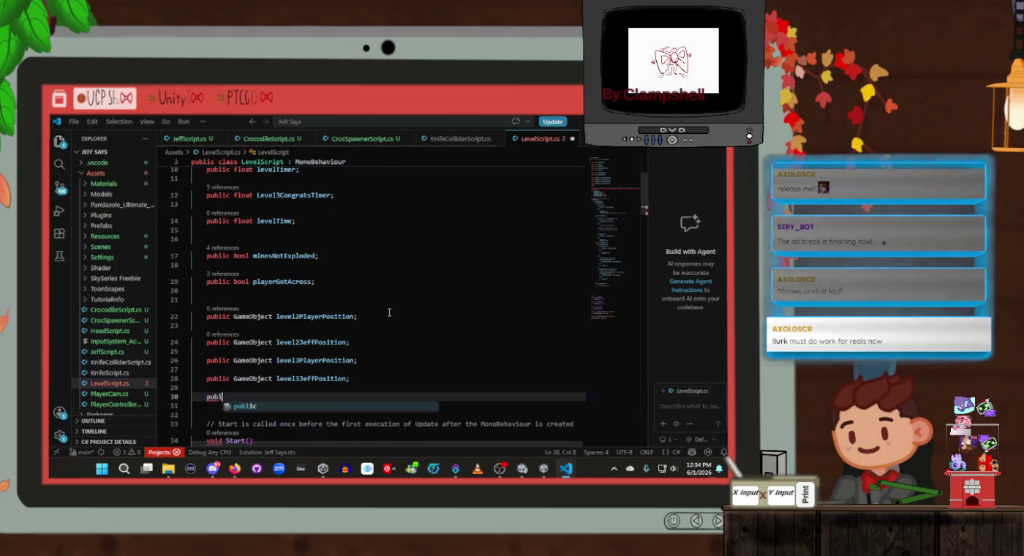
pyautogui.write('ic GameObjec')
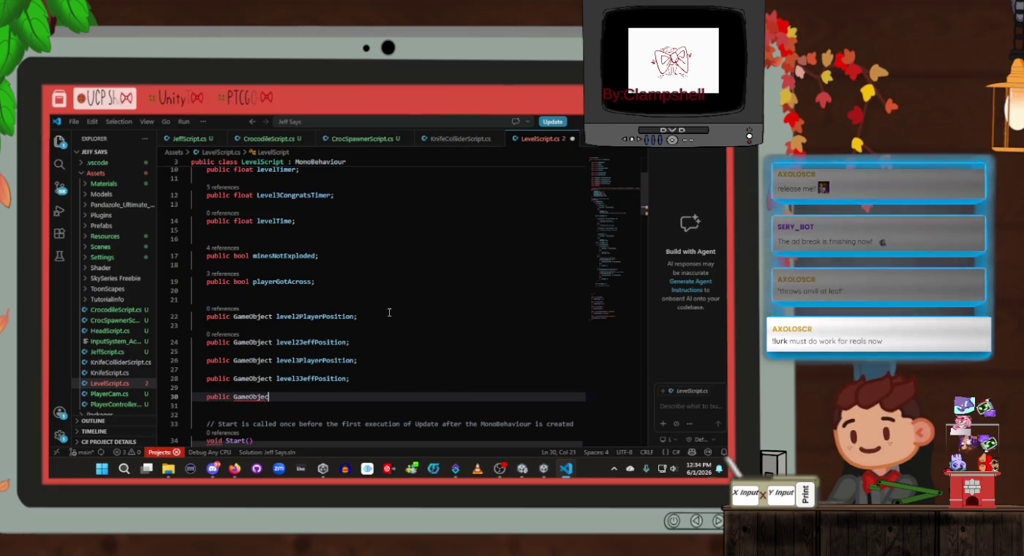
pyautogui.write('t level')
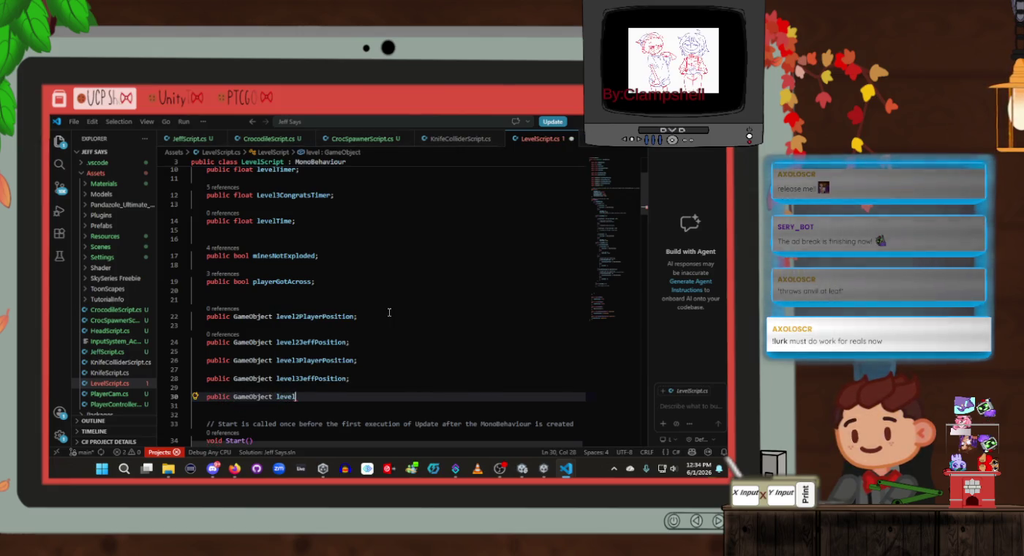
pyautogui.write('4PlayerPosition;')
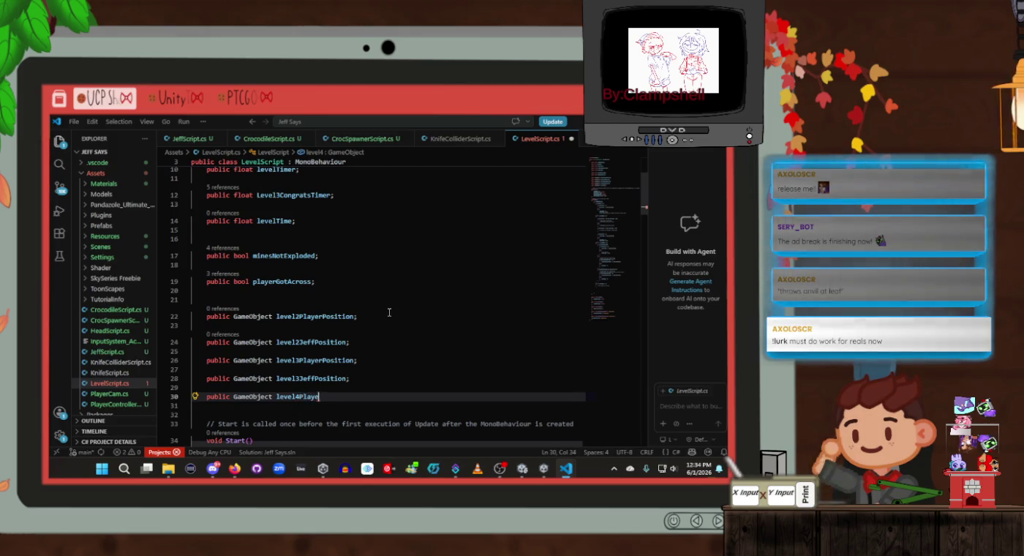
pyautogui.press('Return')
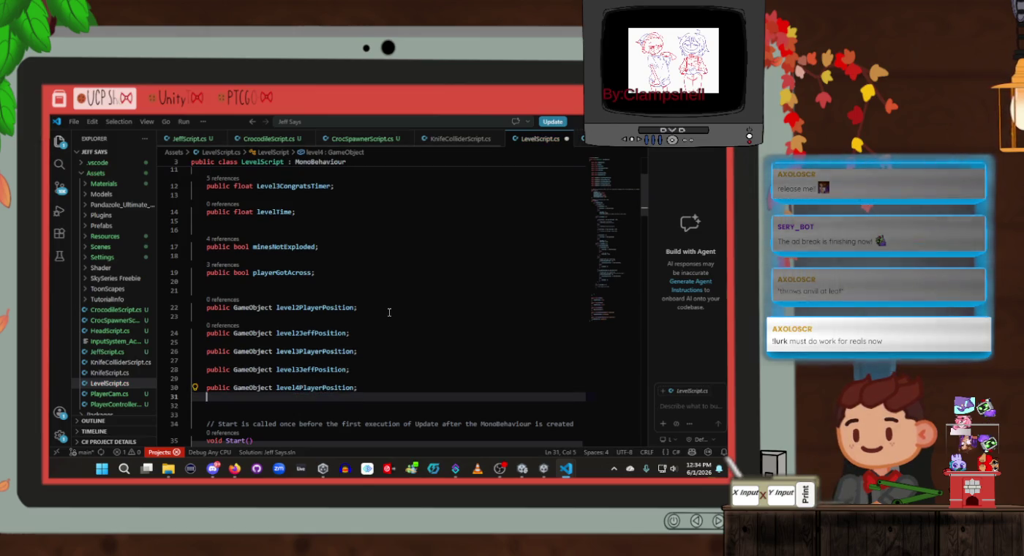
pyautogui.press('Return')
pyautogui.write('publ')
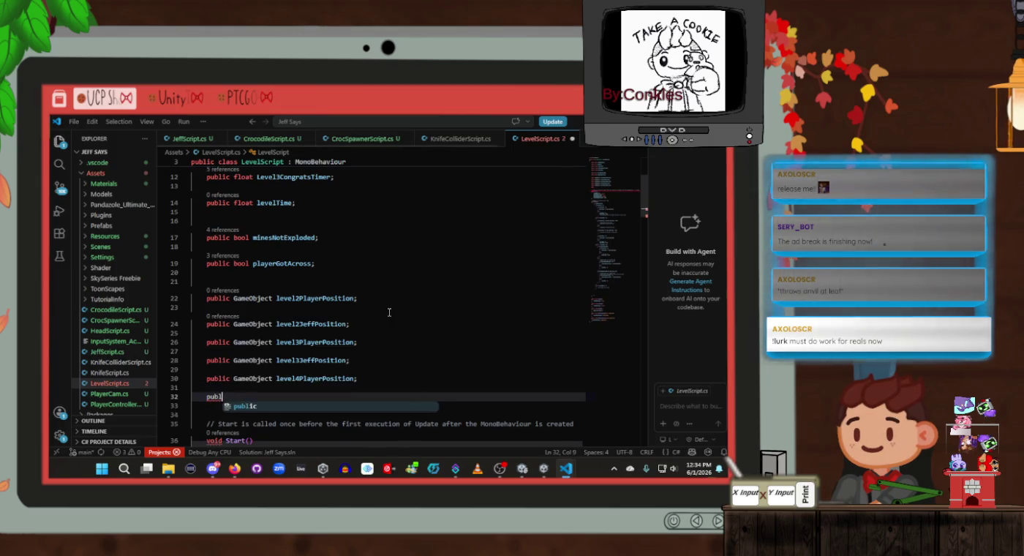
pyautogui.write('ic GameObject level4')
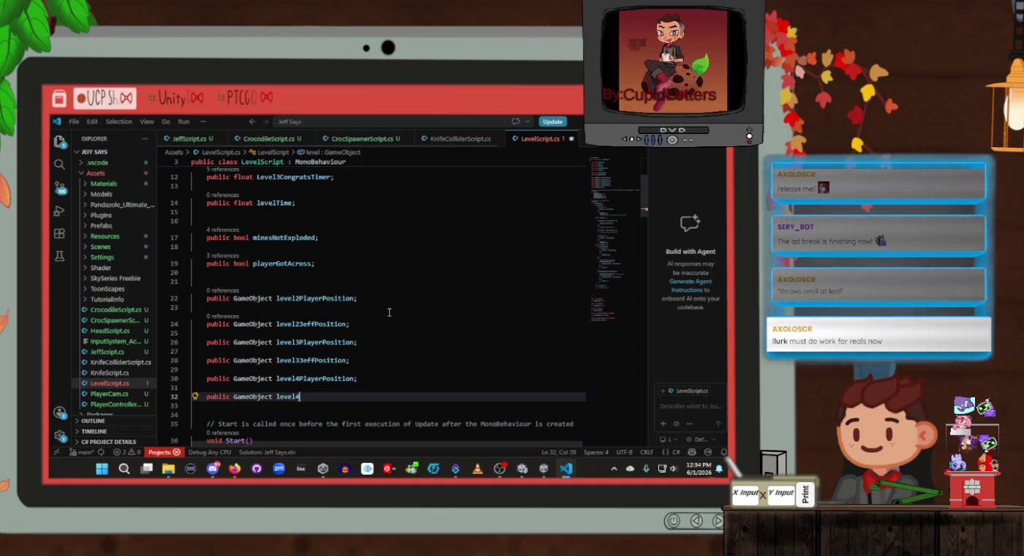
pyautogui.write(' fPosition;')
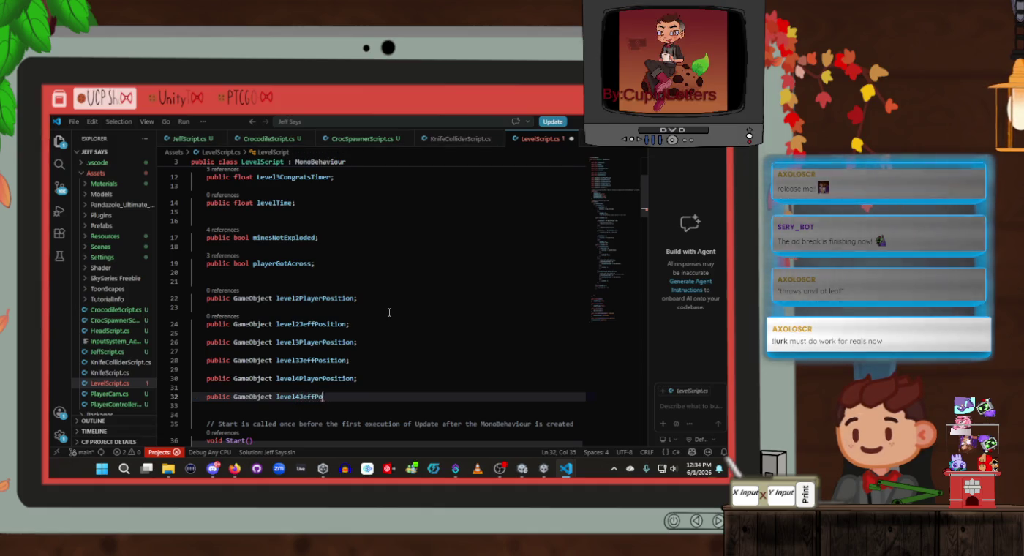
pyautogui.hotkey('ctrl', 's')
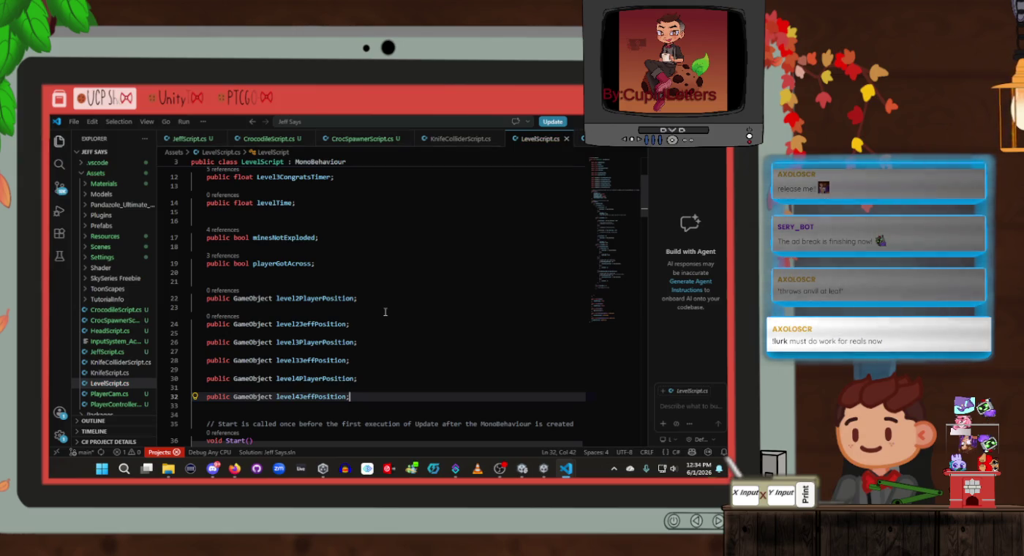
# Step: Check the new position field declarations, ending on the empty line after them
pyautogui.scroll(2, 395, 312)
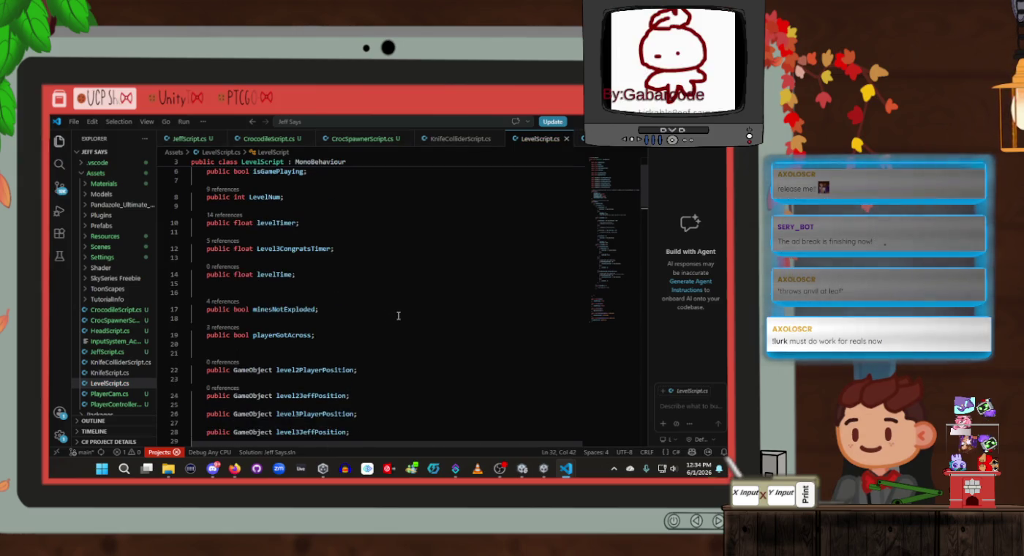
pyautogui.click(398, 333)
pyautogui.scroll(-2, 398, 333)
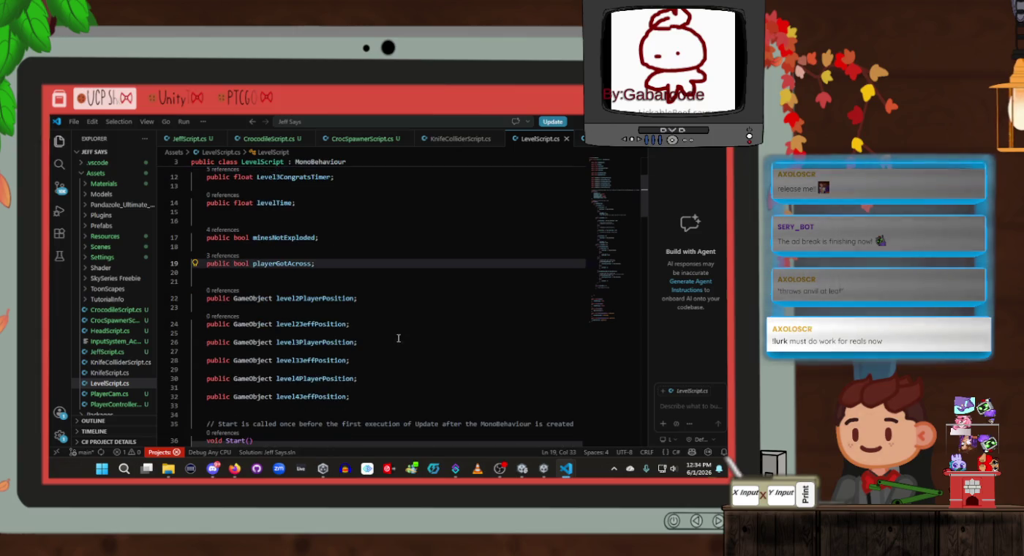
pyautogui.click(382, 396)
pyautogui.scroll(-2, 382, 396)
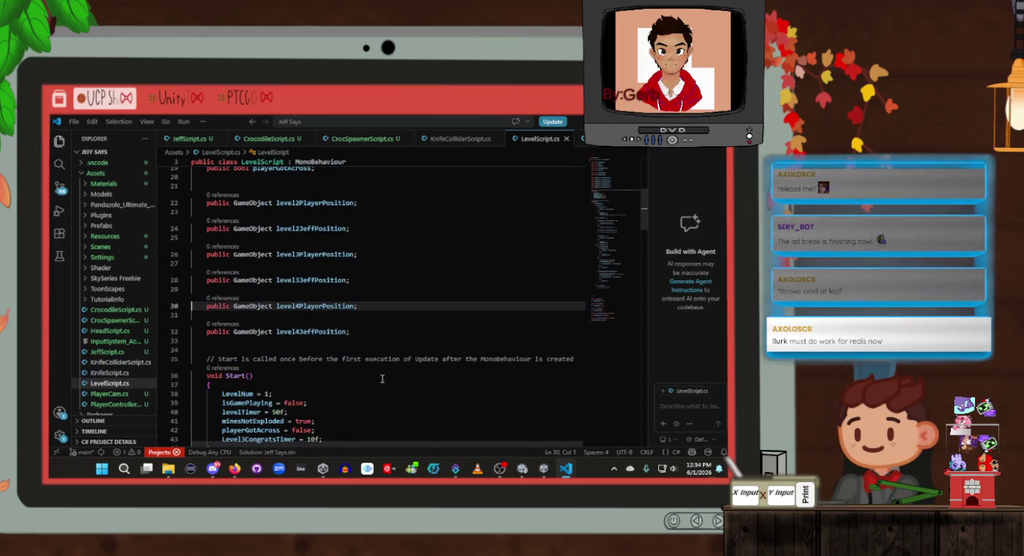
pyautogui.click(377, 331)
pyautogui.click(375, 340)
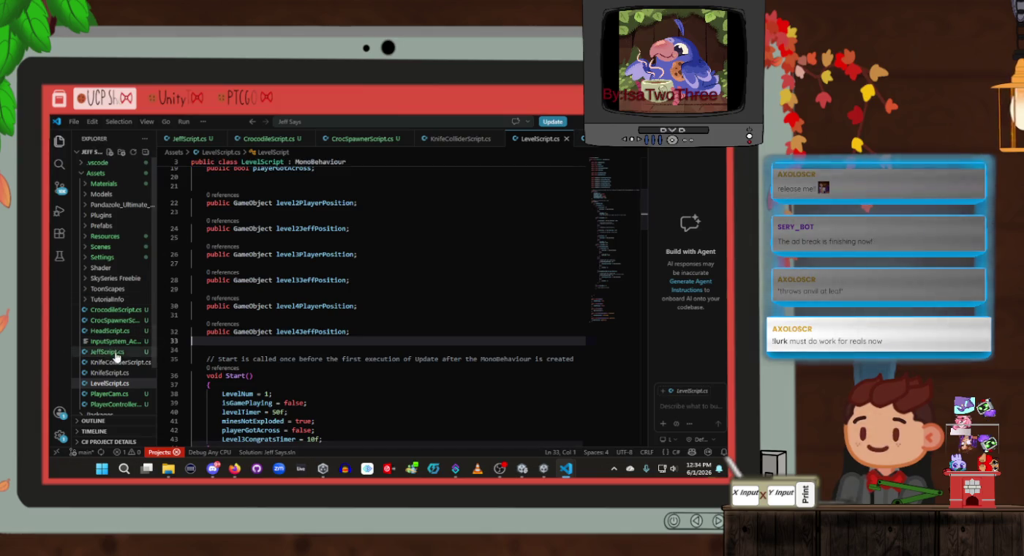
# Step: Open PlayerCam.cs from the Explorer, showing its ToggleHand raycast-and-grab code
pyautogui.scroll(-2, 114, 362)
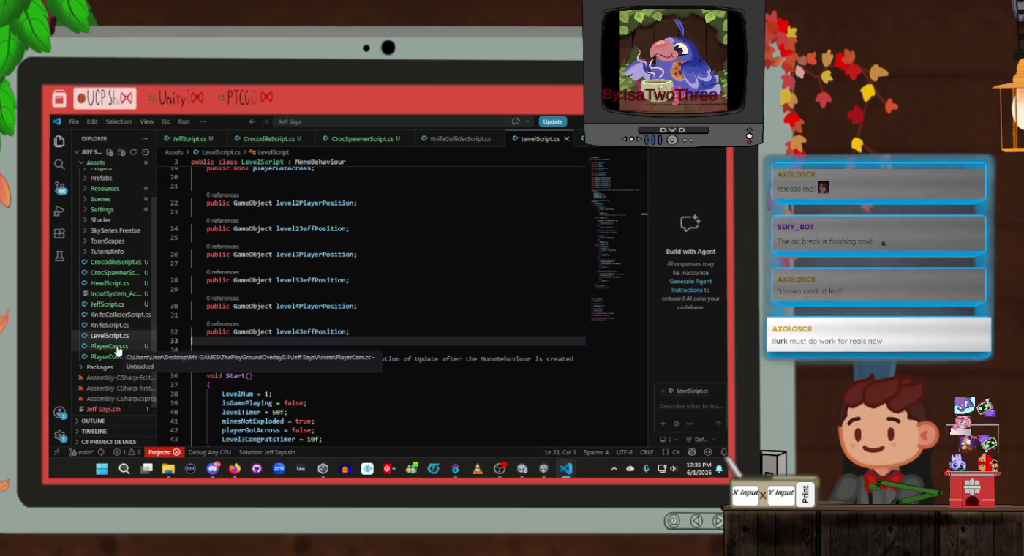
pyautogui.click(116, 357)
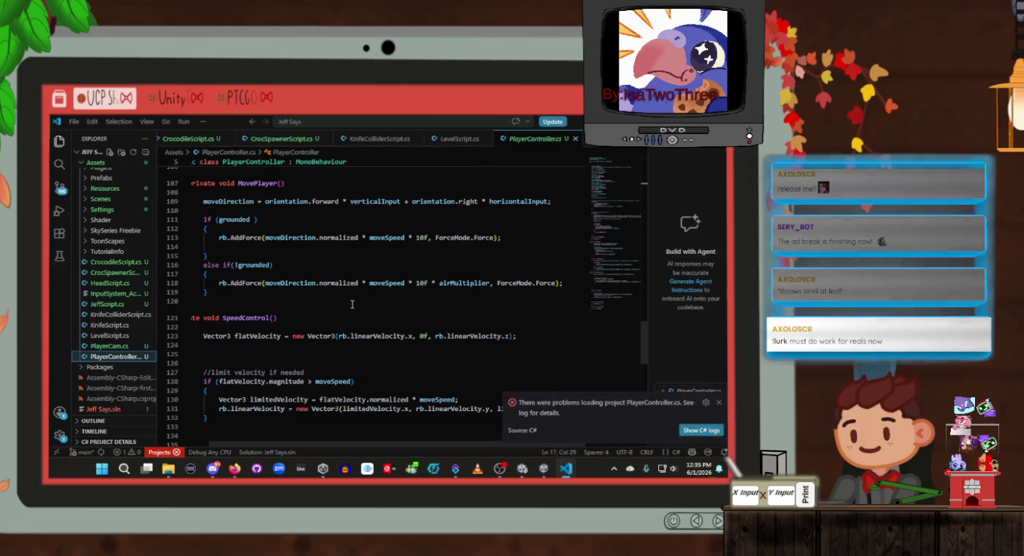
pyautogui.scroll(10, 352, 304)
pyautogui.scroll(9, 355, 304)
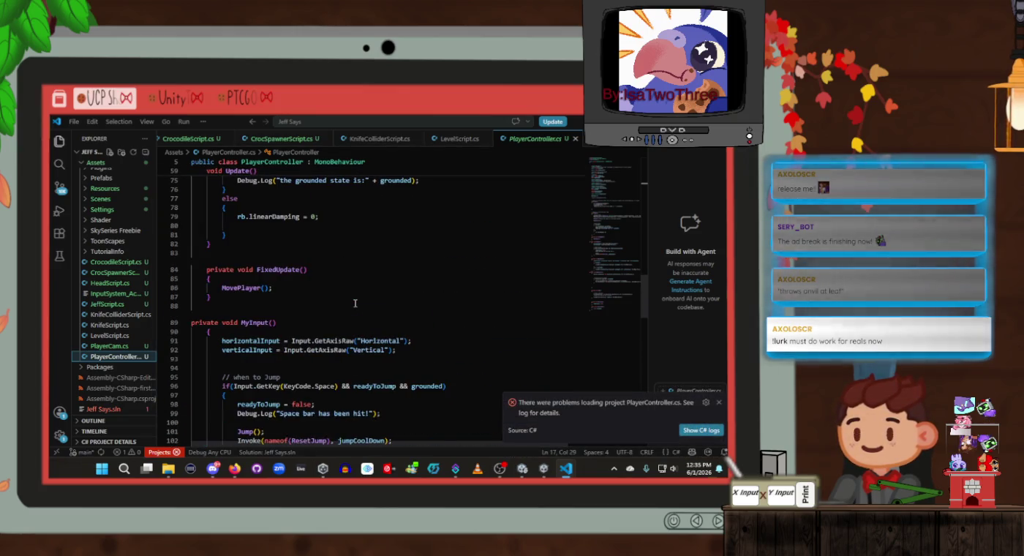
pyautogui.scroll(-4, 354, 304)
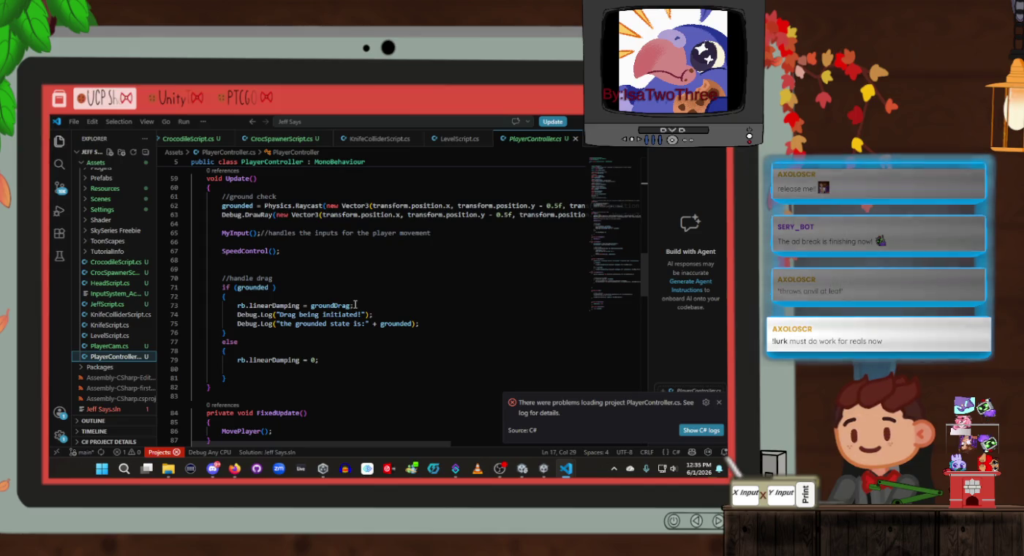
pyautogui.scroll(2, 354, 304)
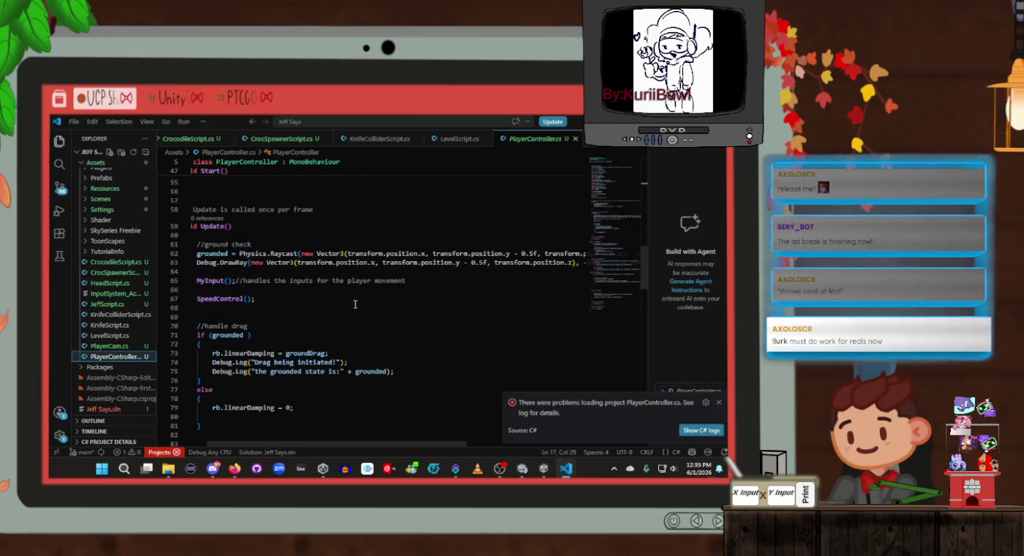
pyautogui.click(114, 345)
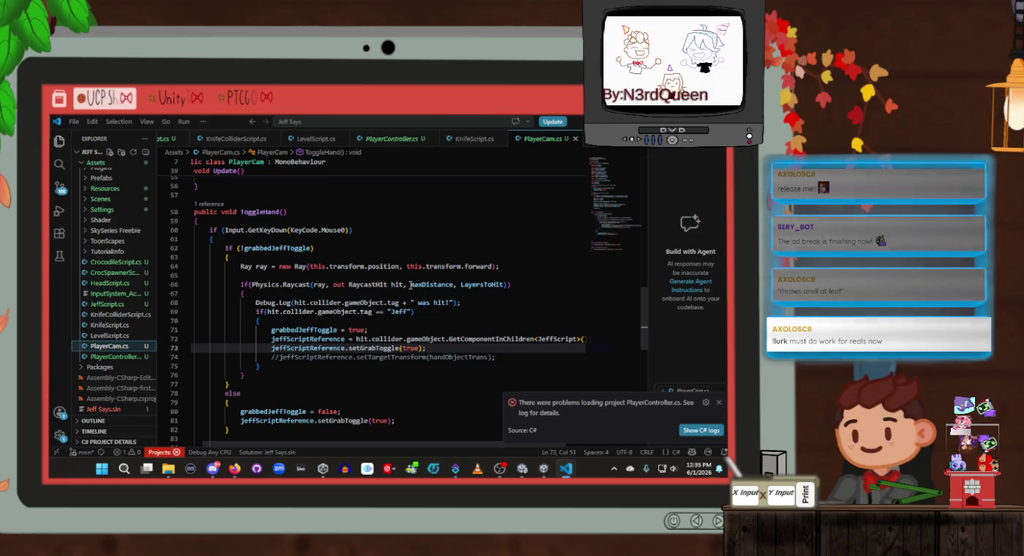
pyautogui.click(288, 246)
pyautogui.scroll(-4, 305, 267)
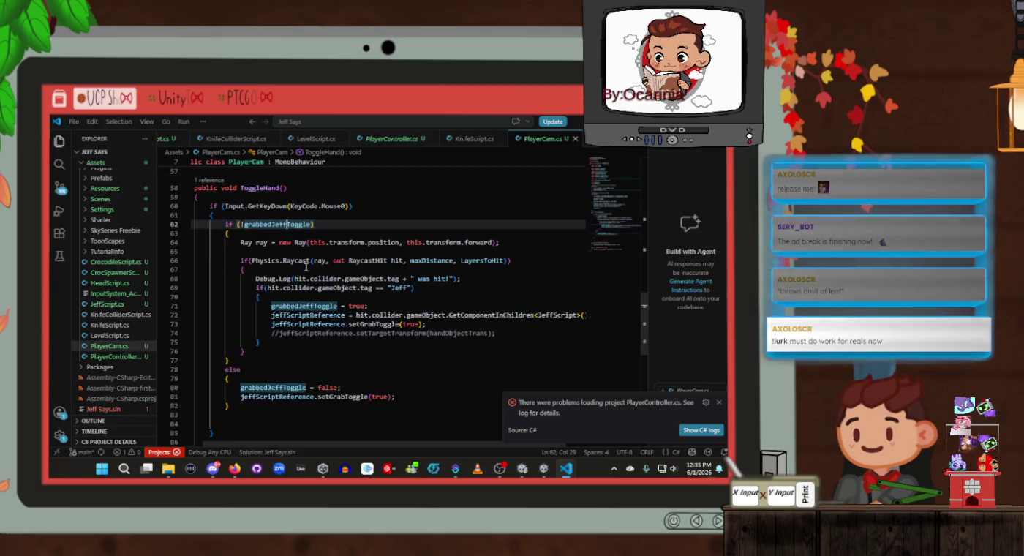
pyautogui.scroll(-5, 305, 267)
pyautogui.scroll(10, 312, 270)
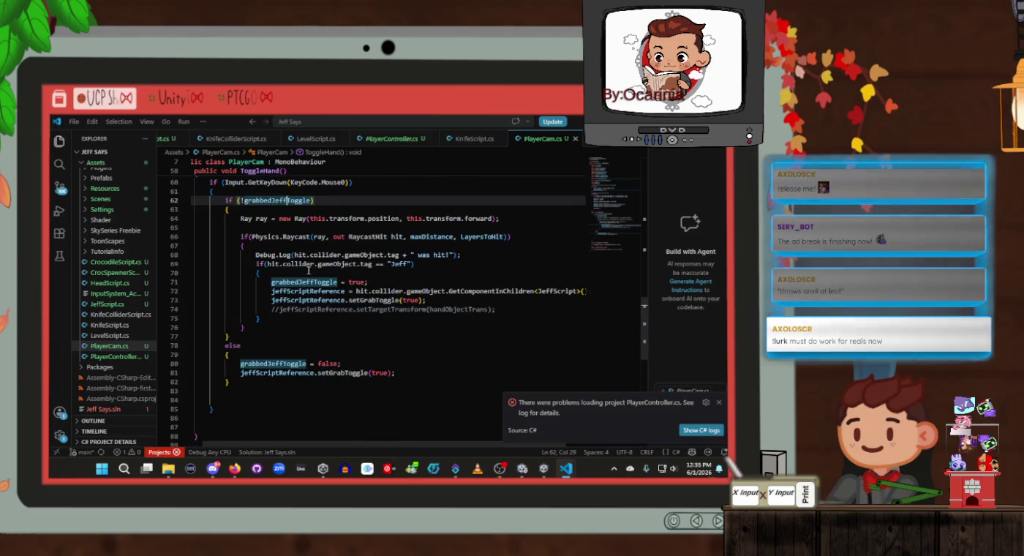
pyautogui.scroll(-1, 308, 271)
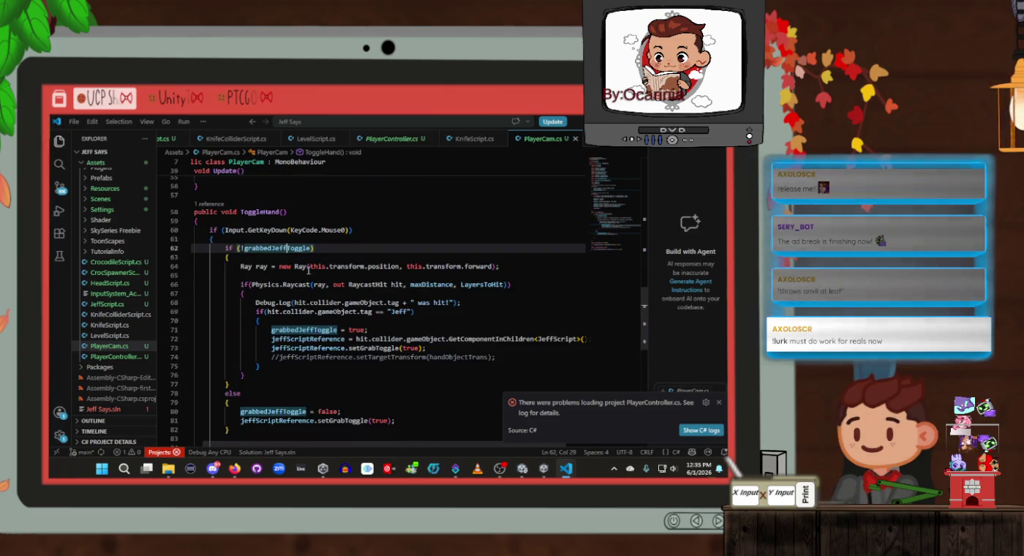
pyautogui.scroll(-4, 308, 270)
pyautogui.click(299, 356)
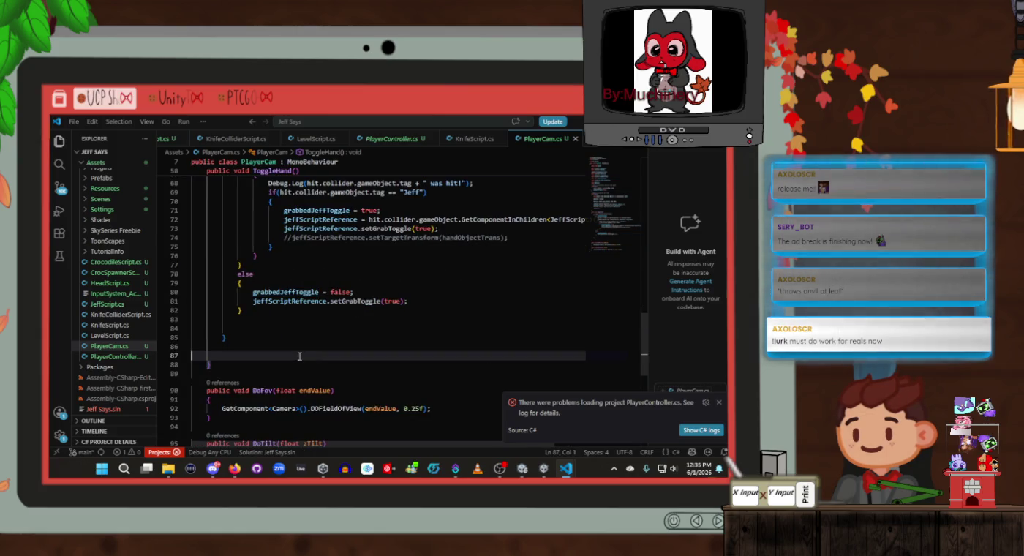
pyautogui.click(299, 364)
# Step: Below ToggleHand, create an empty public bool getIsGrabbedJeff() method
pyautogui.press('Return')
pyautogui.press('Return')
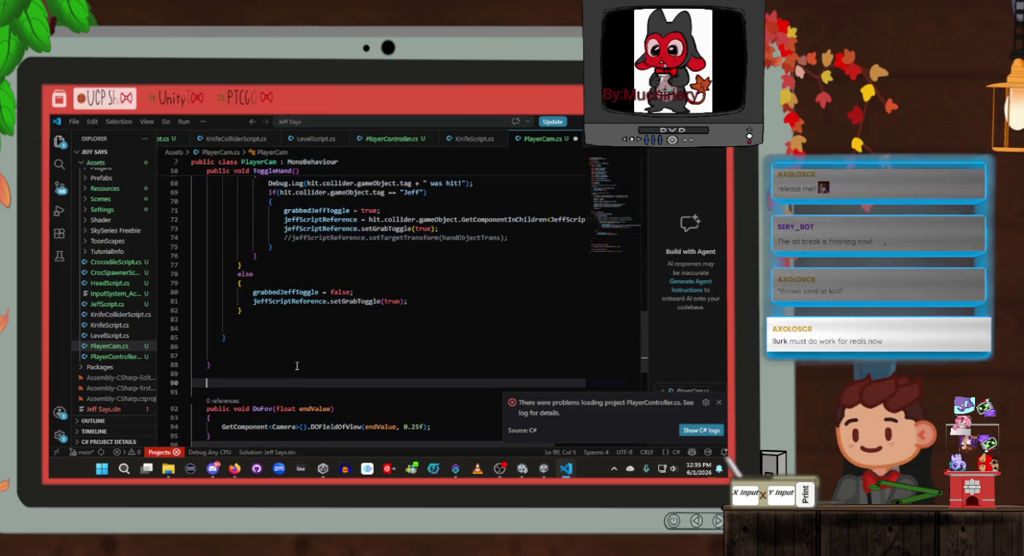
pyautogui.write('public void ')
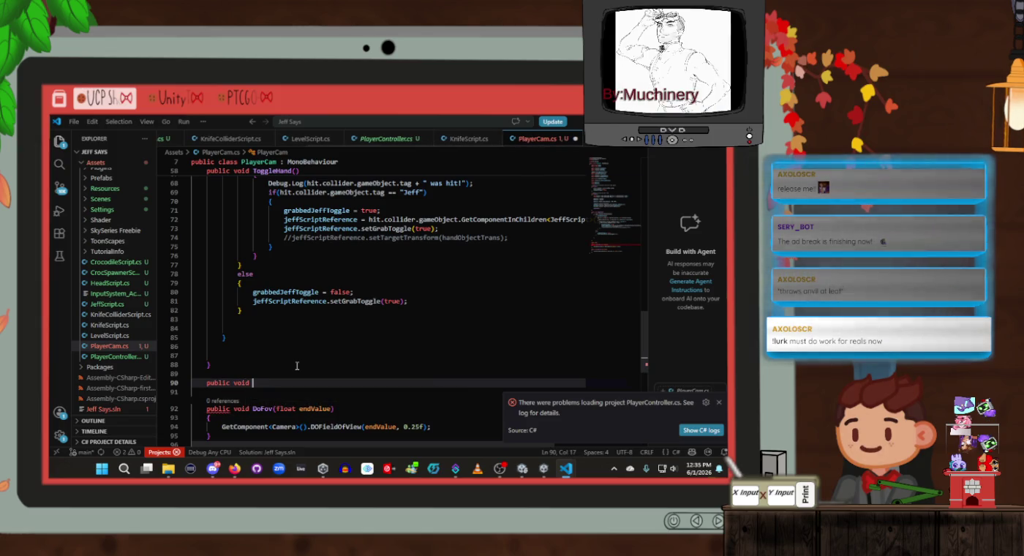
pyautogui.write('getIs')
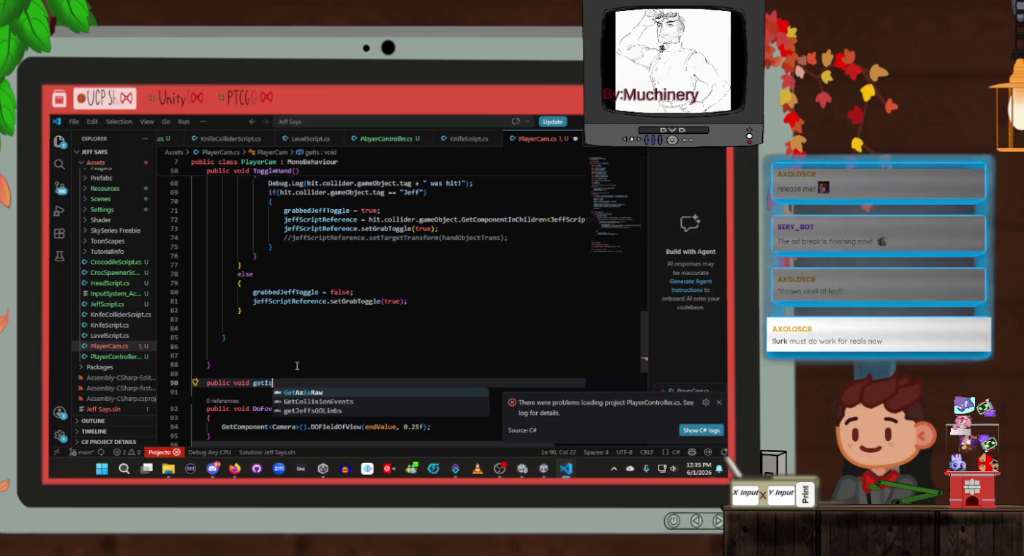
pyautogui.write('GrabbedJef')
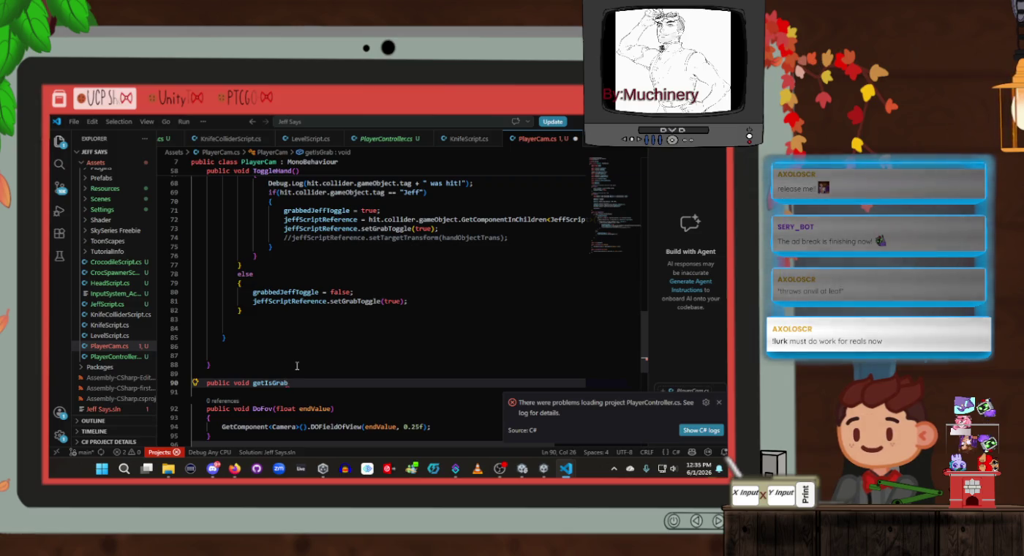
pyautogui.write('f()')
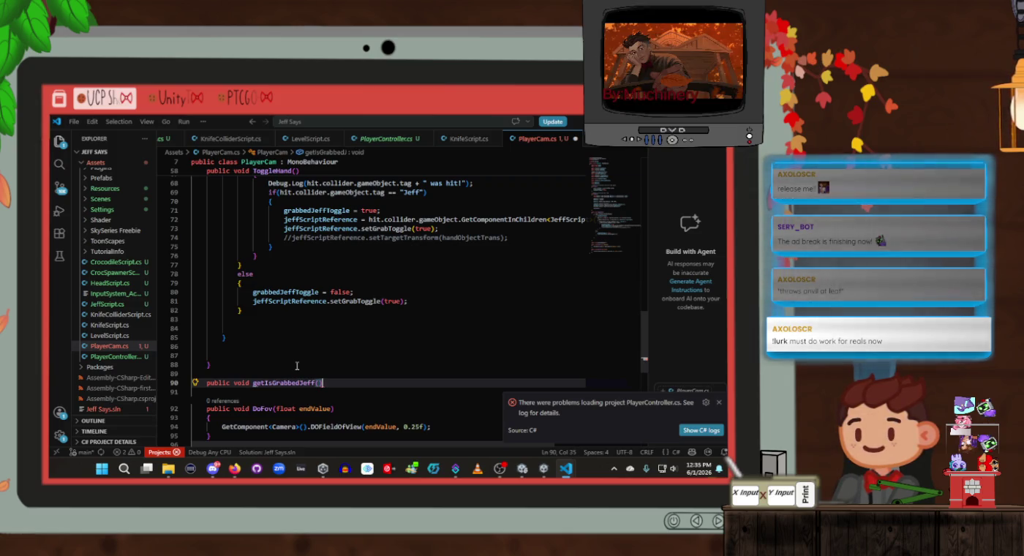
pyautogui.press('Return')
pyautogui.write('{')
pyautogui.press('Return')
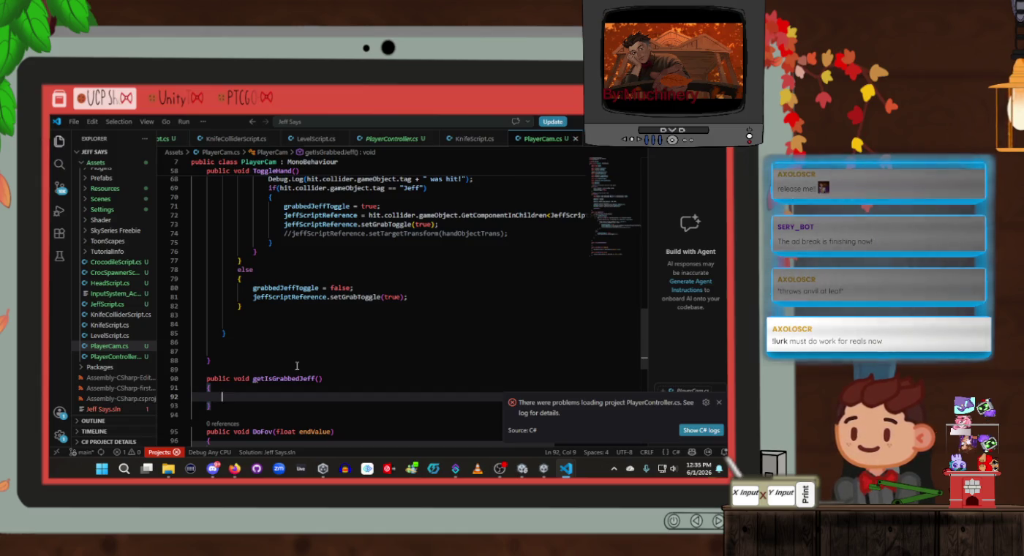
pyautogui.press('Up')
pyautogui.press('Up')
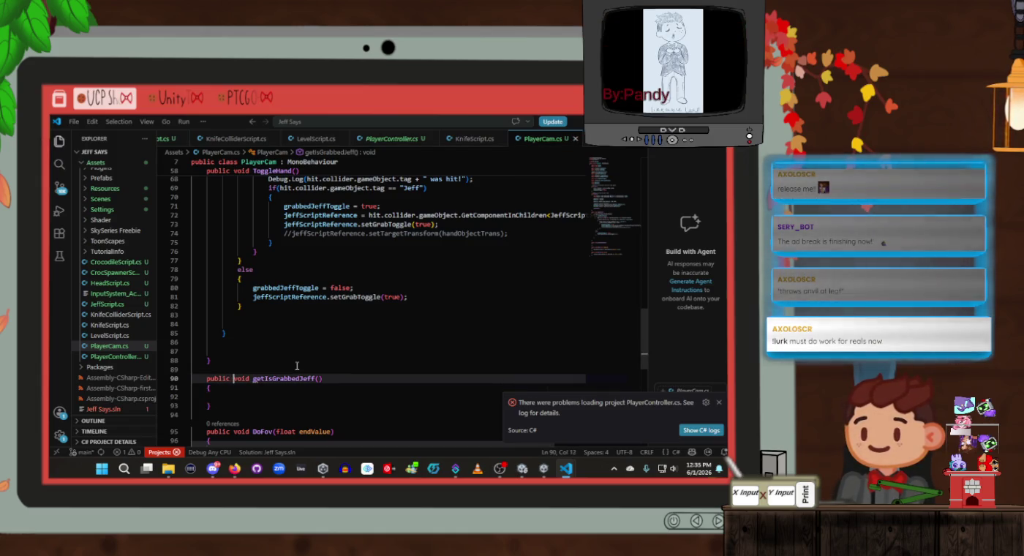
pyautogui.press('Delete')
pyautogui.press('Delete')
pyautogui.press('Delete')
pyautogui.write('b')
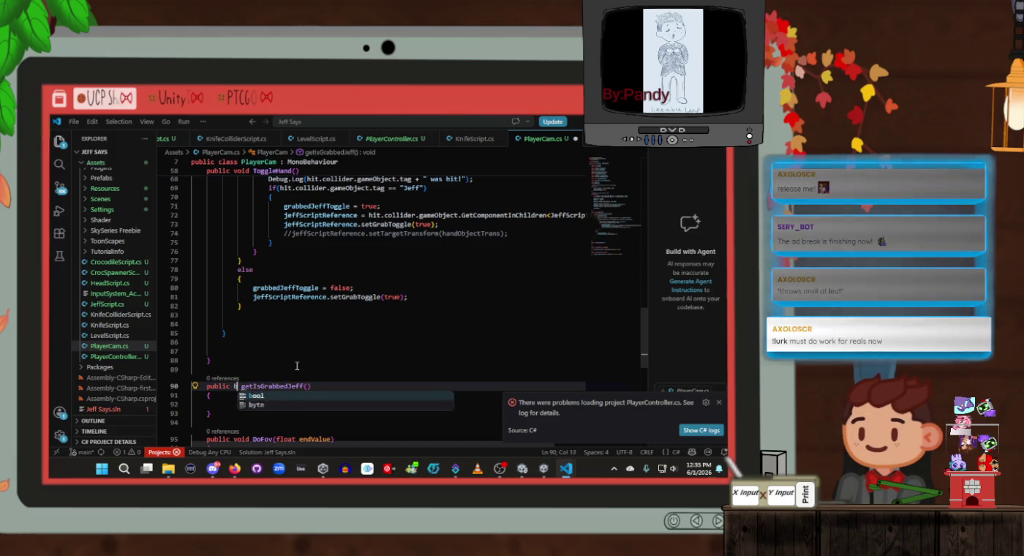
pyautogui.press('Tab')
# Step: Make getIsGrabbedJeff return grabbedJeffToggle
pyautogui.click(229, 405)
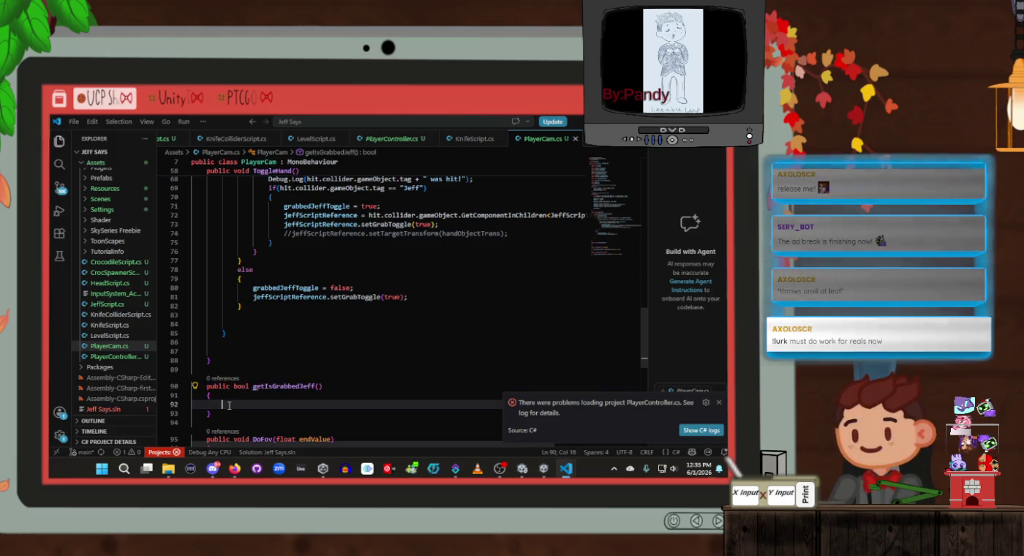
pyautogui.write('return ')
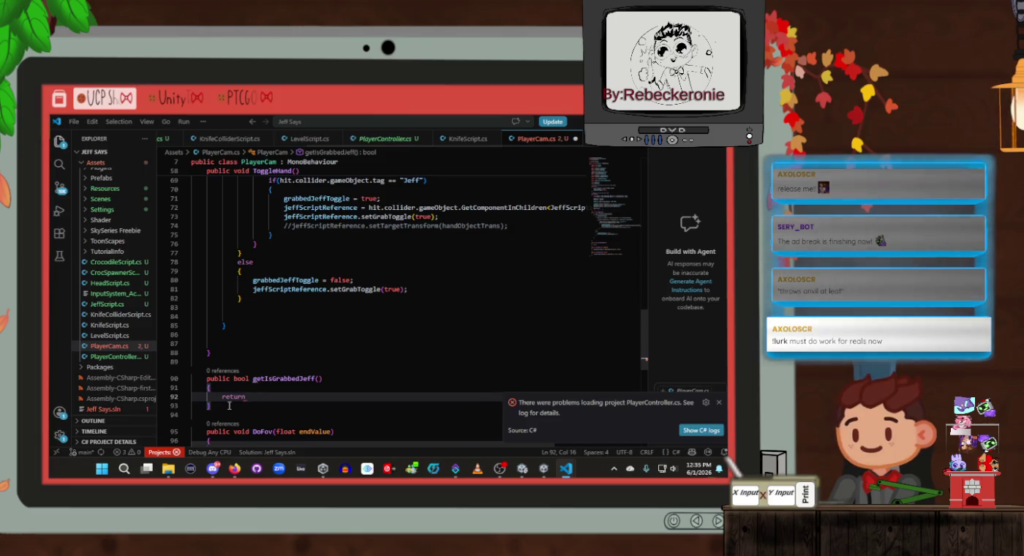
pyautogui.write('grab')
pyautogui.press('Tab')
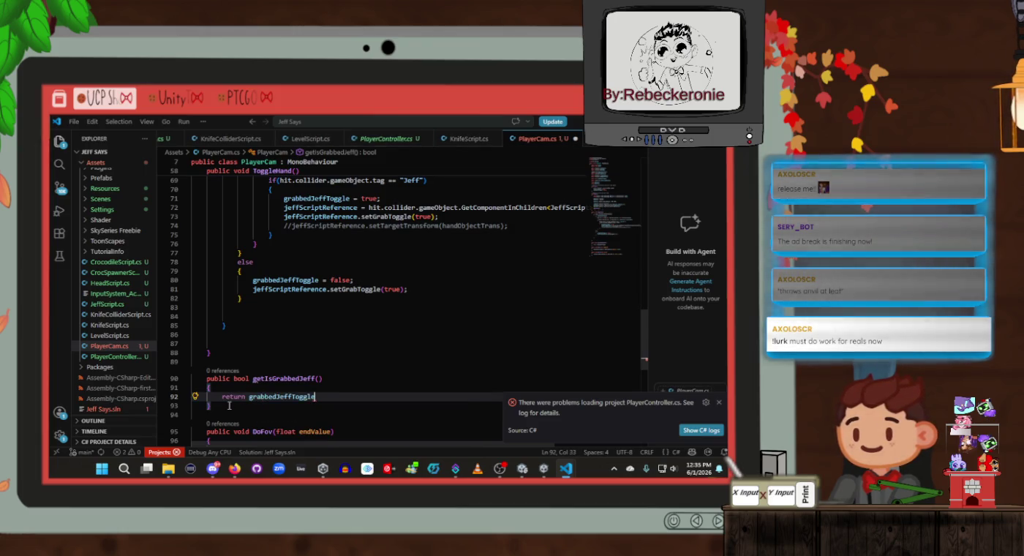
pyautogui.write(';')
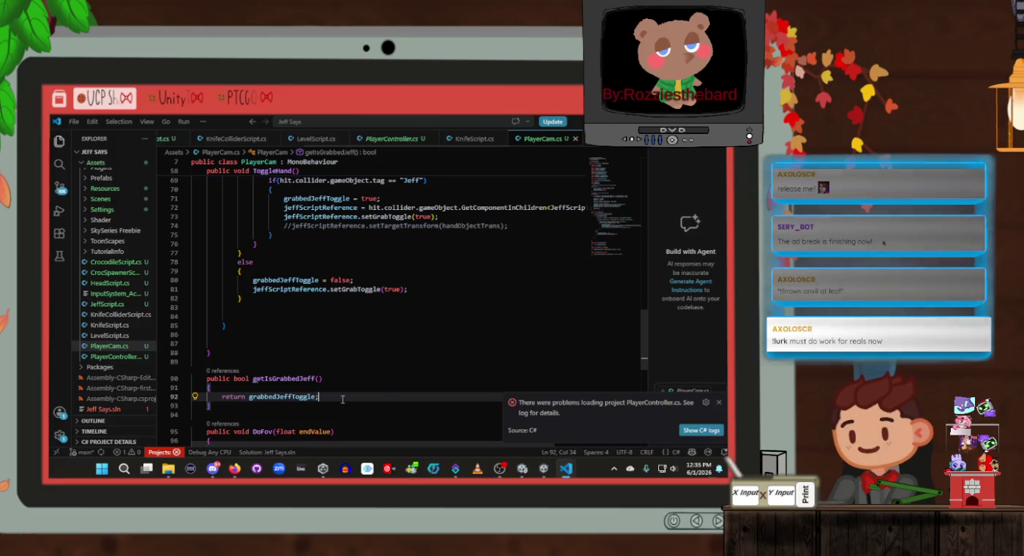
pyautogui.scroll(3, 383, 390)
pyautogui.click(399, 378)
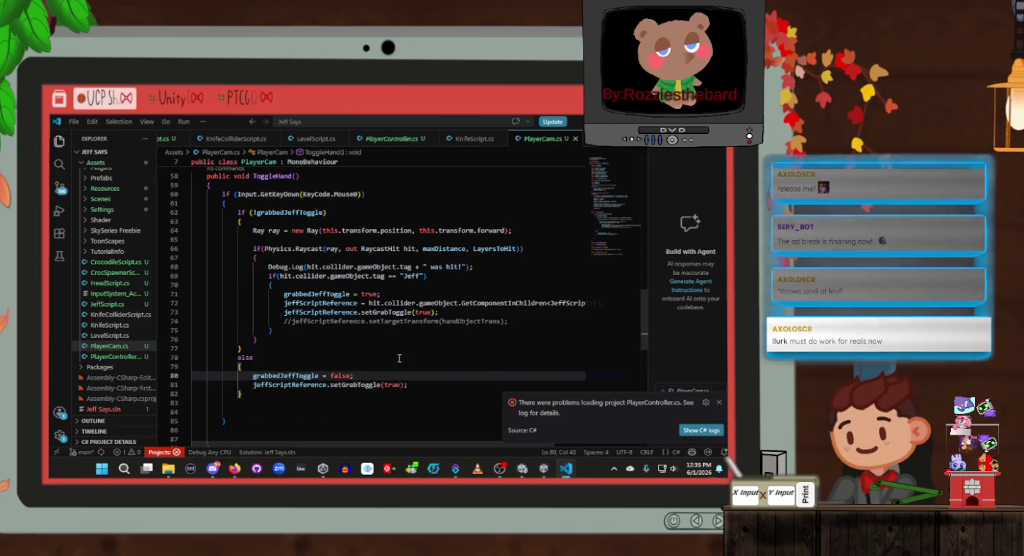
pyautogui.click(397, 347)
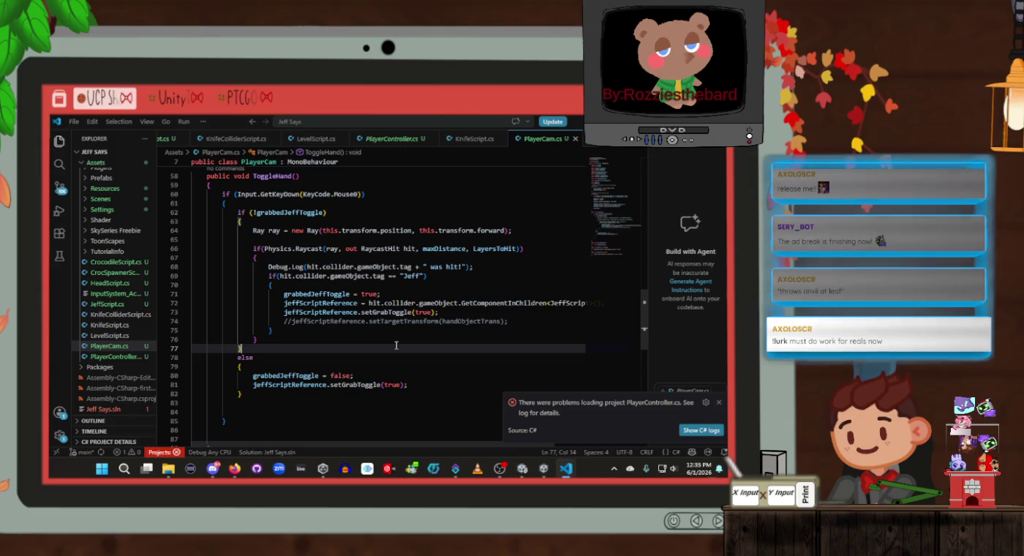
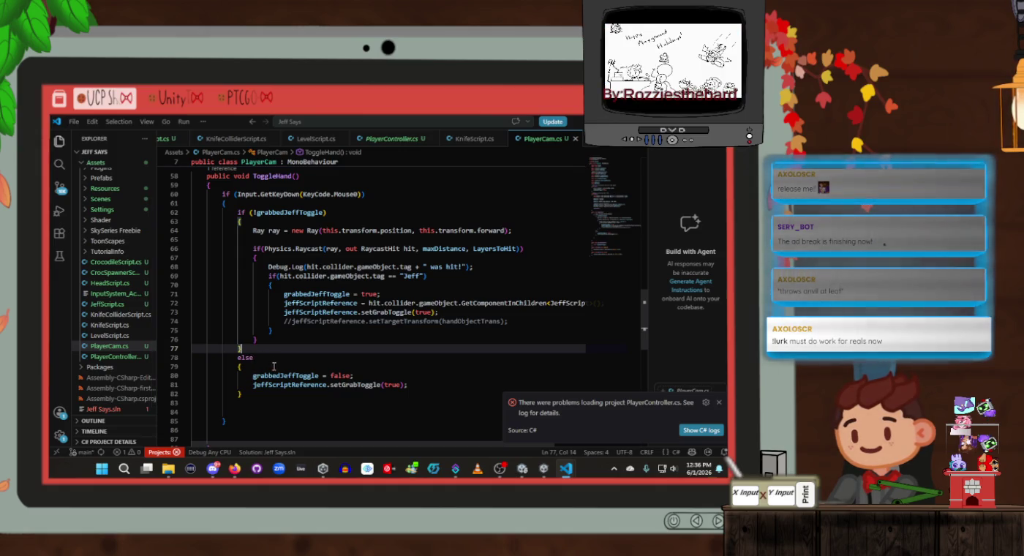
# Step: Review the else branch and closing section of ToggleHand in PlayerCam.cs
pyautogui.click(274, 366)
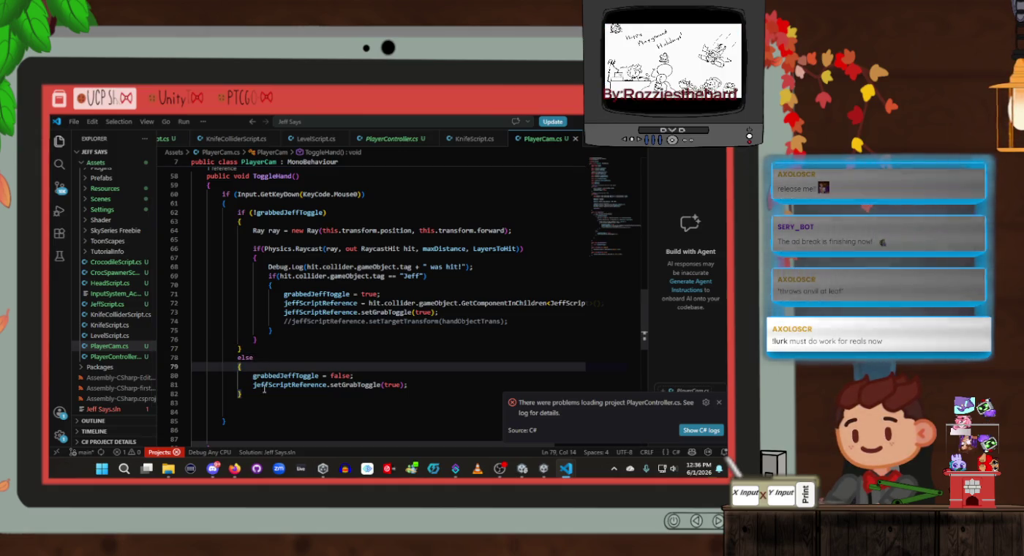
pyautogui.click(272, 356)
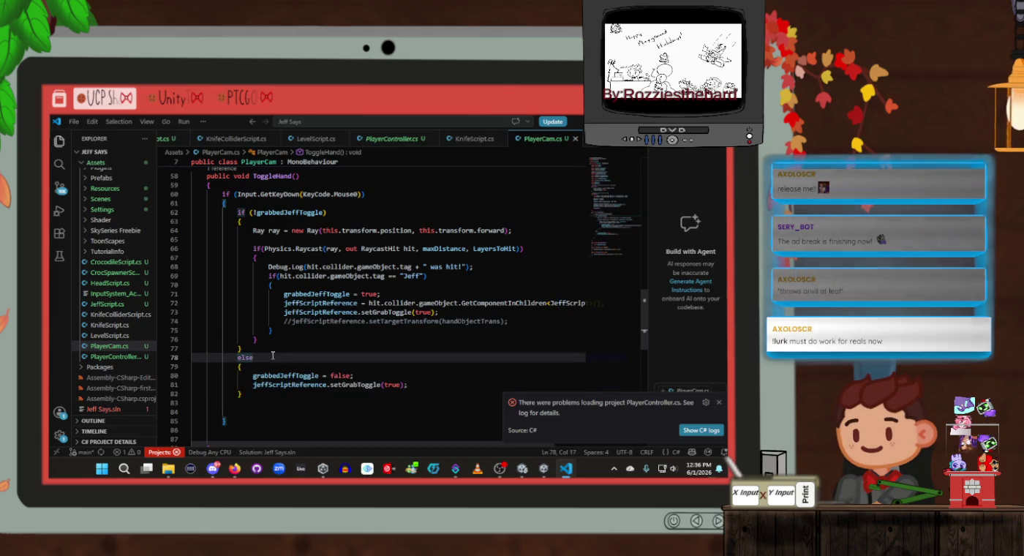
pyautogui.scroll(2, 273, 356)
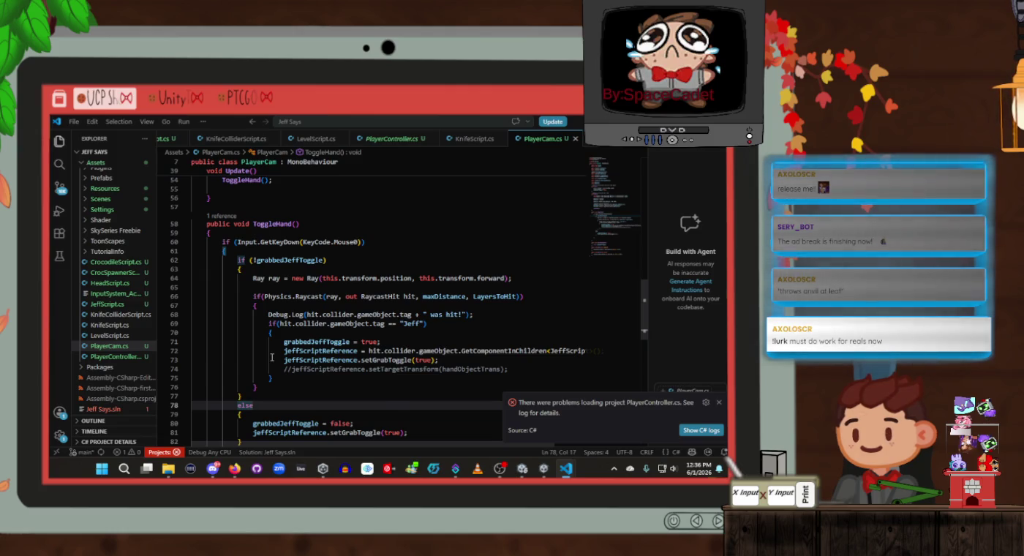
pyautogui.scroll(-1, 272, 356)
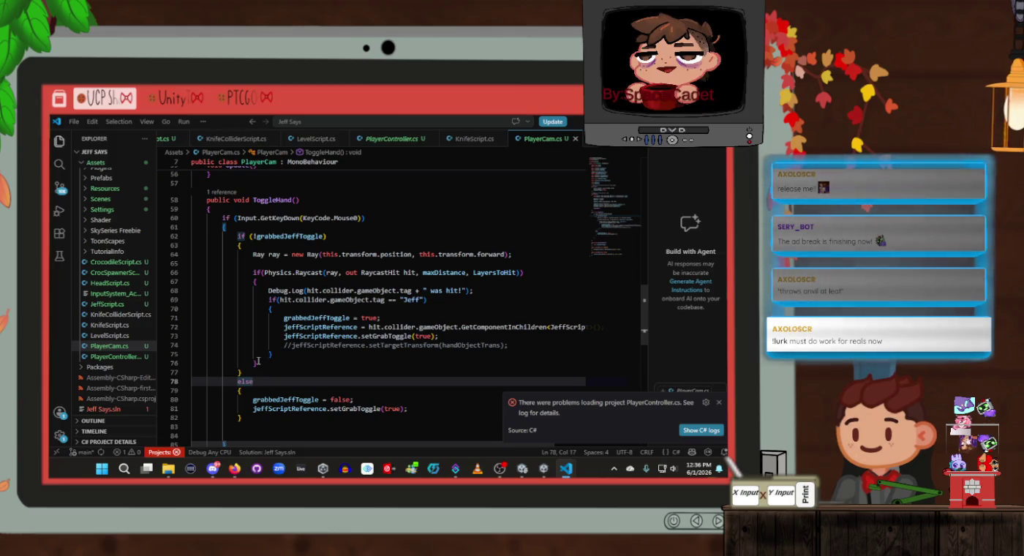
pyautogui.scroll(-1, 258, 362)
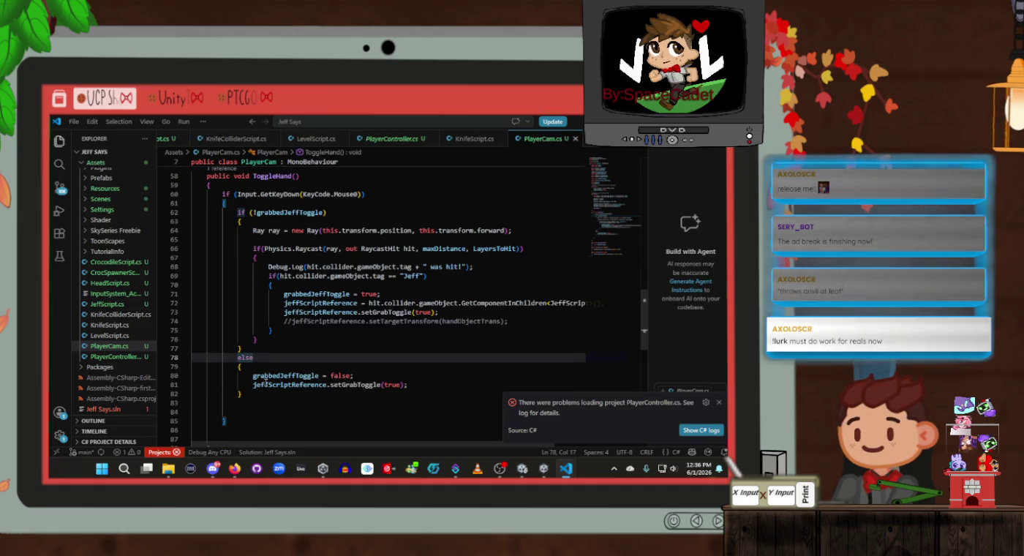
pyautogui.click(265, 393)
pyautogui.scroll(-5, 306, 362)
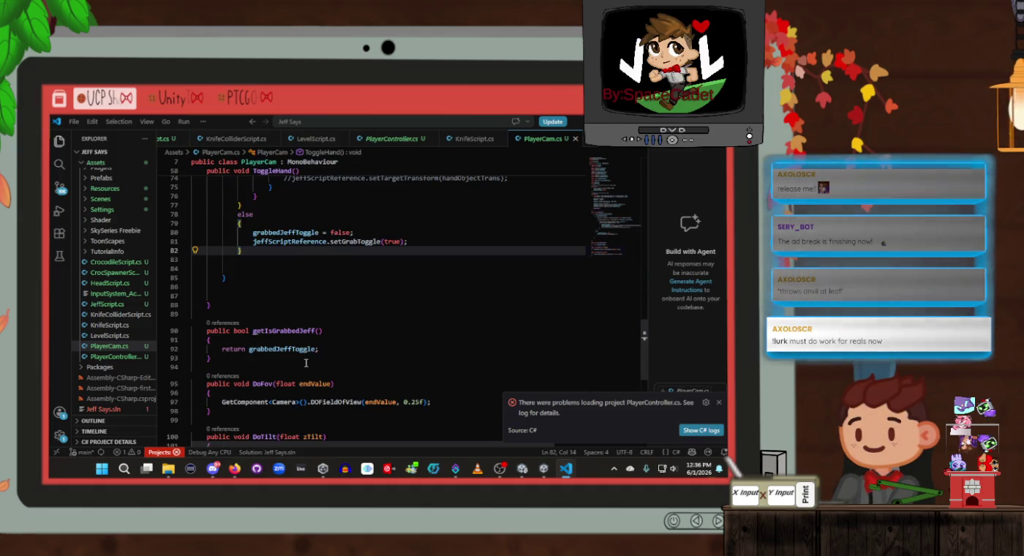
# Step: Check getIsGrabbedJeff's return and the grabbedJeffToggle assignment, then switch to LevelScript.cs
pyautogui.click(332, 347)
pyautogui.scroll(4, 332, 346)
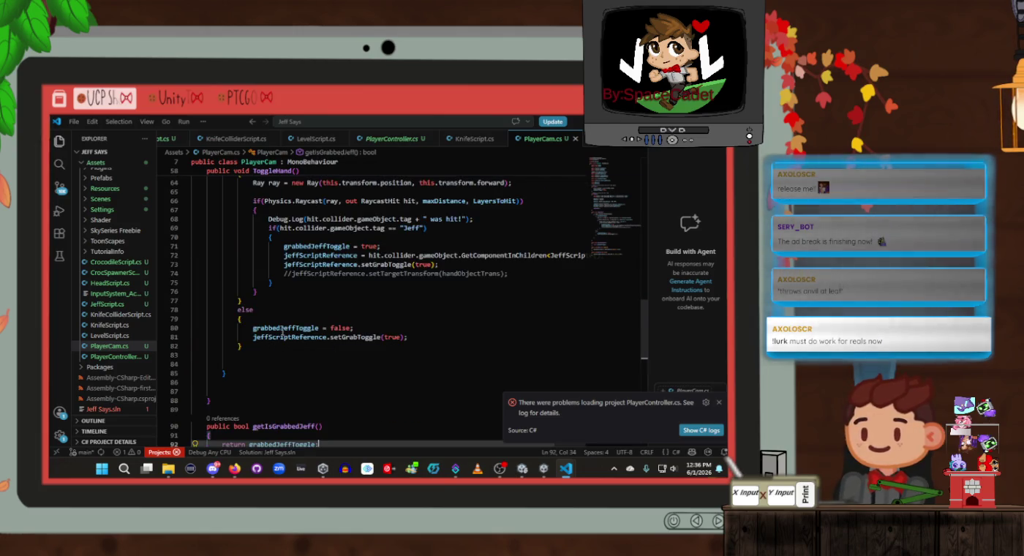
pyautogui.click(285, 337)
pyautogui.scroll(7, 283, 336)
pyautogui.scroll(7, 283, 336)
pyautogui.scroll(-13, 283, 335)
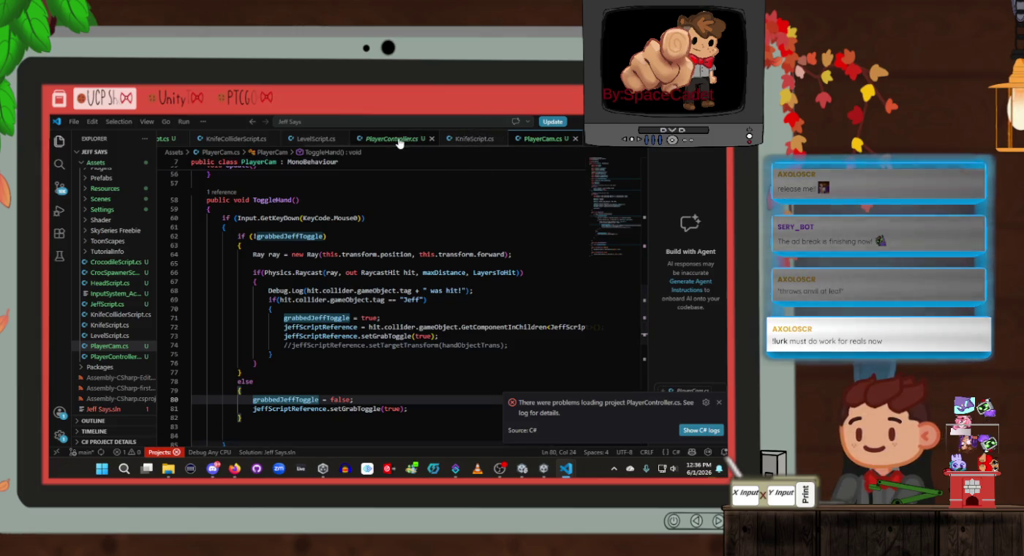
pyautogui.click(336, 139)
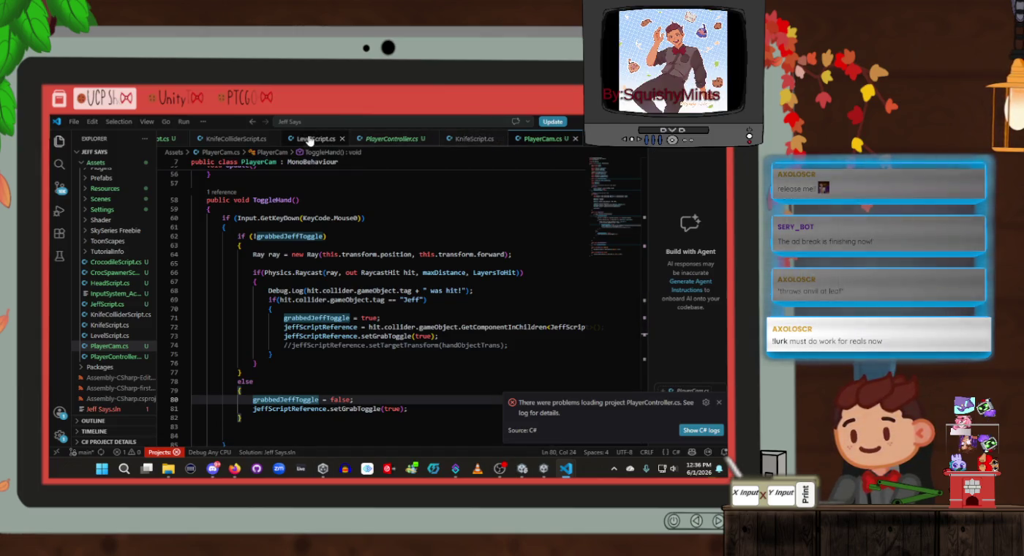
# Step: Declare 'public PlayerCam playerCamScript;' below playerGotAcross and save LevelScript.cs
pyautogui.scroll(5, 345, 261)
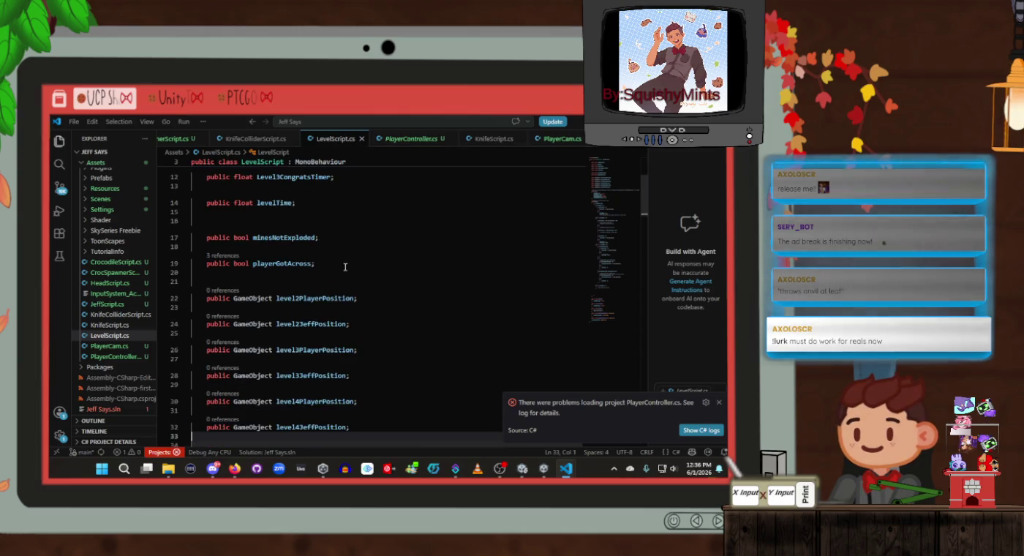
pyautogui.click(347, 264)
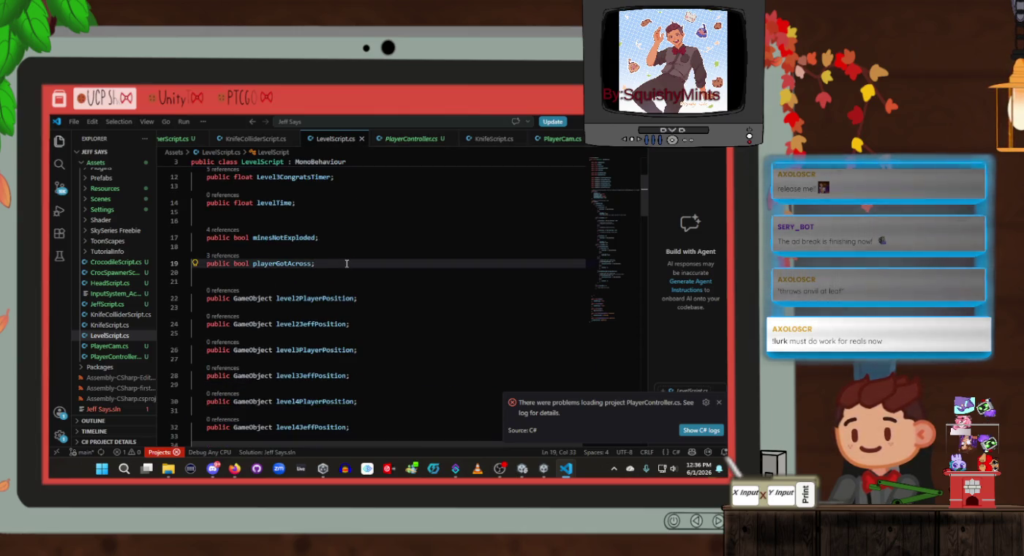
pyautogui.press('Up')
pyautogui.press('Up')
pyautogui.press('Up')
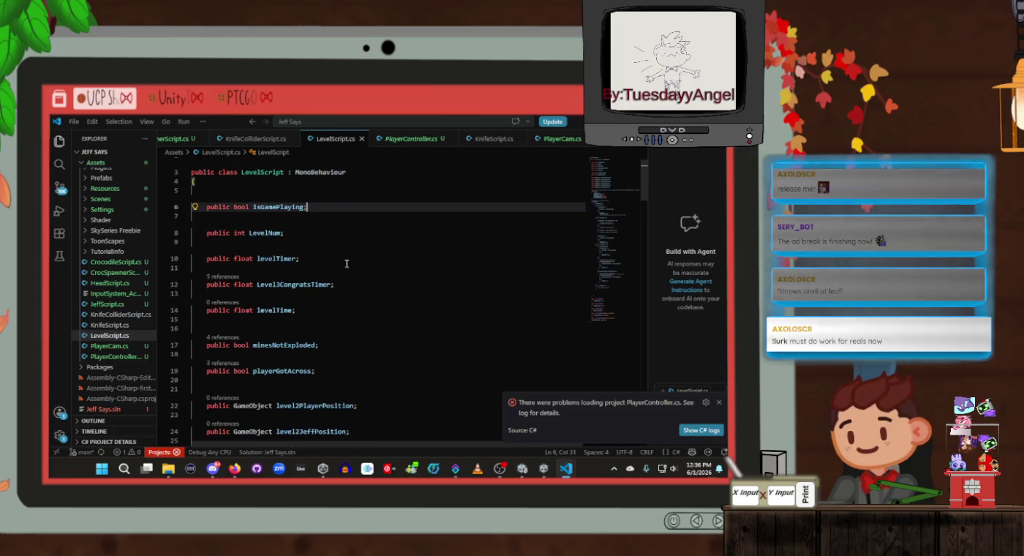
pyautogui.press('Down')
pyautogui.press('Down')
pyautogui.press('Down')
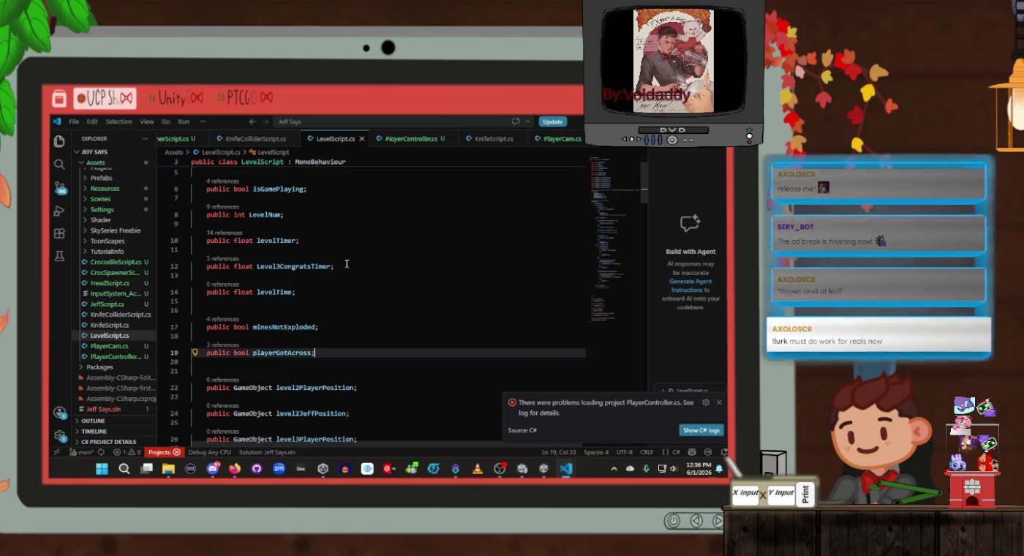
pyautogui.press('Return')
pyautogui.press('Return')
pyautogui.press('Up')
pyautogui.press('Up')
pyautogui.write('[ublic ')
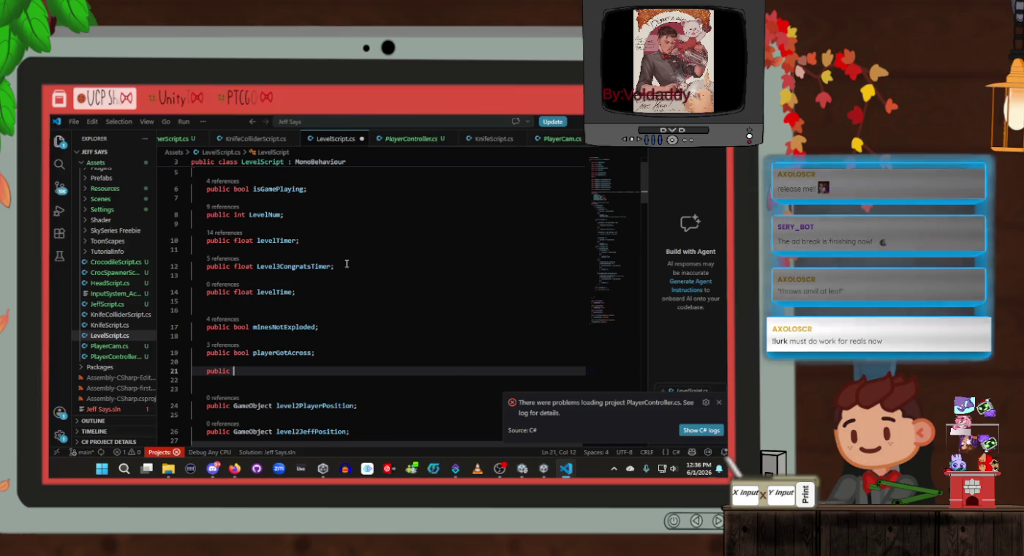
pyautogui.write('PlayerC')
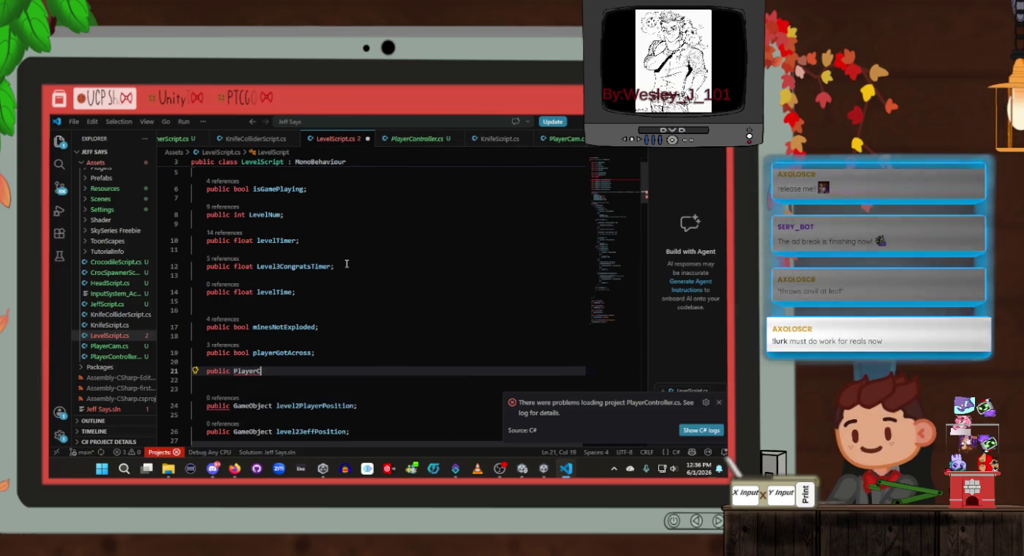
pyautogui.write('am playerCam pla')
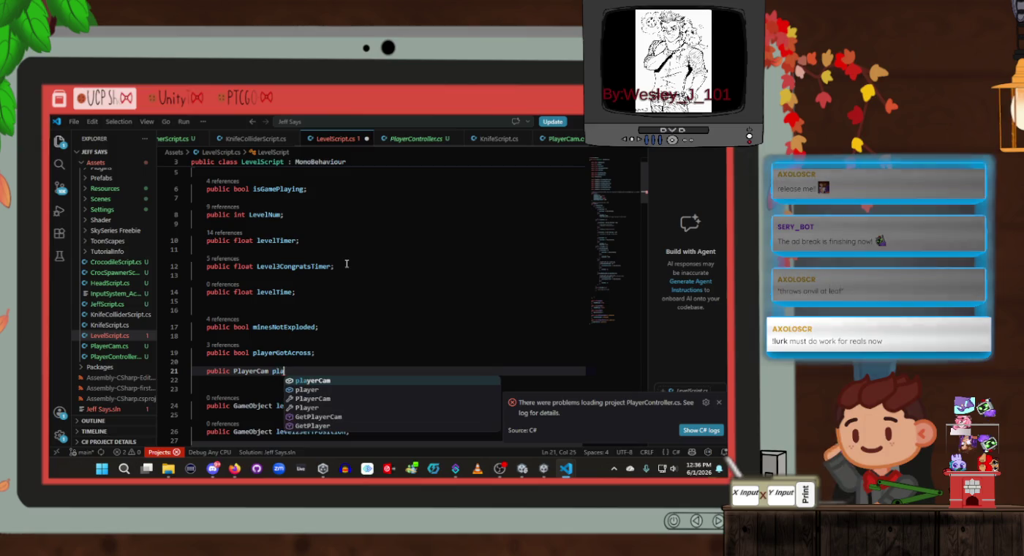
pyautogui.write('ript;')
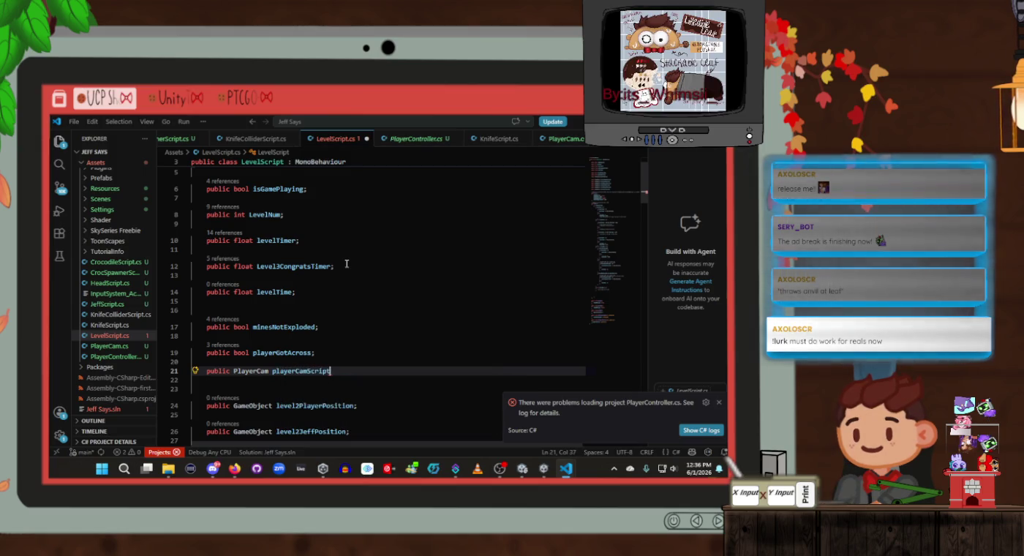
pyautogui.hotkey('ctrl', 's')
# Step: Select the playerCamScript name and move to the end of 'levelTimer = 40f;'
pyautogui.scroll(-3, 319, 254)
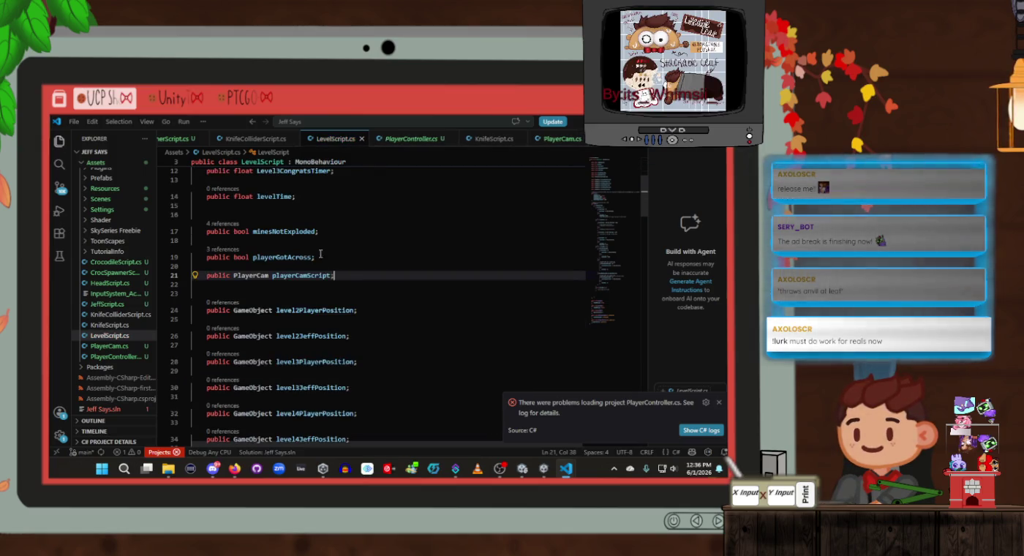
pyautogui.doubleClick(302, 275)
pyautogui.scroll(-10, 400, 298)
pyautogui.scroll(3, 400, 298)
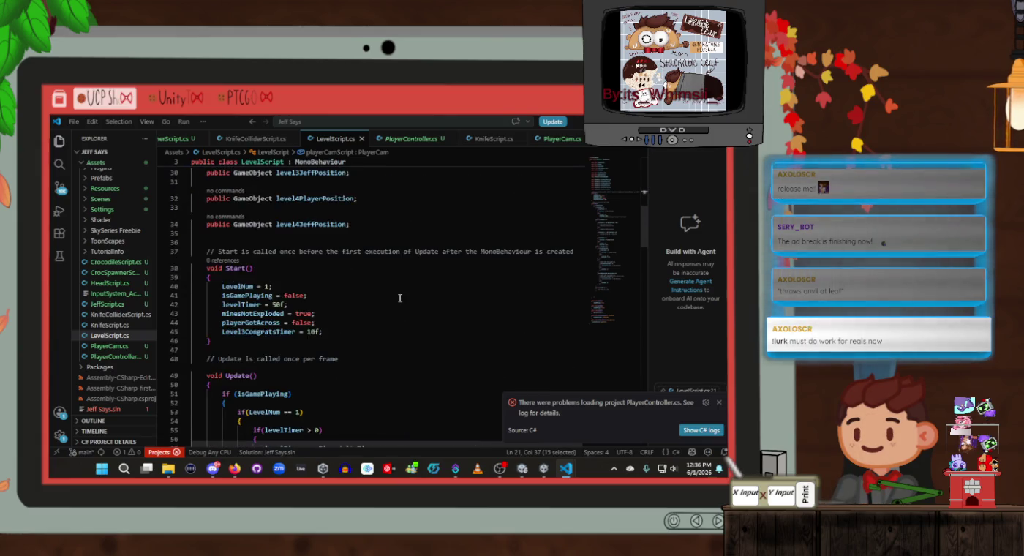
pyautogui.scroll(-6, 401, 298)
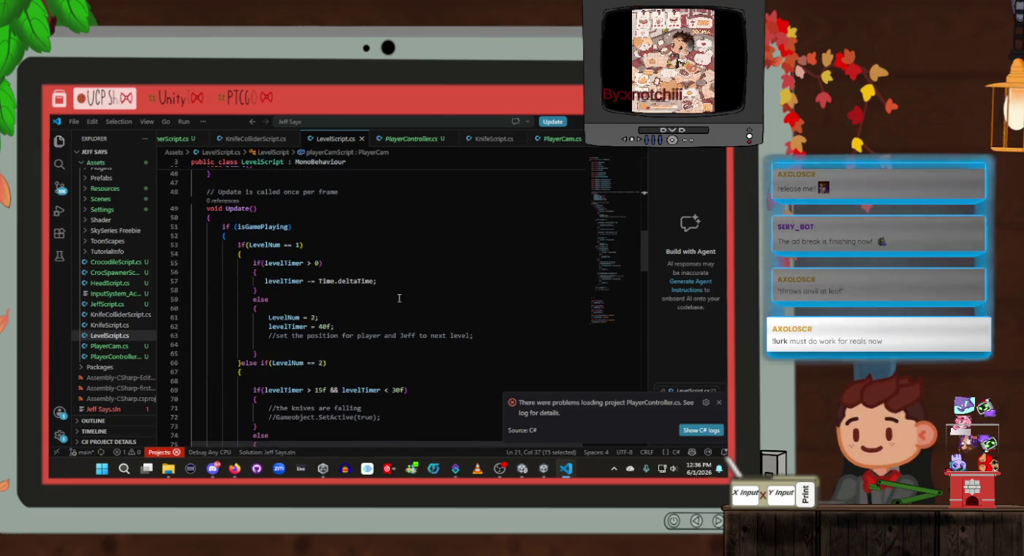
pyautogui.click(376, 325)
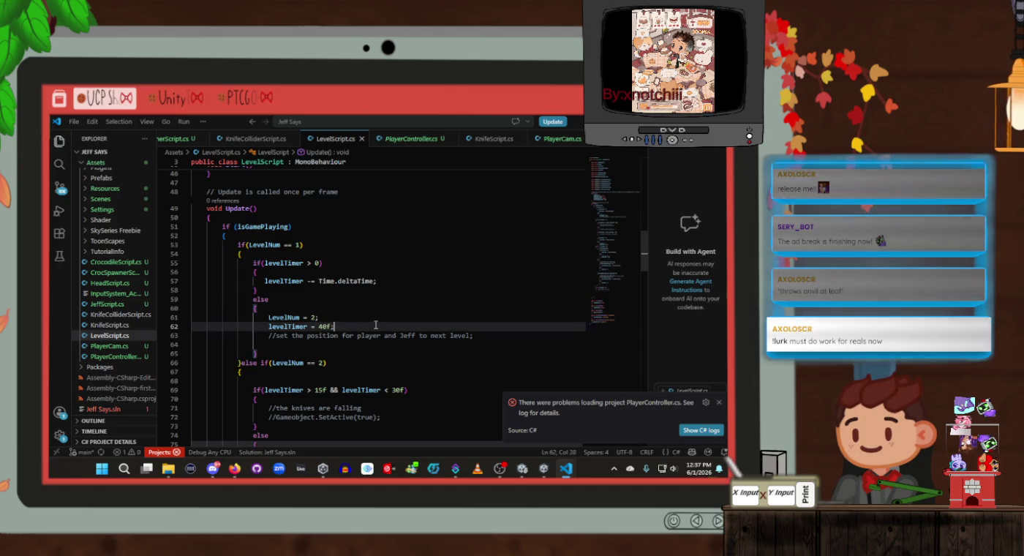
# Step: Below 'levelTimer = 40f;', add an empty 'if (playerCamScript.getIsGrabbedJeff())' block
pyautogui.press('Return')
pyautogui.write('if')
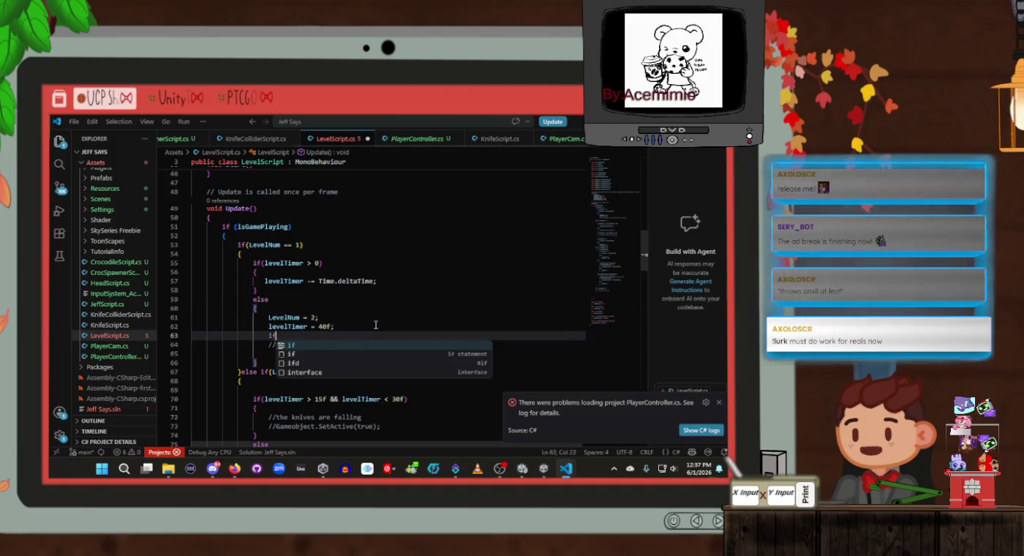
pyautogui.write('()playerCamScript.ge')
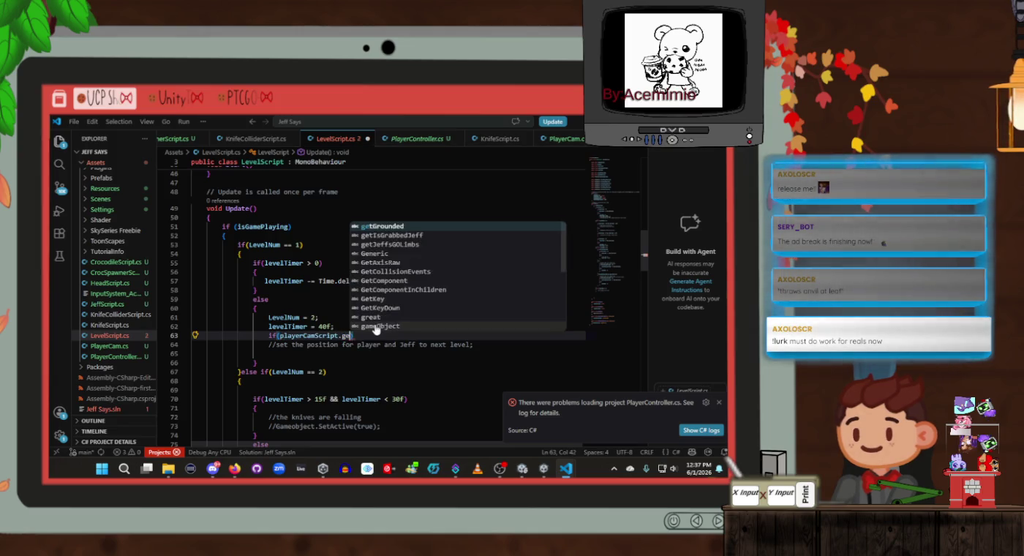
pyautogui.write('getis')
pyautogui.press('Tab')
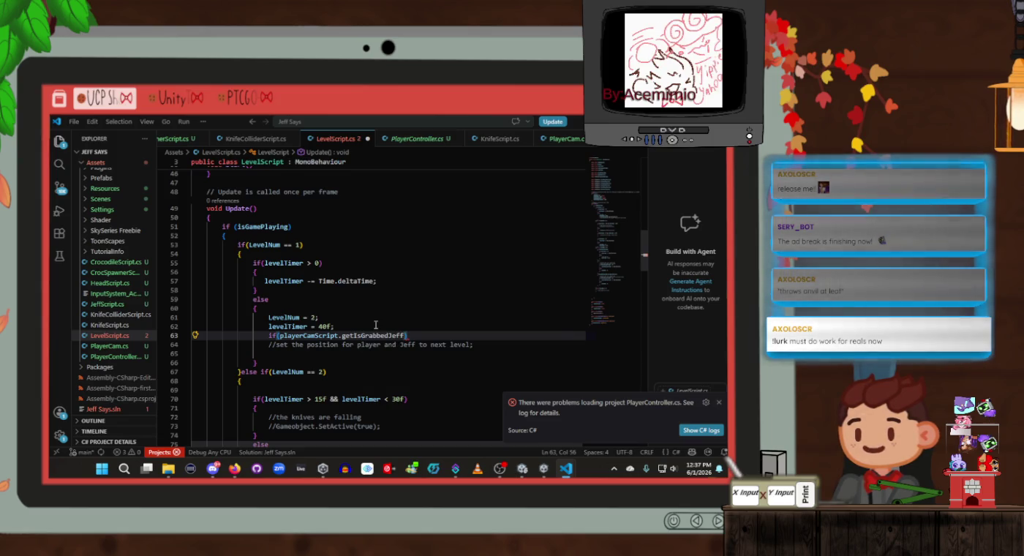
pyautogui.write('())')
pyautogui.press('Return')
pyautogui.write('{')
pyautogui.press('Return')
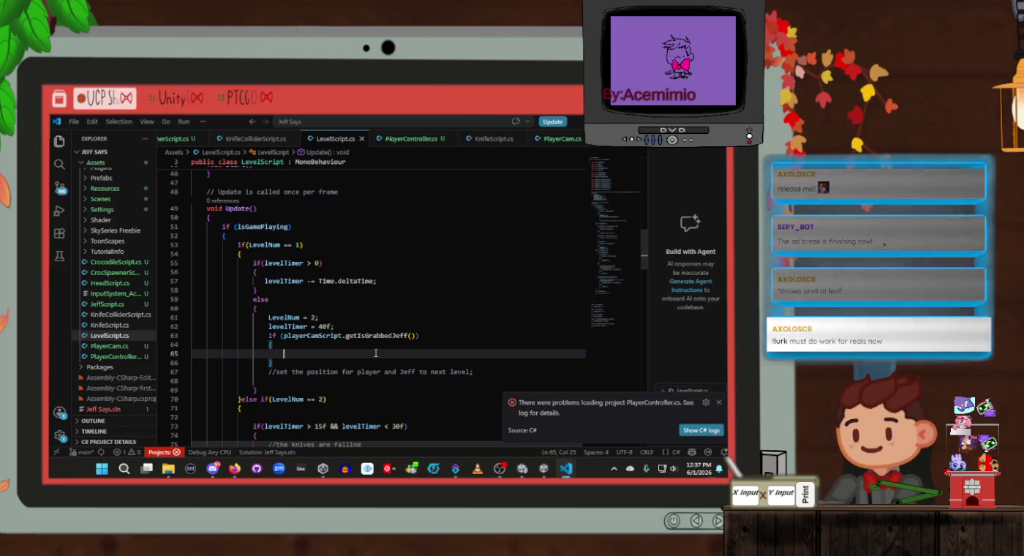
pyautogui.scroll(10, 369, 345)
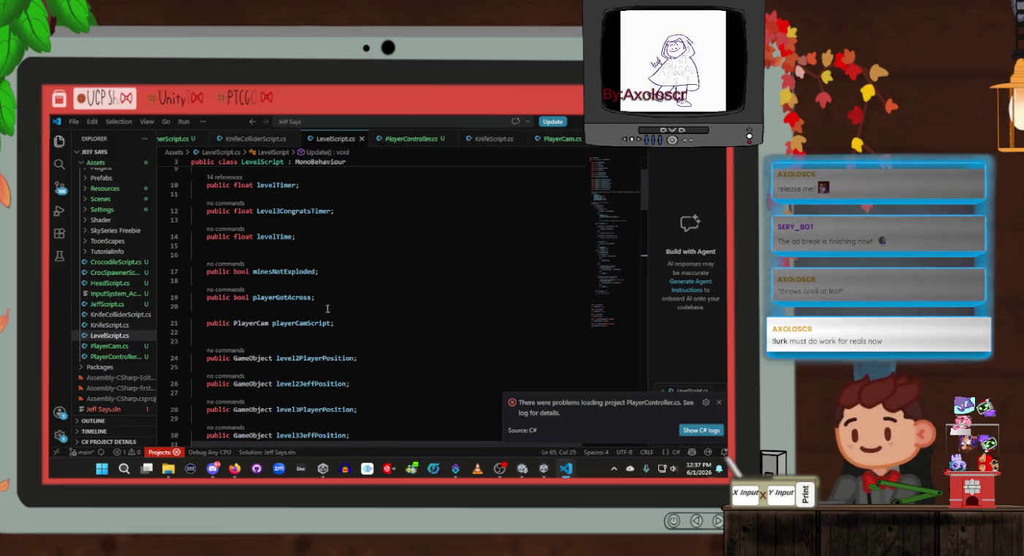
# Step: Add 'public GameObject PlayerObject;' and 'public GameObject JeffObject;' below playerCamScript, then save
pyautogui.click(366, 321)
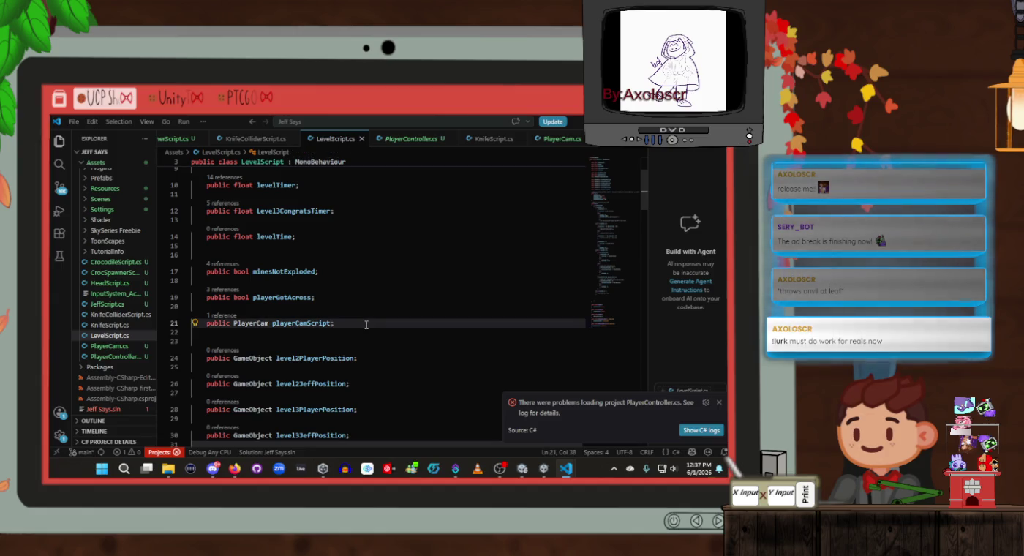
pyautogui.press('Return')
pyautogui.press('Return')
pyautogui.write('public GameOb')
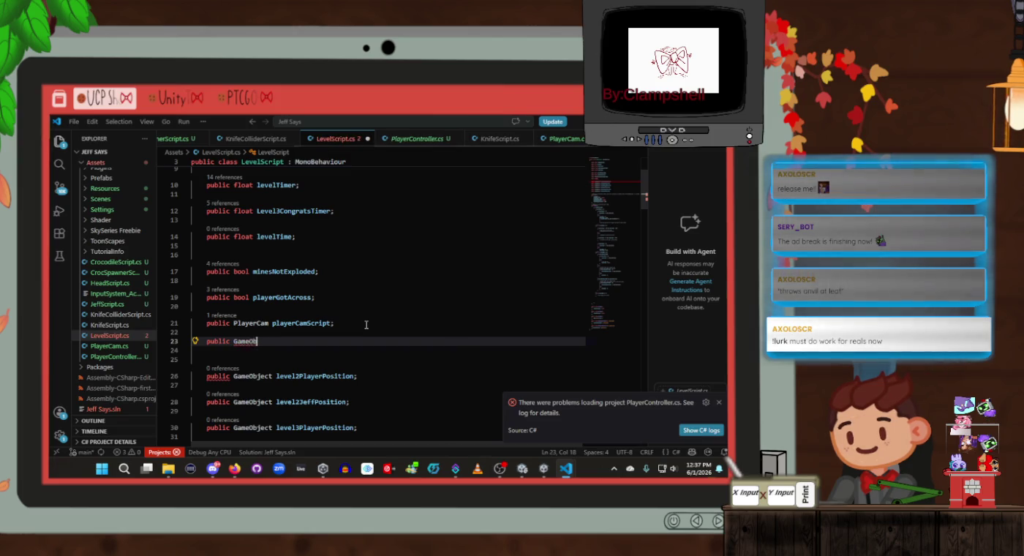
pyautogui.write('ject Pl')
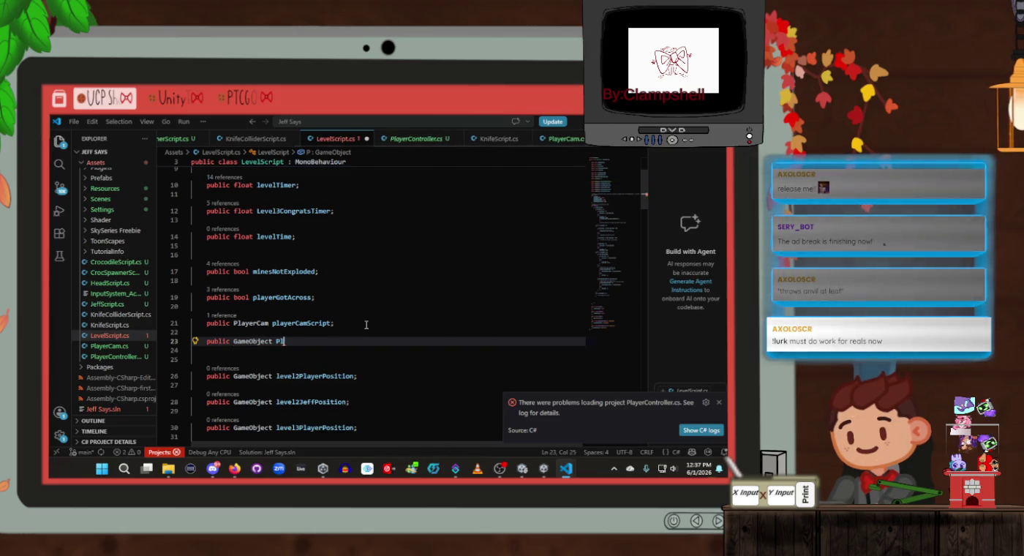
pyautogui.write('ayer')
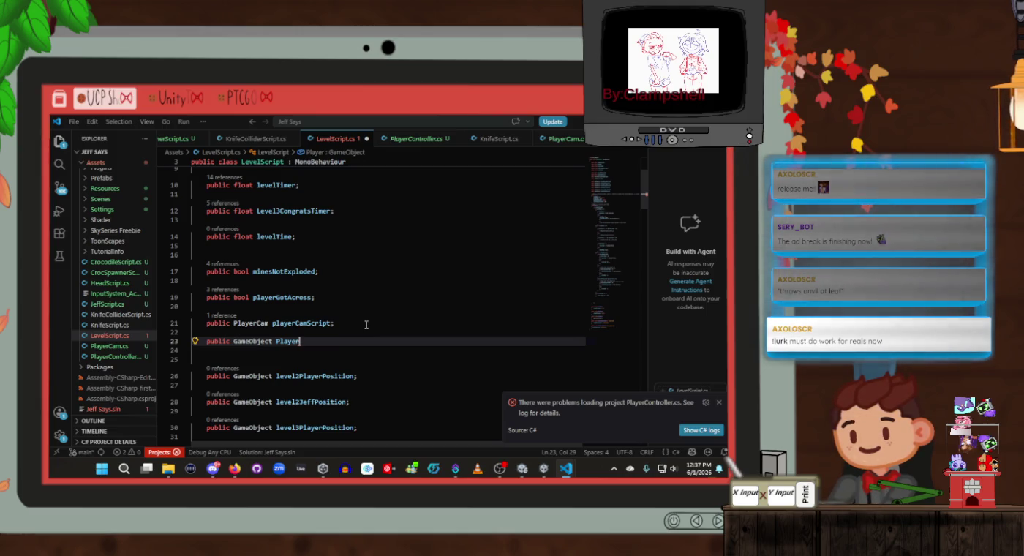
pyautogui.write('Object;')
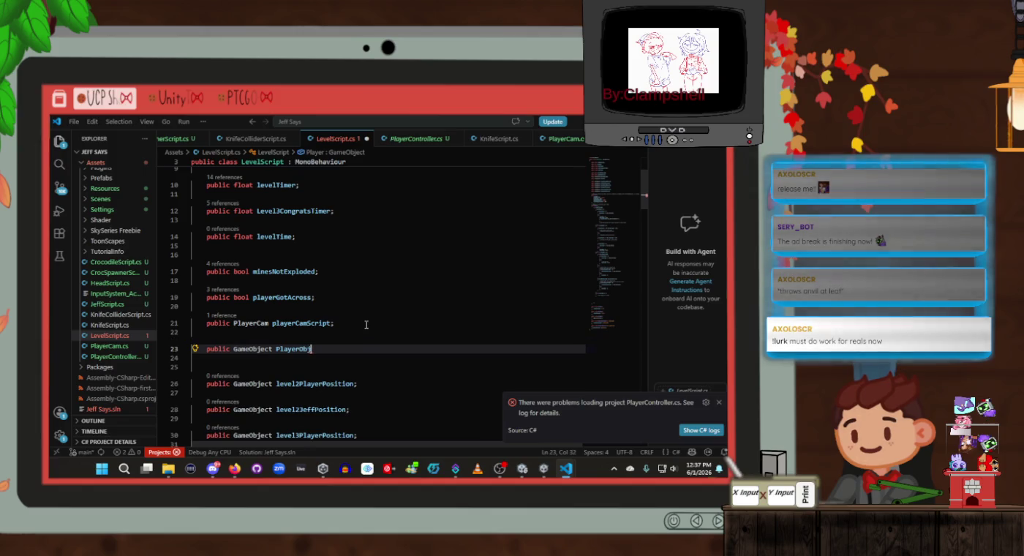
pyautogui.press('Return')
pyautogui.press('Return')
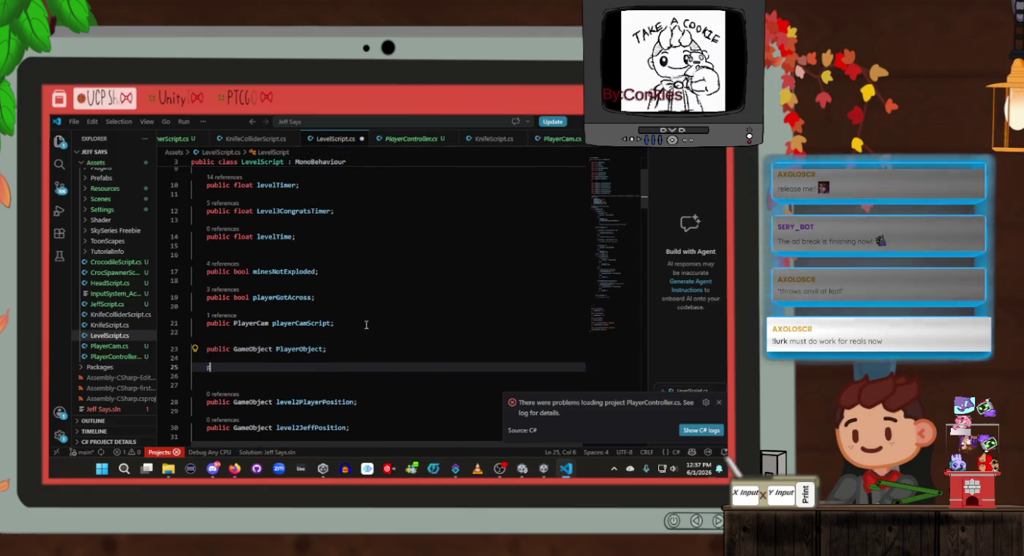
pyautogui.write('public game')
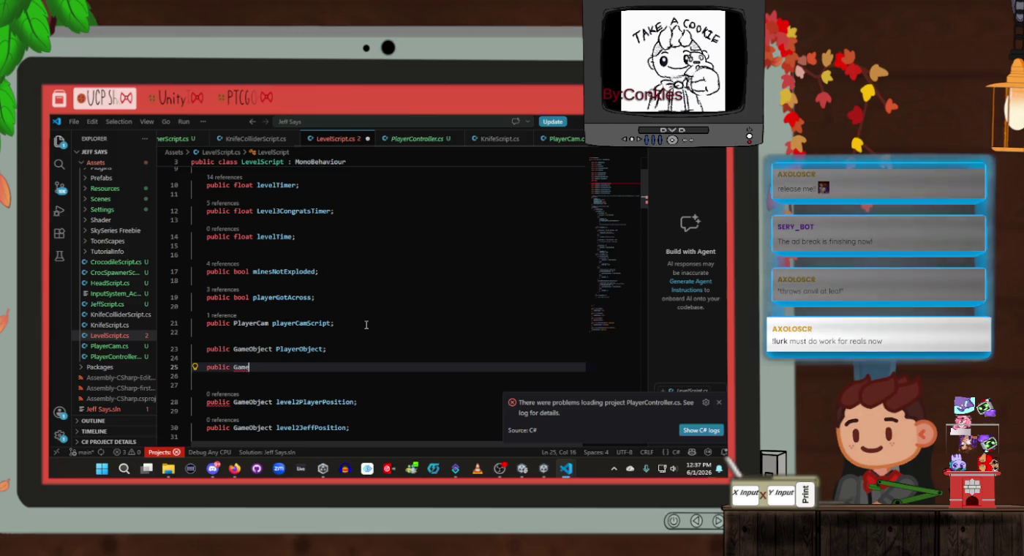
pyautogui.write('Object ')
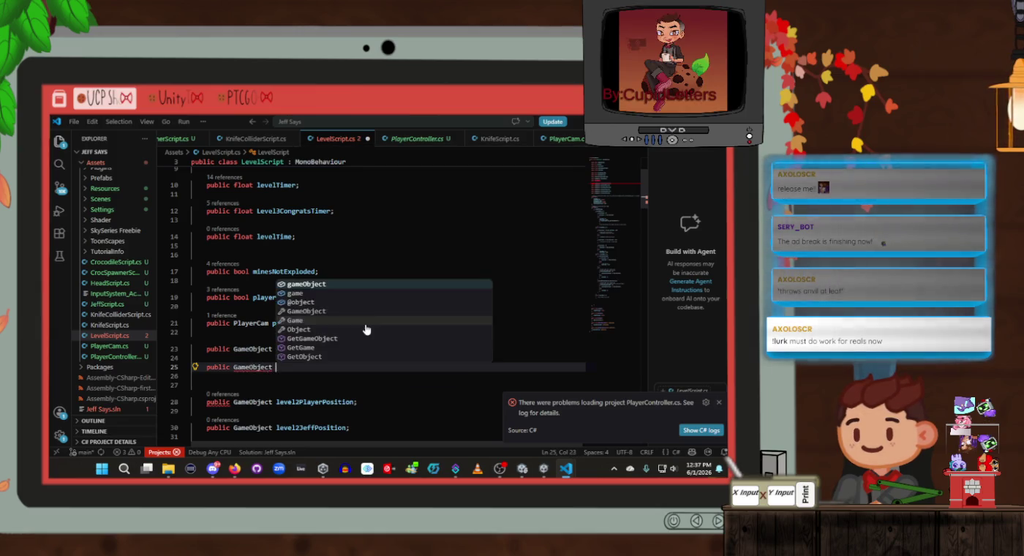
pyautogui.write('JefObject;')
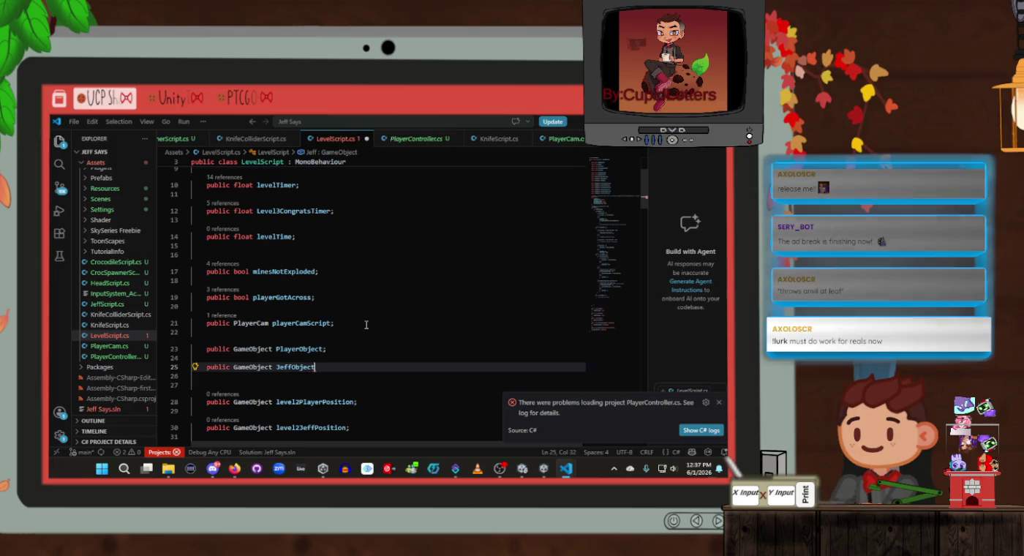
pyautogui.hotkey('ctrl', 's')
pyautogui.scroll(-10, 366, 323)
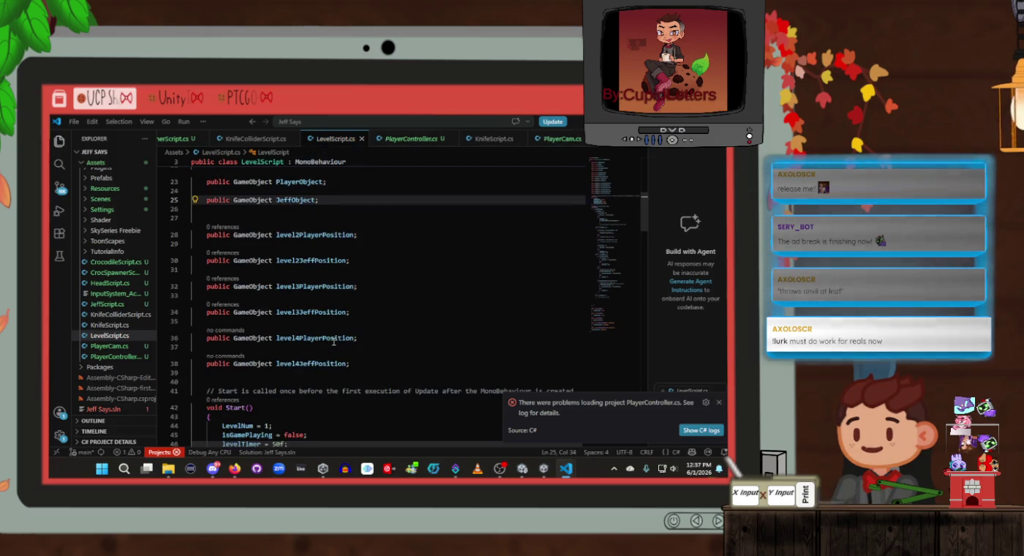
# Step: Inside the block, write 'PlayerObject.transform.position = level2PlayerPosition.transform.position;' and save
pyautogui.scroll(-7, 336, 341)
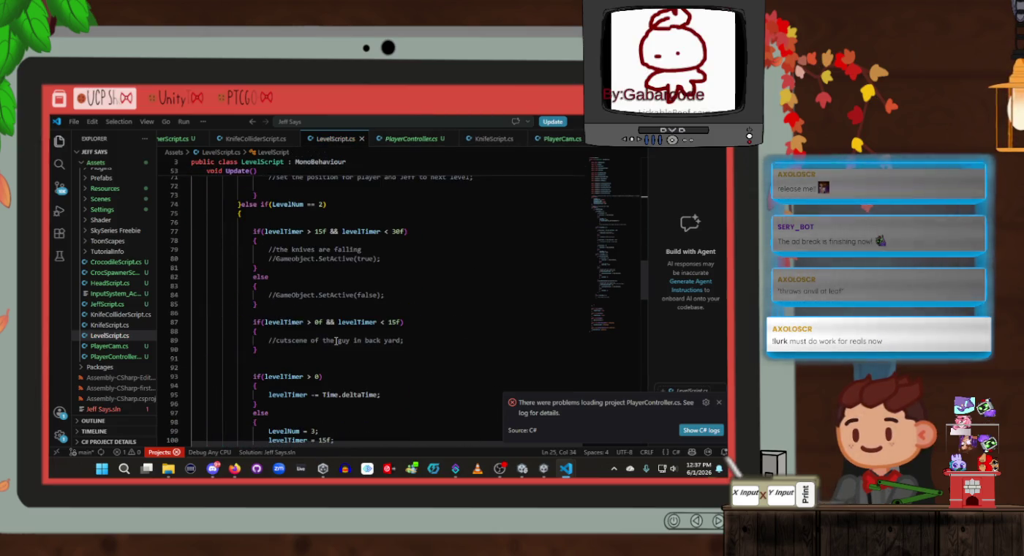
pyautogui.scroll(4, 344, 322)
pyautogui.scroll(-1, 346, 344)
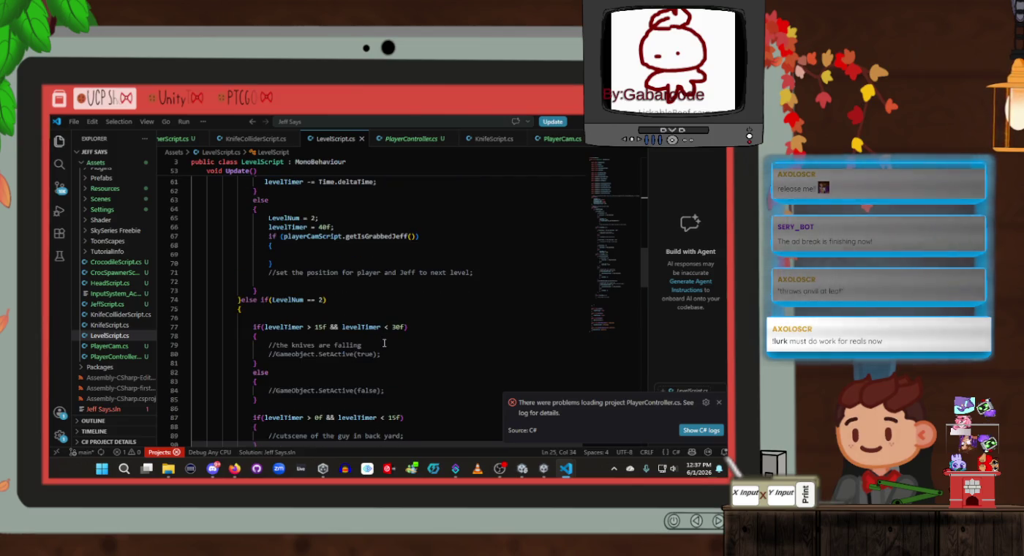
pyautogui.scroll(3, 384, 344)
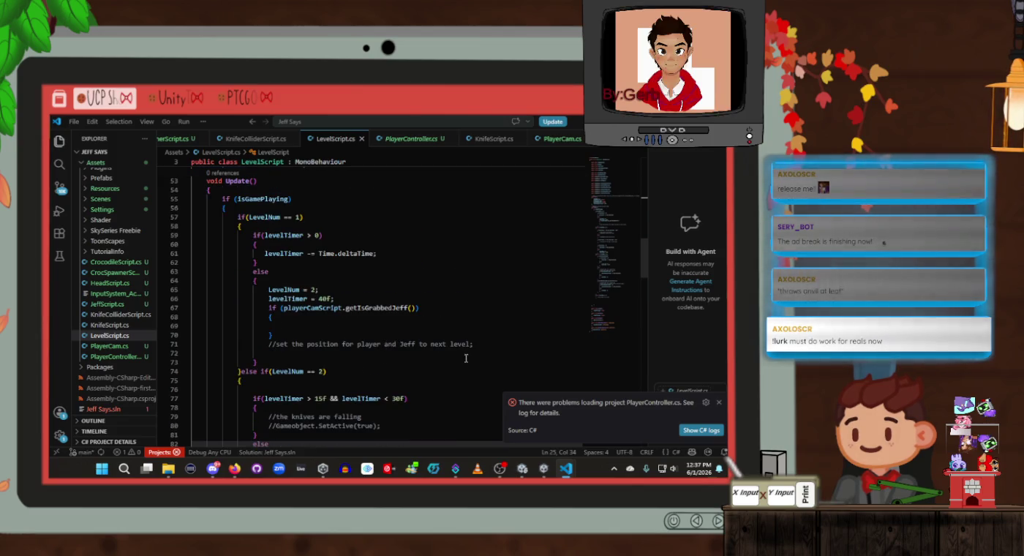
pyautogui.click(355, 330)
pyautogui.write('pla')
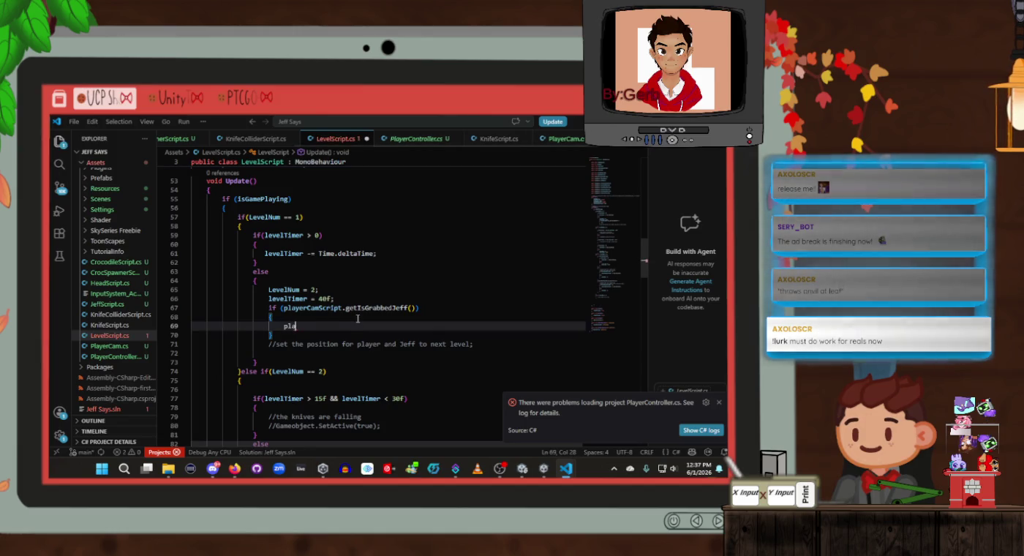
pyautogui.write('yerObject')
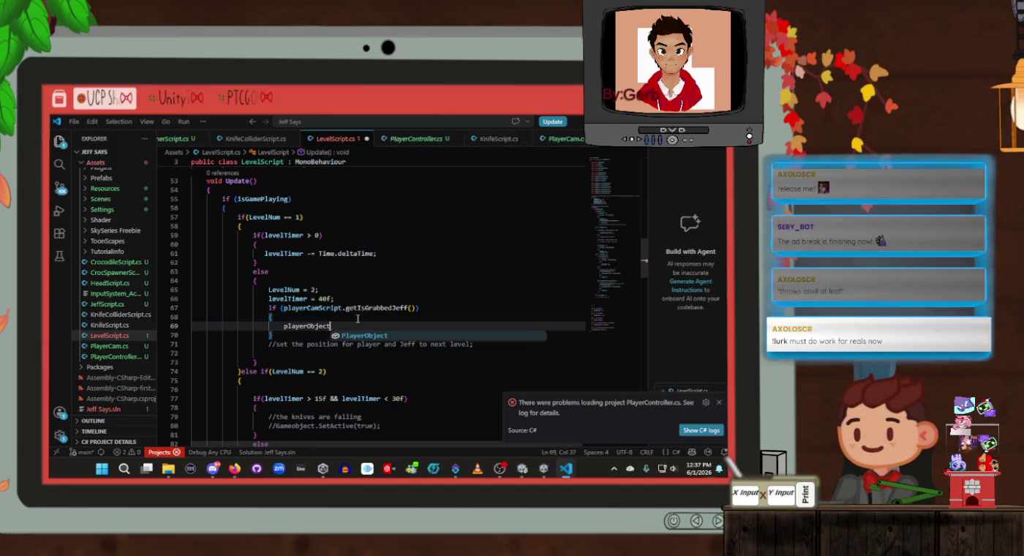
pyautogui.press('Tab')
pyautogui.write('.transform.')
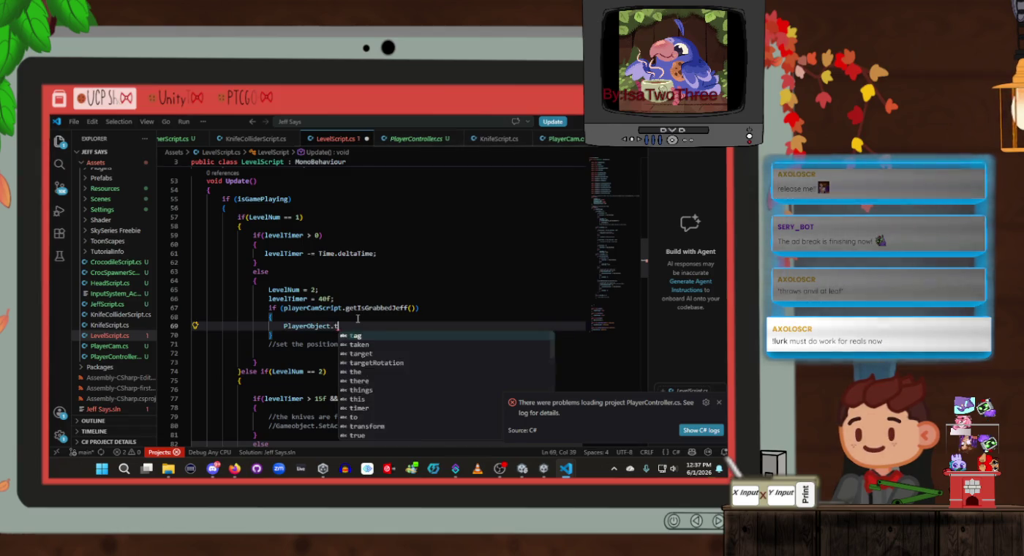
pyautogui.press('Tab')
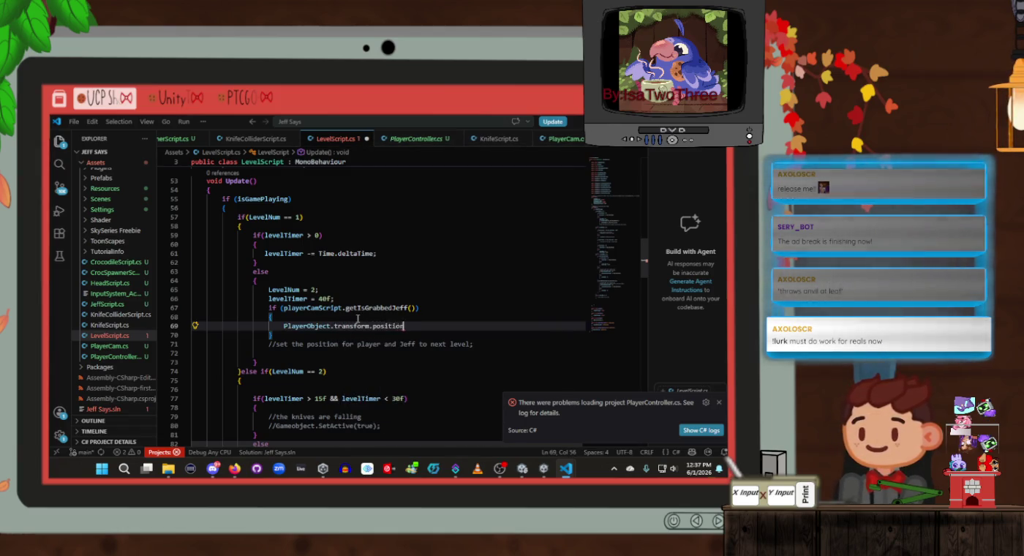
pyautogui.write('= level')
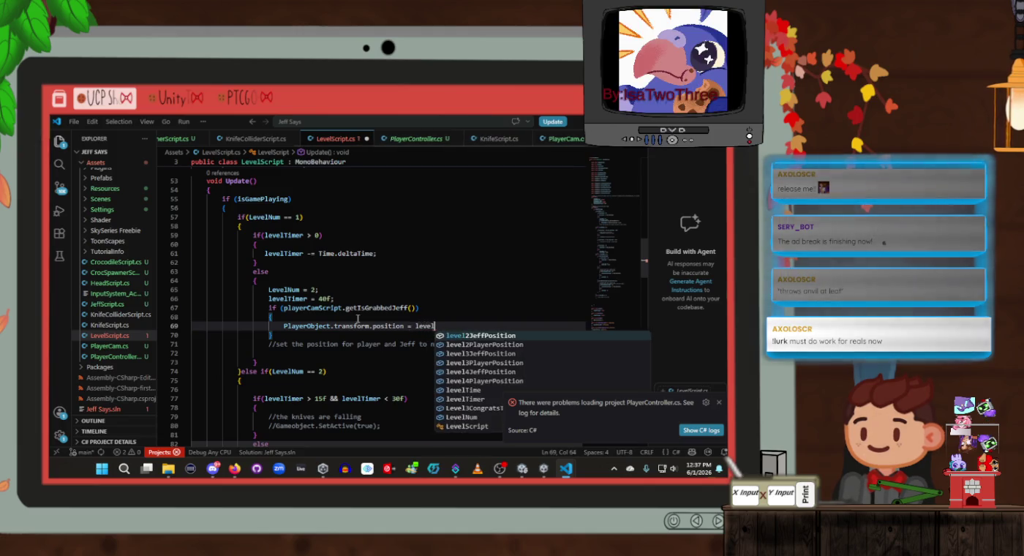
pyautogui.press('Down')
pyautogui.press('Tab')
pyautogui.write('.')
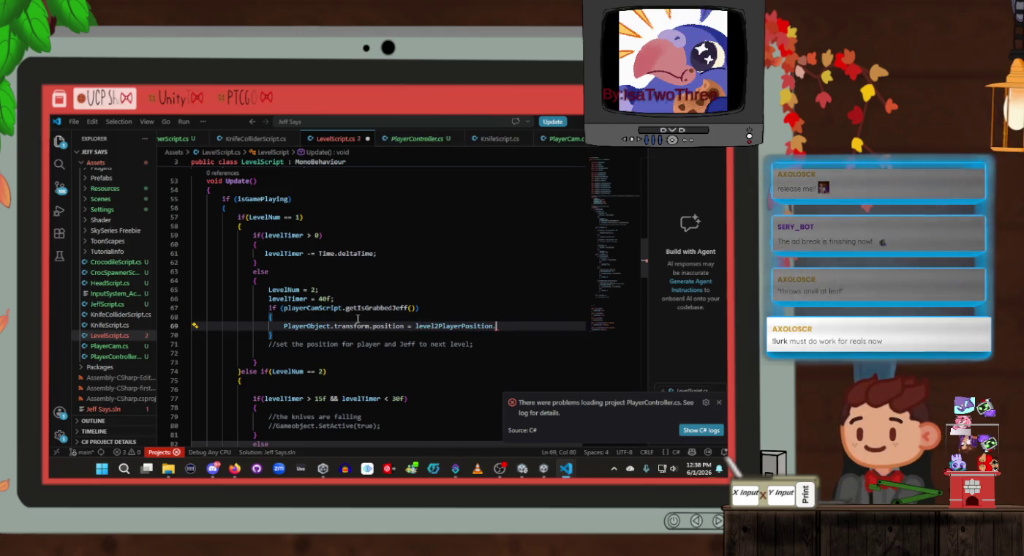
pyautogui.write('tran')
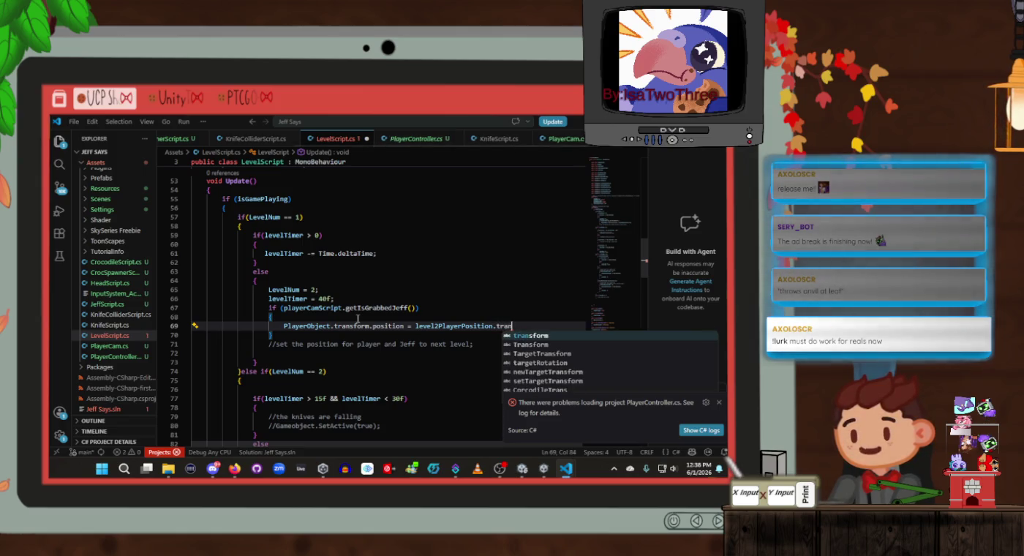
pyautogui.press('Tab')
pyautogui.write('.posit')
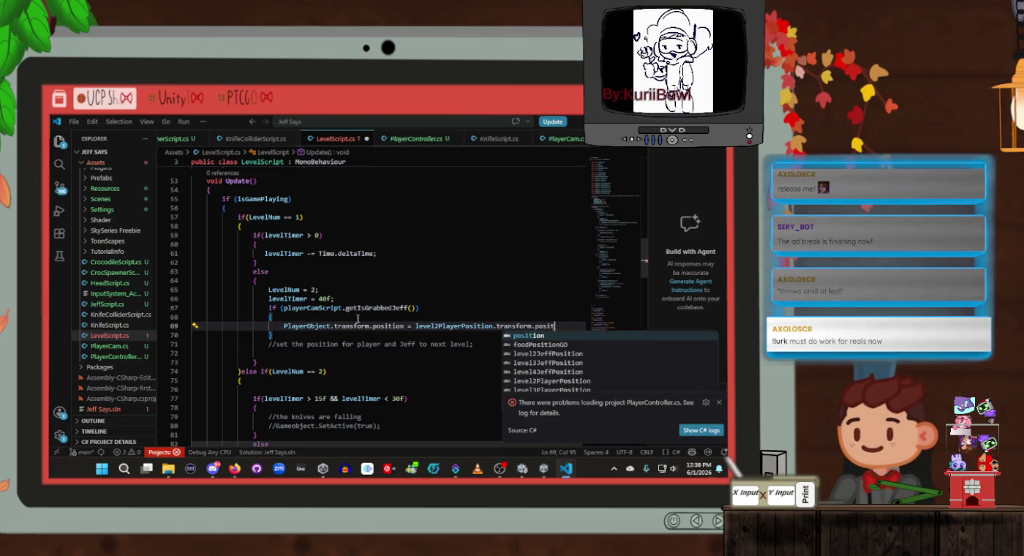
pyautogui.press('Tab')
pyautogui.write(';')
pyautogui.hotkey('ctrl', 's')
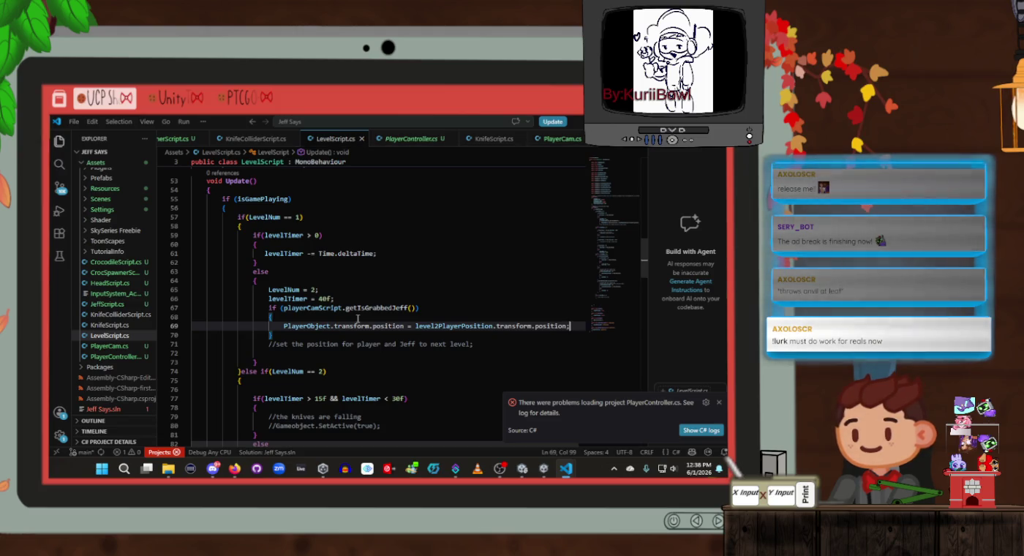
# Step: Copy the new player position line and place the caret after the block's closing brace
pyautogui.scroll(-1, 358, 319)
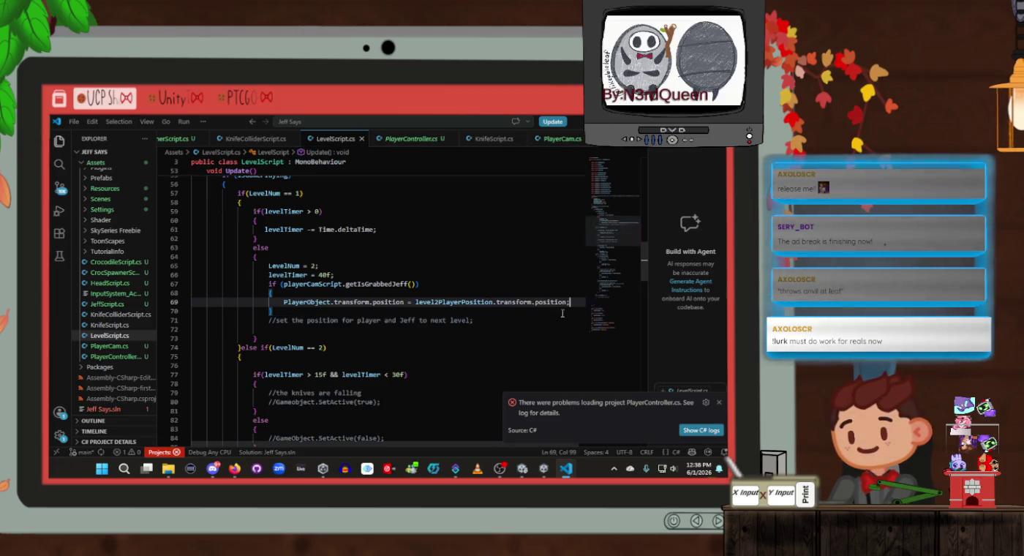
pyautogui.moveTo(571, 302); pyautogui.dragTo(290, 303)
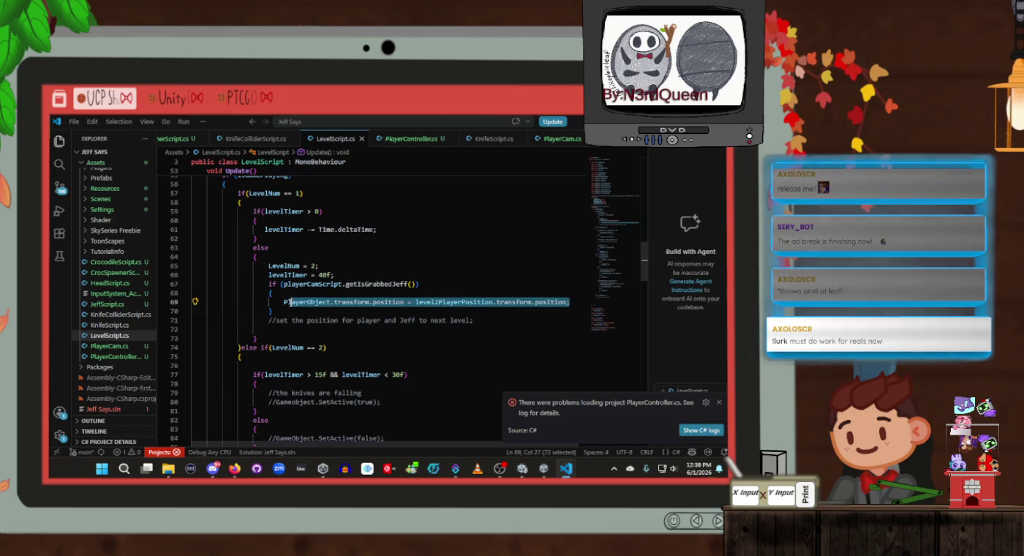
pyautogui.click(293, 311)
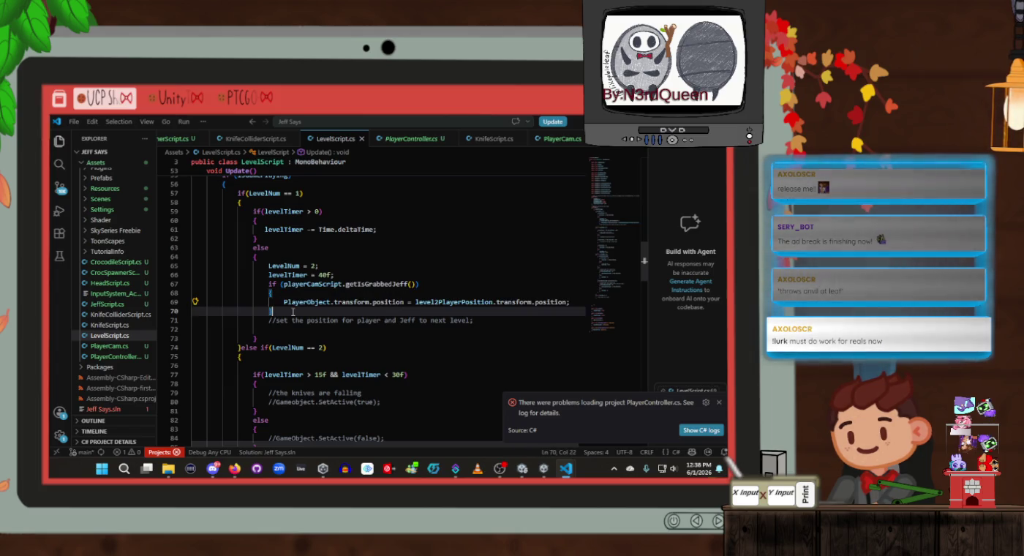
# Step: Add an else block containing the pasted PlayerObject position assignment
pyautogui.write('e')
pyautogui.press('Down')
pyautogui.press('Down')
pyautogui.press('Return')
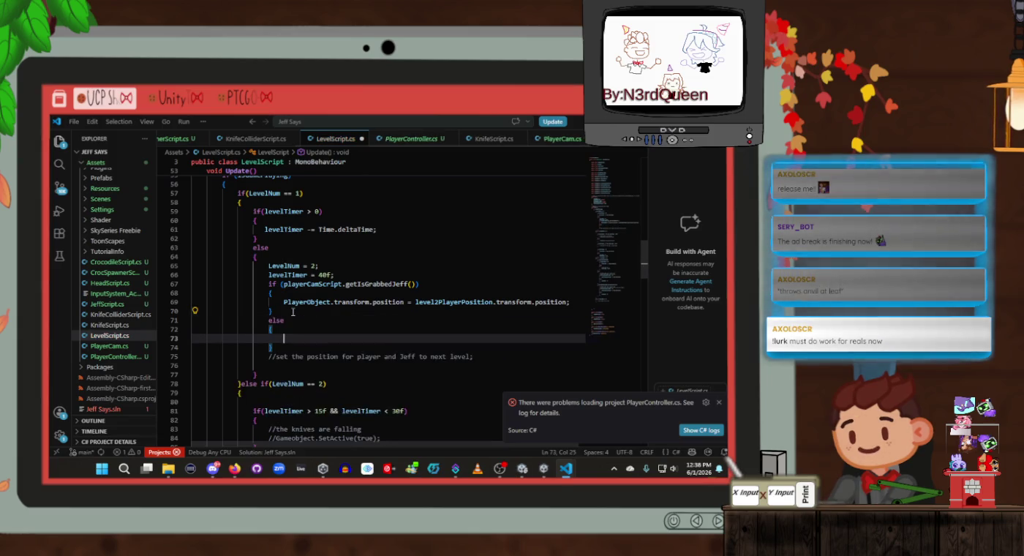
pyautogui.write('PlayerObject.transform.position = level2PlayerPosition.transform.position;')
pyautogui.press('Return')
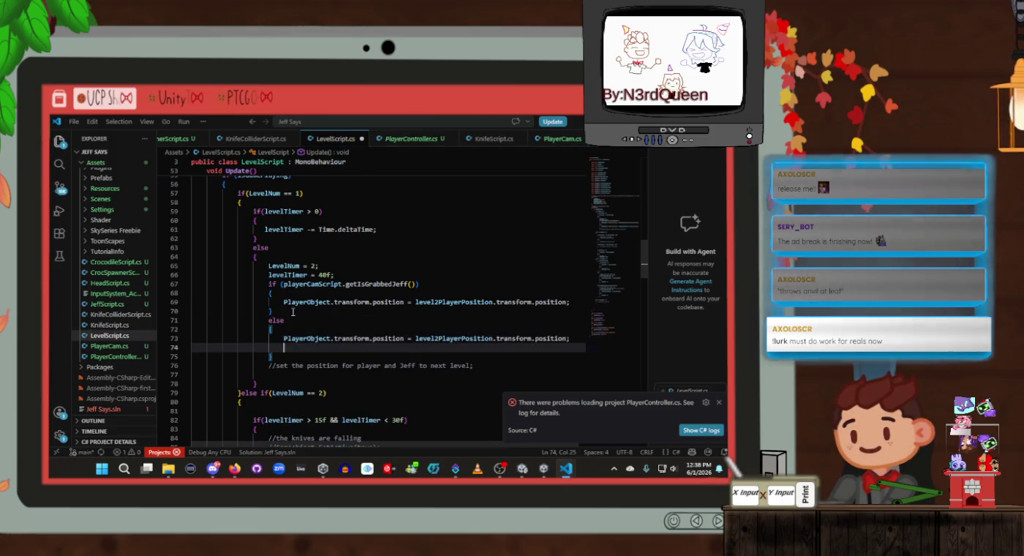
# Step: Add 'JeffObject.transform.position = level2JeffPosition.transform.position;' in the else block
pyautogui.write('P')
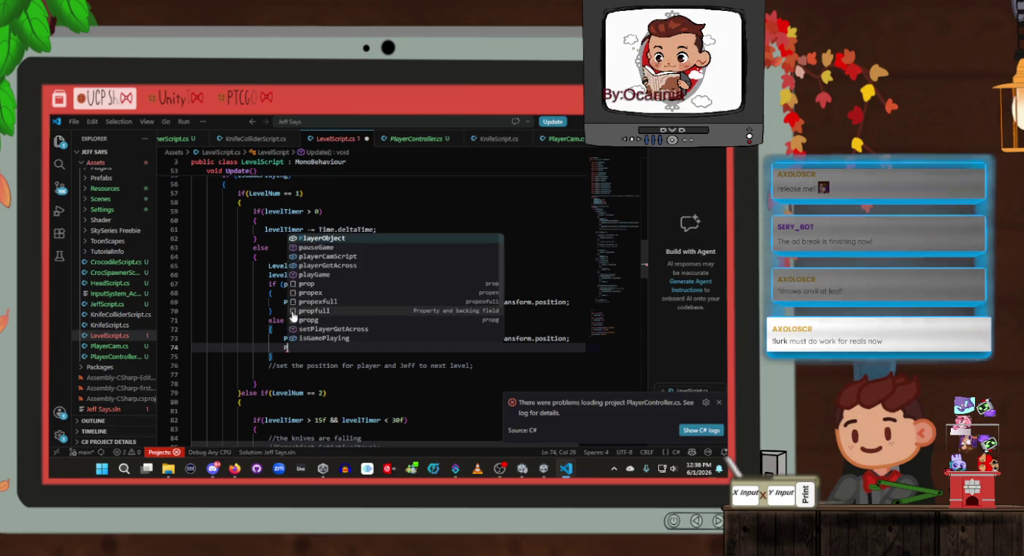
pyautogui.press('BackSpace')
pyautogui.write('Je')
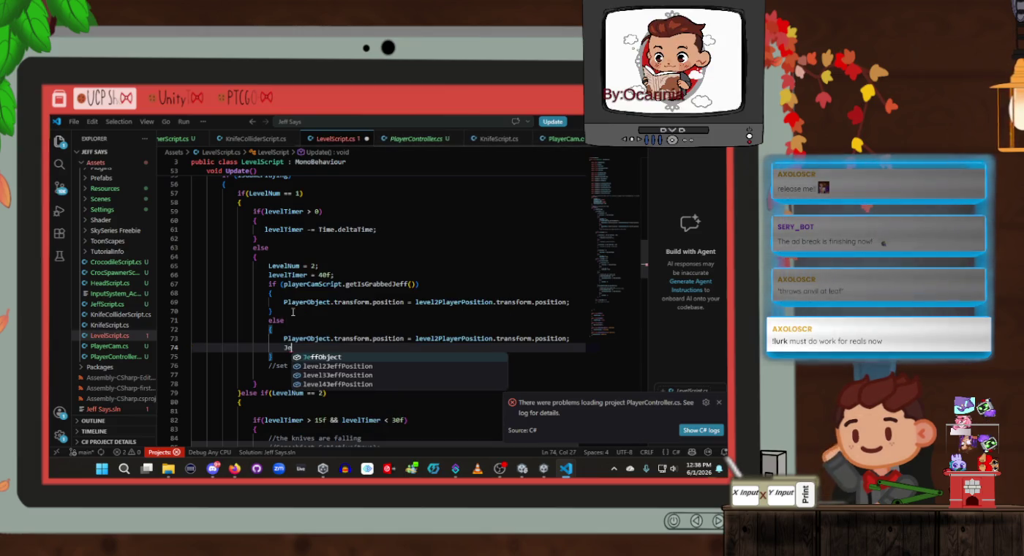
pyautogui.write('ffObject.trans')
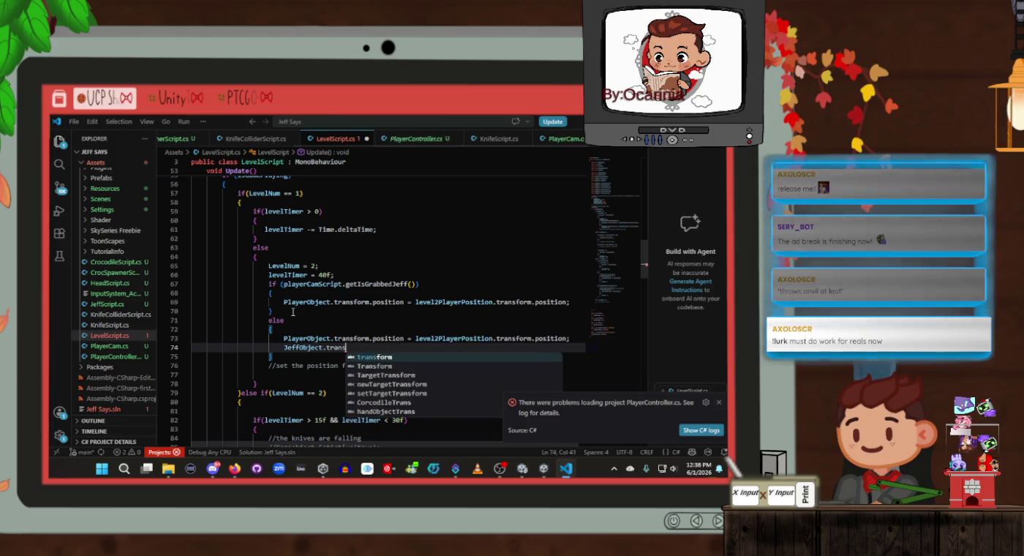
pyautogui.write('form.position ')
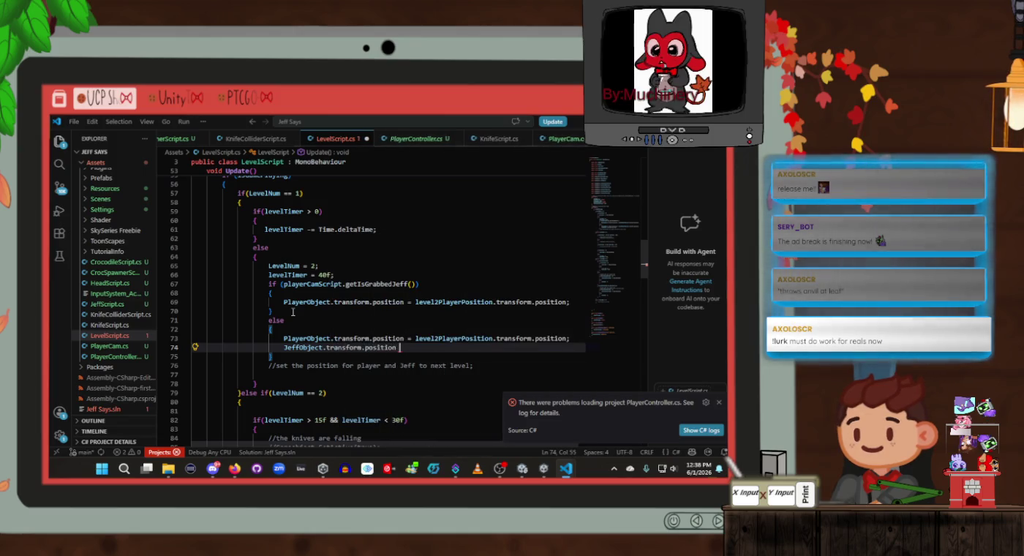
pyautogui.write('= level2')
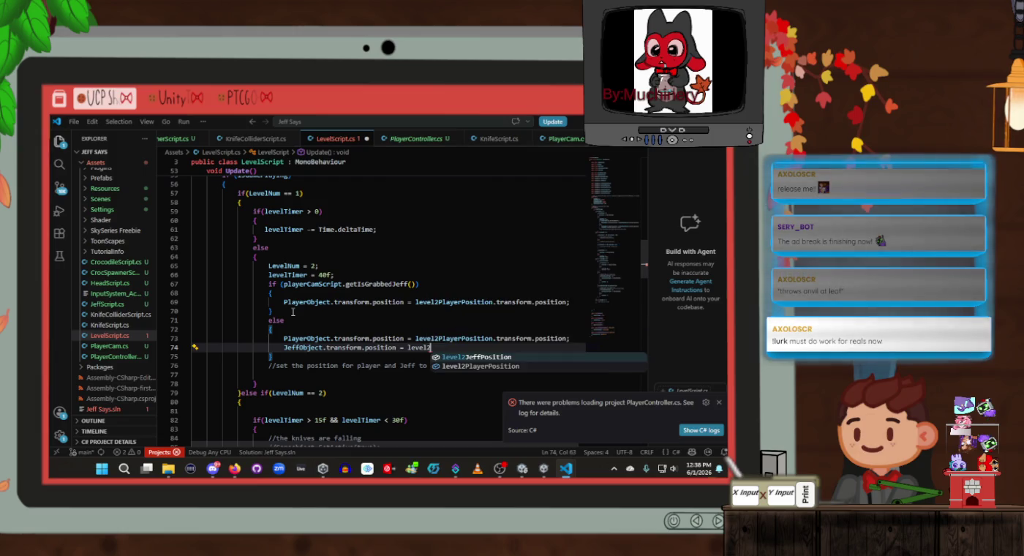
pyautogui.press('Tab')
pyautogui.write('.transf')
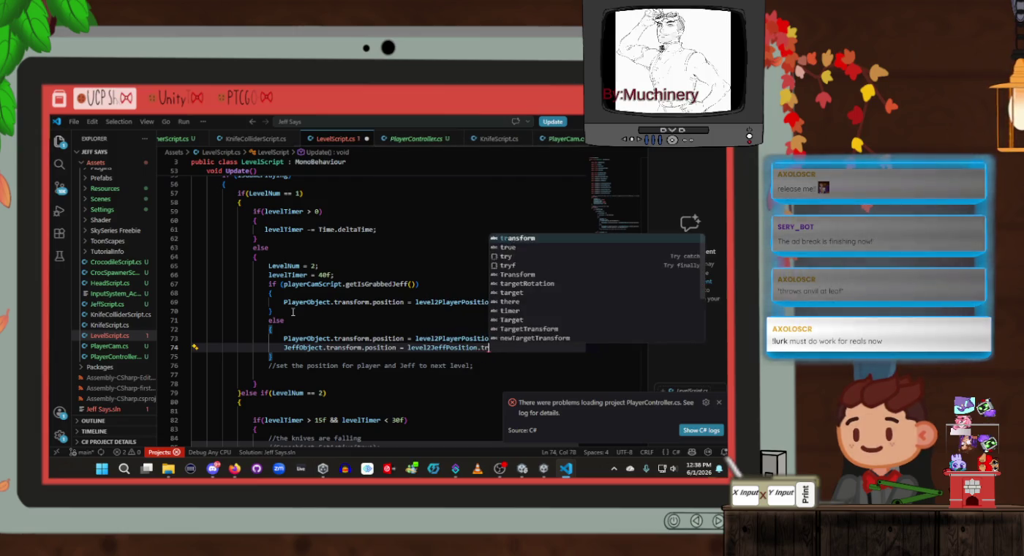
pyautogui.press('Tab')
pyautogui.write('.pos')
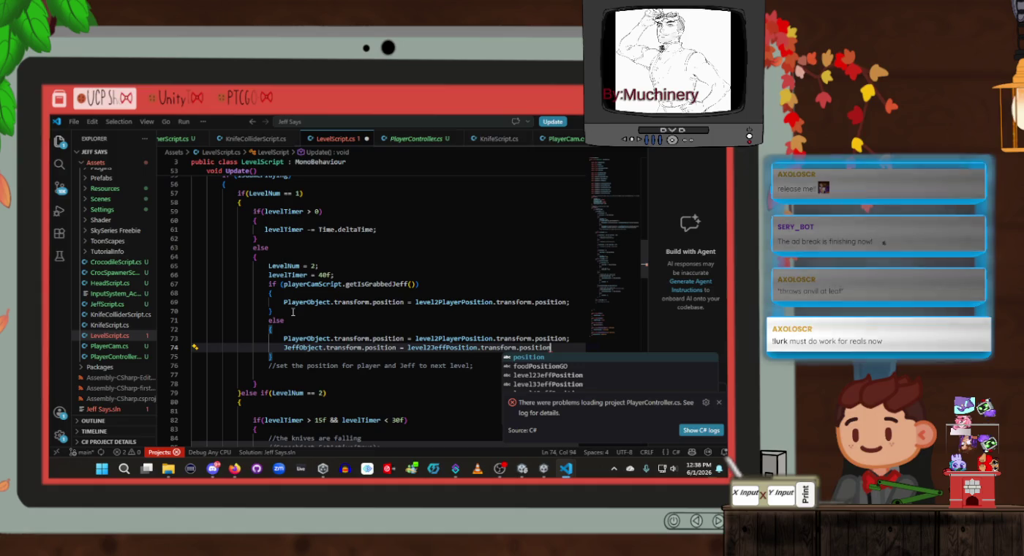
pyautogui.press('Tab')
pyautogui.write(';')
# Step: Scroll through Update() to review the commented SetActive(true) and SetActive(false) lines
pyautogui.scroll(-2, 294, 310)
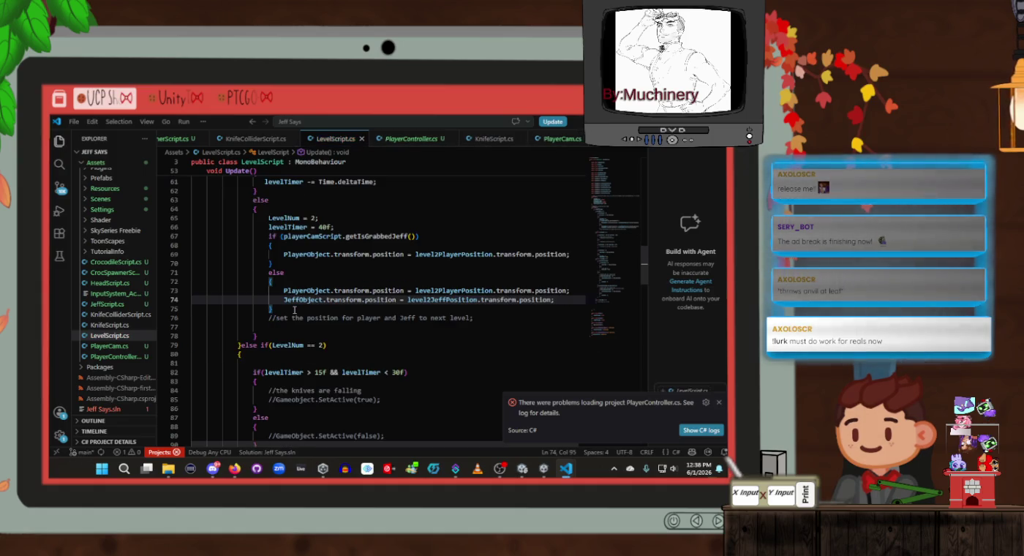
pyautogui.press('Down')
pyautogui.scroll(-3, 334, 307)
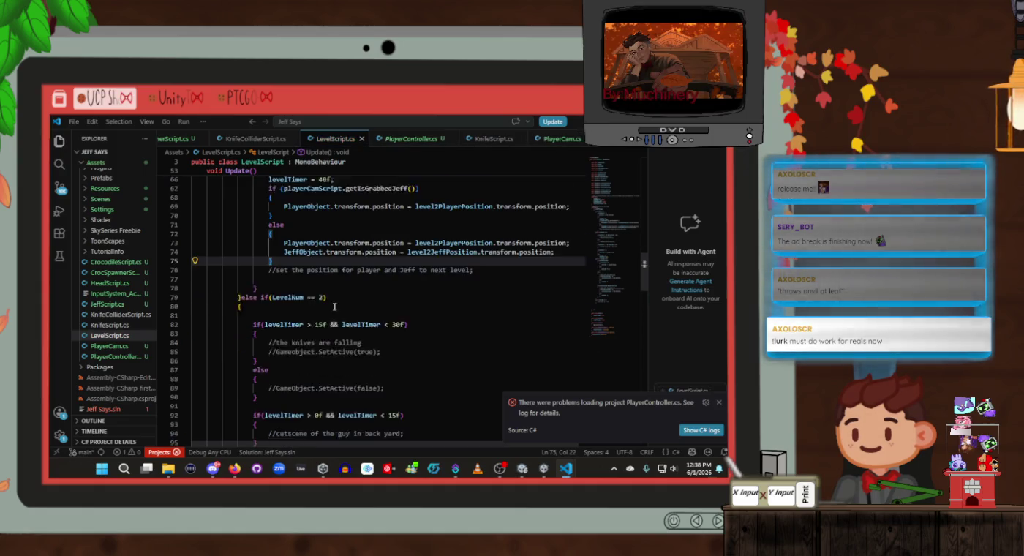
pyautogui.click(410, 329)
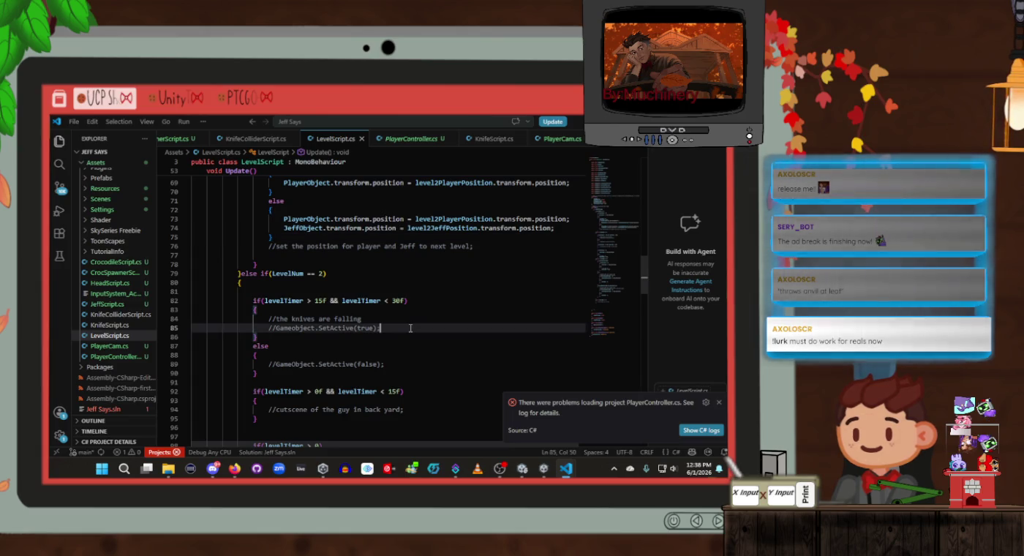
pyautogui.scroll(-2, 410, 328)
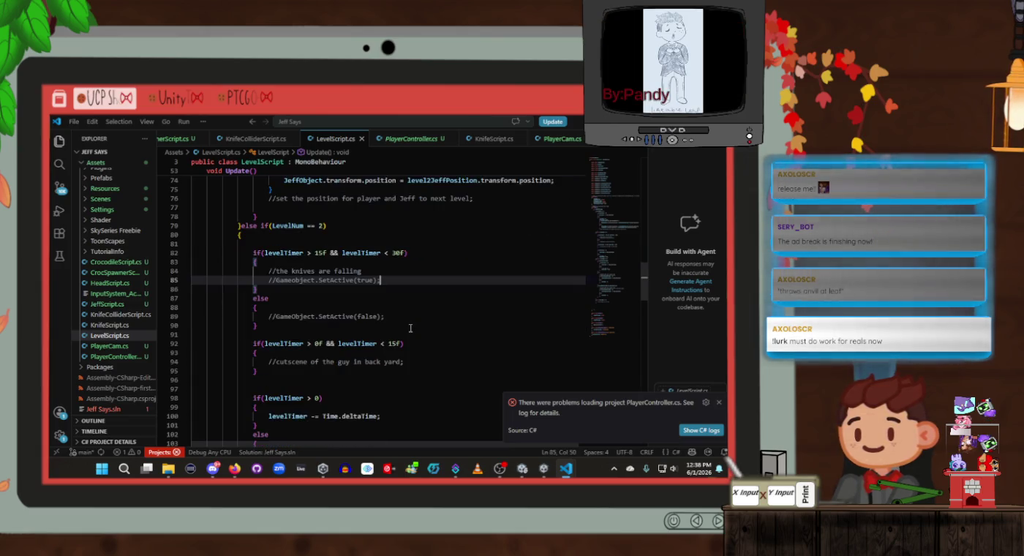
pyautogui.scroll(-4, 410, 328)
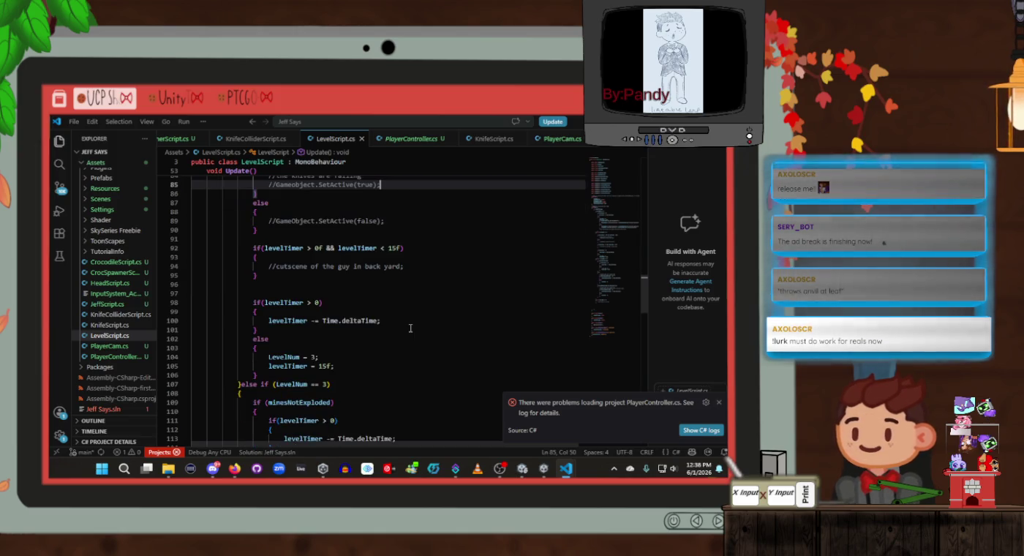
pyautogui.scroll(4, 411, 328)
pyautogui.click(411, 319)
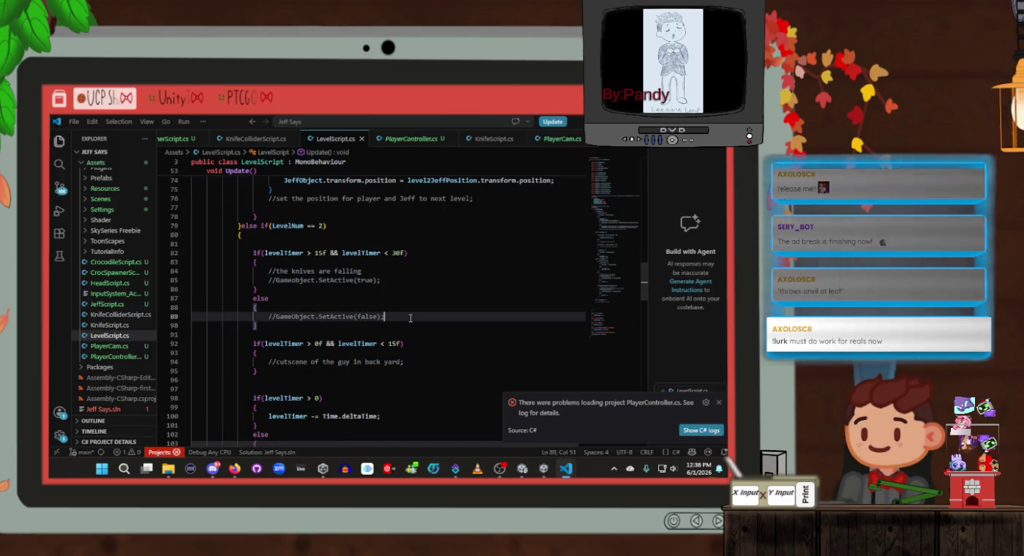
pyautogui.scroll(20, 410, 318)
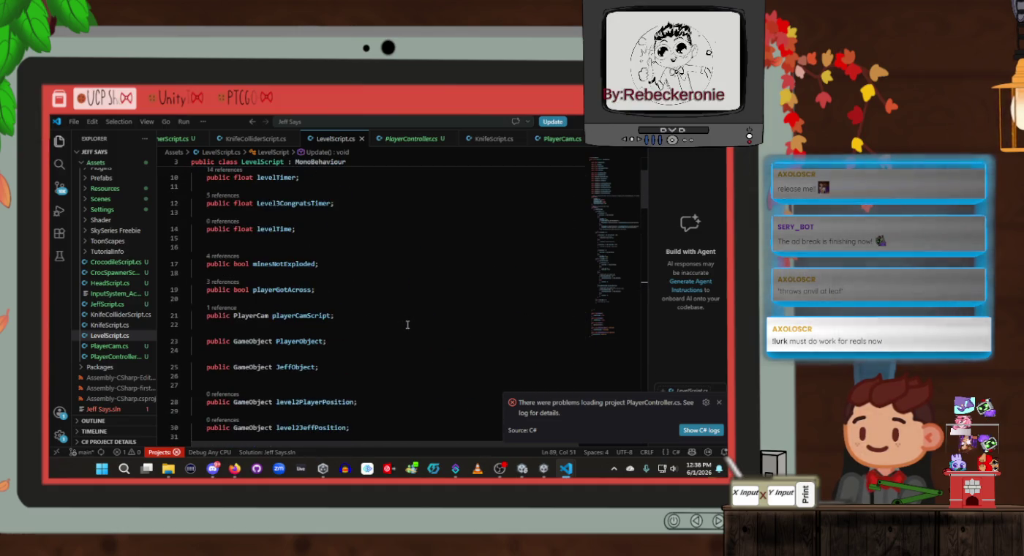
pyautogui.scroll(-1, 407, 324)
# Step: Declare 'public GameObject knifeParticleSysObject;' below JeffObject and save
pyautogui.click(395, 327)
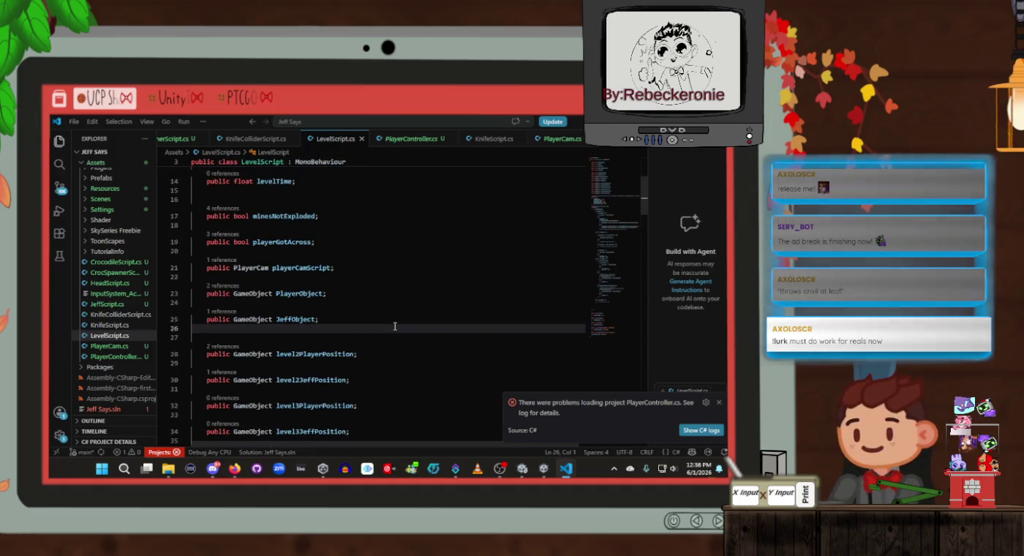
pyautogui.press('Return')
pyautogui.write('public GameOb')
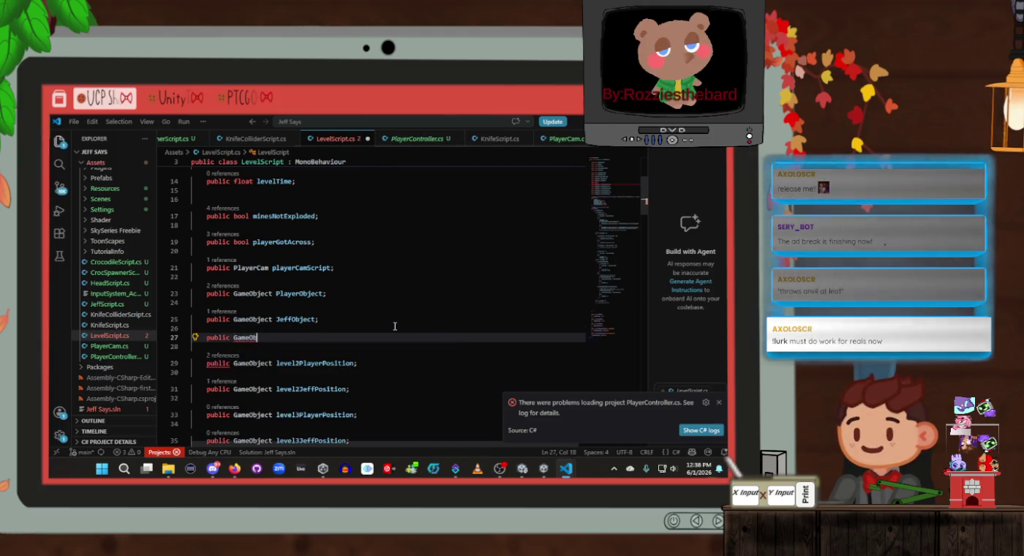
pyautogui.write('ject ')
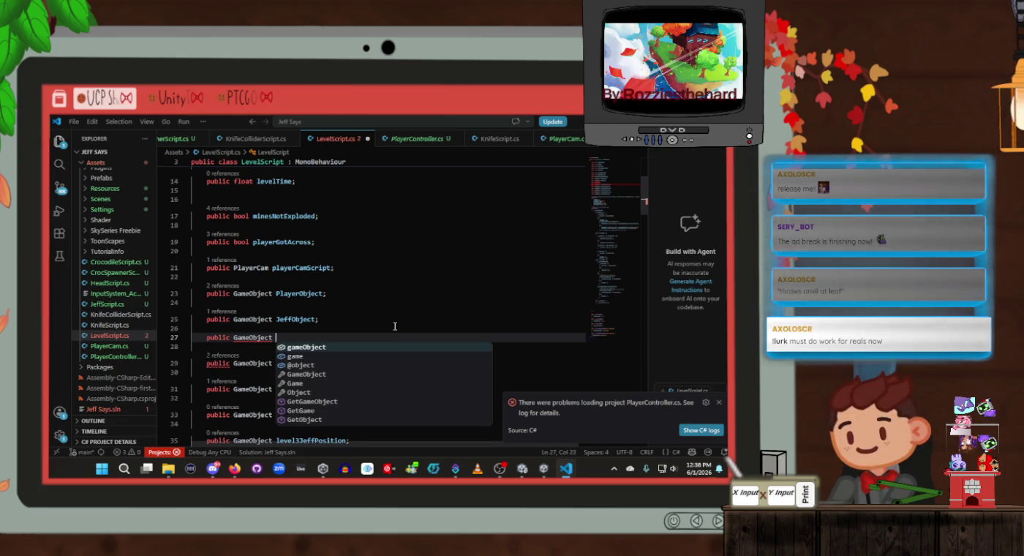
pyautogui.write('knife')
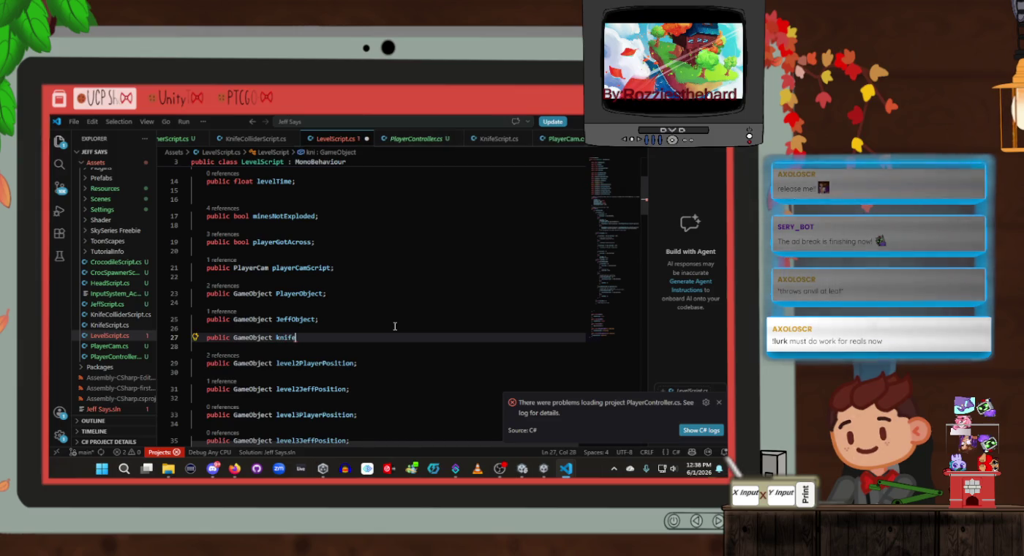
pyautogui.write('ParticleSys')
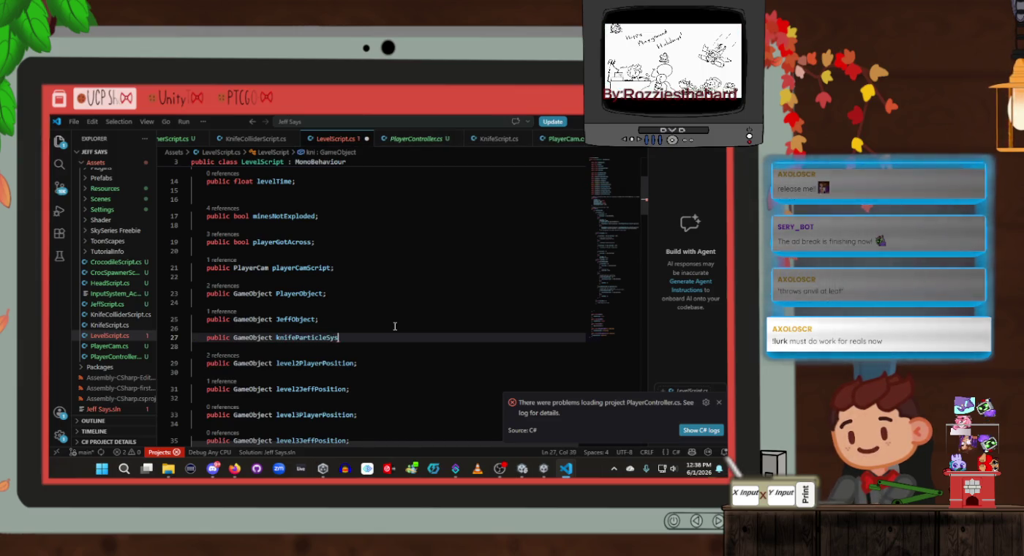
pyautogui.write('tt;')
pyautogui.hotkey('ctrl', 's')
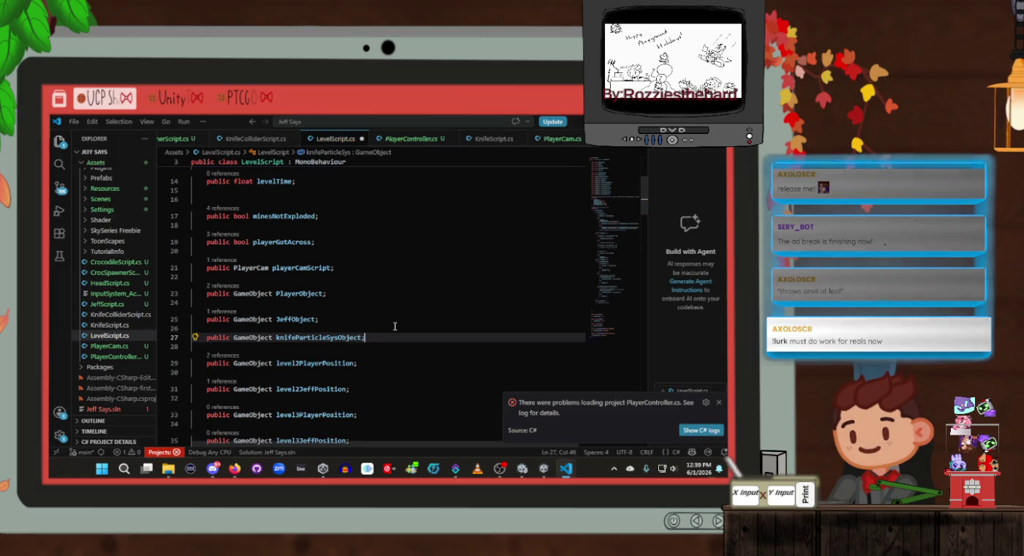
# Step: Add 'knifeParticleSysObject.SetActive(false);' as the last line of Start()
pyautogui.scroll(-3, 383, 329)
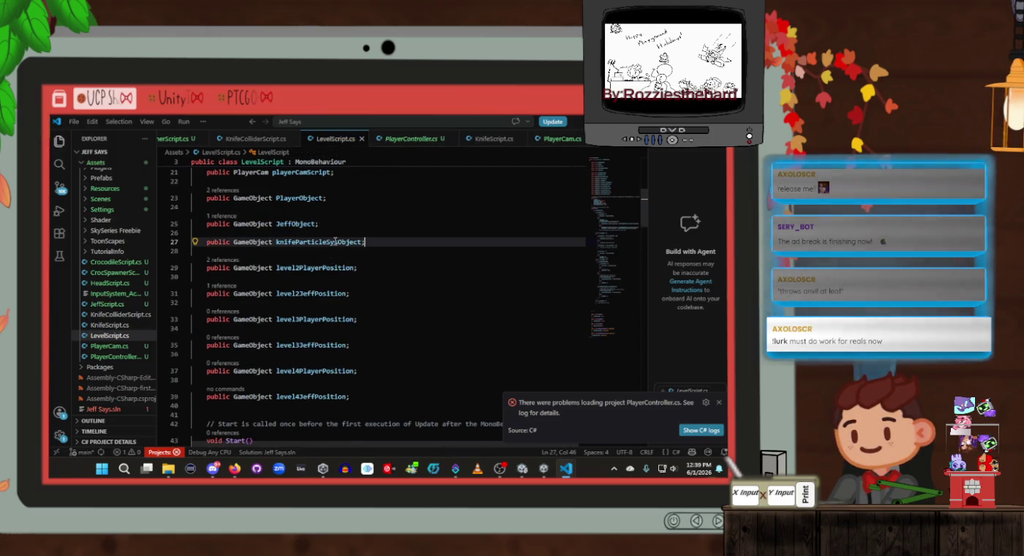
pyautogui.doubleClick(335, 241)
pyautogui.hotkey('ctrl', 'c')
pyautogui.scroll(-5, 419, 295)
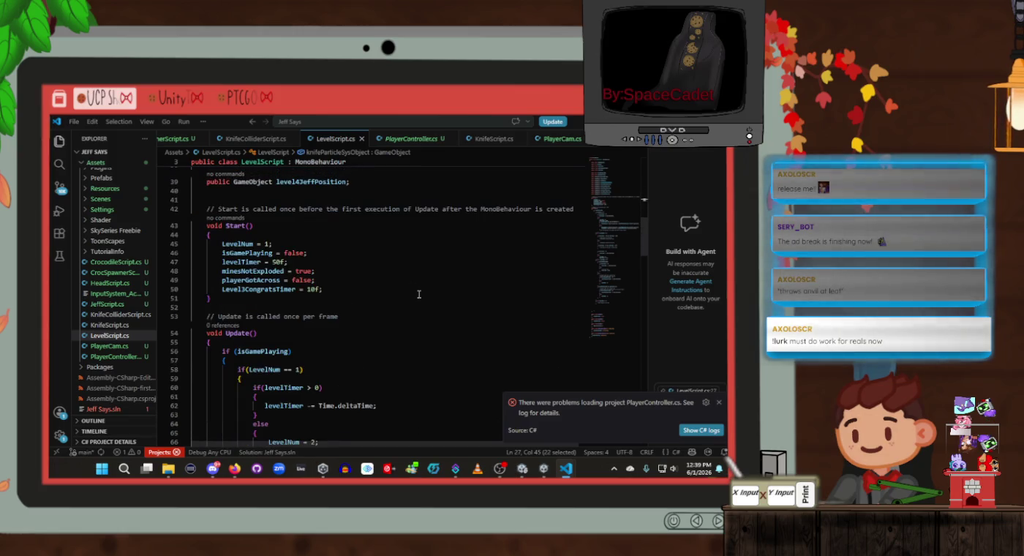
pyautogui.click(375, 290)
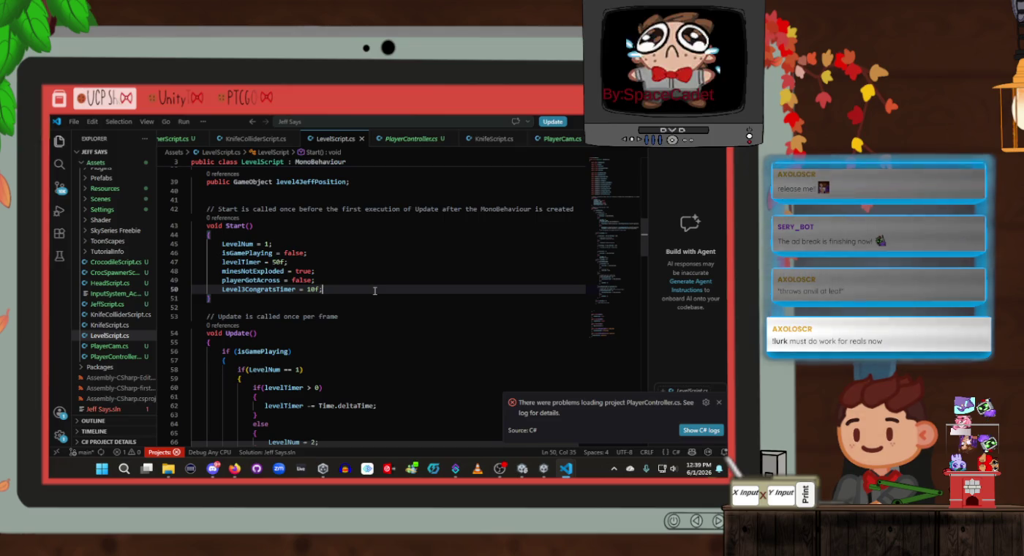
pyautogui.press('Return')
pyautogui.hotkey('ctrl', 'v')
pyautogui.write('.setActive')
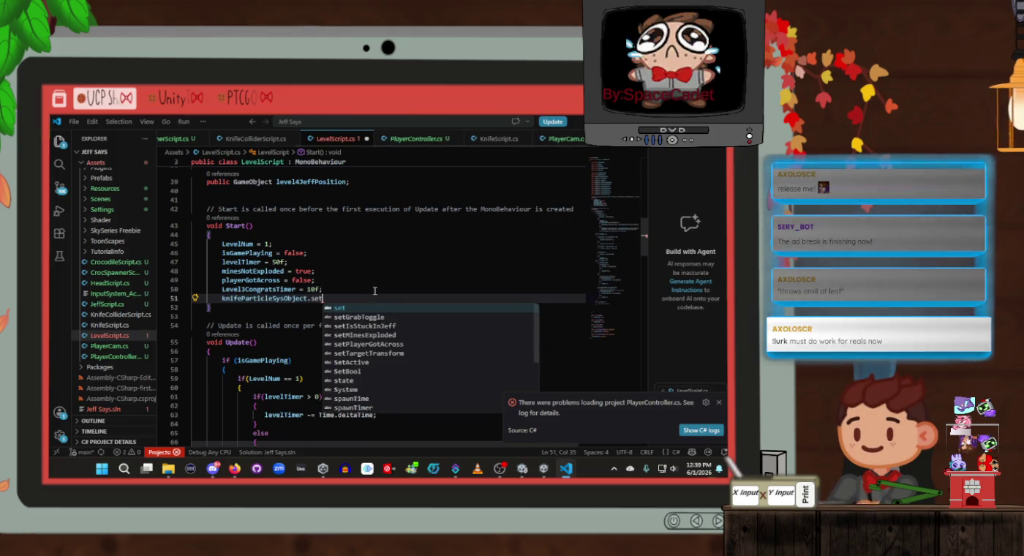
pyautogui.press('Tab')
pyautogui.write('(fal')
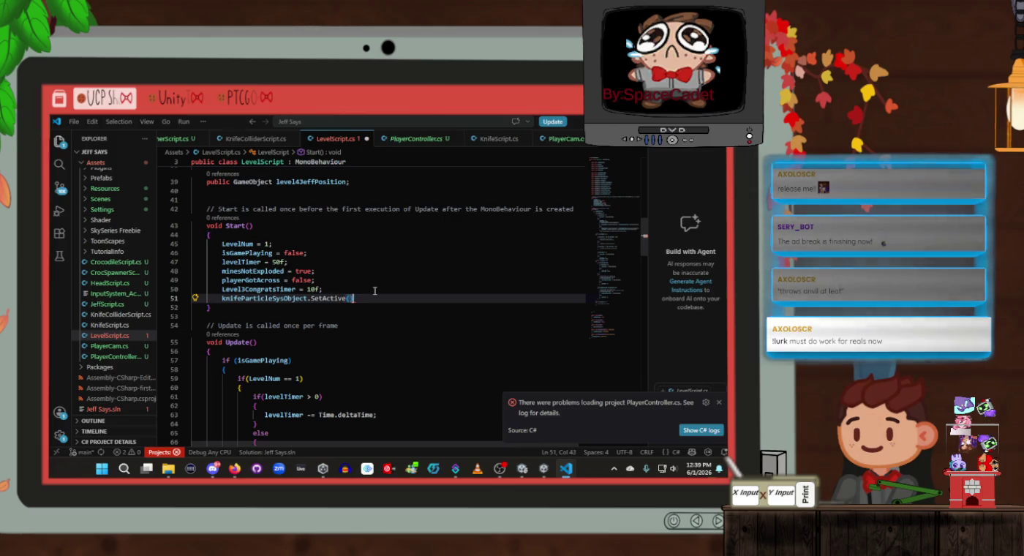
pyautogui.write('se')
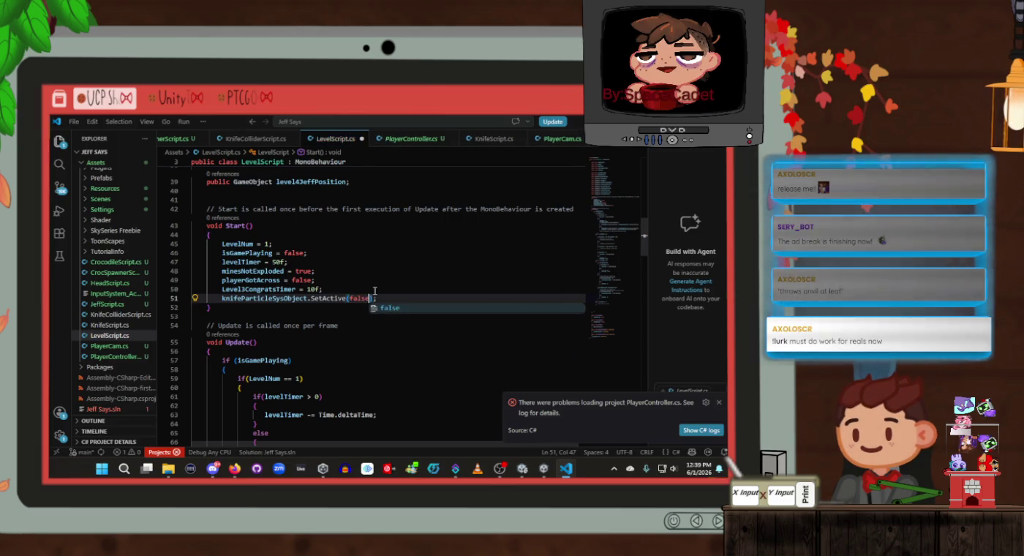
pyautogui.click(374, 292)
pyautogui.scroll(-2, 343, 290)
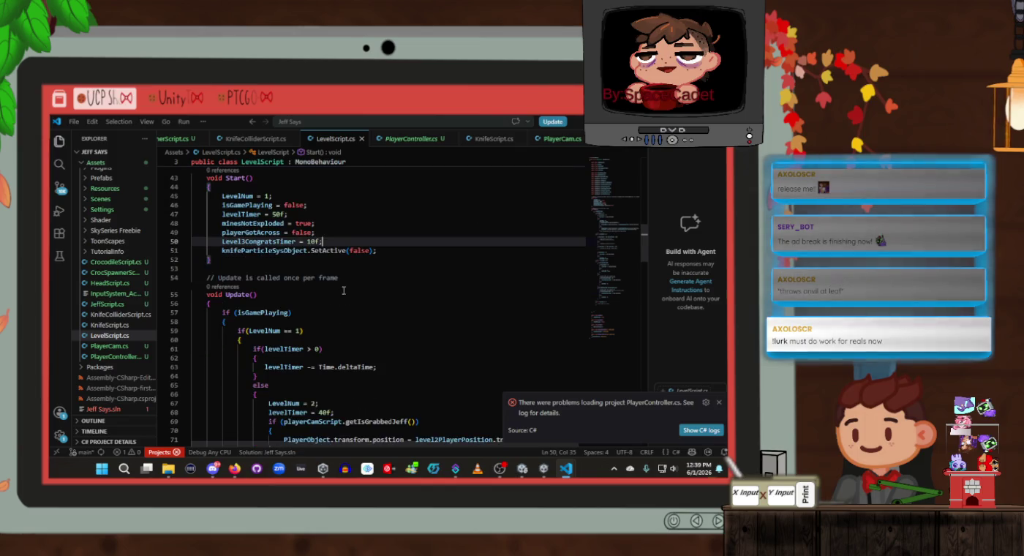
pyautogui.click(378, 251)
# Step: Add 'knifeParticleSysObject.SetActive(true);' under the commented SetActive(true) line in the level-2 check
pyautogui.hotkey('shift', 'Home')
pyautogui.hotkey('ctrl', 'c')
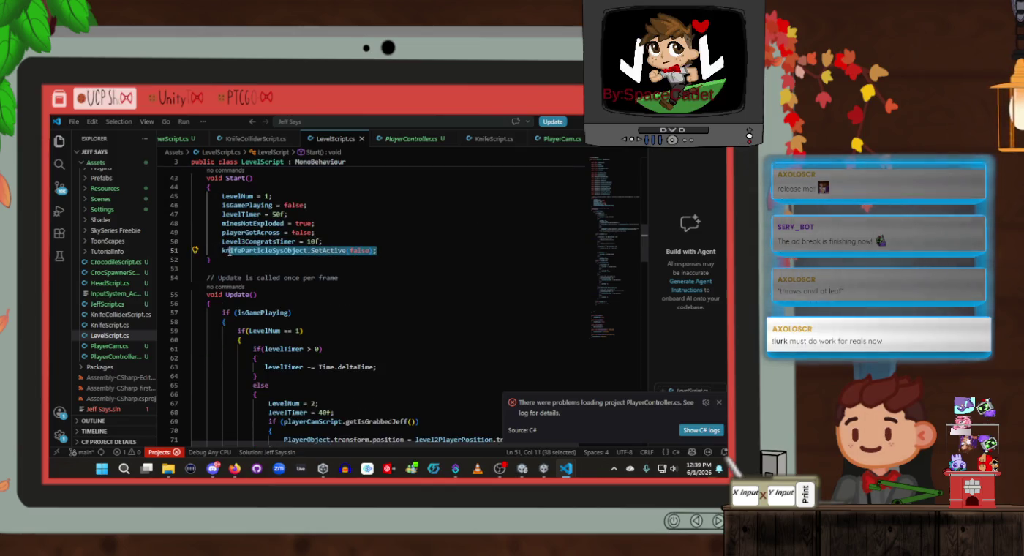
pyautogui.scroll(-7, 393, 286)
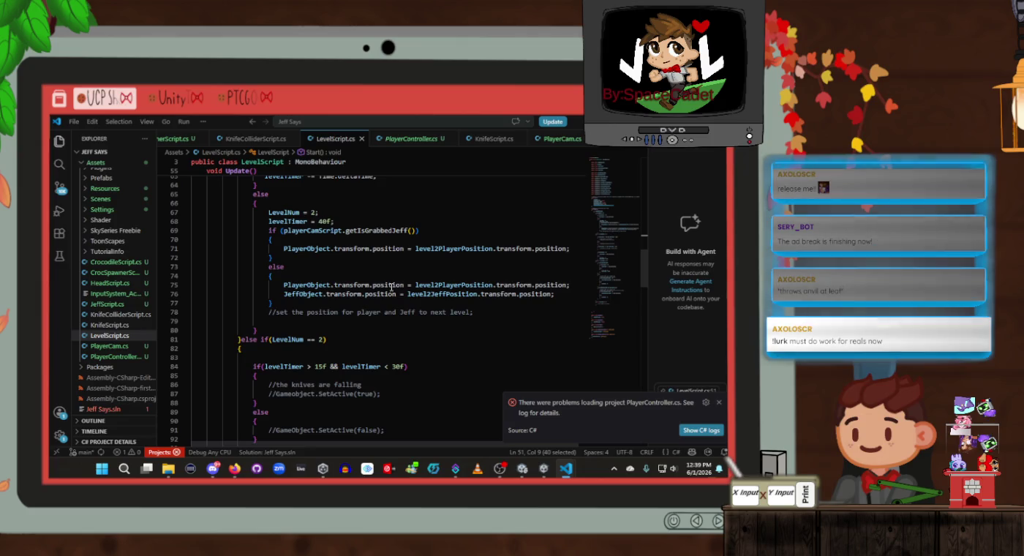
pyautogui.scroll(-3, 393, 287)
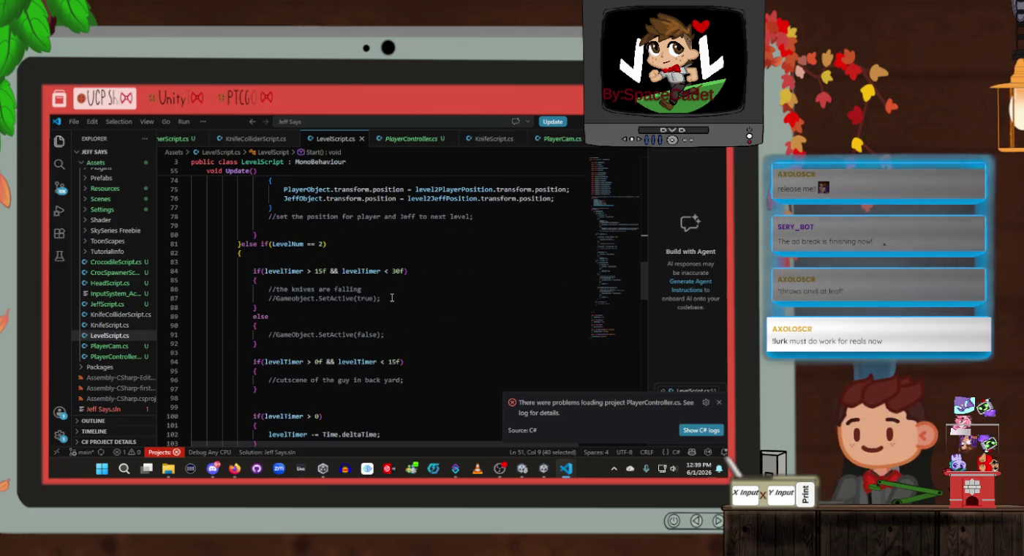
pyautogui.click(392, 297)
pyautogui.press('Return')
pyautogui.hotkey('ctrl', 'v')
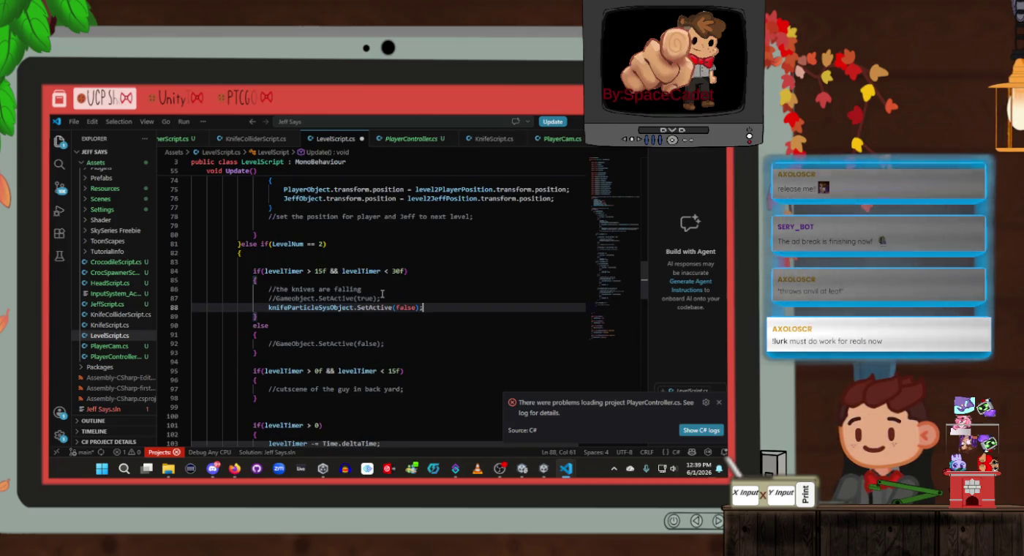
pyautogui.press('Left')
pyautogui.press('Left')
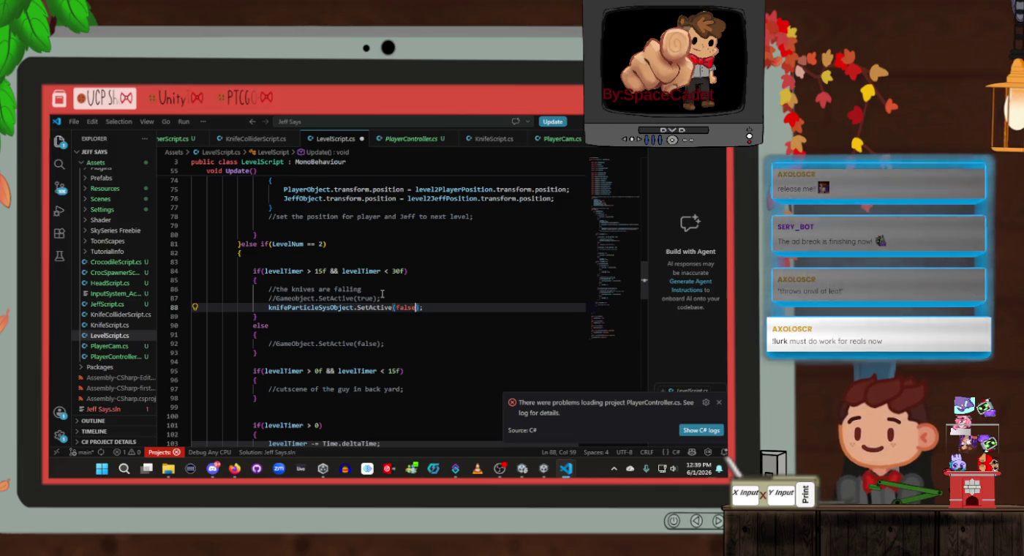
pyautogui.press('BackSpace')
pyautogui.press('BackSpace')
pyautogui.write('rie')
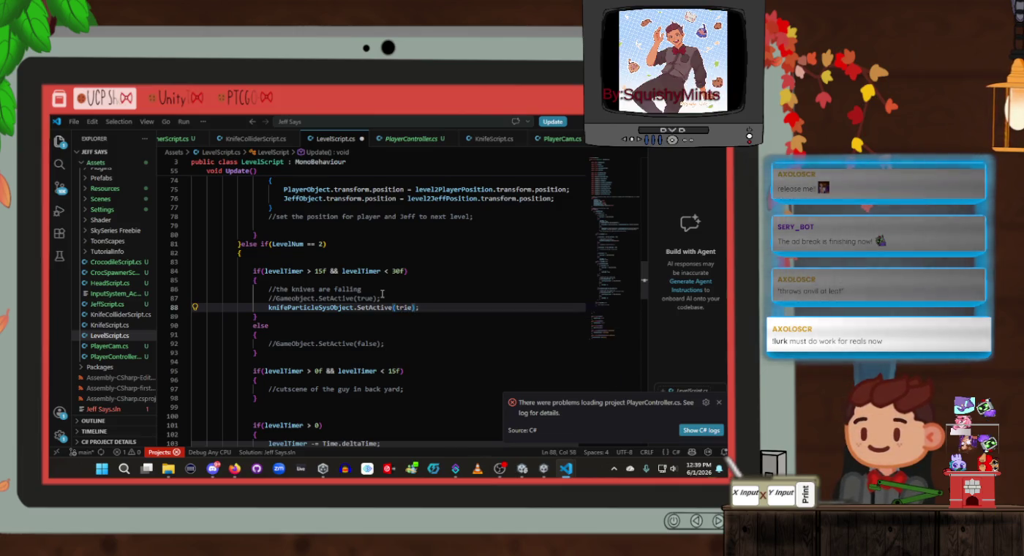
pyautogui.write('rue')
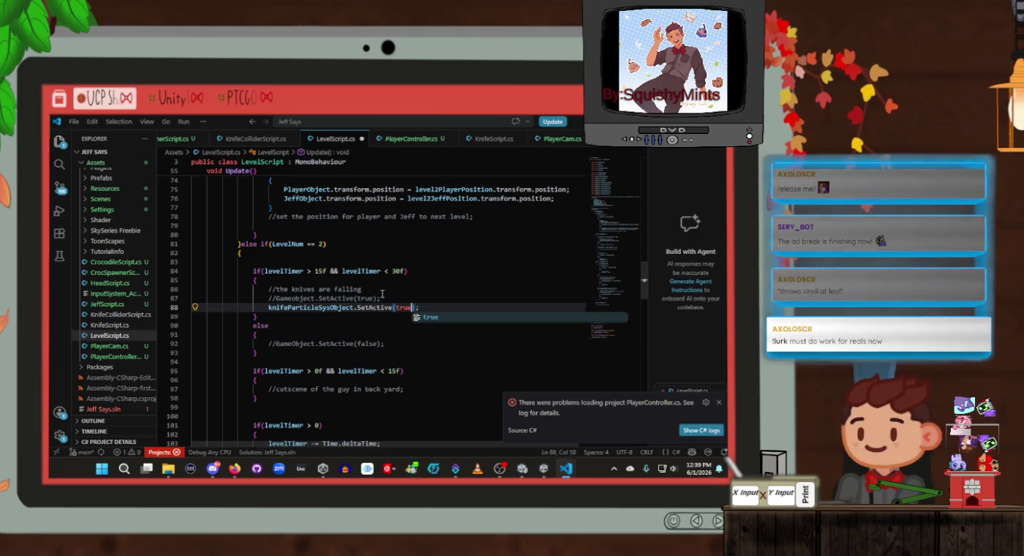
pyautogui.moveTo(431, 304); pyautogui.dragTo(269, 307)
pyautogui.hotkey('ctrl', 'c')
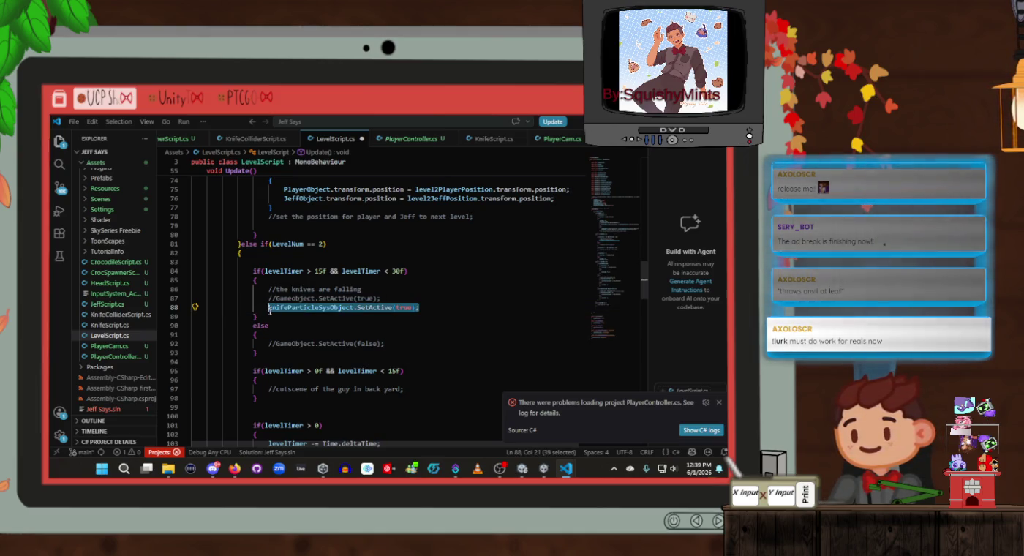
# Step: Add 'knifeParticleSysObject.SetActive(false);' in the else branch, then recheck the level-1 block
pyautogui.click(412, 343)
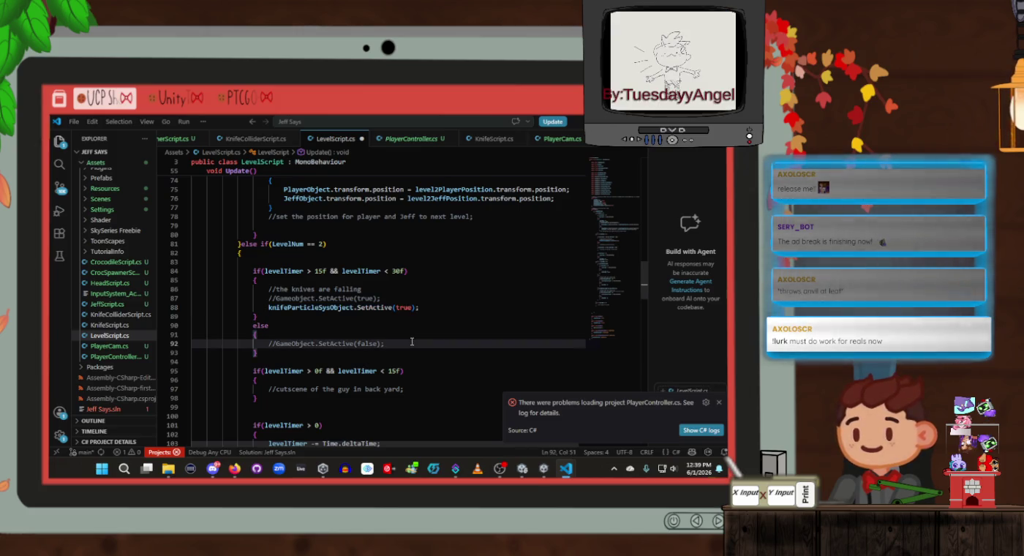
pyautogui.press('Return')
pyautogui.hotkey('ctrl', 'v')
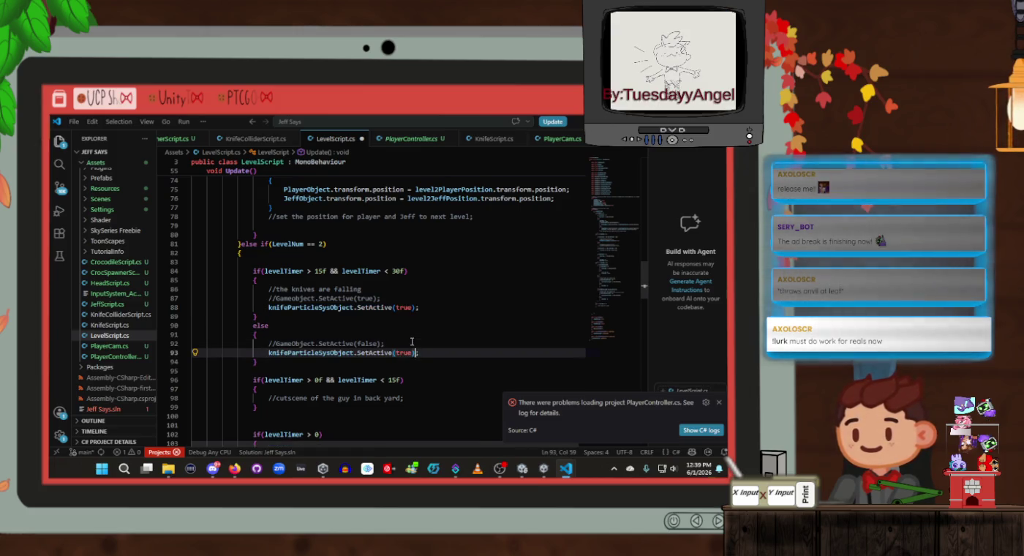
pyautogui.press('BackSpace')
pyautogui.press('BackSpace')
pyautogui.press('BackSpace')
pyautogui.write('false')
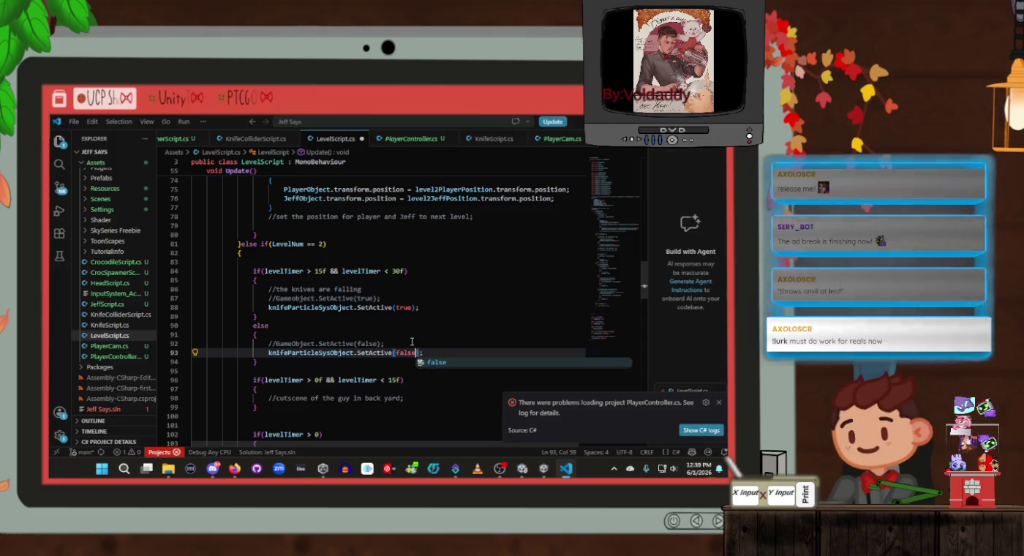
pyautogui.click(412, 338)
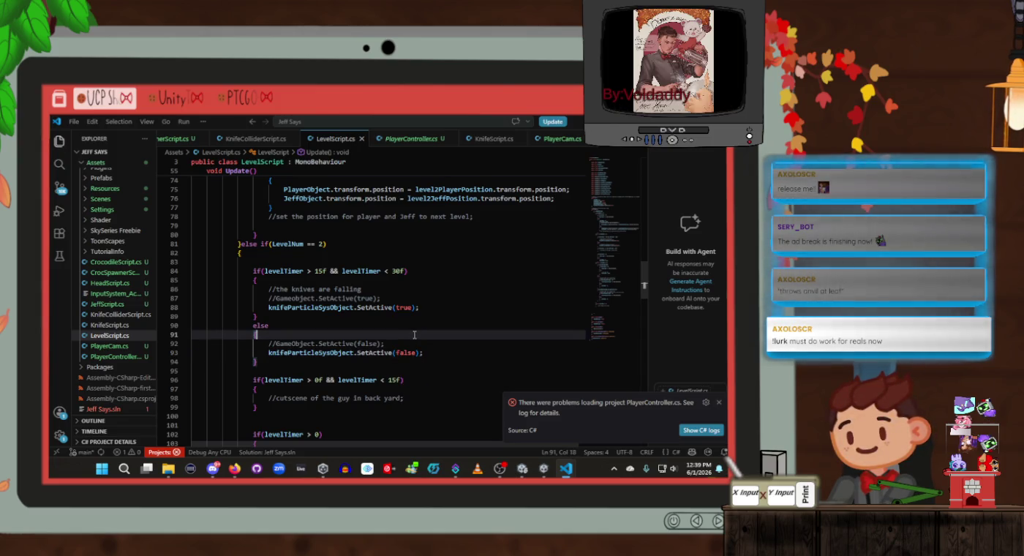
pyautogui.scroll(6, 414, 334)
pyautogui.click(426, 330)
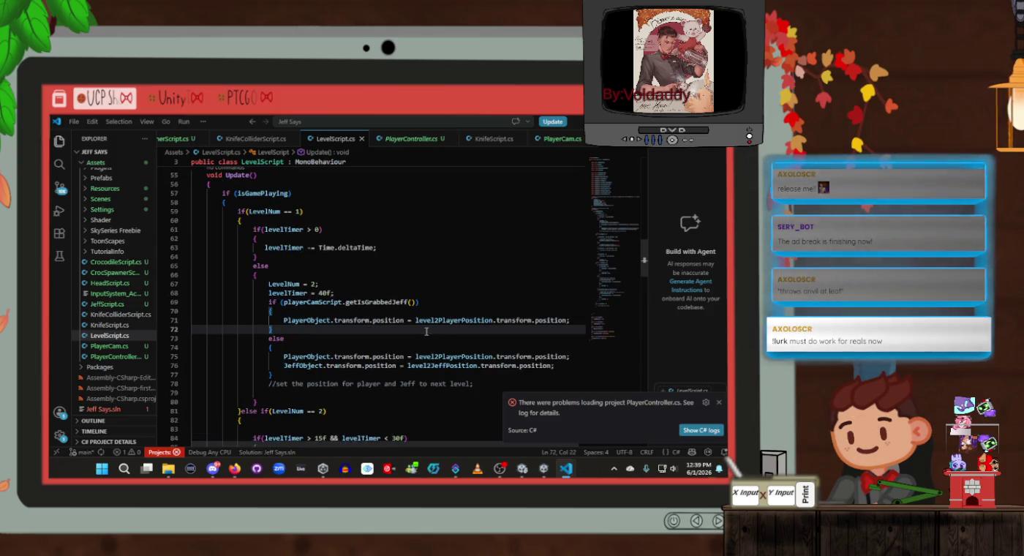
pyautogui.click(427, 337)
pyautogui.hotkey('alt', 'Tab')
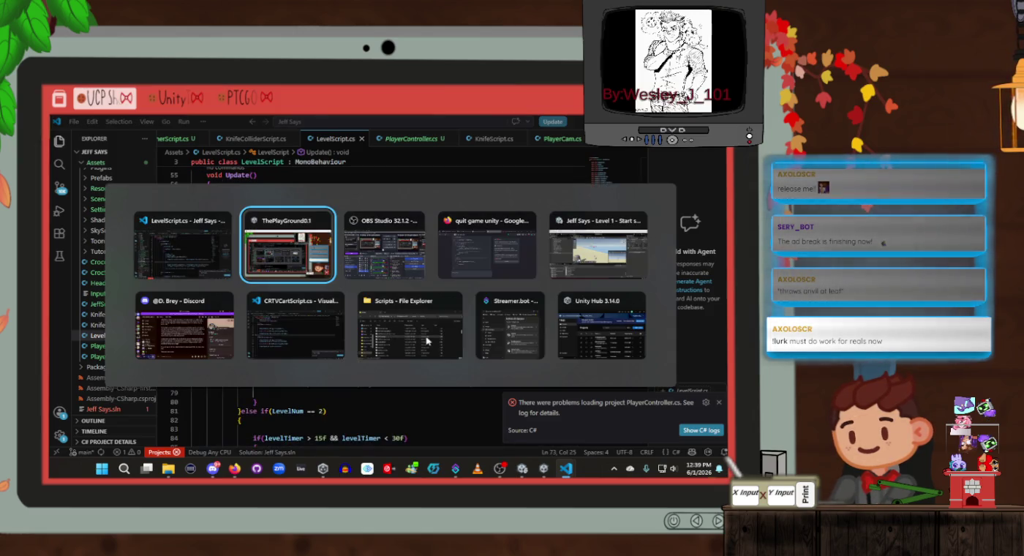
# Step: In Unity, wait for the LevelScript recompile, then check the new Level Script fields and the console
pyautogui.press('Tab')
pyautogui.press('Tab')
pyautogui.press('Tab')
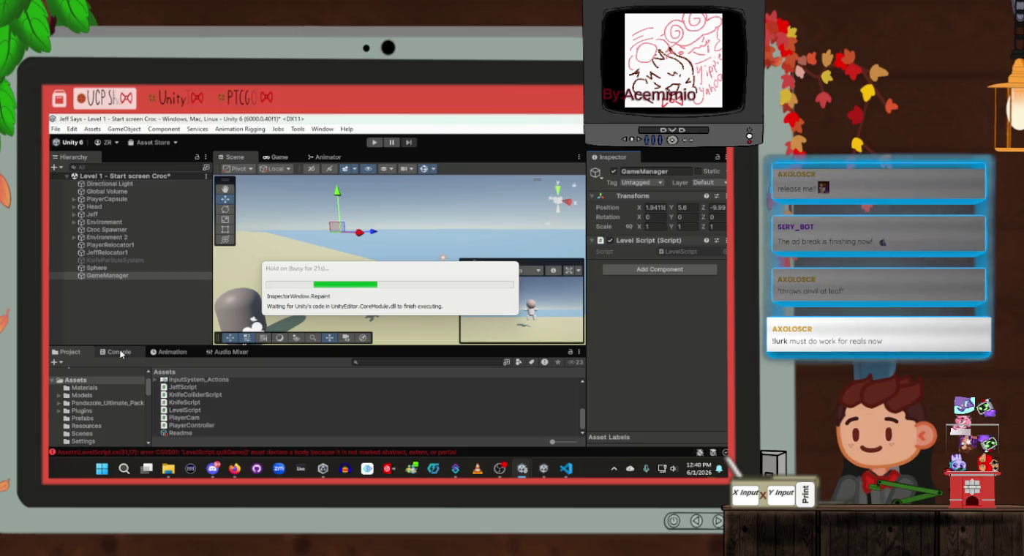
pyautogui.scroll(-1, 658, 337)
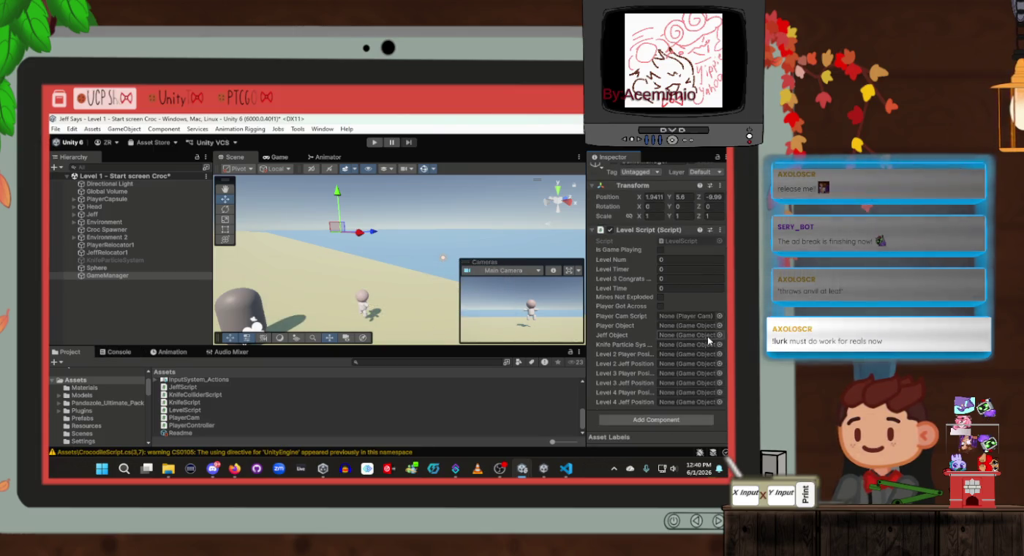
pyautogui.click(117, 354)
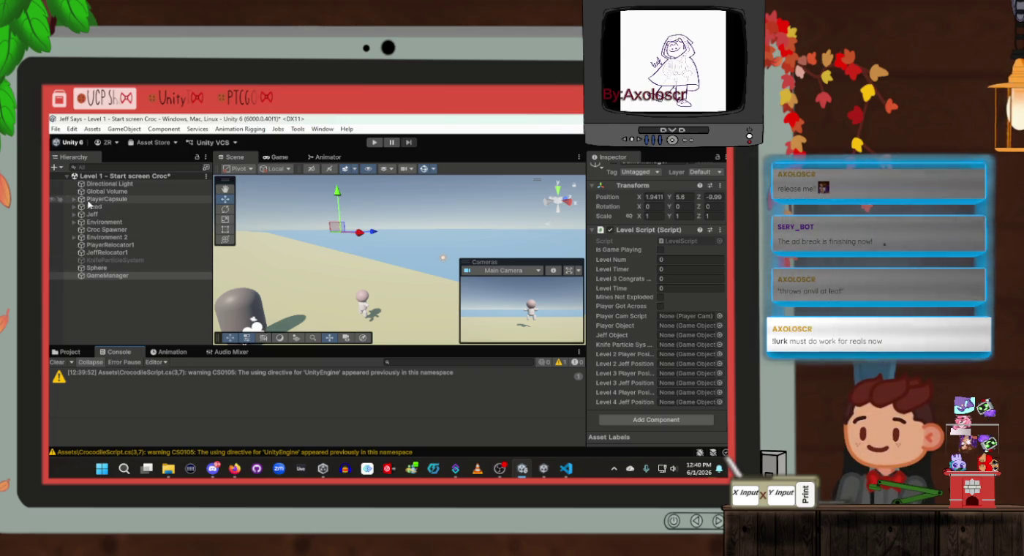
# Step: Assign Head to Player Cam Script and PlayerCapsule to Player Object in GameManager's Level Script
pyautogui.click(74, 199)
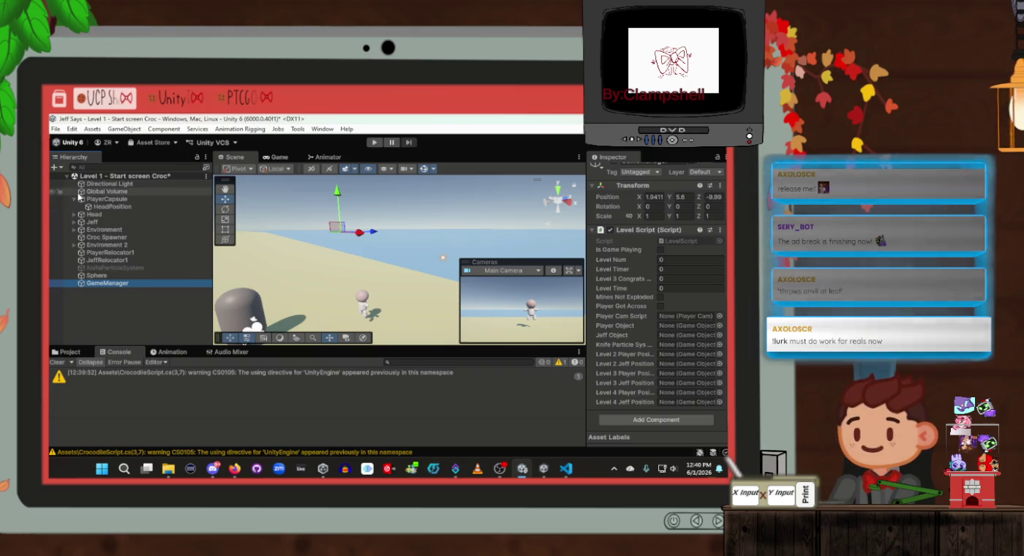
pyautogui.click(94, 214)
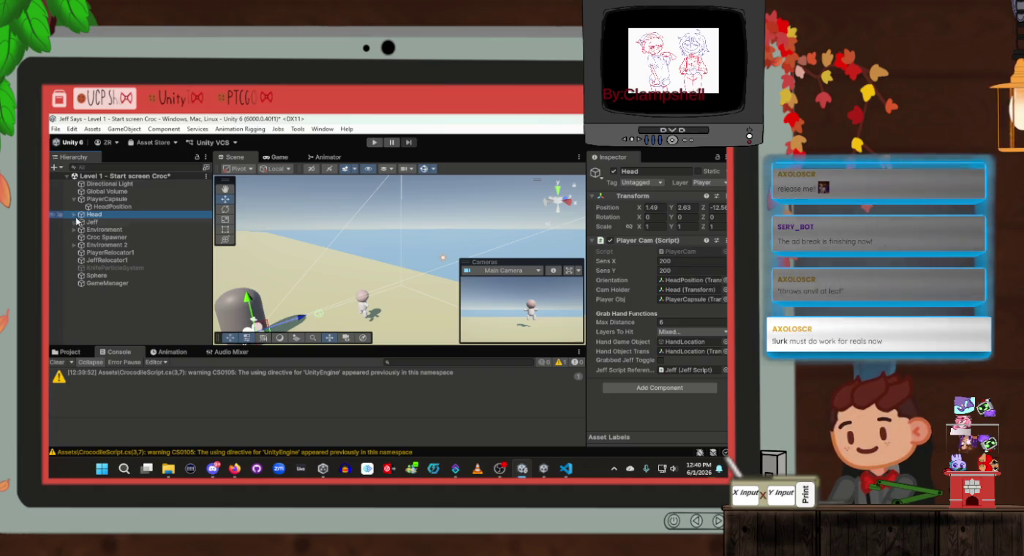
pyautogui.click(93, 280)
pyautogui.click(96, 215)
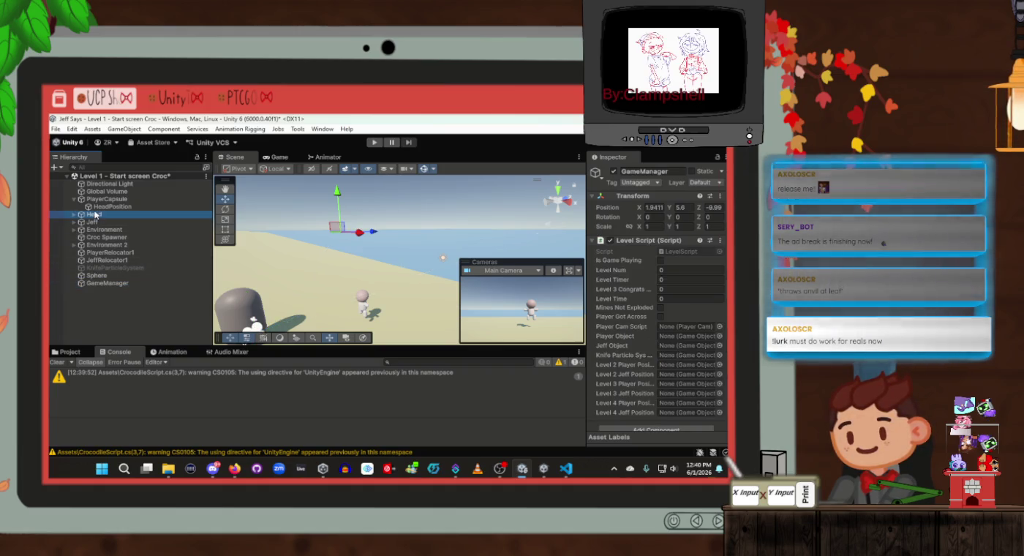
pyautogui.moveTo(95, 214)
pyautogui.mouseDown()
pyautogui.moveTo(330, 246)
pyautogui.moveTo(690, 329)
pyautogui.mouseUp()
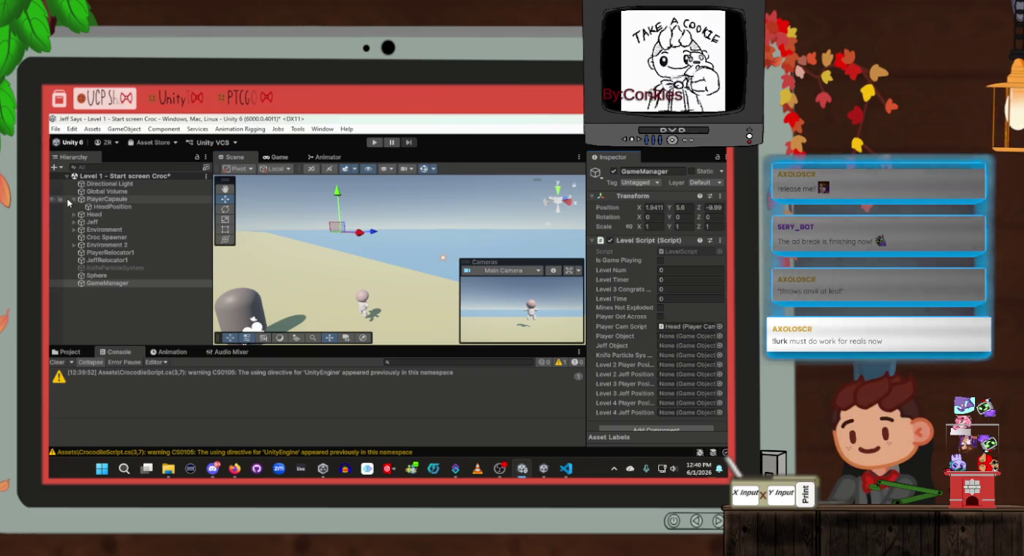
pyautogui.moveTo(103, 204)
pyautogui.mouseDown()
pyautogui.moveTo(253, 220)
pyautogui.moveTo(687, 325)
pyautogui.moveTo(695, 351)
pyautogui.moveTo(698, 339)
pyautogui.mouseUp()
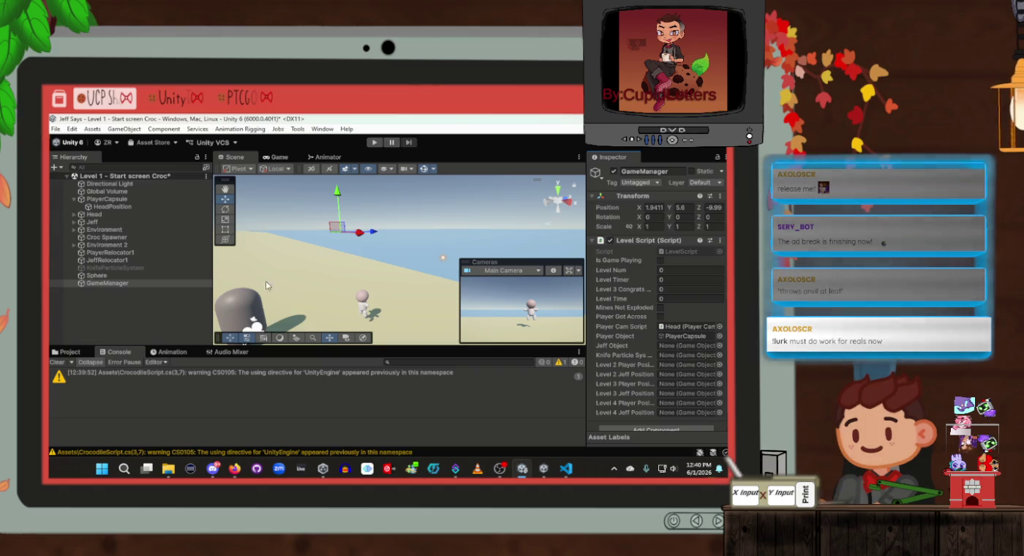
# Step: Assign Jeff, KnifeParticleSystem, PlayerRelocator1 and JeffRelocator1 to their Level Script fields
pyautogui.moveTo(114, 268)
pyautogui.mouseDown()
pyautogui.moveTo(147, 248)
pyautogui.moveTo(146, 226)
pyautogui.moveTo(147, 285)
pyautogui.moveTo(708, 358)
pyautogui.moveTo(698, 346)
pyautogui.mouseUp()
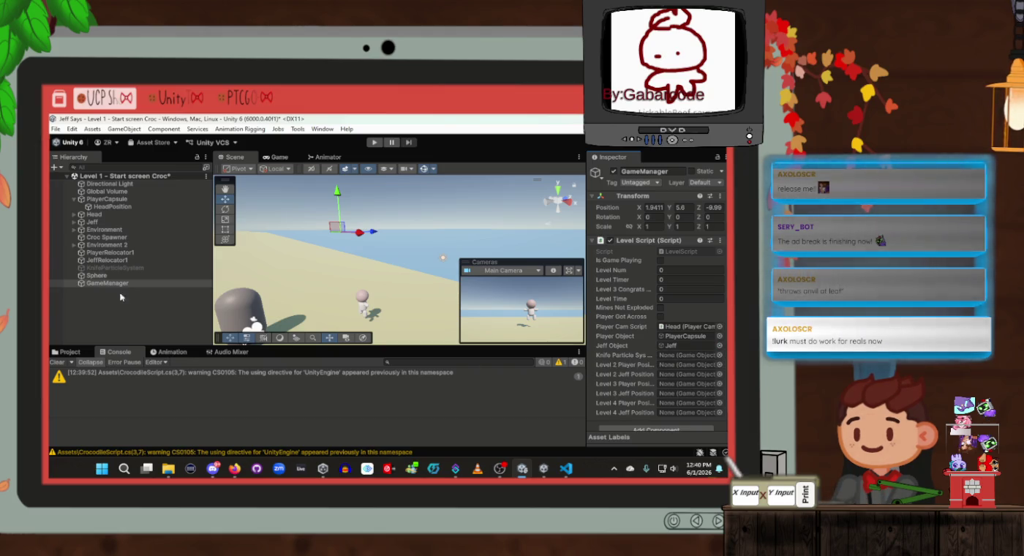
pyautogui.moveTo(115, 268)
pyautogui.mouseDown()
pyautogui.moveTo(687, 337)
pyautogui.moveTo(687, 355)
pyautogui.mouseUp()
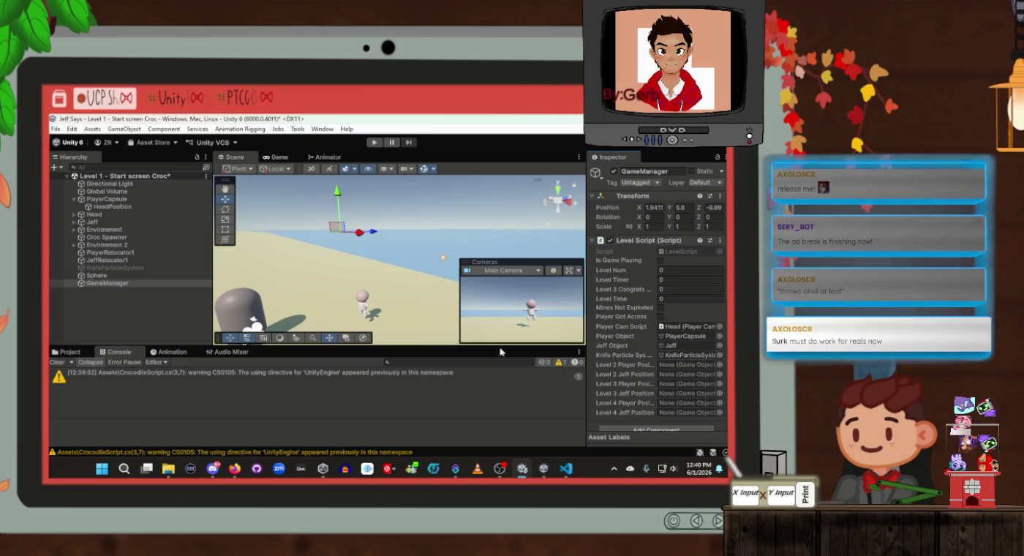
pyautogui.moveTo(123, 253); pyautogui.dragTo(658, 364)
pyautogui.click(104, 260)
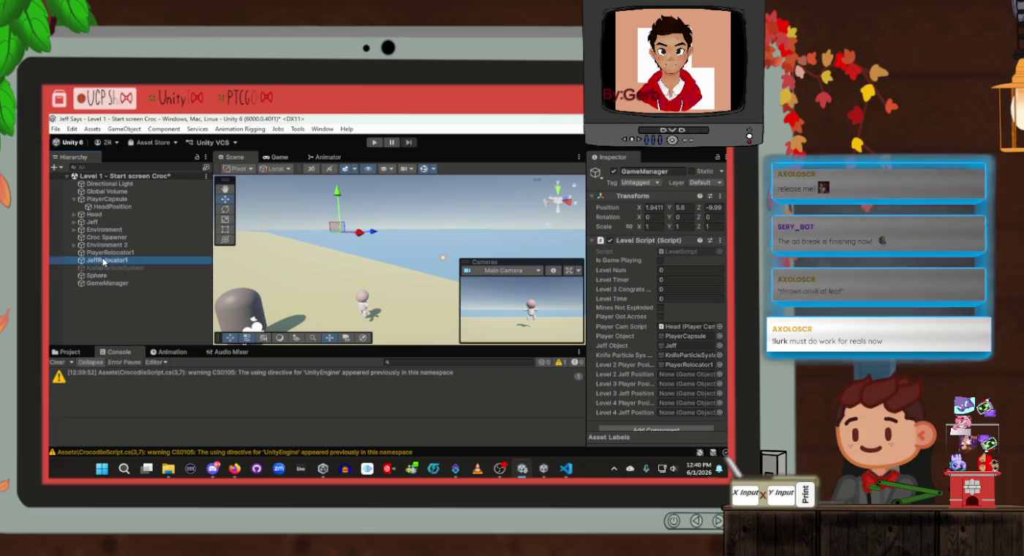
pyautogui.moveTo(103, 261); pyautogui.dragTo(684, 374)
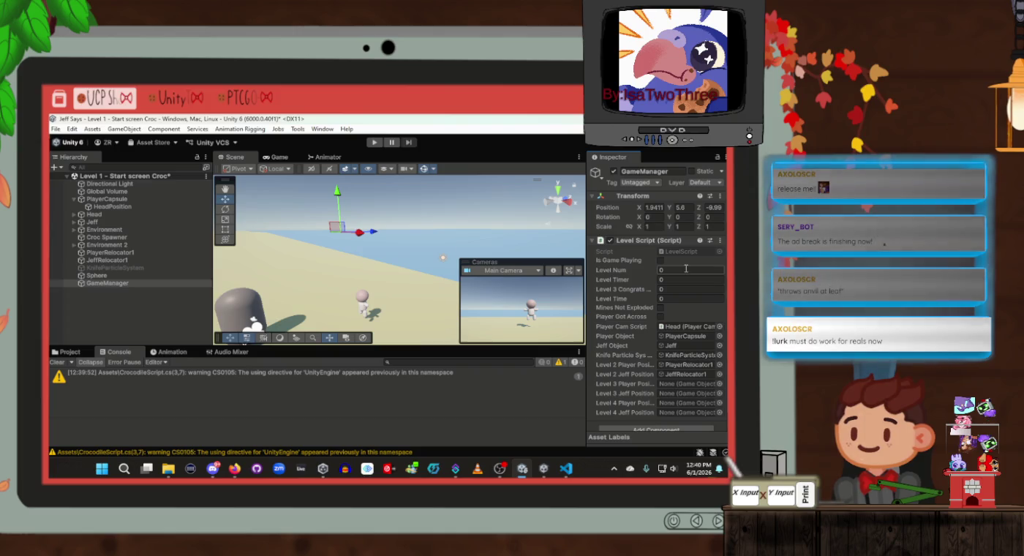
pyautogui.hotkey('alt', 'Tab')
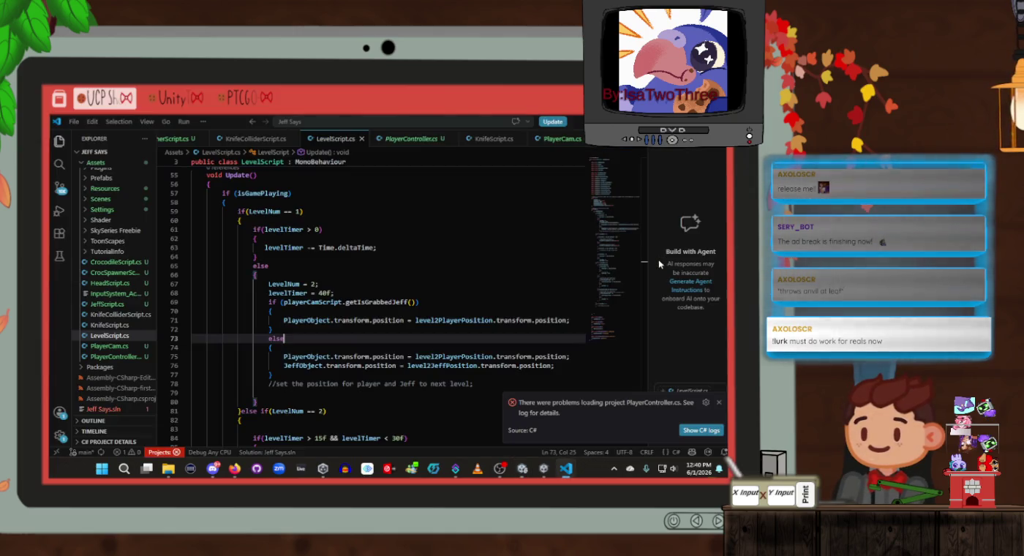
# Step: Check LevelScript in VS Code, then return to the Unity editor
pyautogui.hotkey('alt', 'Tab')
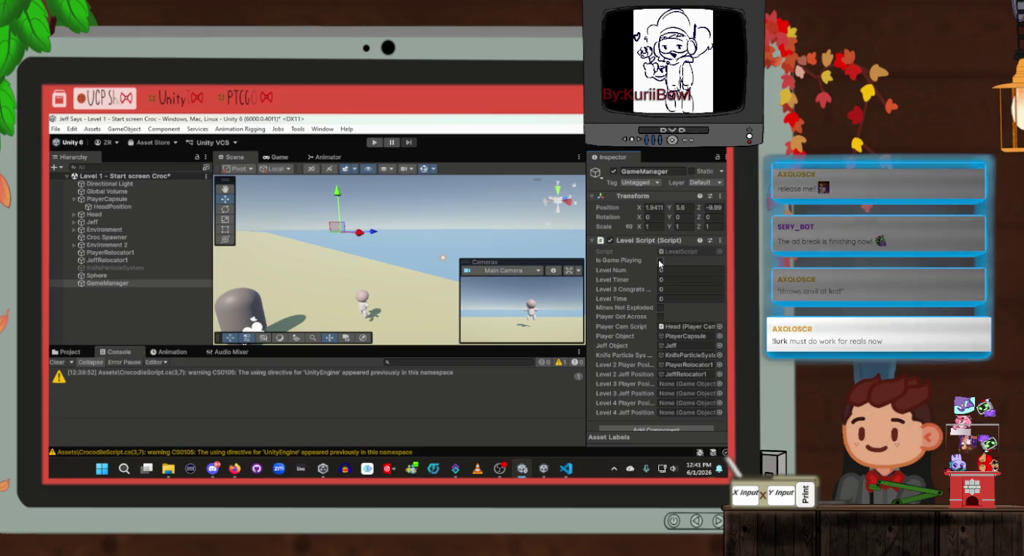
pyautogui.hotkey('alt', 'Tab')
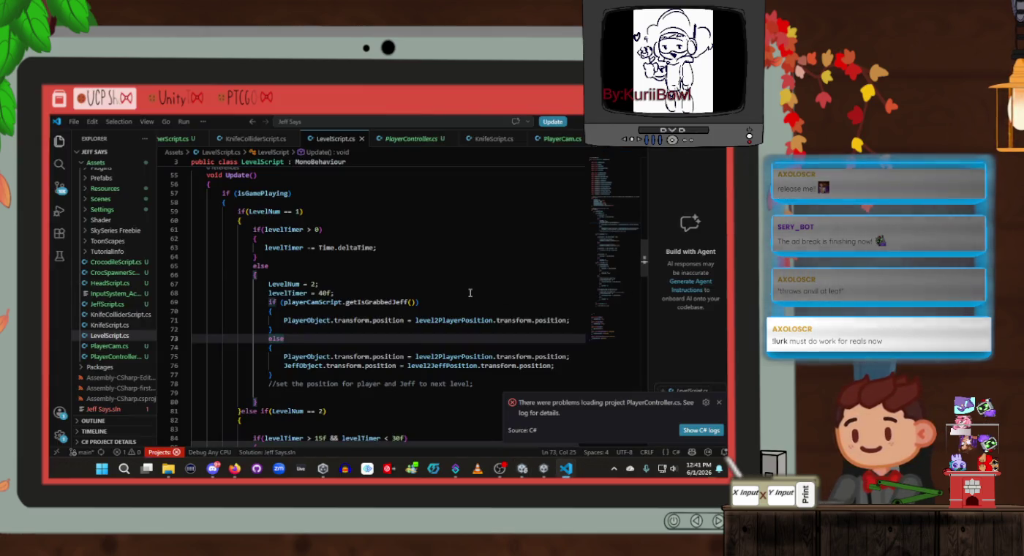
pyautogui.hotkey('alt', 'Tab')
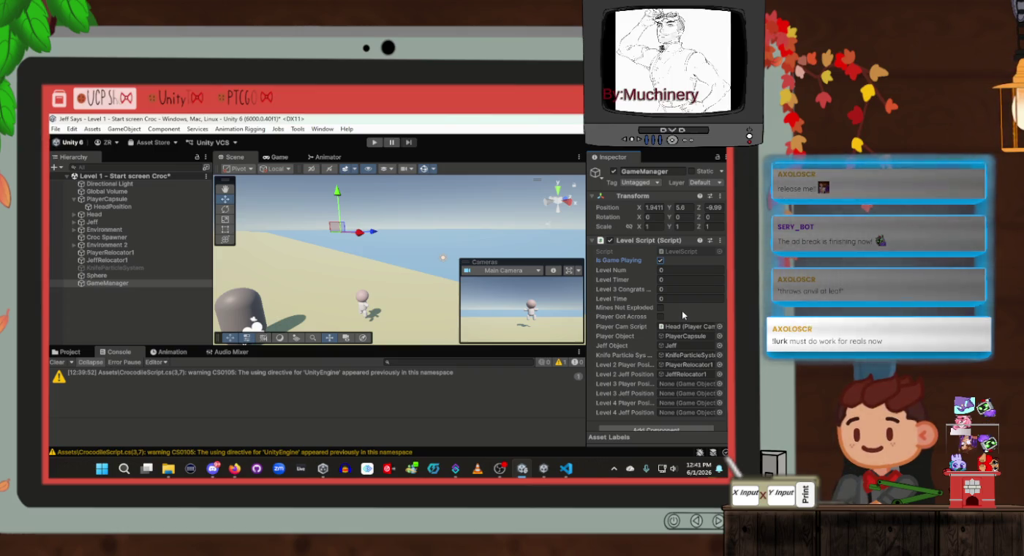
# Step: Save the Level 1 scene and frame JeffRelocator1 among the fences in the Scene view
pyautogui.hotkey('ctrl', 's')
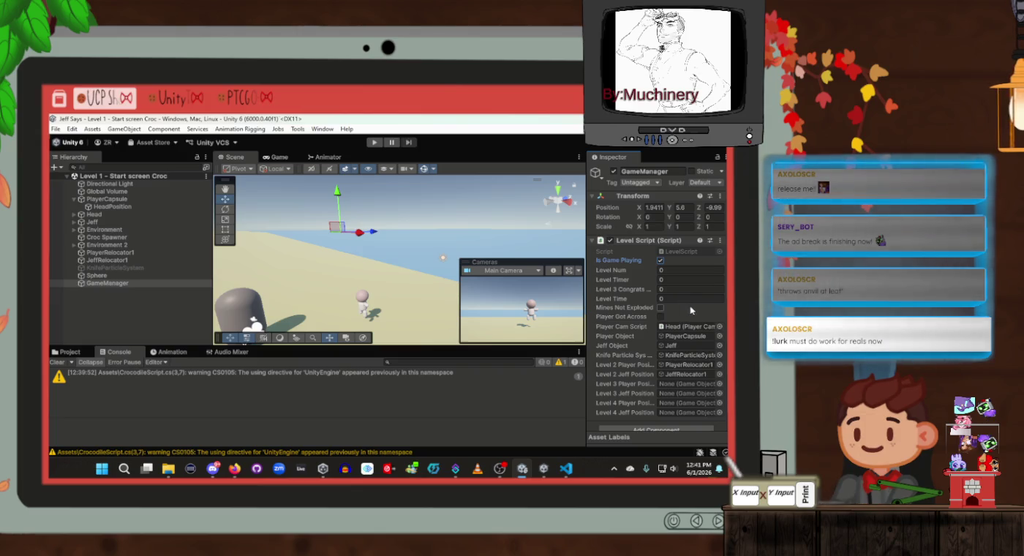
pyautogui.scroll(-1, 687, 312)
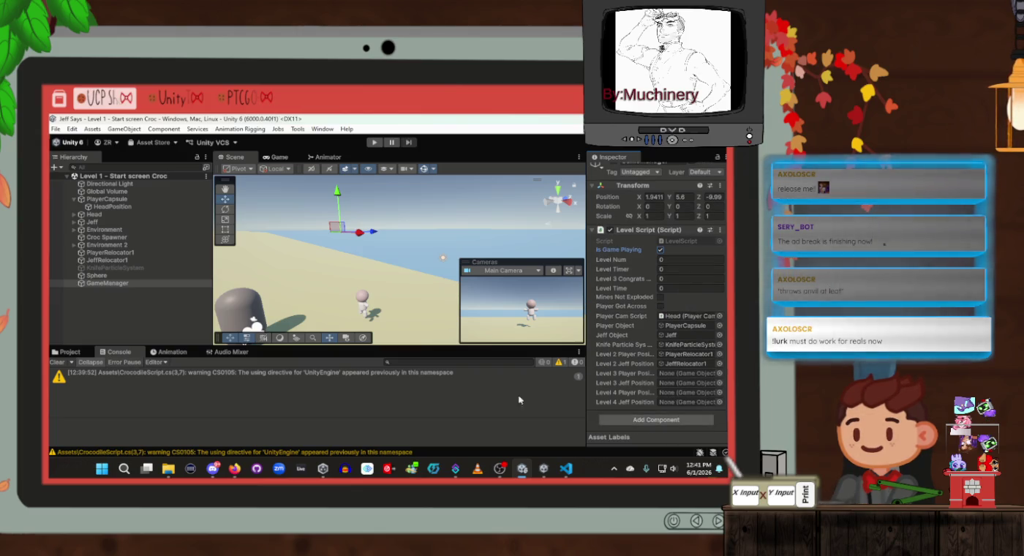
pyautogui.click(142, 297)
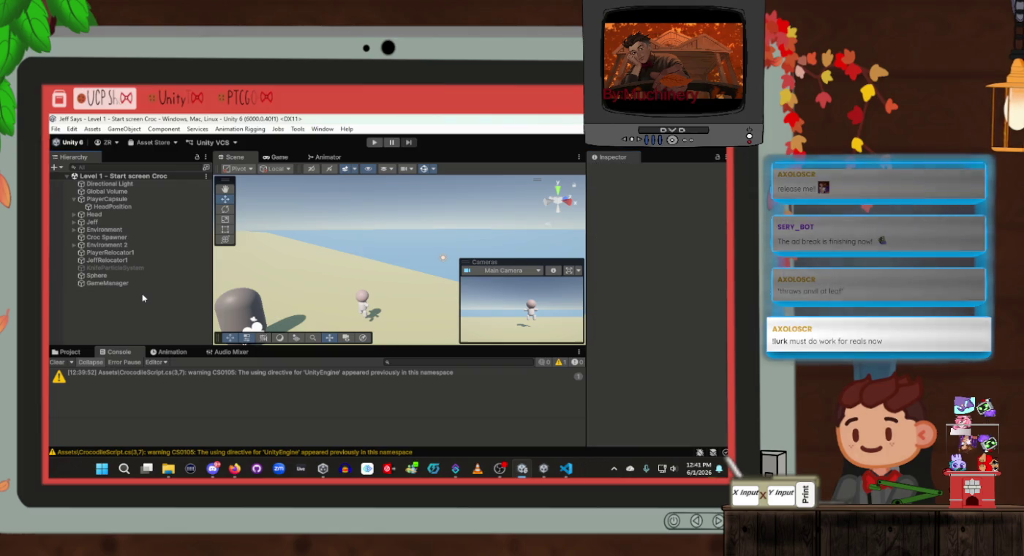
pyautogui.click(128, 262)
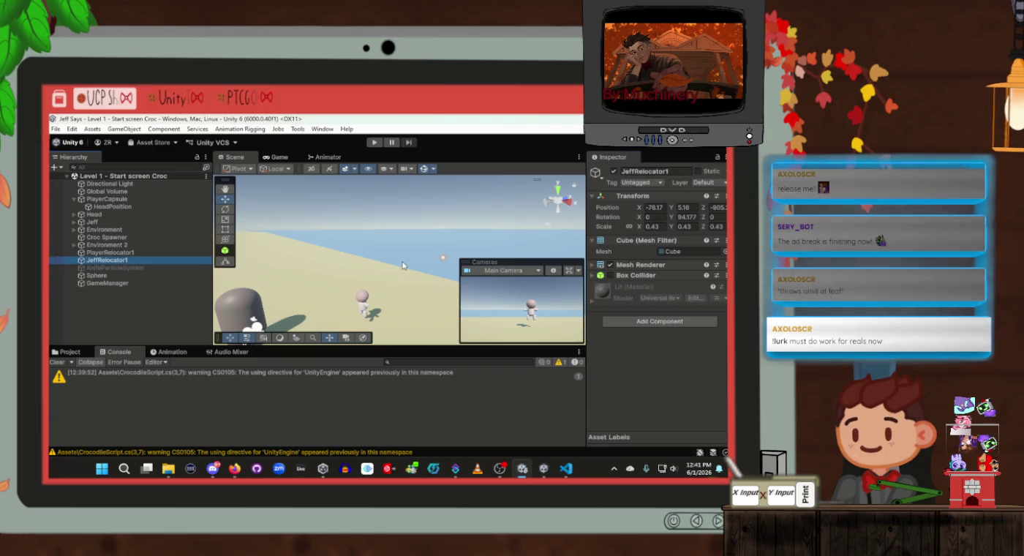
pyautogui.press('f')
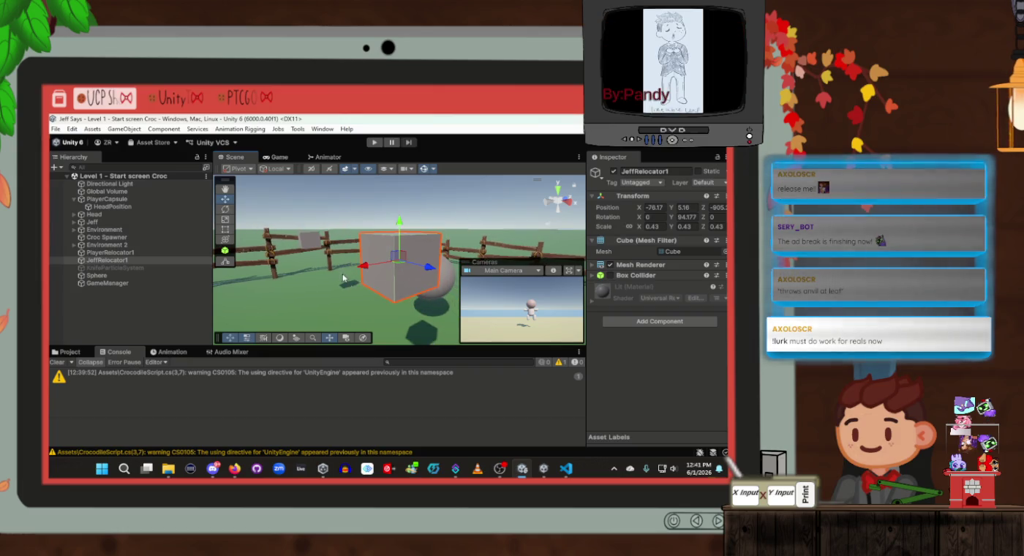
pyautogui.moveTo(342, 277)
pyautogui.mouseDown()
pyautogui.moveTo(418, 307)
pyautogui.moveTo(325, 296)
pyautogui.mouseUp()
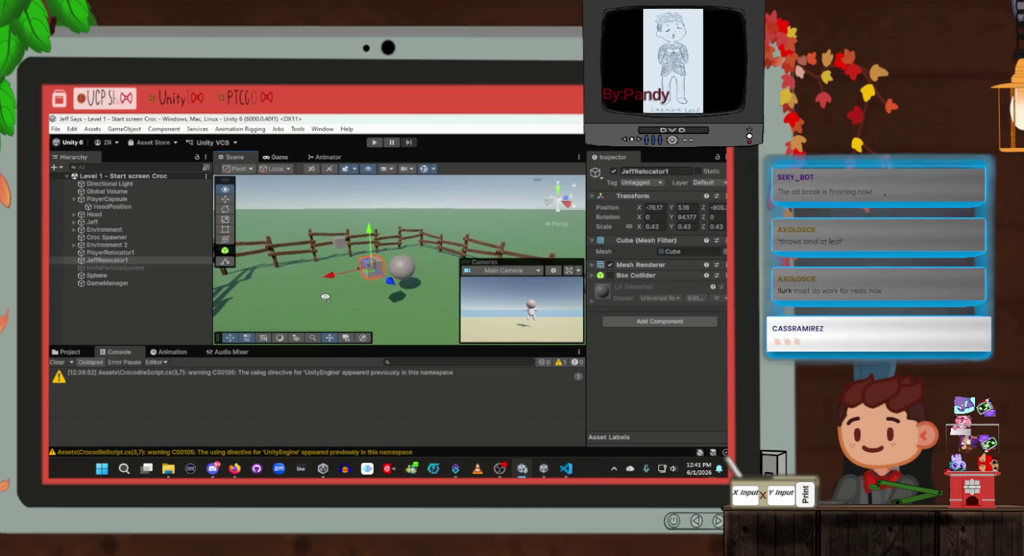
# Step: Inspect the Sphere and KnifeParticleSystem's Knife Collider Script settings in the Inspector
pyautogui.click(97, 275)
pyautogui.scroll(-1, 674, 307)
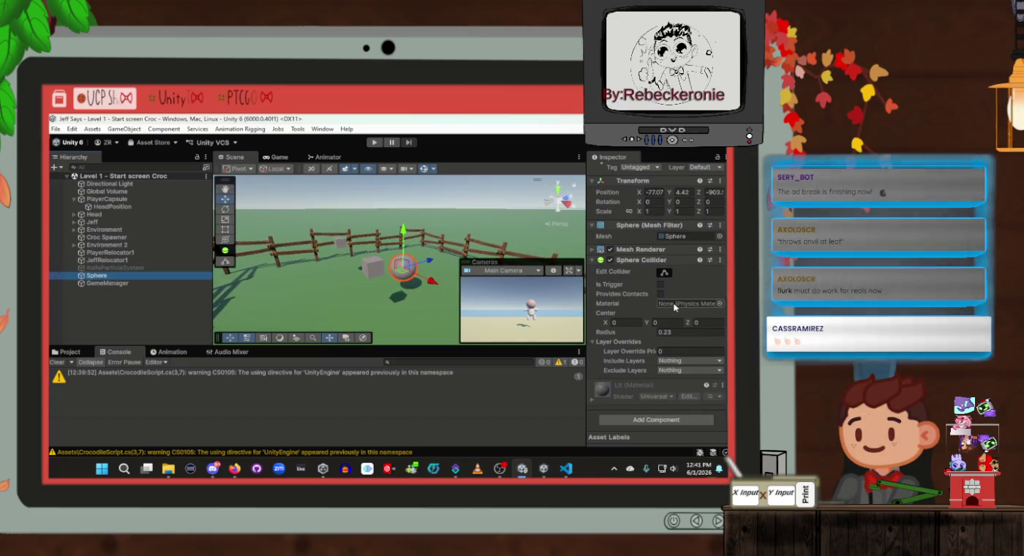
pyautogui.click(135, 268)
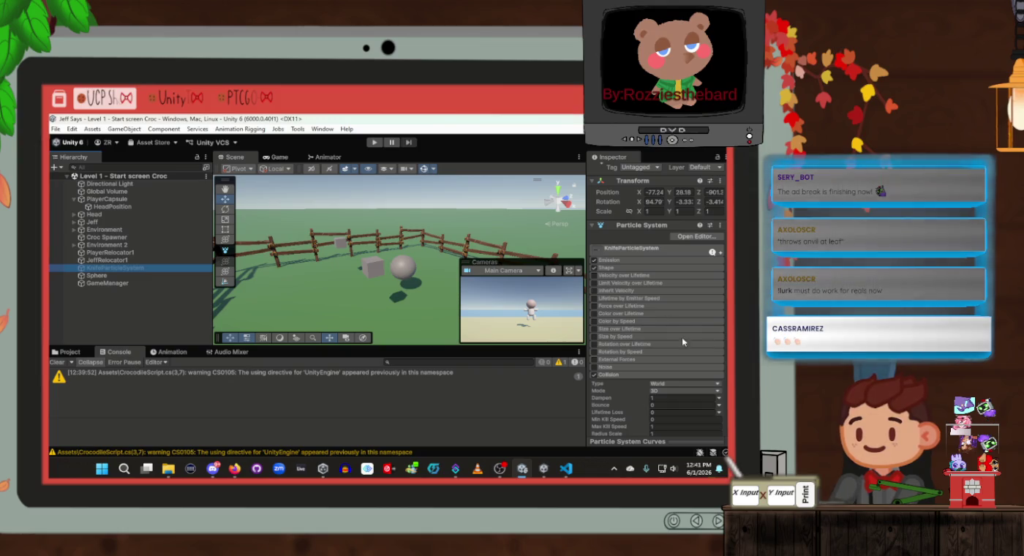
pyautogui.scroll(-5, 659, 340)
pyautogui.scroll(-3, 637, 344)
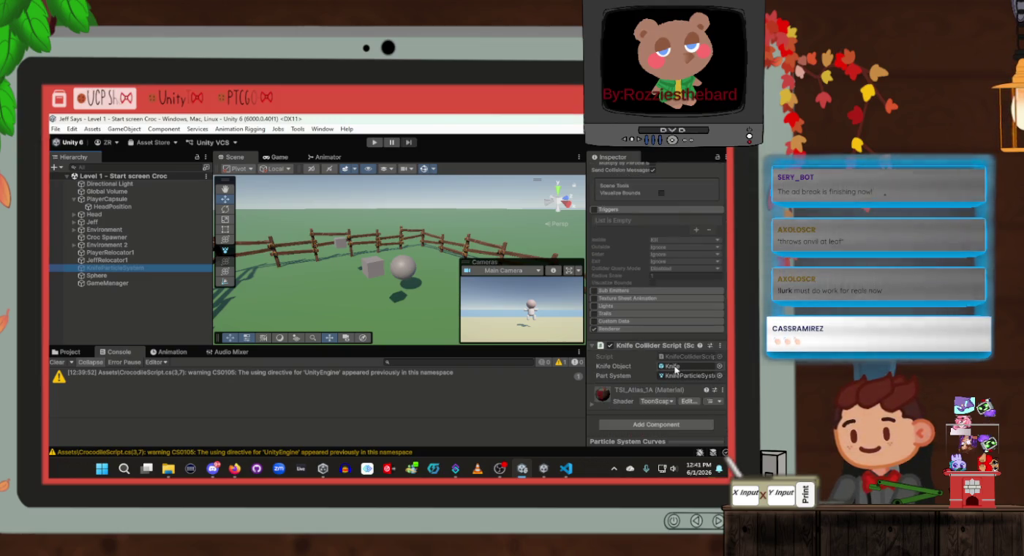
pyautogui.hotkey('alt', 'Tab')
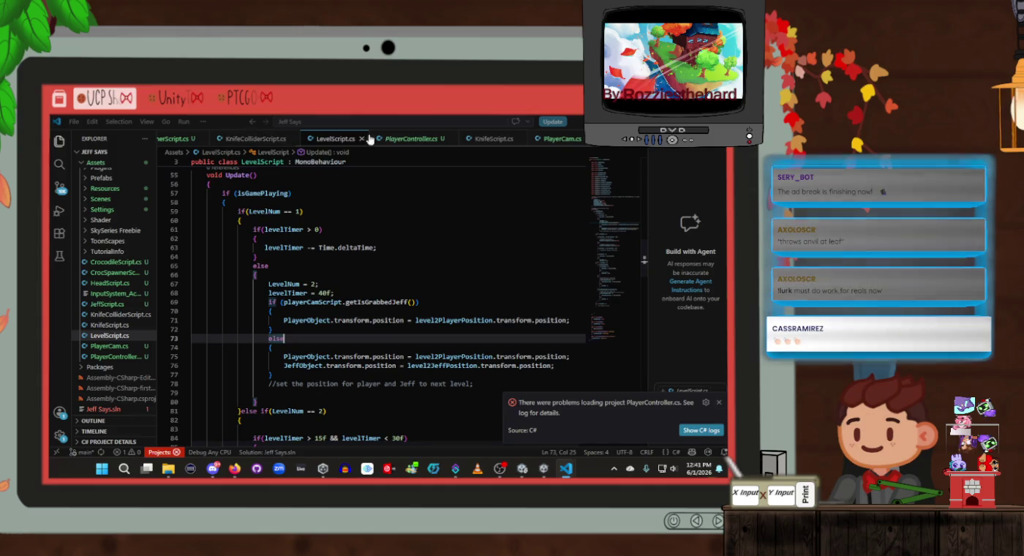
# Step: In KnifeColliderScript.cs, replace "Sphere" with "Jeff" in the collision check and save
pyautogui.click(256, 138)
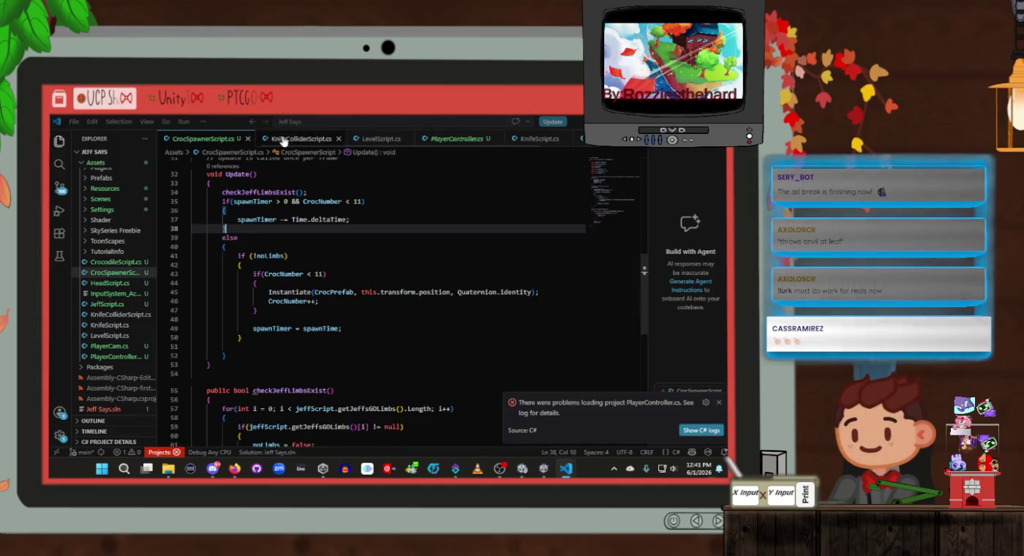
pyautogui.scroll(-10, 391, 329)
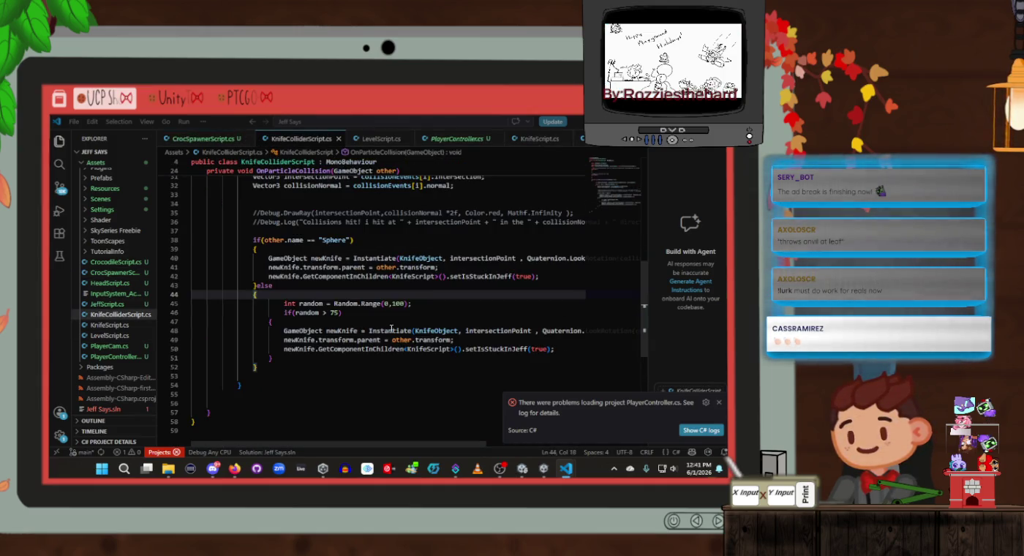
pyautogui.doubleClick(335, 239)
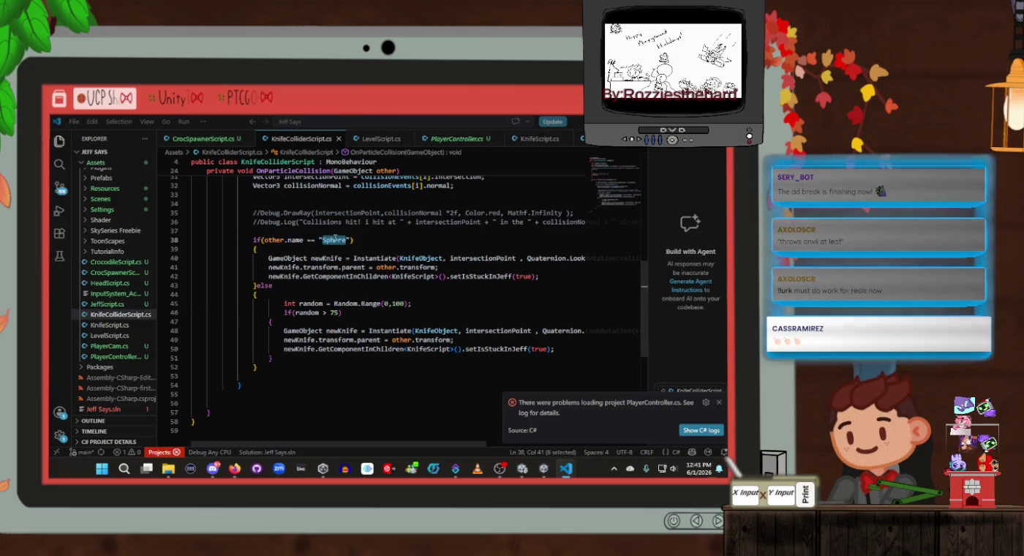
pyautogui.write('Jeff')
pyautogui.hotkey('ctrl', 's')
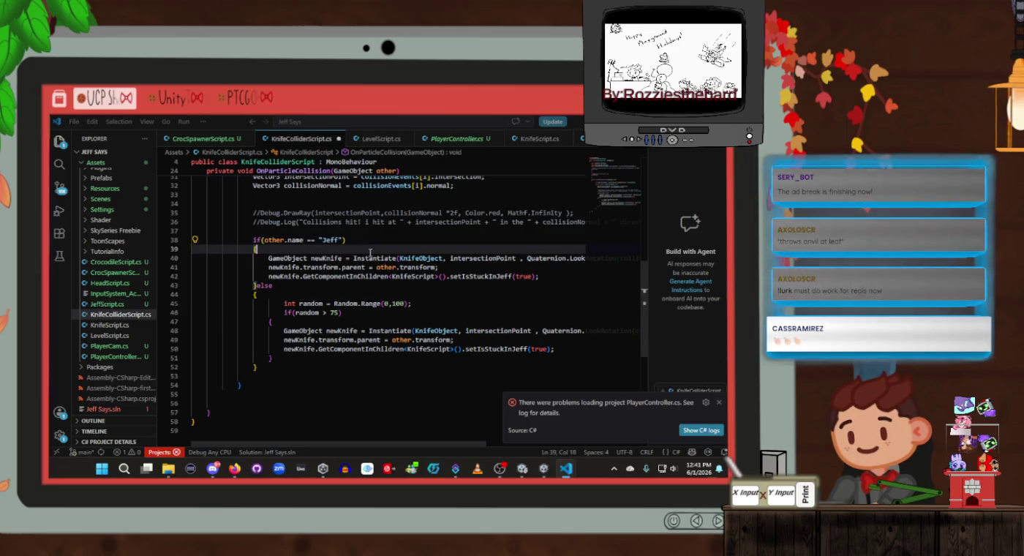
pyautogui.hotkey('alt', 'Tab')
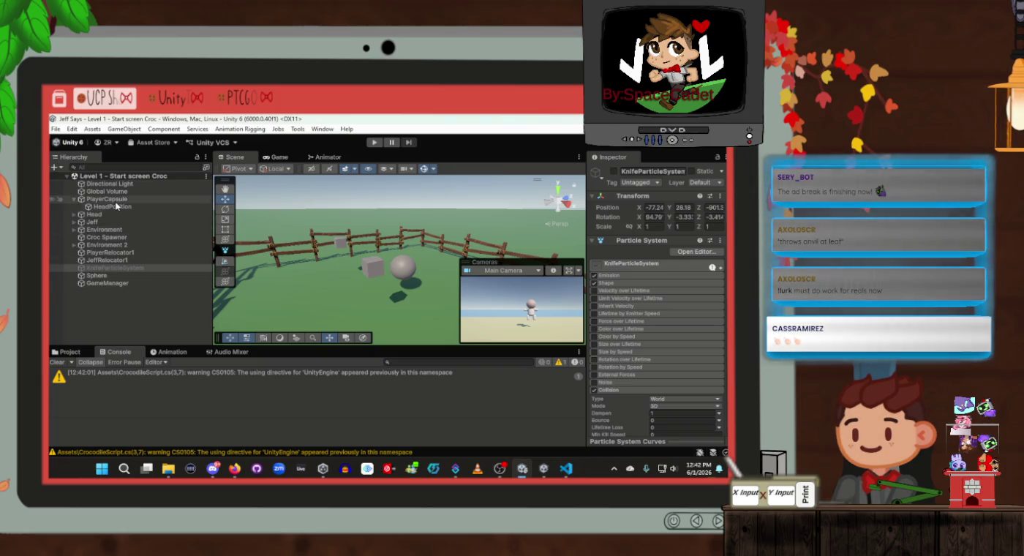
# Step: Create a UI Canvas under GameManager
pyautogui.click(120, 284)
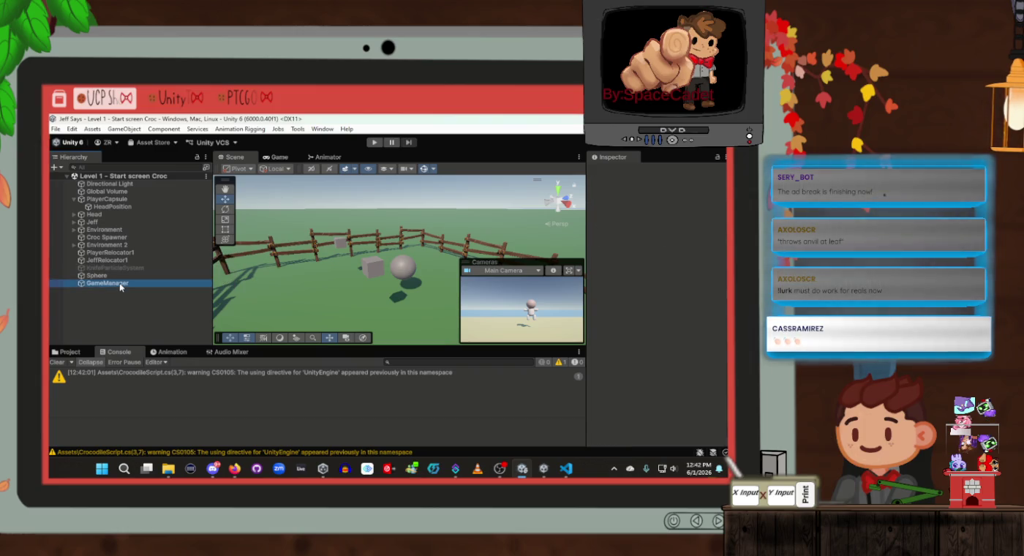
pyautogui.rightClick(121, 286)
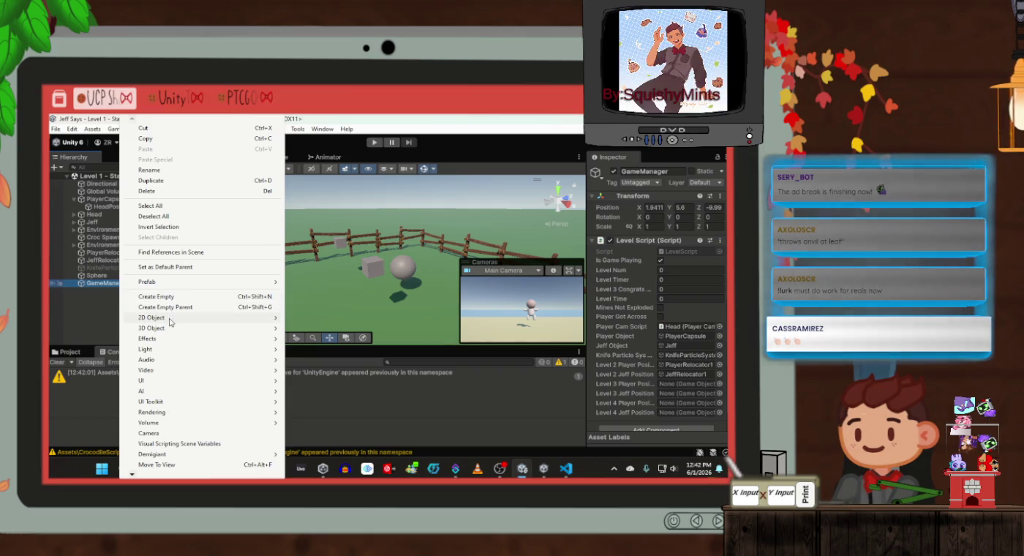
pyautogui.moveTo(158, 387)
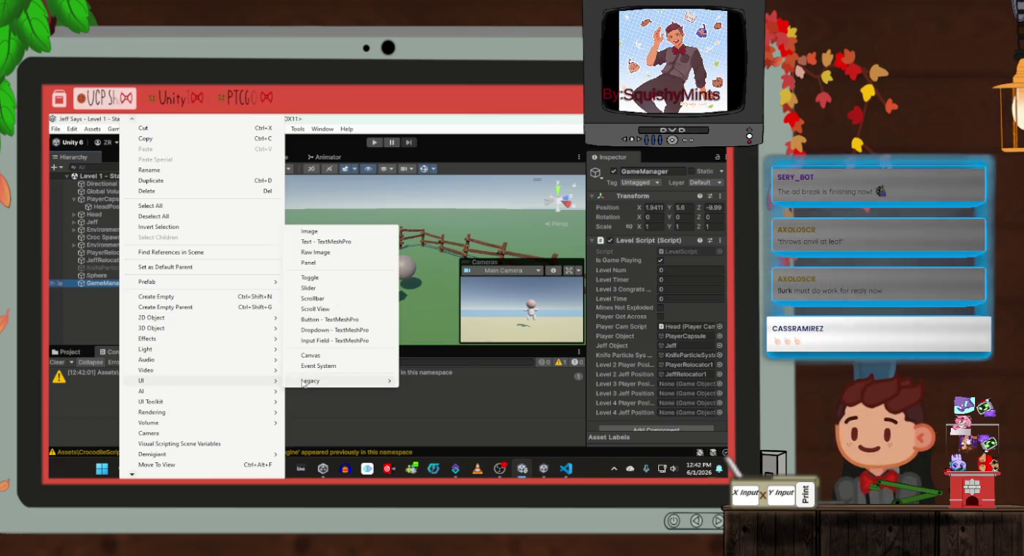
pyautogui.click(312, 355)
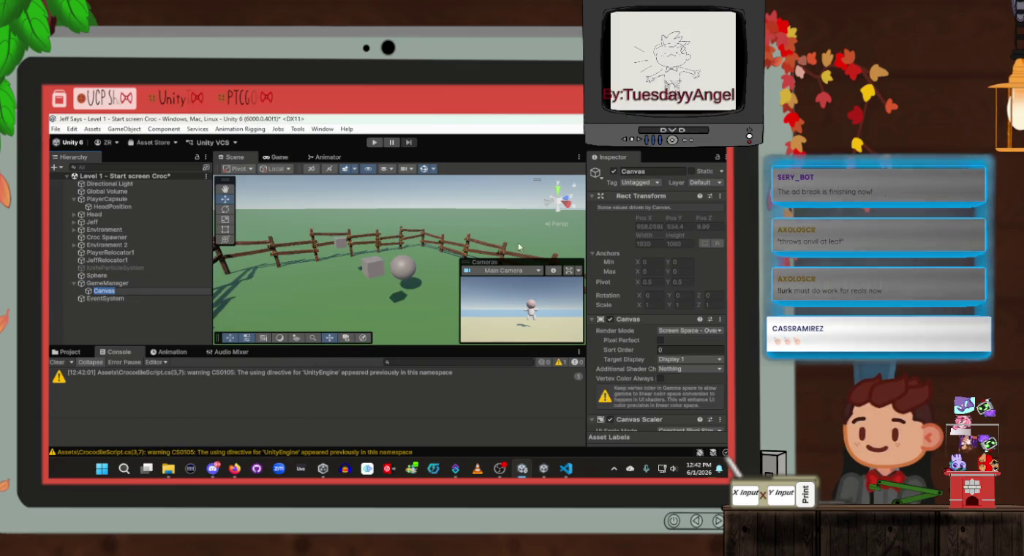
pyautogui.click(123, 290)
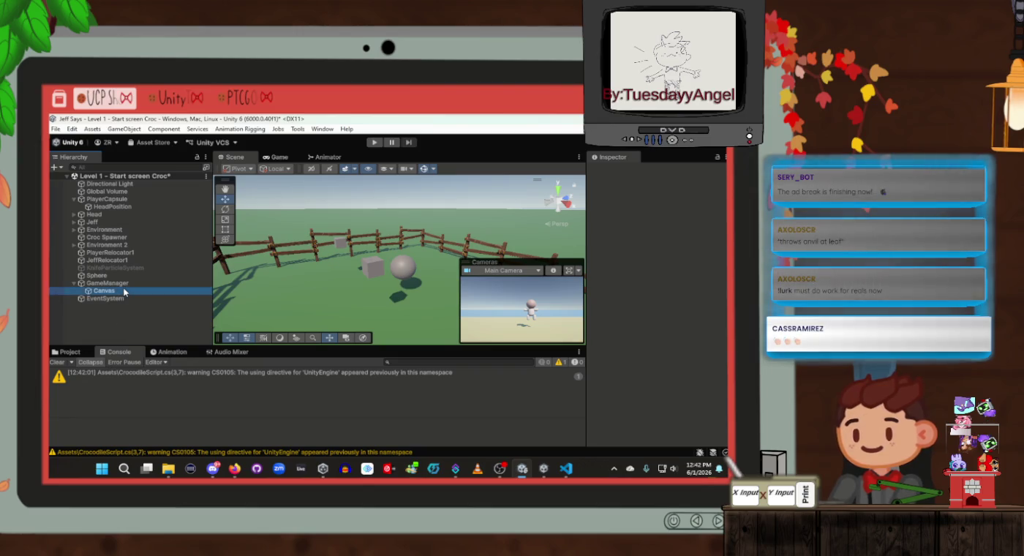
# Step: Add a Text - TextMeshPro object to the Canvas and import the TMP Essentials
pyautogui.rightClick(106, 298)
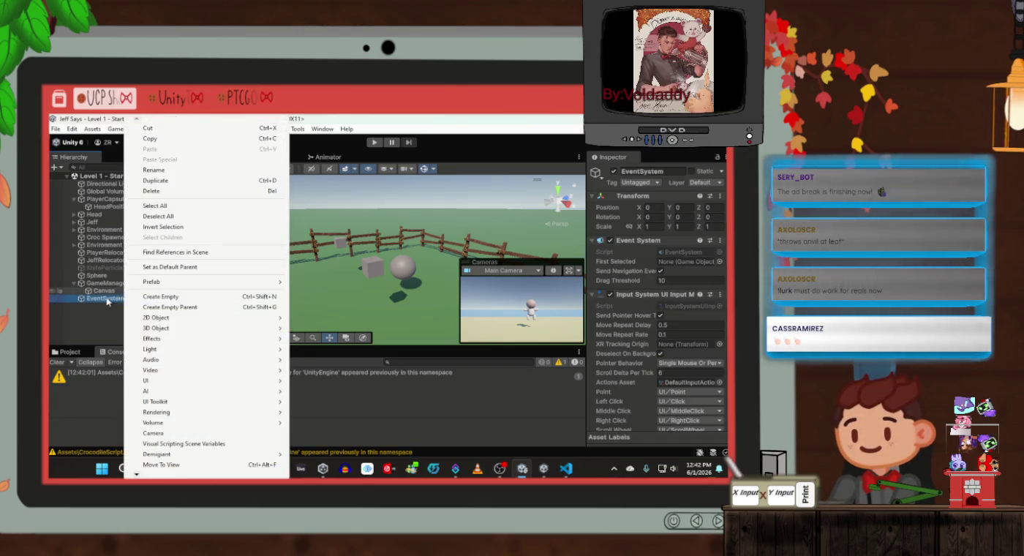
pyautogui.rightClick(104, 291)
pyautogui.click(104, 291)
pyautogui.click(122, 292)
pyautogui.rightClick(123, 293)
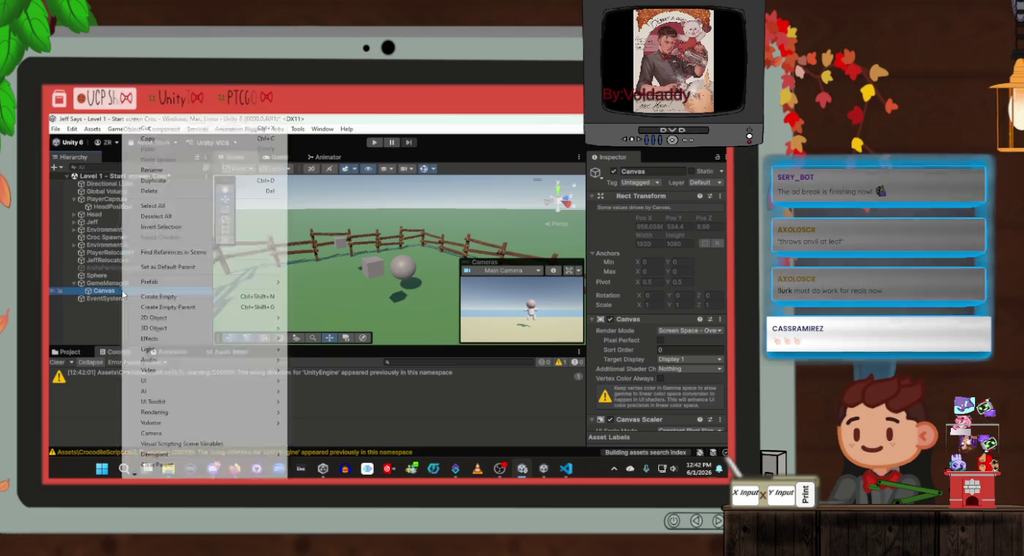
pyautogui.moveTo(167, 381)
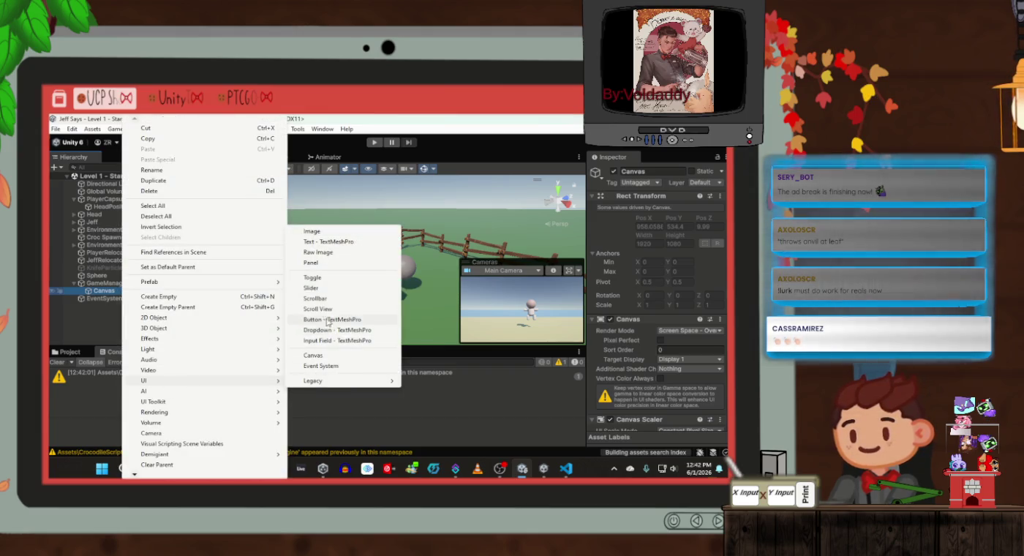
pyautogui.click(319, 242)
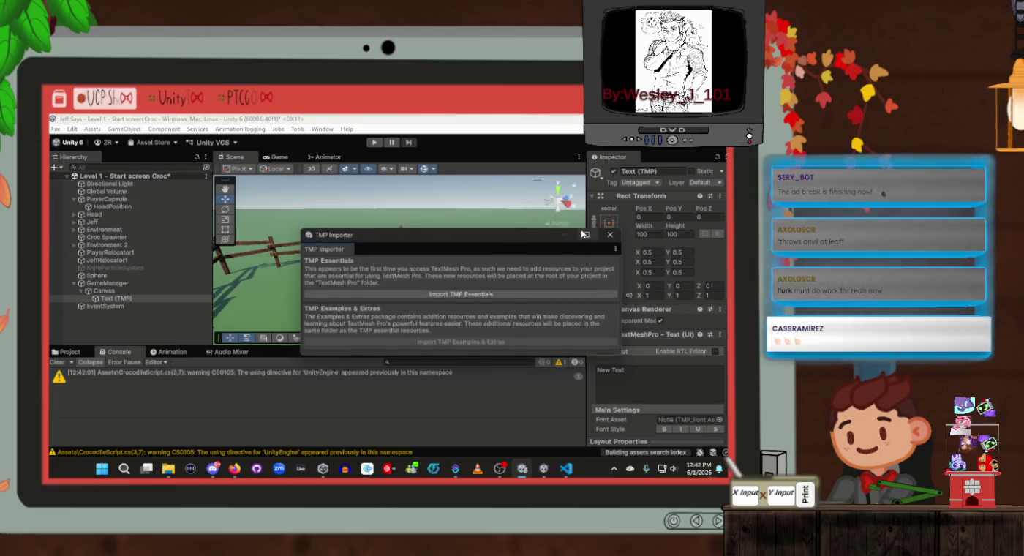
pyautogui.click(464, 292)
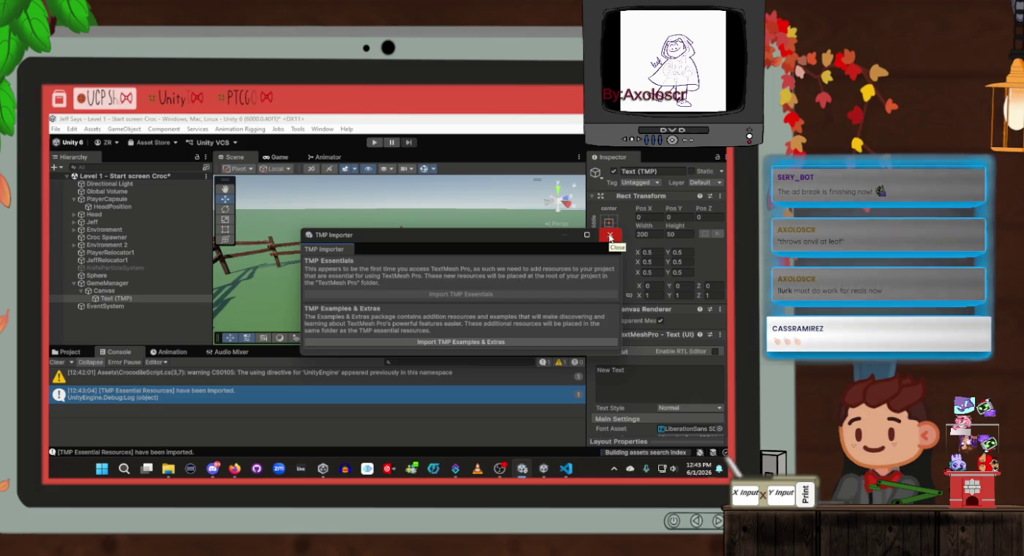
# Step: Close the TMP Importer, rename the text object to PlayerTimer, and clear its New Text placeholder
pyautogui.click(611, 237)
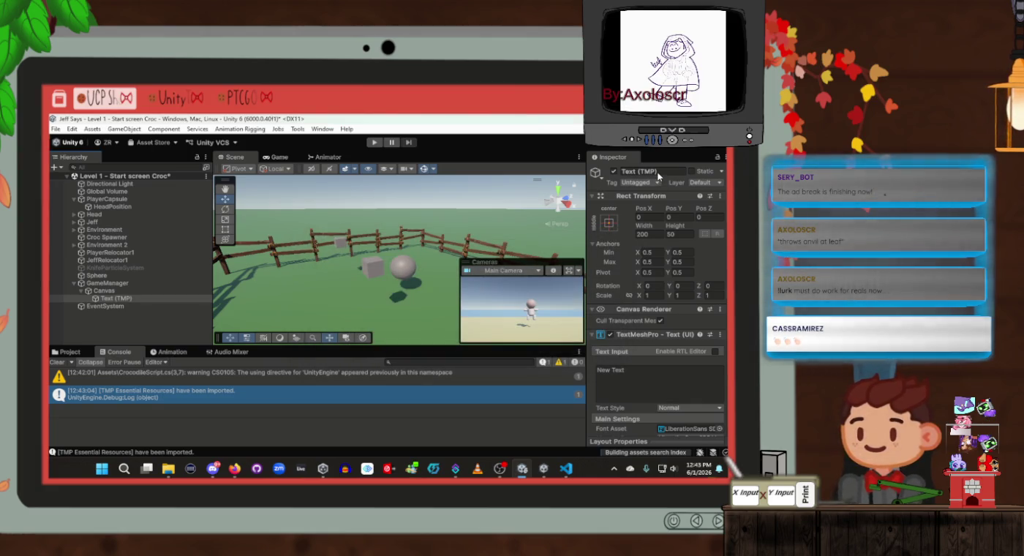
pyautogui.click(664, 172)
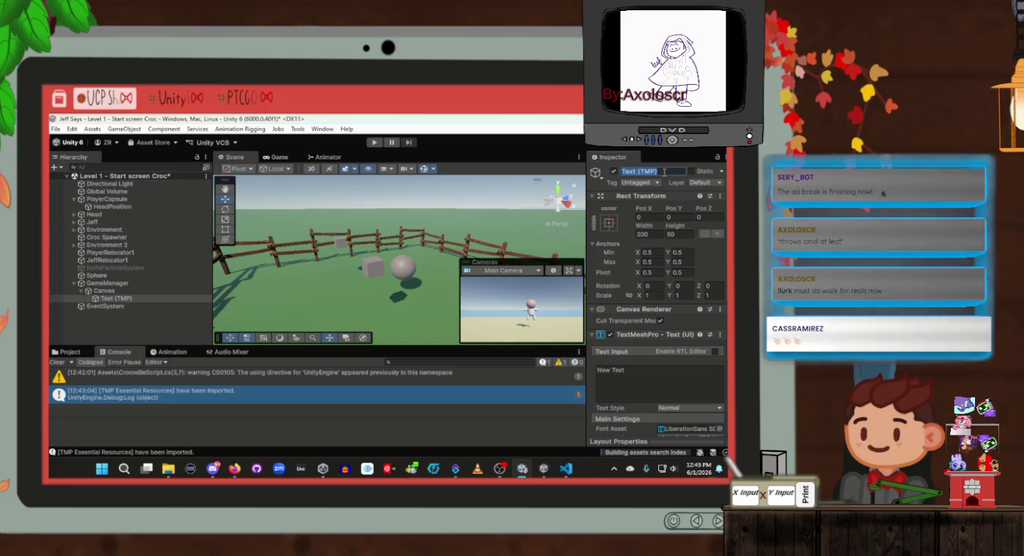
pyautogui.write('PlayerTimer')
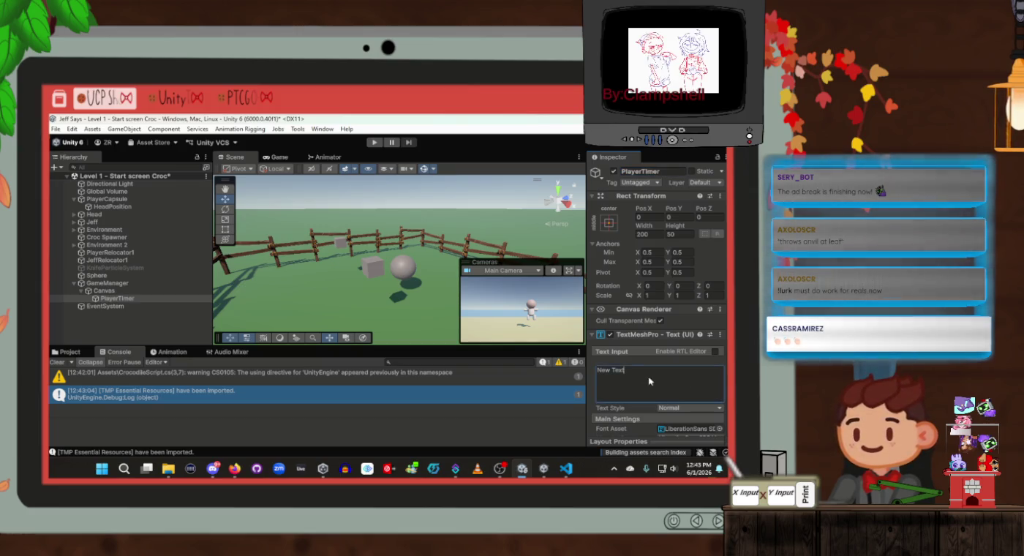
pyautogui.press('BackSpace')
pyautogui.write('wefwef')
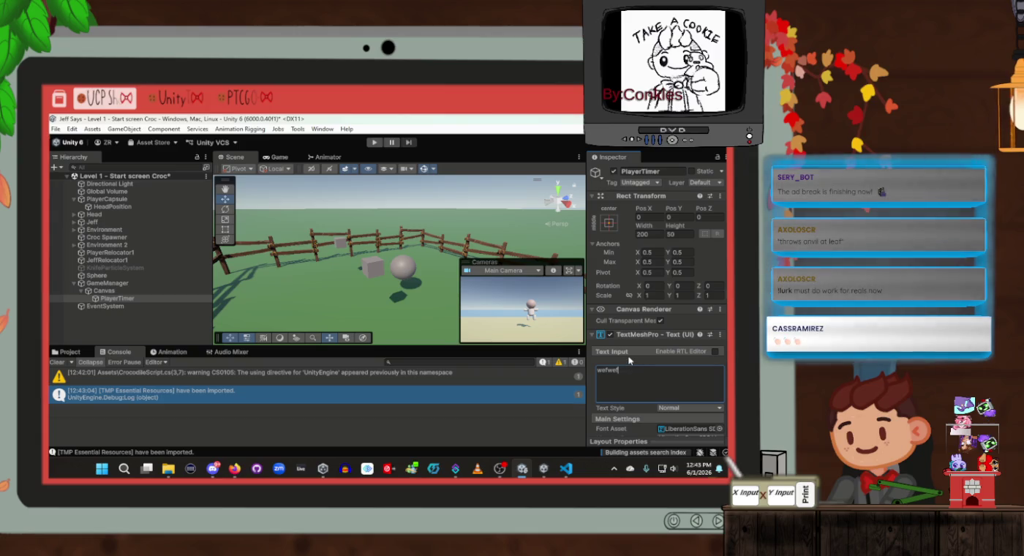
# Step: Frame and recenter the PlayerTimer text in the Scene view
pyautogui.doubleClick(116, 298)
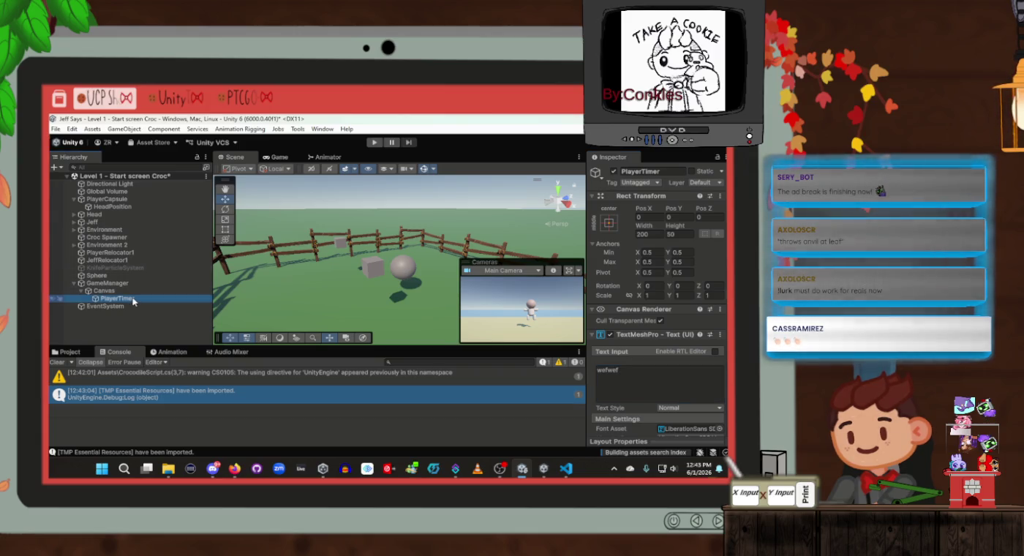
pyautogui.moveTo(410, 242)
pyautogui.mouseDown()
pyautogui.moveTo(380, 240)
pyautogui.moveTo(433, 233)
pyautogui.mouseUp()
pyautogui.moveTo(437, 232); pyautogui.dragTo(472, 226)
pyautogui.click(138, 292)
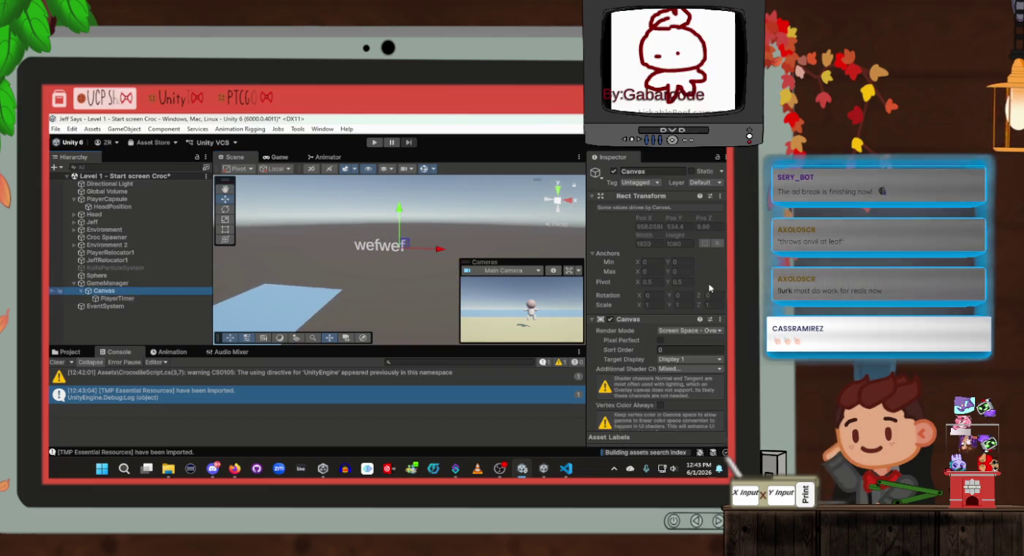
# Step: Switch the Canvas Render Mode to Screen Space - Camera and pick Main Camera from the scene cameras
pyautogui.scroll(-2, 654, 282)
pyautogui.click(687, 279)
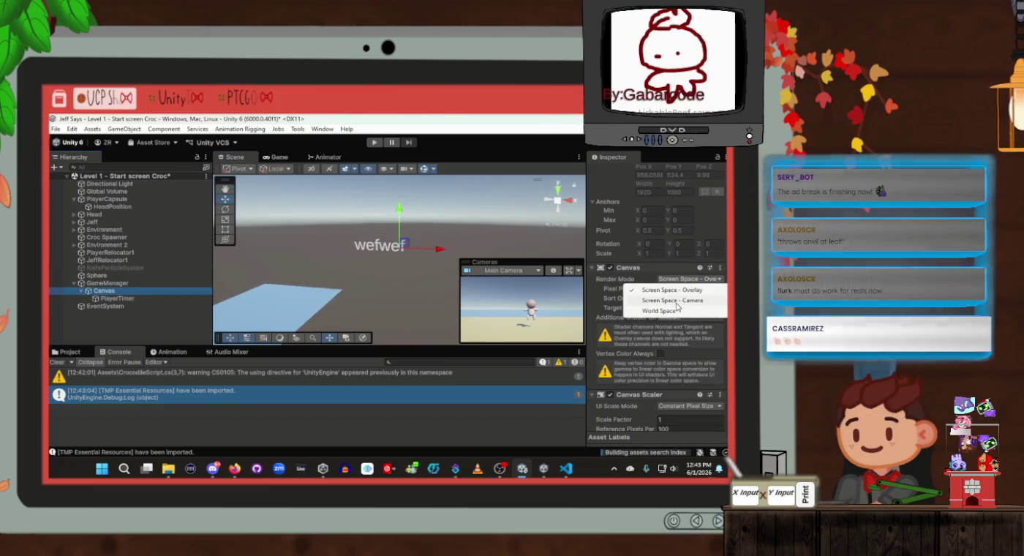
pyautogui.click(674, 300)
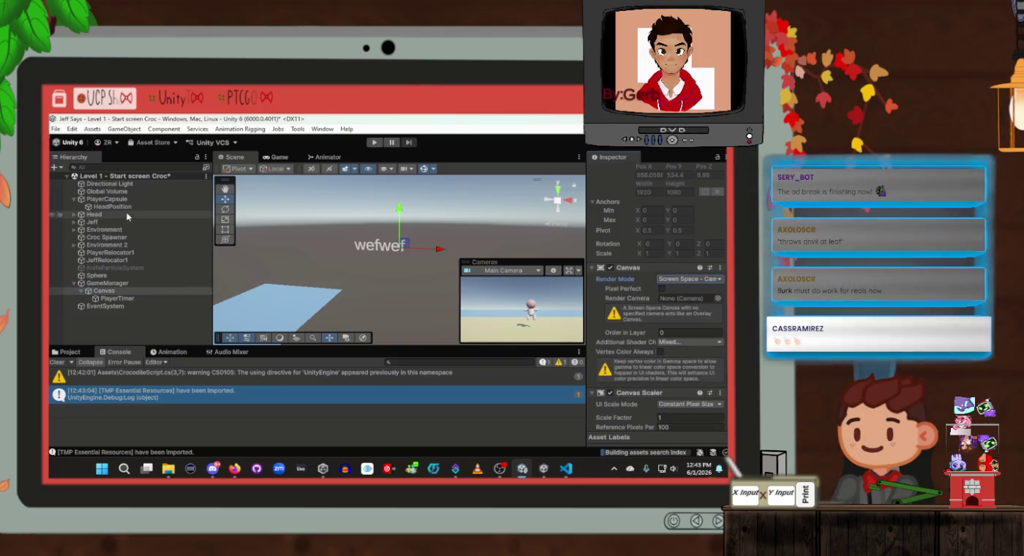
pyautogui.moveTo(89, 218); pyautogui.dragTo(692, 302)
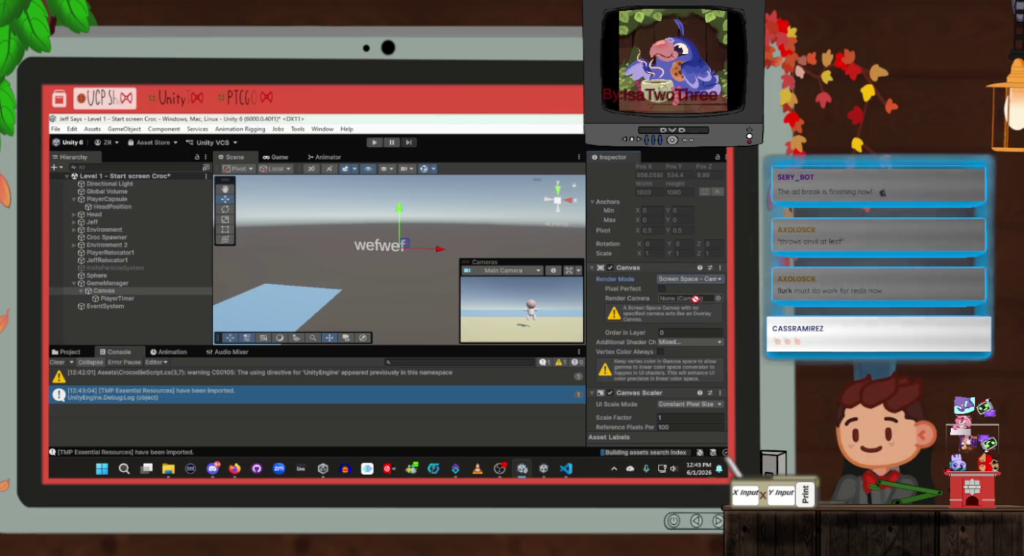
pyautogui.click(718, 298)
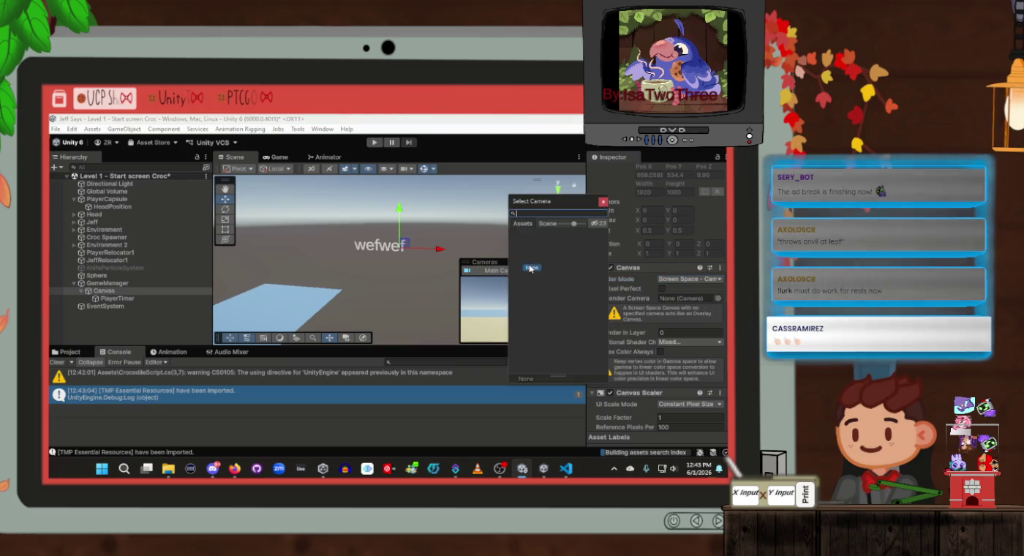
pyautogui.click(551, 223)
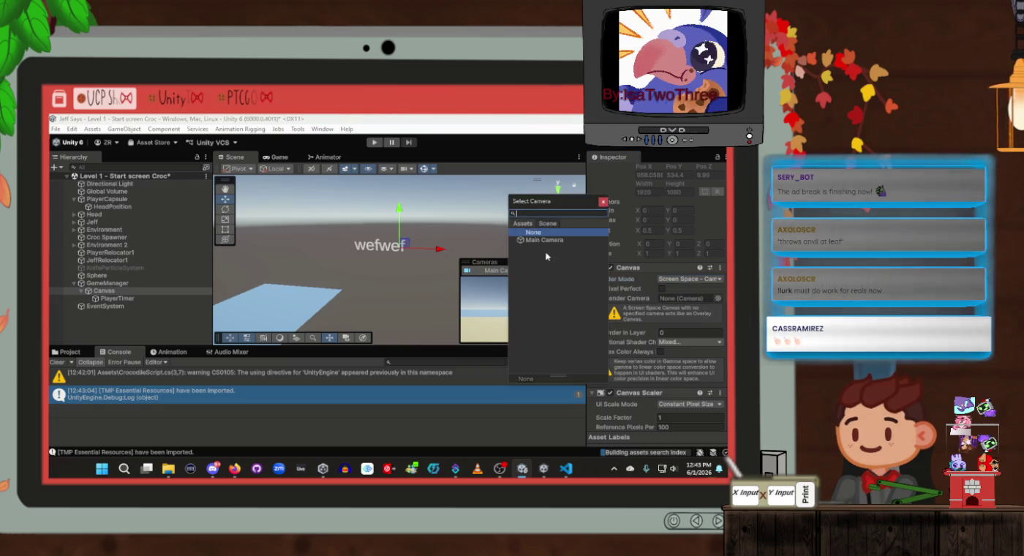
pyautogui.doubleClick(541, 238)
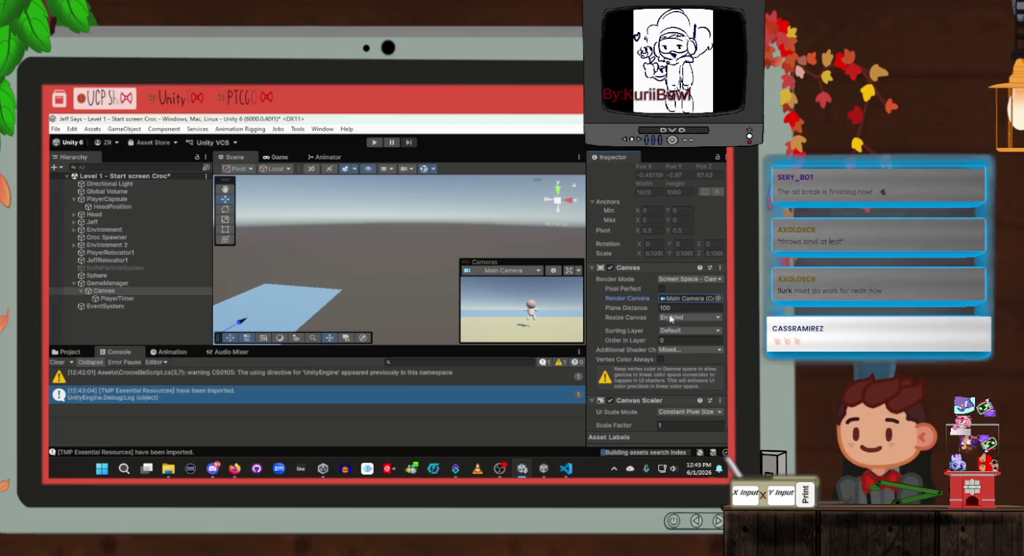
pyautogui.click(117, 298)
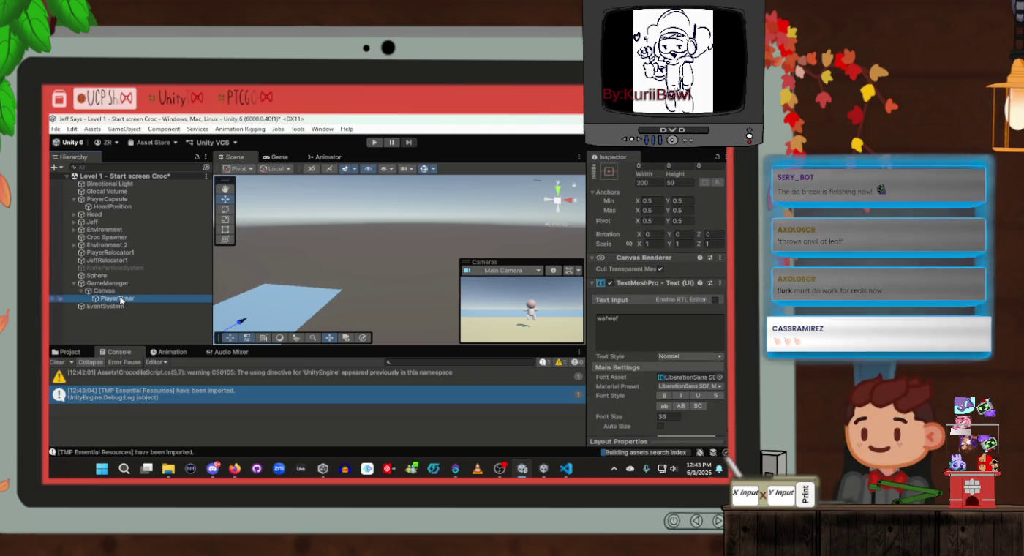
# Step: Type test text 'fwefwefwefwef' into PlayerTimer, keeping the font size at 38
pyautogui.doubleClick(610, 320)
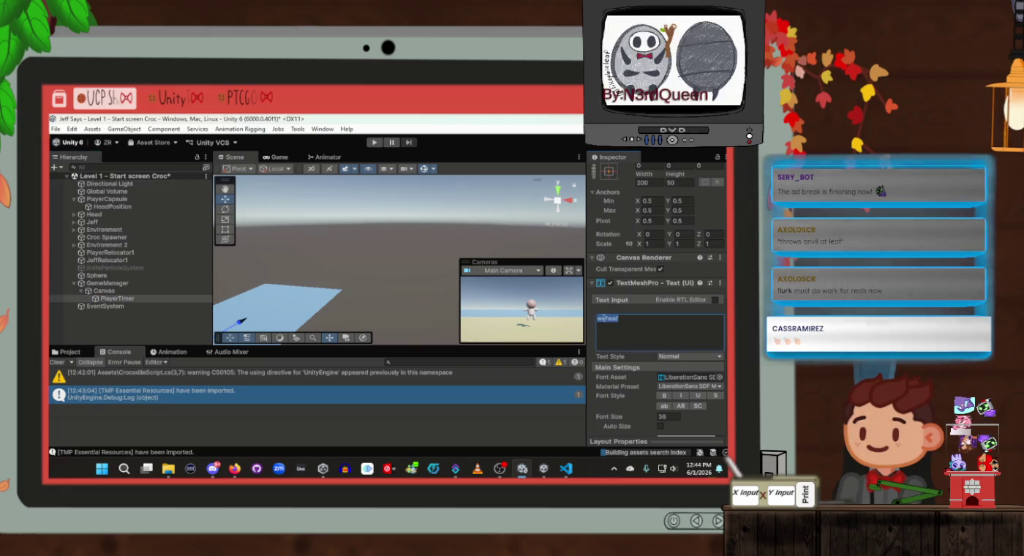
pyautogui.write('efwefwefwefwef')
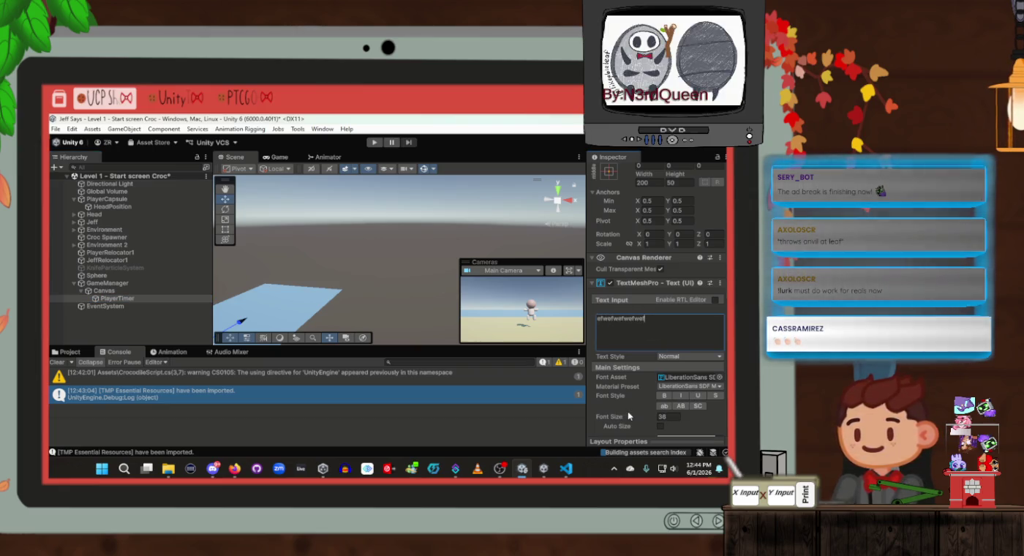
pyautogui.moveTo(613, 420); pyautogui.dragTo(645, 419)
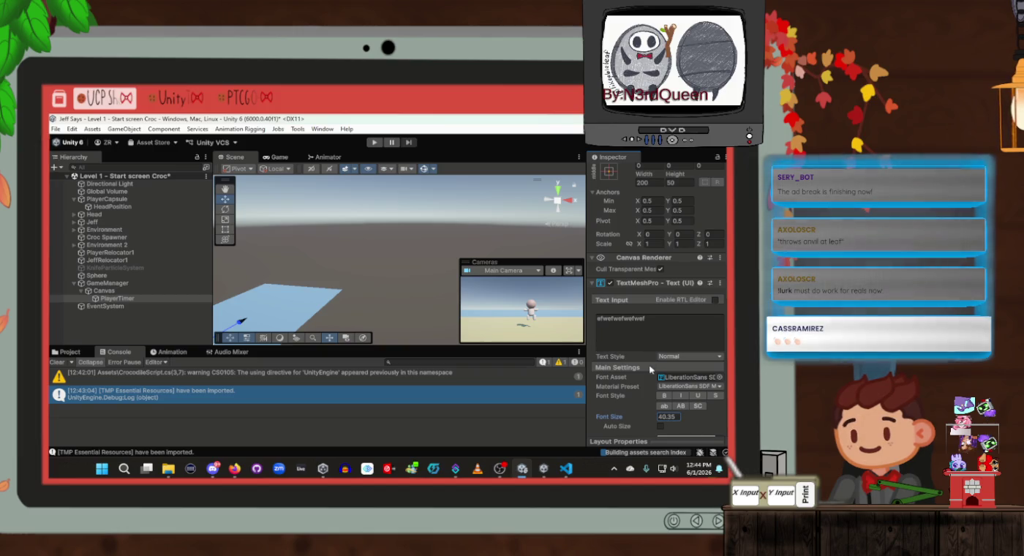
pyautogui.hotkey('ctrl', 'z')
# Step: Frame the Canvas and drag the PlayerTimer text toward its upper-left corner
pyautogui.moveTo(327, 276); pyautogui.dragTo(315, 272)
pyautogui.click(161, 290)
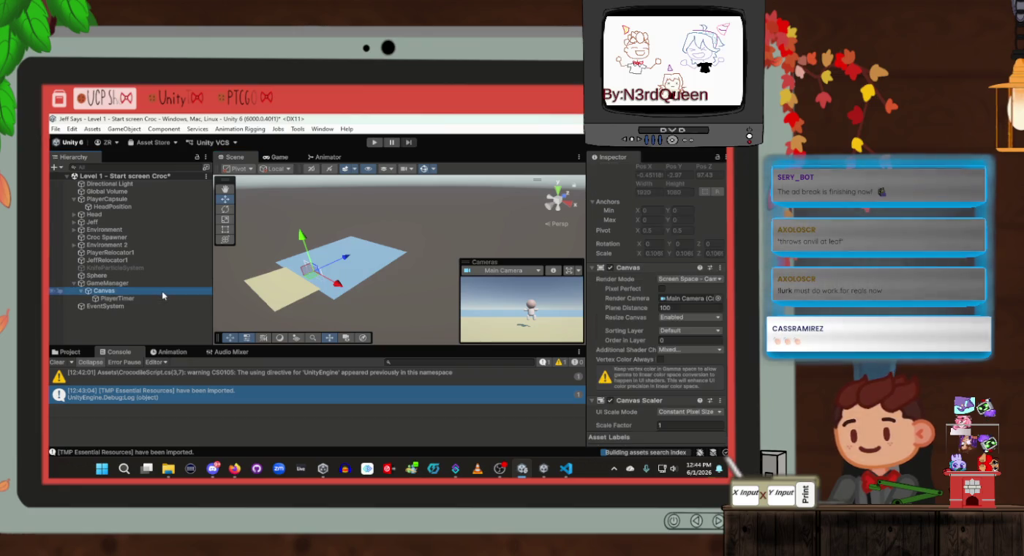
pyautogui.press('f')
pyautogui.moveTo(380, 226); pyautogui.dragTo(394, 214)
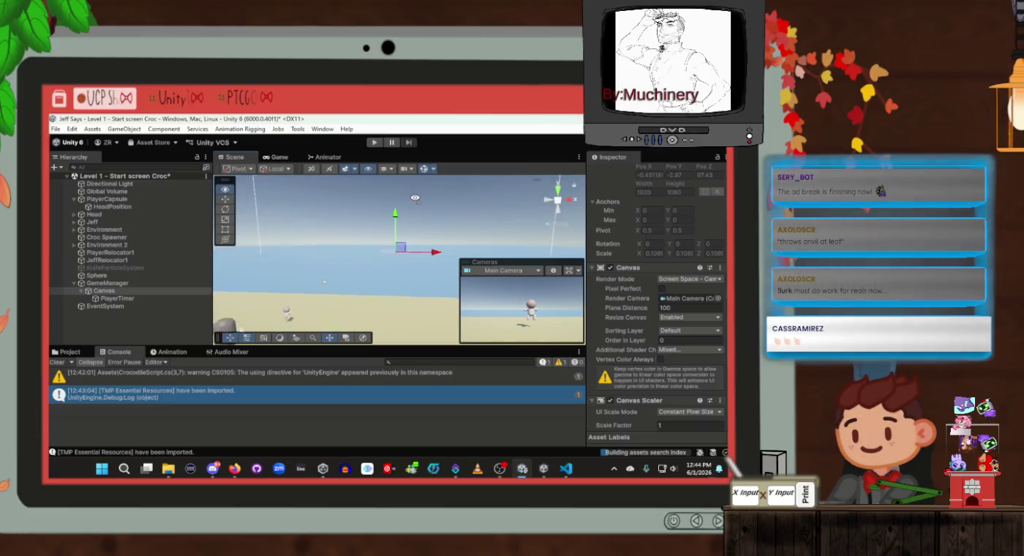
pyautogui.click(128, 299)
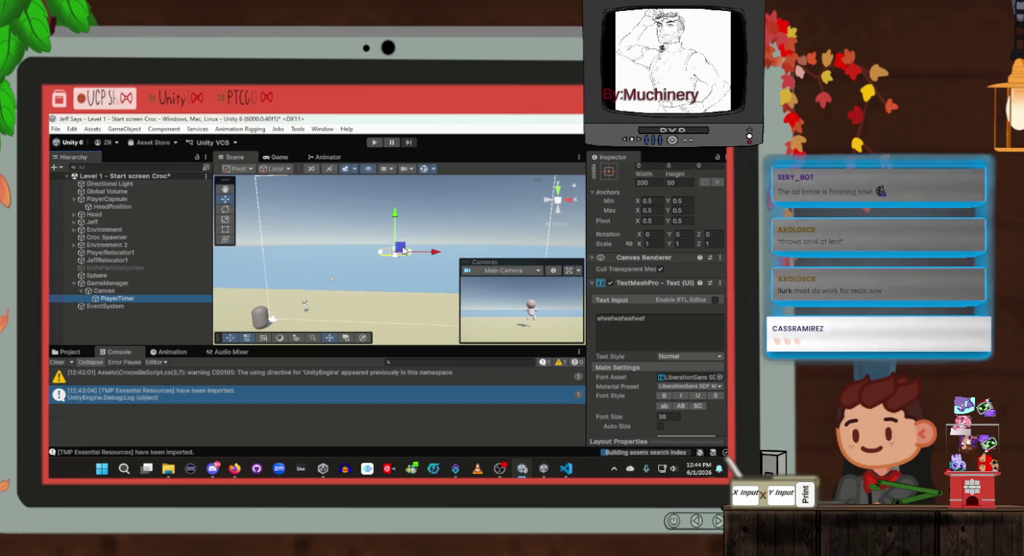
pyautogui.moveTo(401, 250)
pyautogui.mouseDown()
pyautogui.moveTo(373, 211)
pyautogui.moveTo(286, 183)
pyautogui.moveTo(395, 274)
pyautogui.moveTo(397, 320)
pyautogui.moveTo(407, 251)
pyautogui.moveTo(360, 262)
pyautogui.moveTo(365, 227)
pyautogui.moveTo(392, 234)
pyautogui.moveTo(381, 325)
pyautogui.moveTo(384, 245)
pyautogui.moveTo(359, 193)
pyautogui.moveTo(286, 192)
pyautogui.mouseUp()
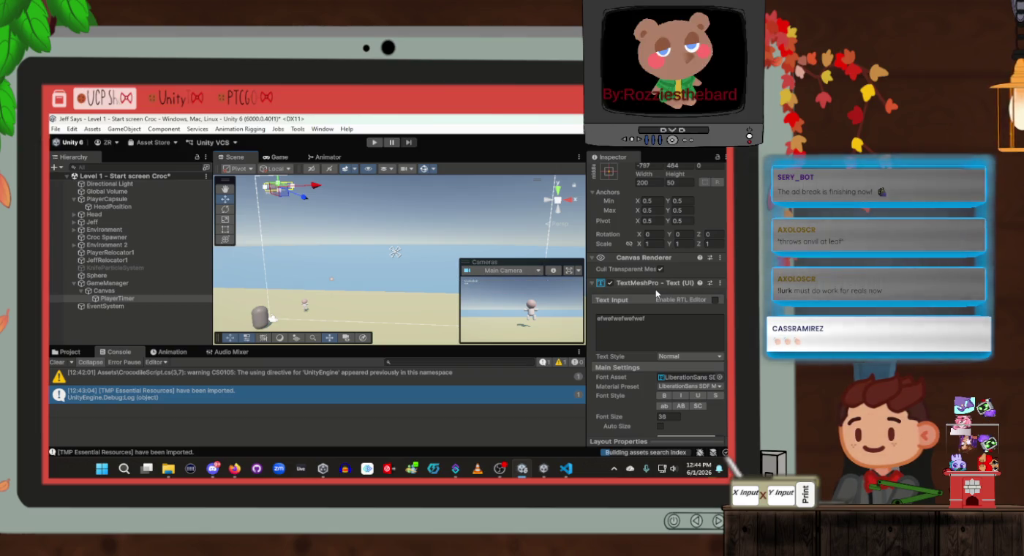
pyautogui.click(121, 292)
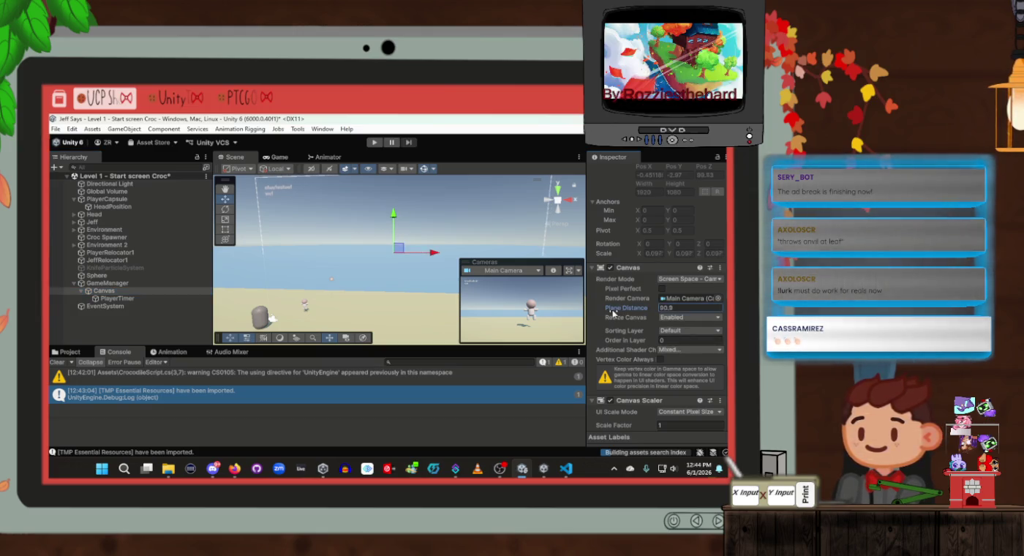
# Step: Try different Canvas plane distance, Resize Canvas and sorting layer settings, restoring resizing afterwards
pyautogui.moveTo(616, 308)
pyautogui.mouseDown()
pyautogui.moveTo(296, 329)
pyautogui.moveTo(427, 320)
pyautogui.moveTo(371, 316)
pyautogui.mouseUp()
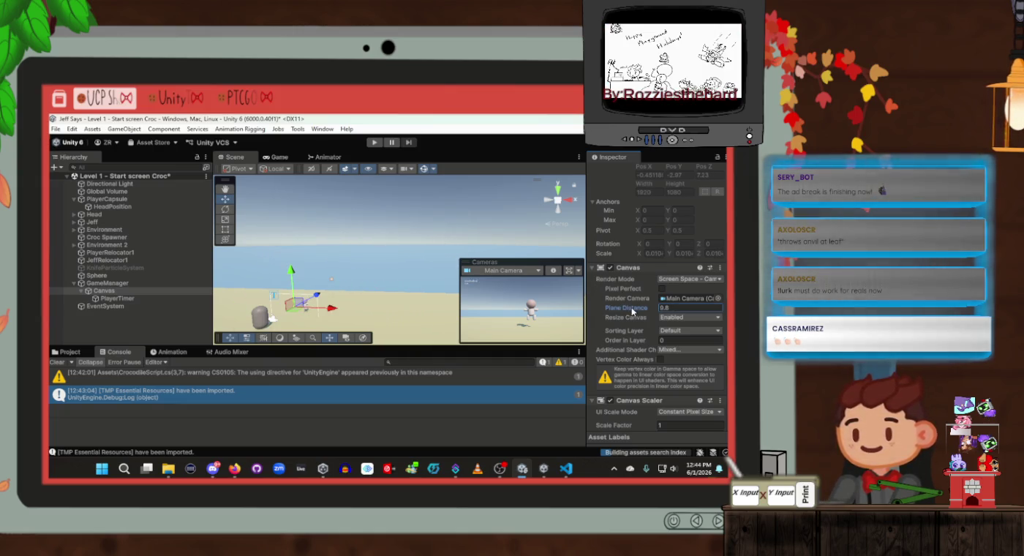
pyautogui.moveTo(643, 311); pyautogui.dragTo(653, 312)
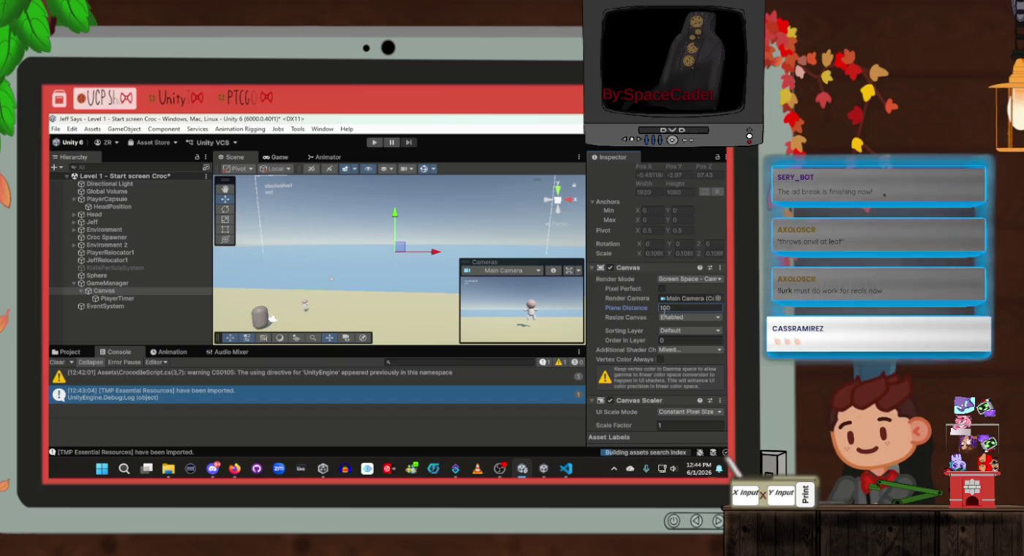
pyautogui.click(675, 317)
pyautogui.click(671, 337)
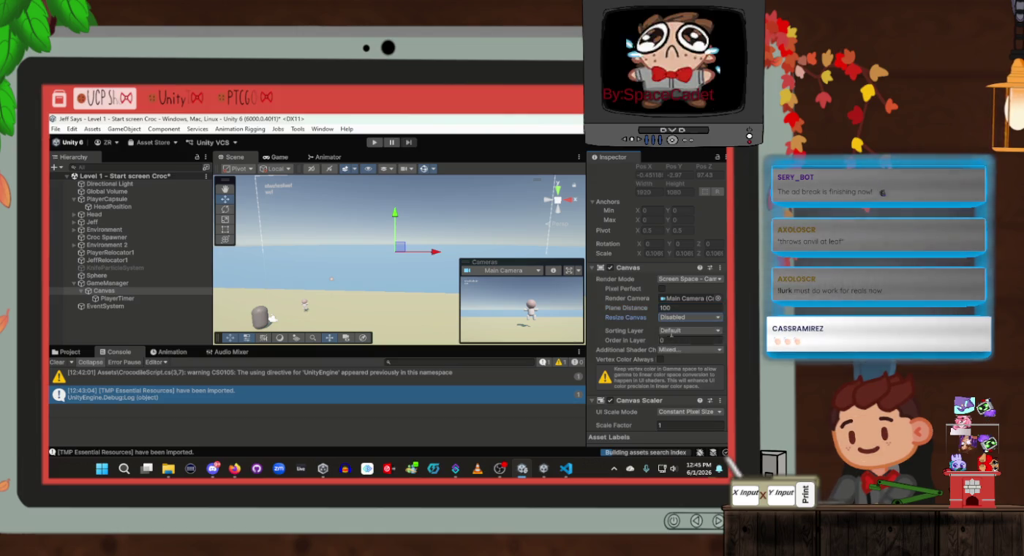
pyautogui.click(675, 318)
pyautogui.click(671, 328)
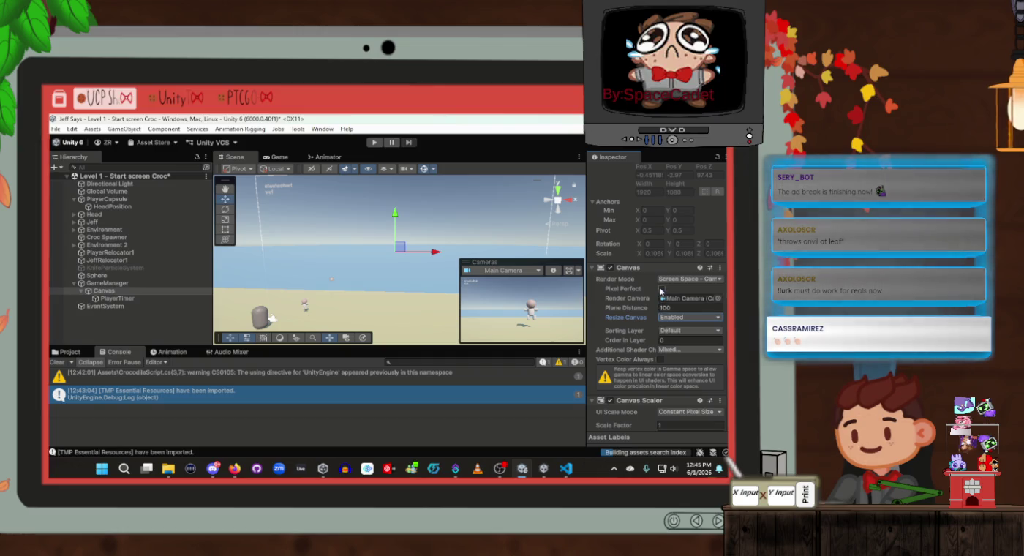
pyautogui.click(681, 331)
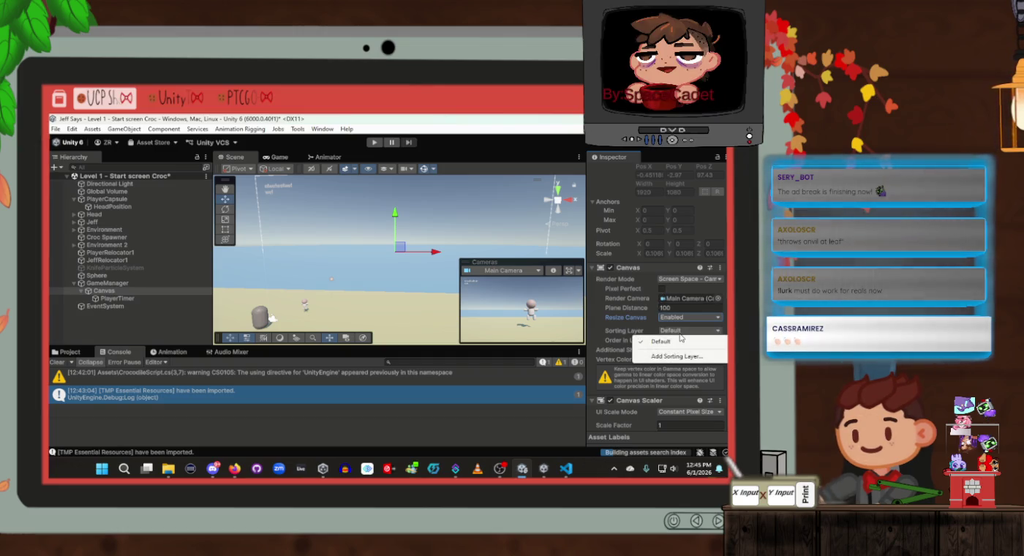
pyautogui.click(625, 328)
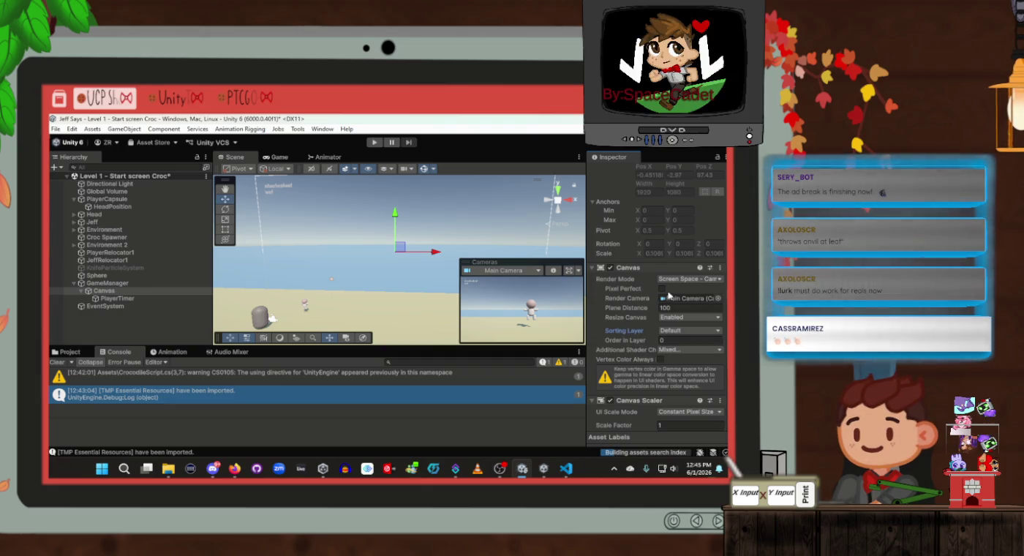
# Step: Switch the Canvas Render Mode to Screen Space - Overlay, then back to Screen Space - Camera
pyautogui.click(703, 281)
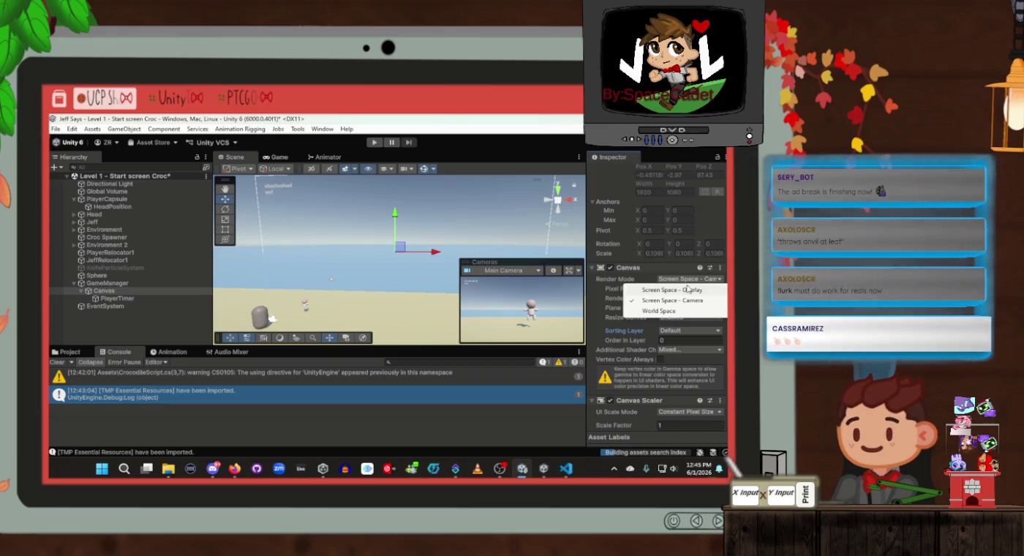
pyautogui.click(672, 290)
pyautogui.moveTo(391, 280)
pyautogui.mouseDown()
pyautogui.moveTo(480, 199)
pyautogui.moveTo(472, 161)
pyautogui.moveTo(452, 464)
pyautogui.moveTo(448, 125)
pyautogui.moveTo(442, 191)
pyautogui.moveTo(578, 206)
pyautogui.mouseUp()
pyautogui.click(688, 278)
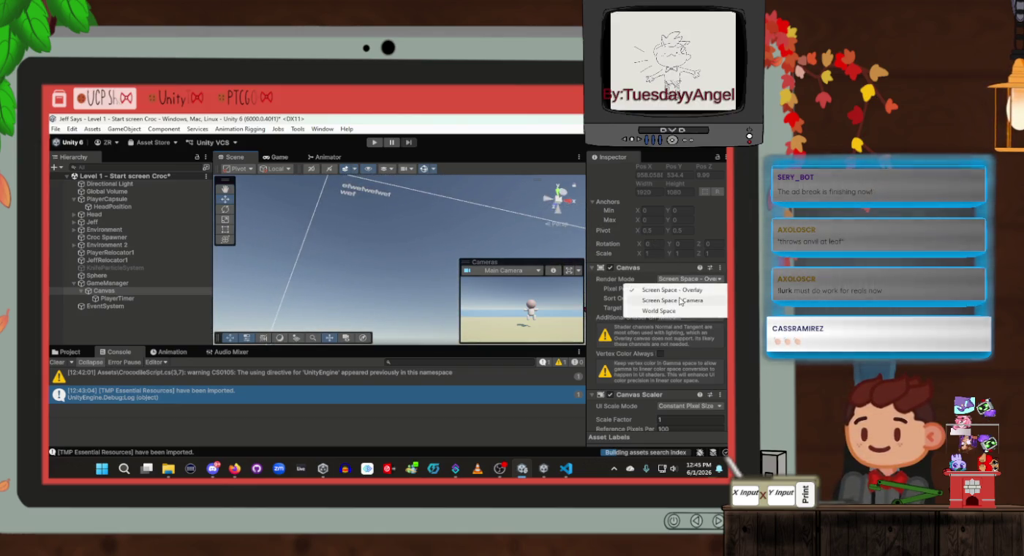
pyautogui.click(673, 300)
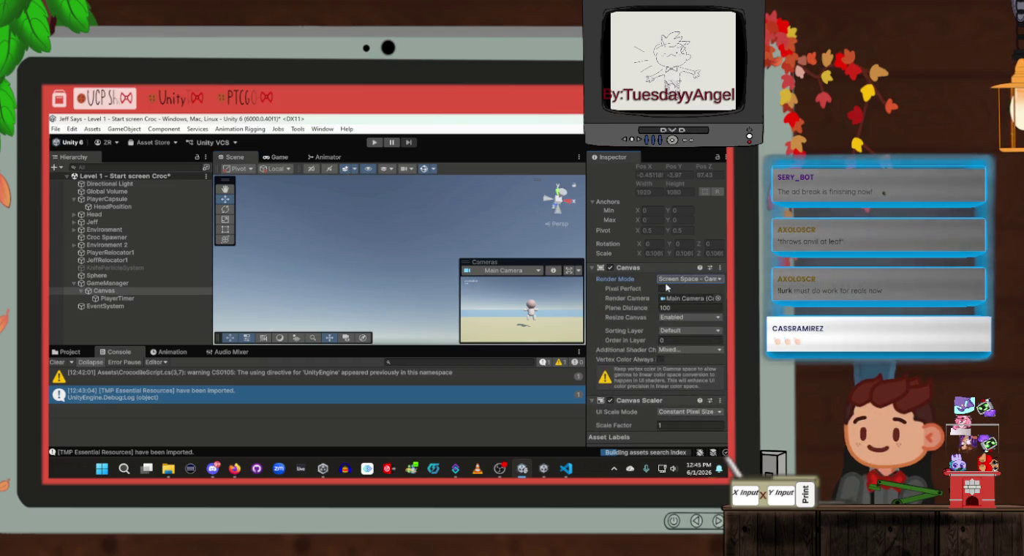
pyautogui.scroll(3, 642, 355)
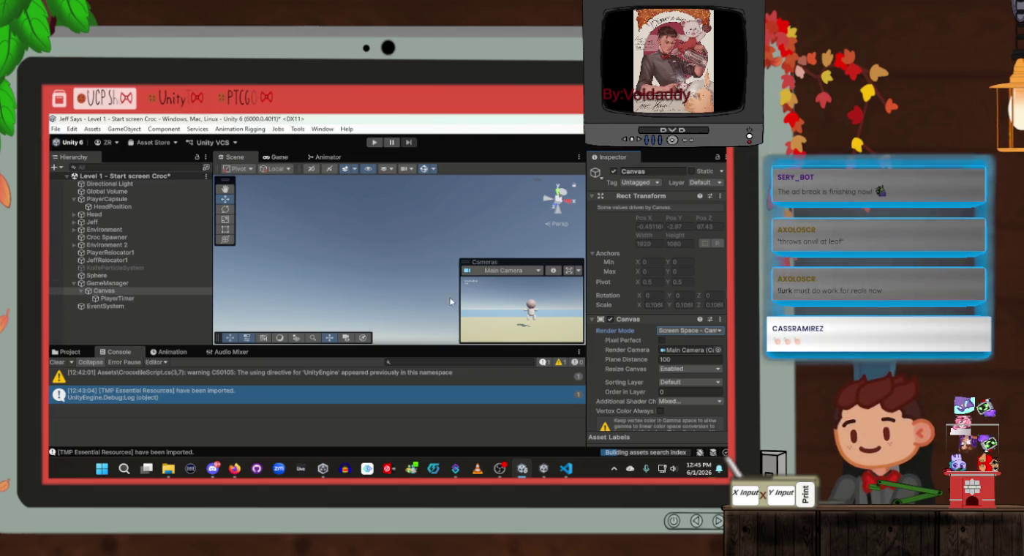
# Step: Scrub PlayerTimer's font size larger and reset the Scene view to frame the Canvas
pyautogui.click(114, 299)
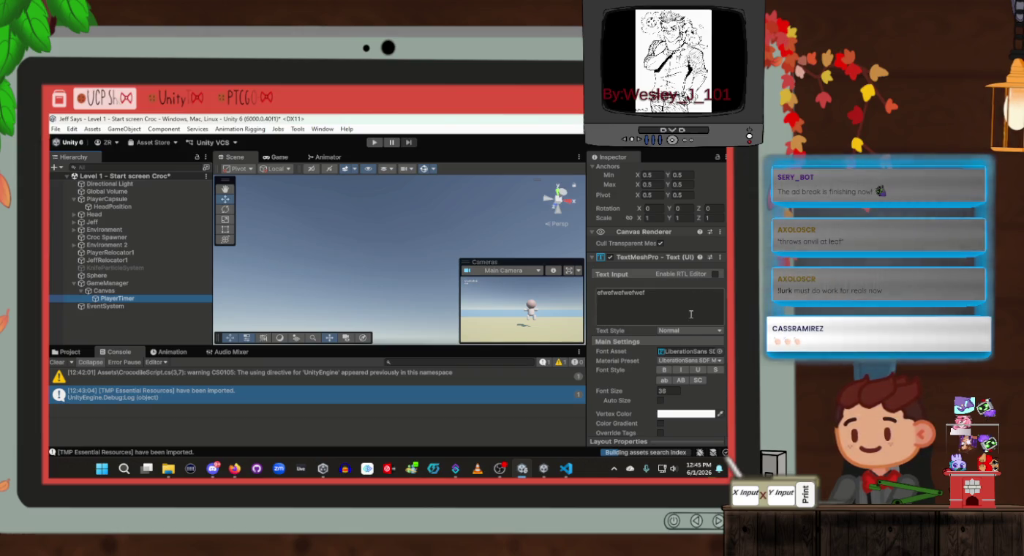
pyautogui.scroll(-3, 689, 317)
pyautogui.click(627, 317)
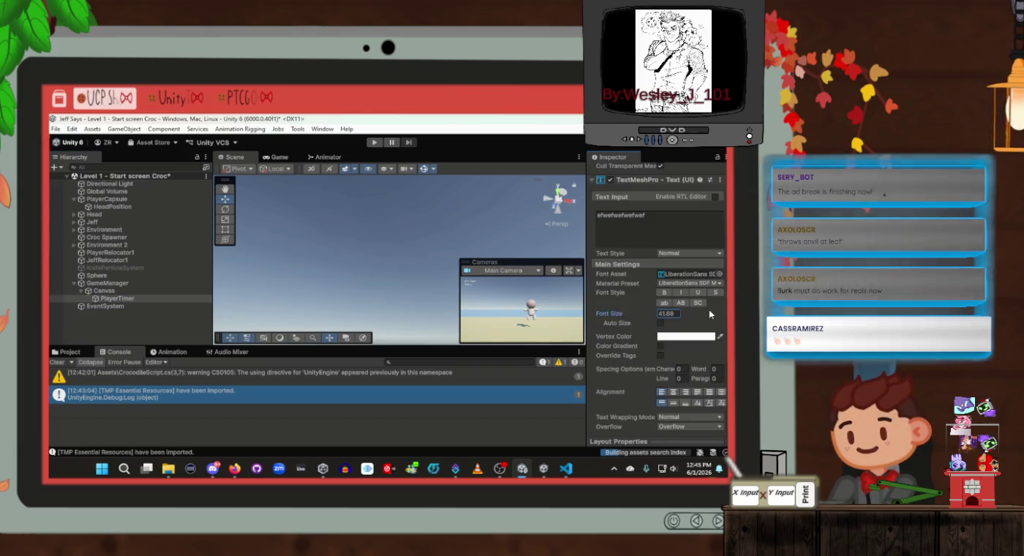
pyautogui.moveTo(709, 315); pyautogui.dragTo(629, 312)
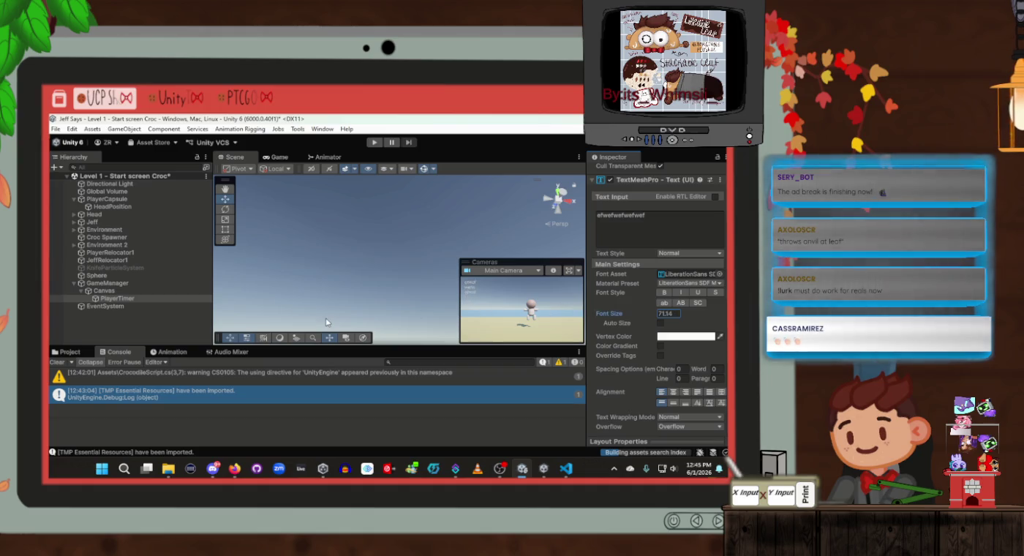
pyautogui.click(550, 202)
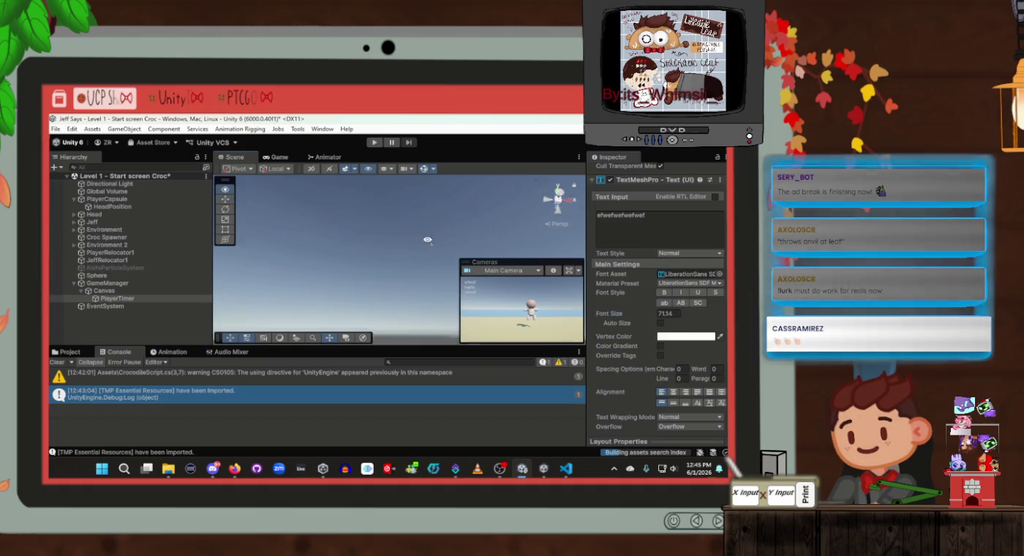
pyautogui.click(136, 294)
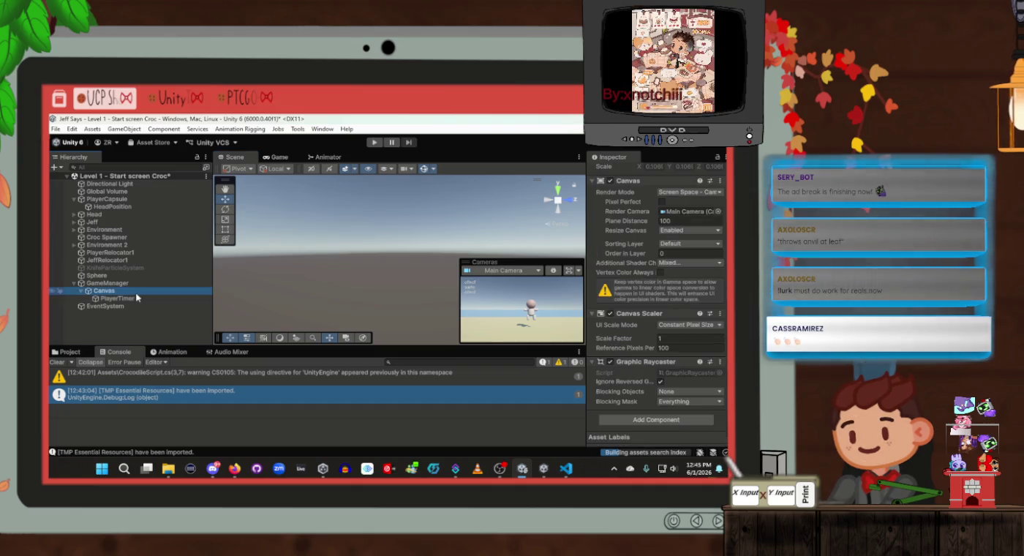
pyautogui.press('f')
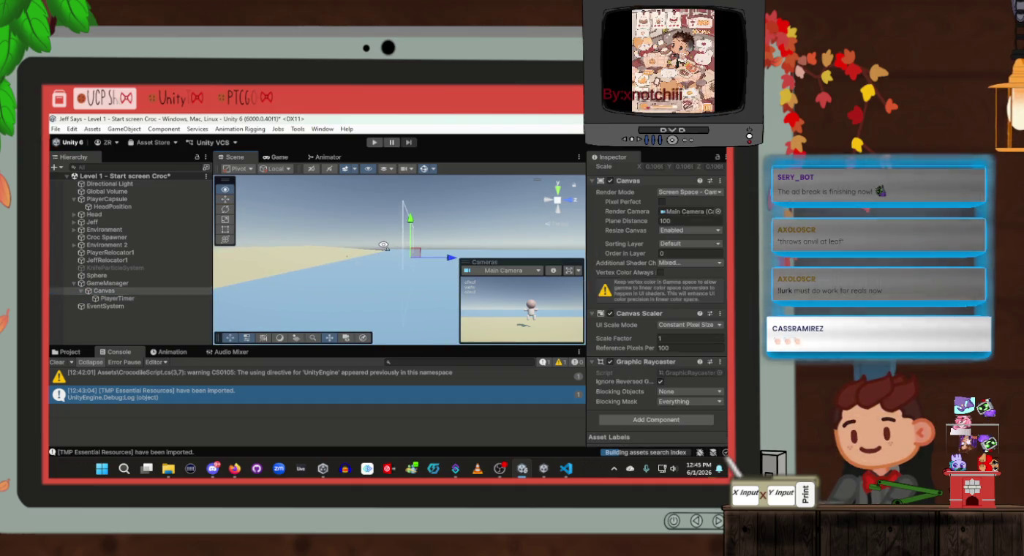
# Step: Widen the PlayerTimer text box bounds so the text fits on one line
pyautogui.click(146, 222)
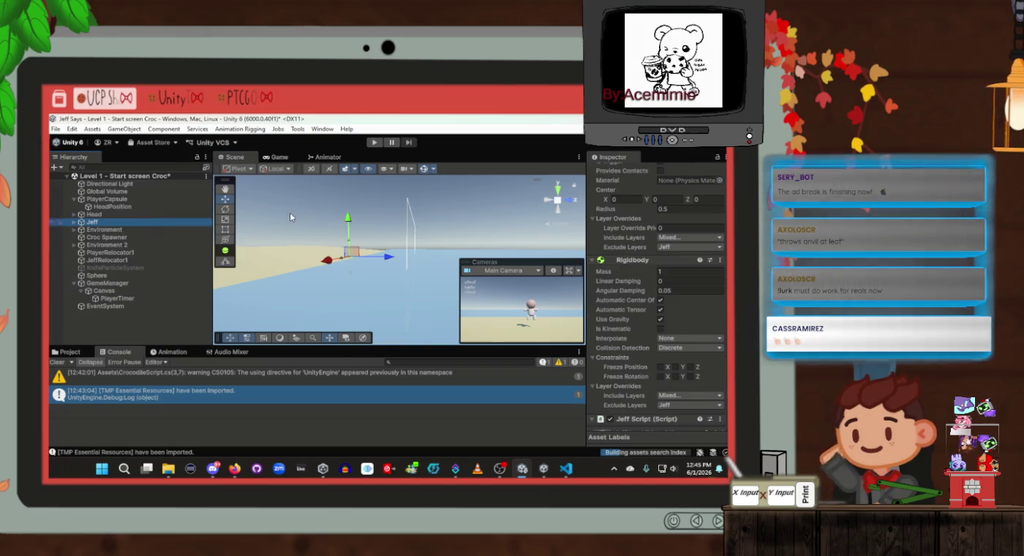
pyautogui.press('f')
pyautogui.moveTo(343, 229)
pyautogui.mouseDown()
pyautogui.moveTo(638, 224)
pyautogui.moveTo(619, 224)
pyautogui.mouseUp()
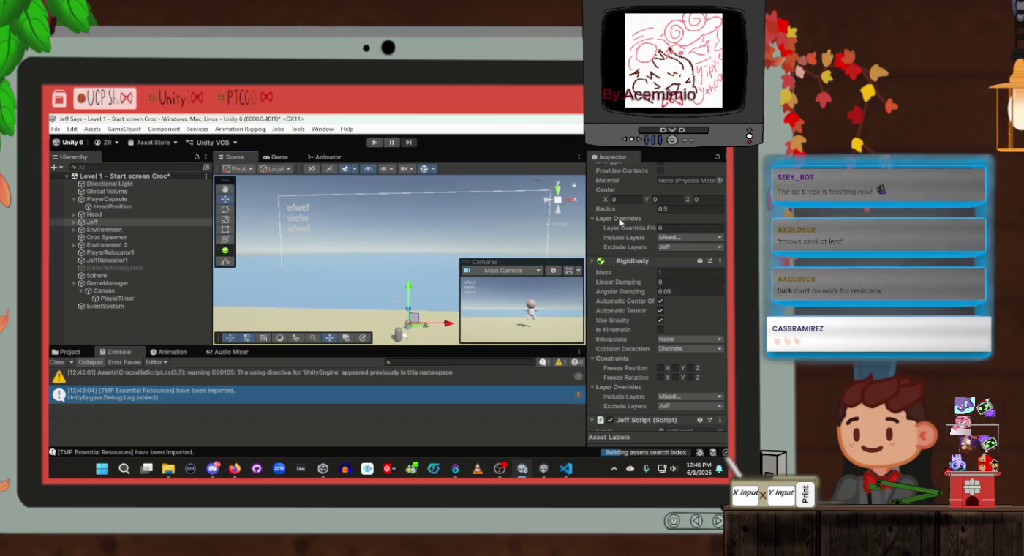
pyautogui.click(131, 297)
pyautogui.click(133, 291)
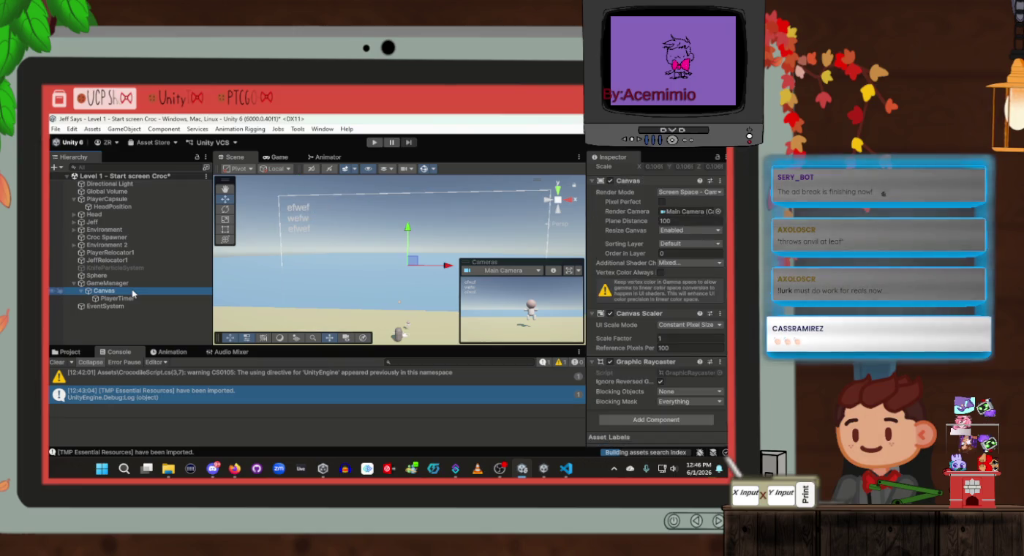
pyautogui.click(133, 299)
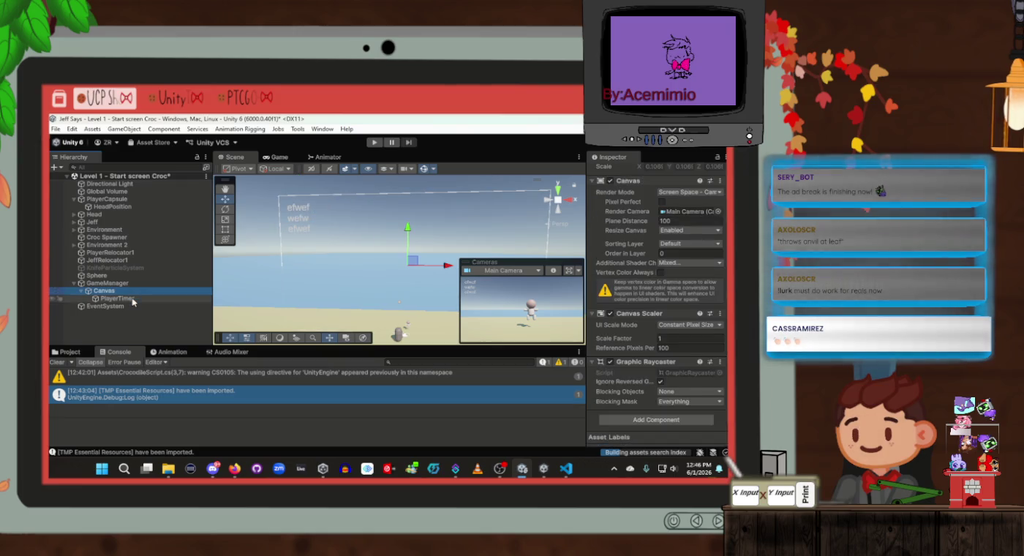
pyautogui.click(226, 231)
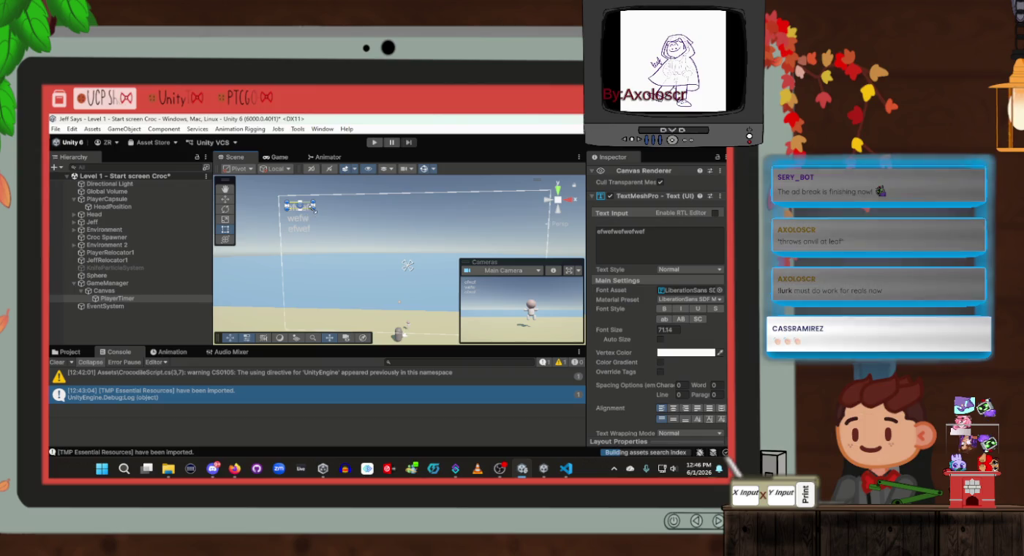
pyautogui.moveTo(317, 210)
pyautogui.mouseDown()
pyautogui.moveTo(377, 242)
pyautogui.moveTo(357, 228)
pyautogui.mouseUp()
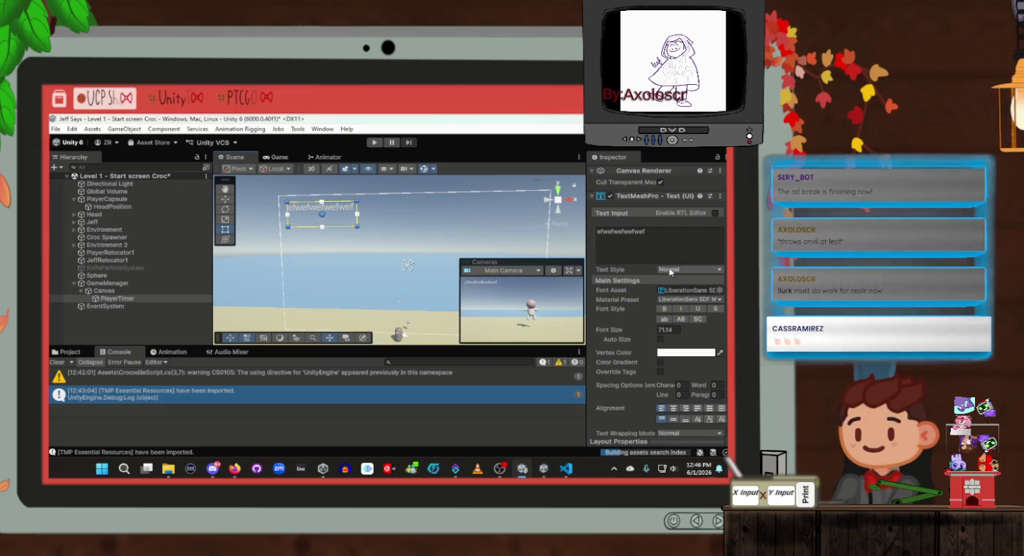
# Step: Enter font size 70 for PlayerTimer and scroll through its remaining text settings
pyautogui.click(669, 329)
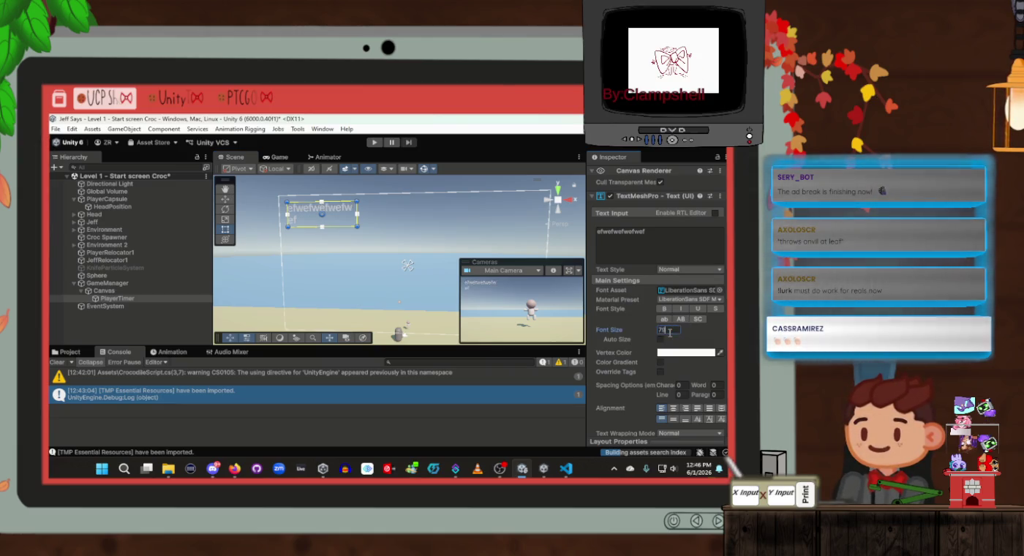
pyautogui.write('70')
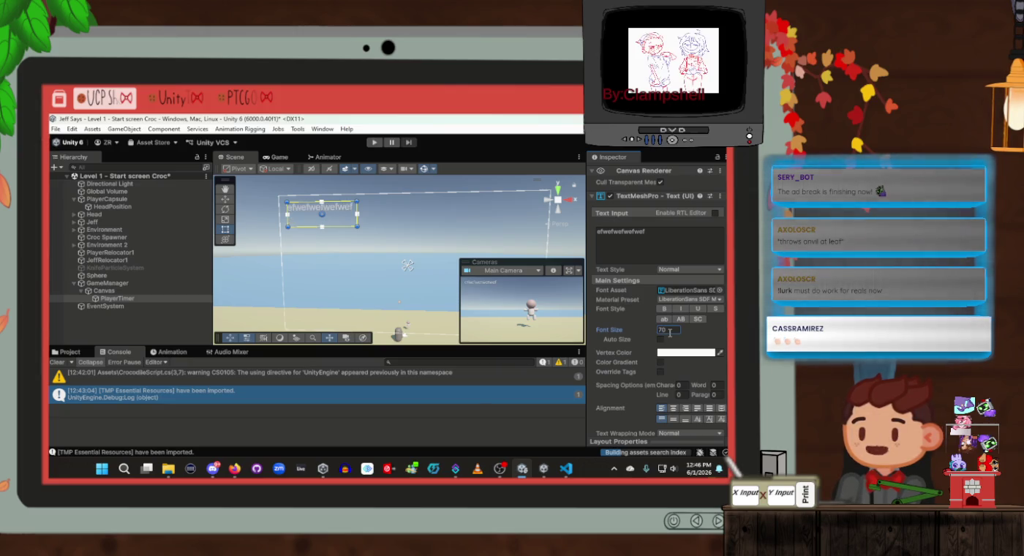
pyautogui.scroll(-2, 674, 353)
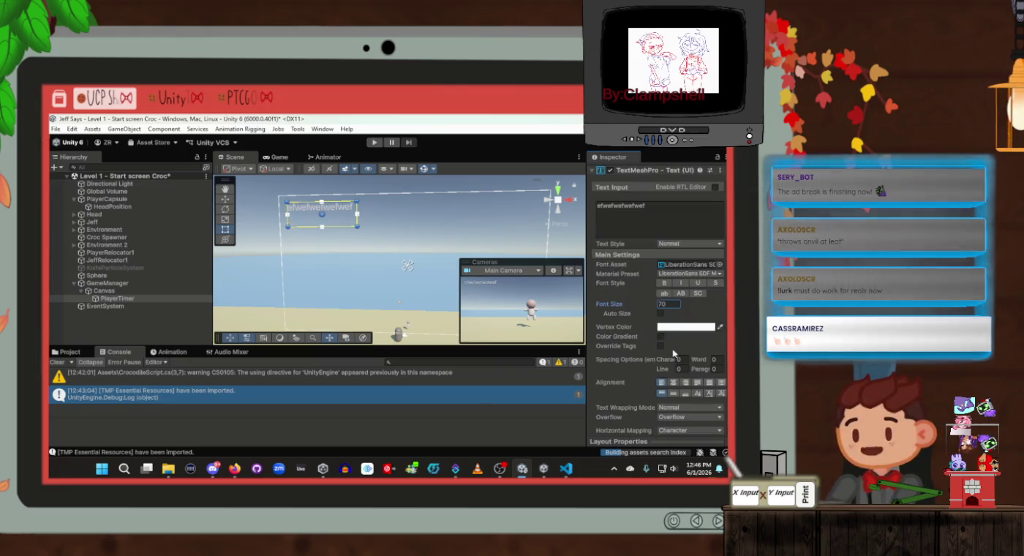
pyautogui.scroll(-1, 660, 379)
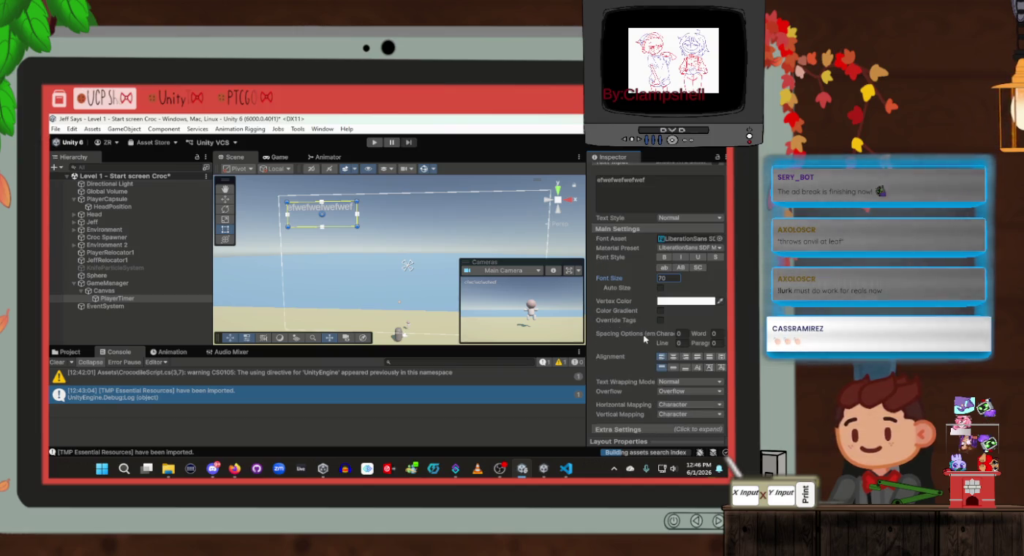
pyautogui.scroll(7, 644, 338)
pyautogui.scroll(-5, 644, 340)
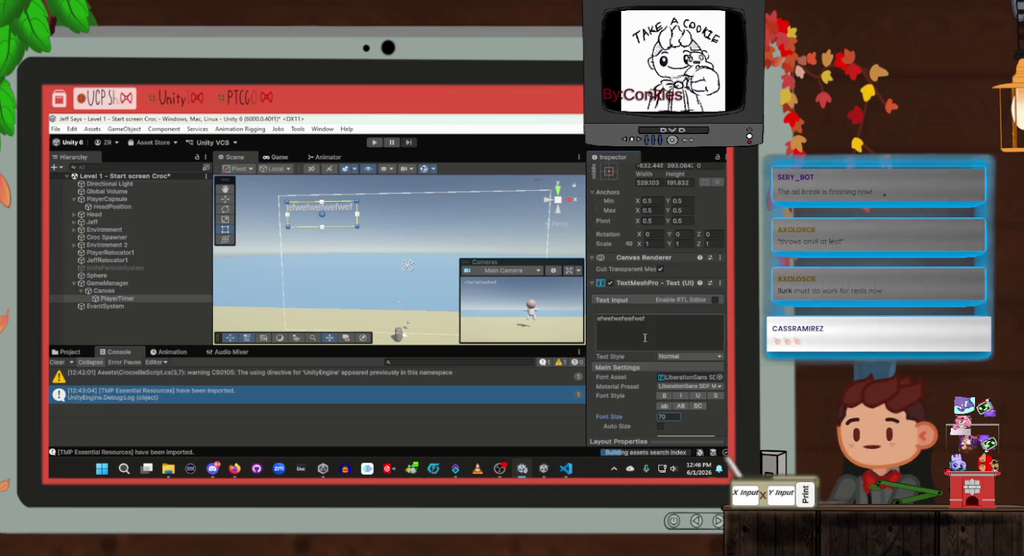
pyautogui.scroll(5, 650, 340)
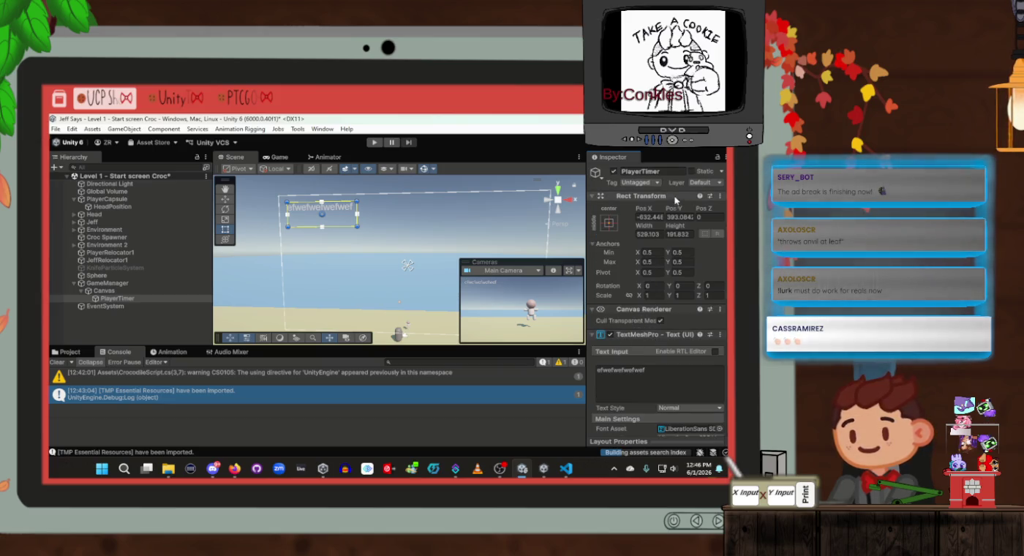
# Step: Raise the Canvas's Order in Layer to 25
pyautogui.click(124, 292)
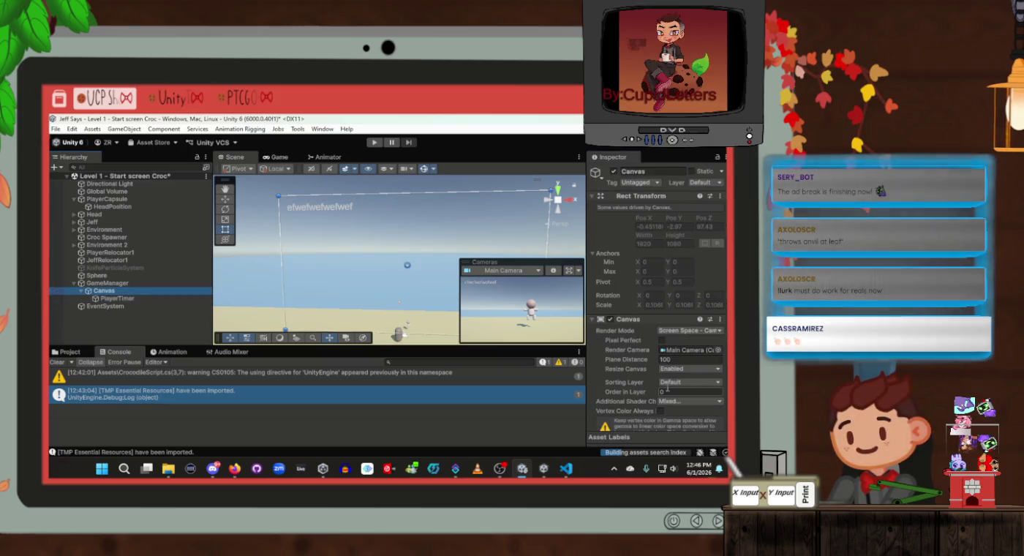
pyautogui.scroll(-2, 668, 391)
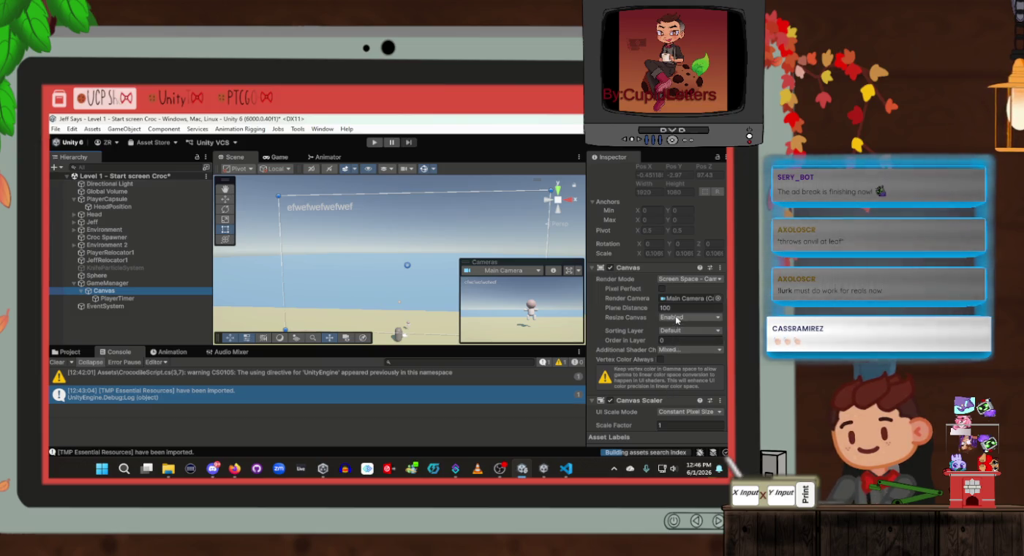
pyautogui.click(660, 289)
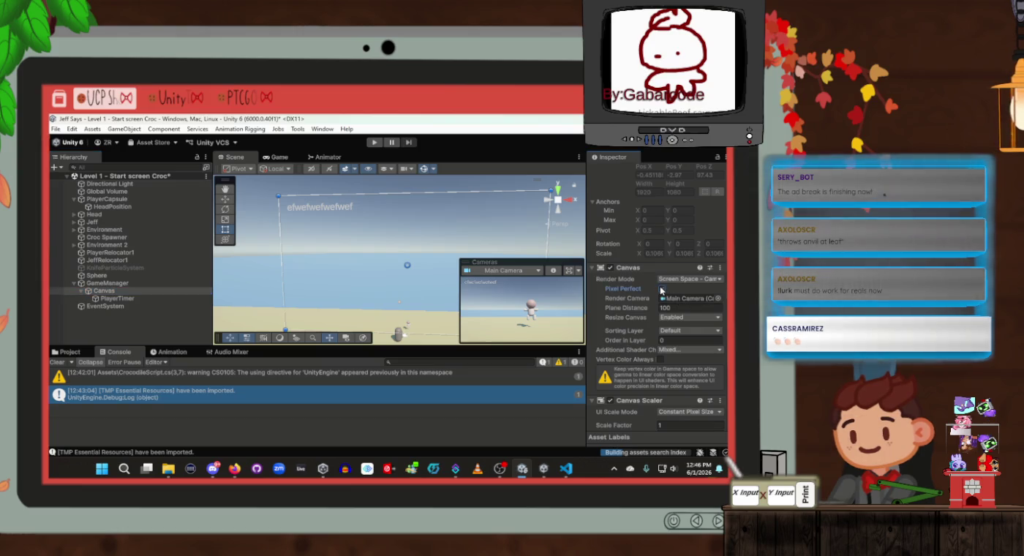
pyautogui.scroll(-3, 680, 329)
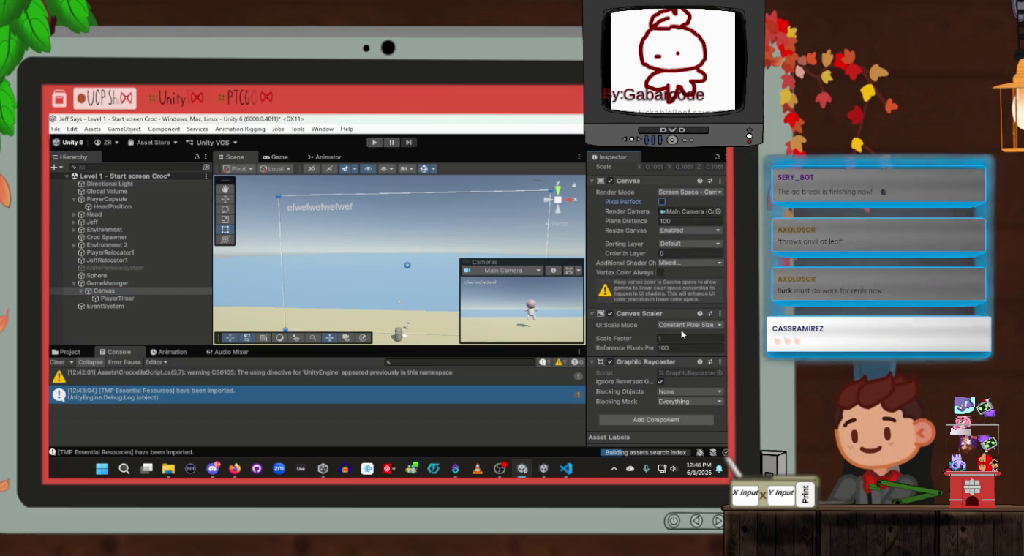
pyautogui.scroll(2, 690, 382)
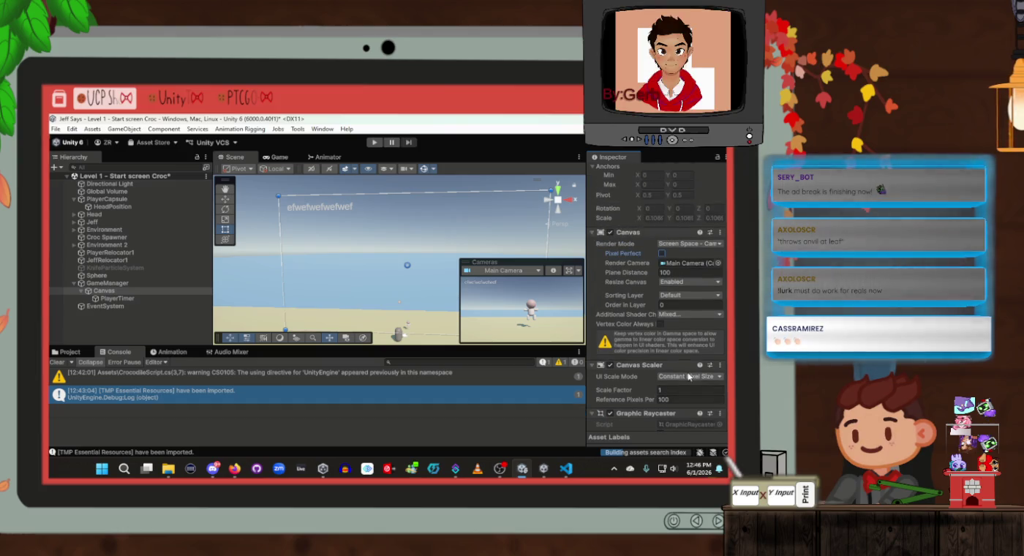
pyautogui.moveTo(632, 302); pyautogui.dragTo(648, 308)
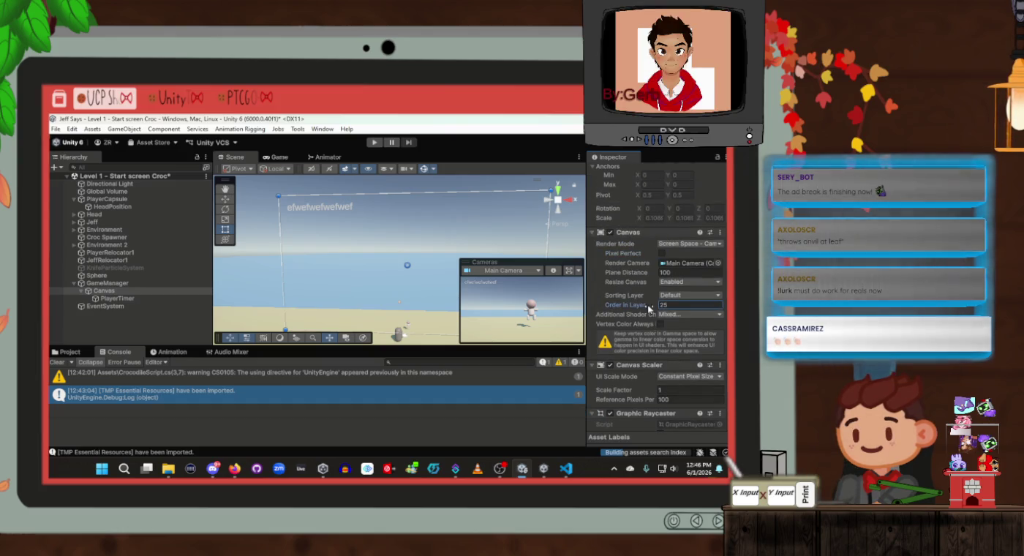
# Step: Nudge the PlayerTimer text slightly down and right in the Scene view
pyautogui.click(140, 296)
pyautogui.moveTo(339, 209)
pyautogui.mouseDown()
pyautogui.moveTo(408, 276)
pyautogui.moveTo(423, 271)
pyautogui.moveTo(377, 224)
pyautogui.moveTo(323, 218)
pyautogui.moveTo(337, 214)
pyautogui.mouseUp()
pyautogui.scroll(-1, 661, 360)
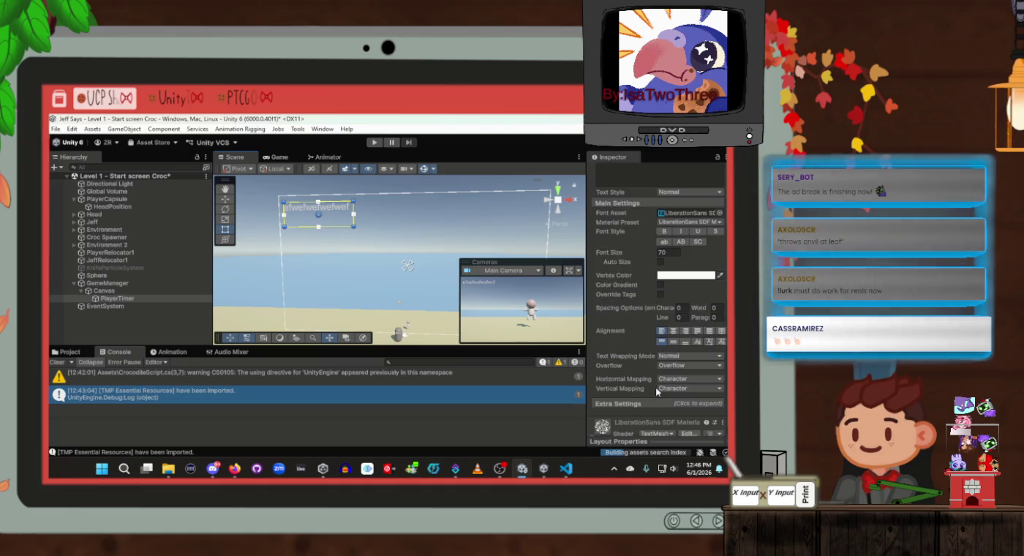
# Step: Look over Floor, Ocean and PlayerTimer, then open GameManager's LevelScript for editing
pyautogui.click(431, 301)
pyautogui.click(431, 302)
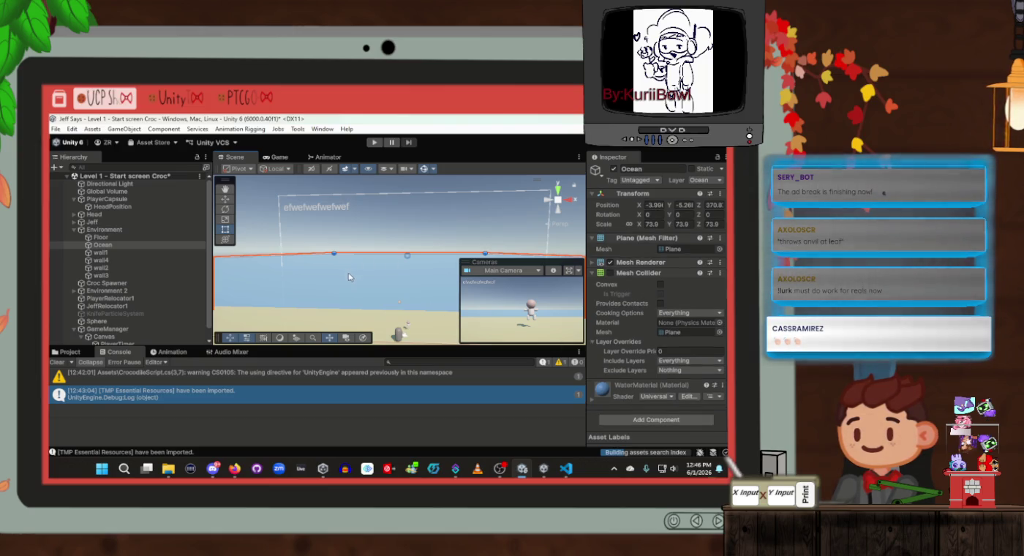
pyautogui.click(338, 329)
pyautogui.scroll(-1, 125, 329)
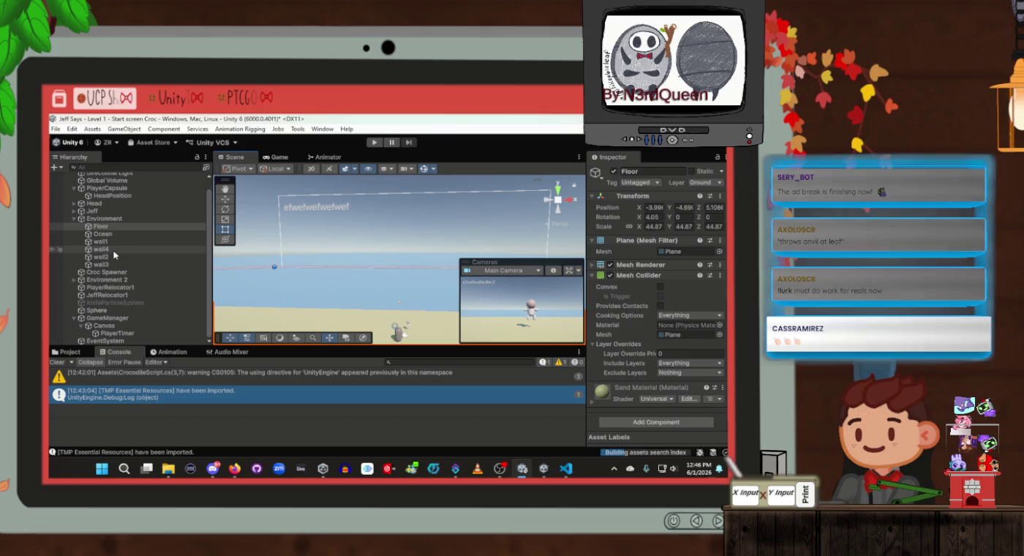
pyautogui.click(126, 333)
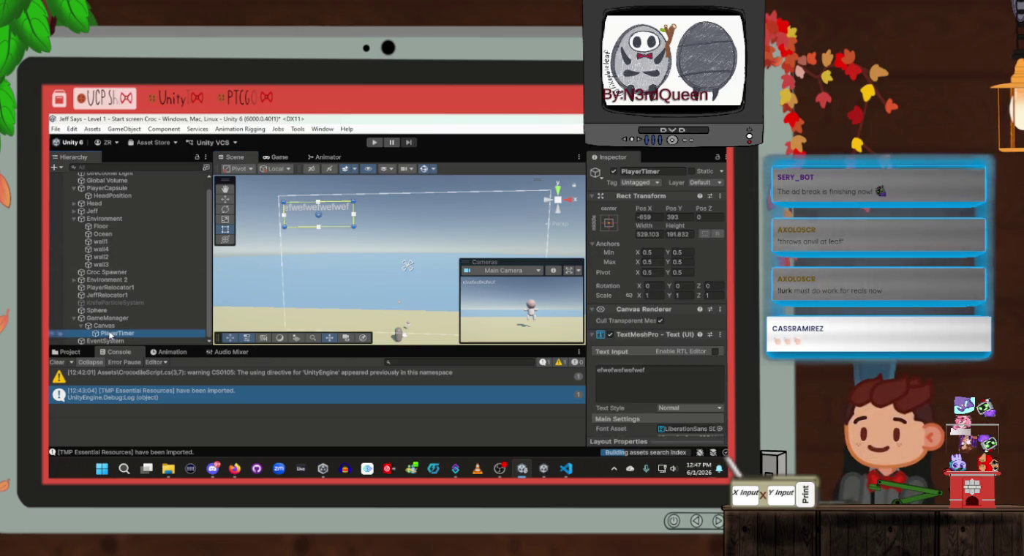
pyautogui.click(111, 317)
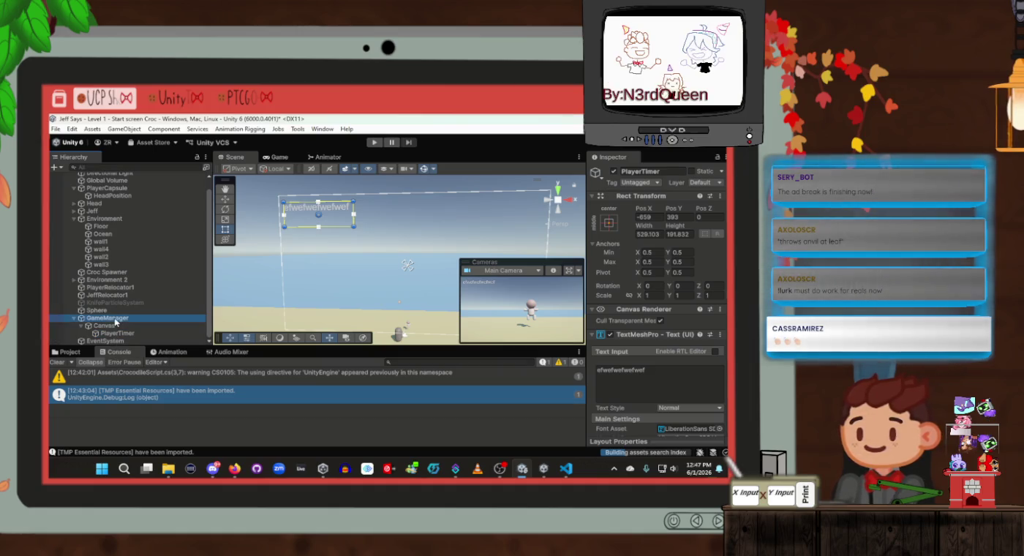
pyautogui.scroll(-1, 659, 328)
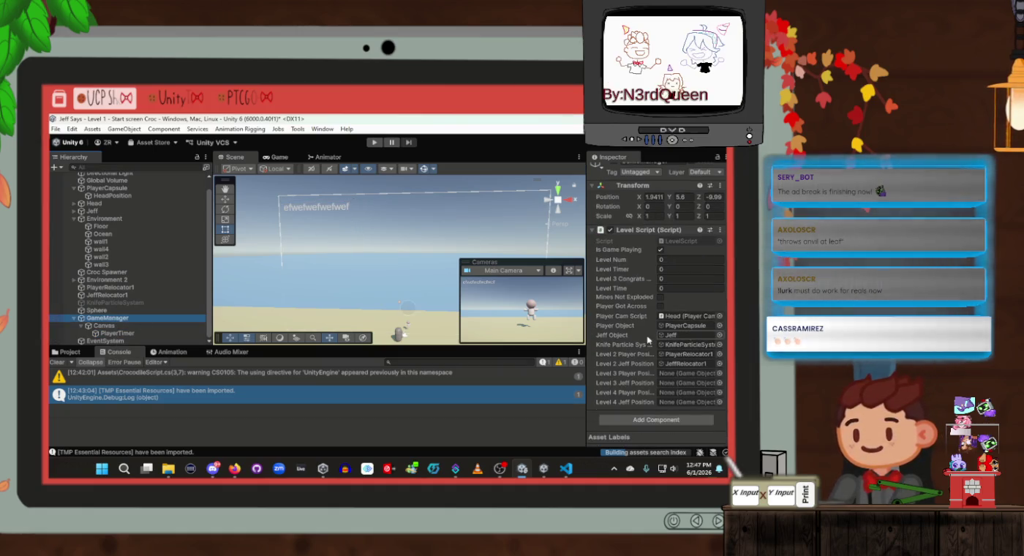
pyautogui.click(679, 236)
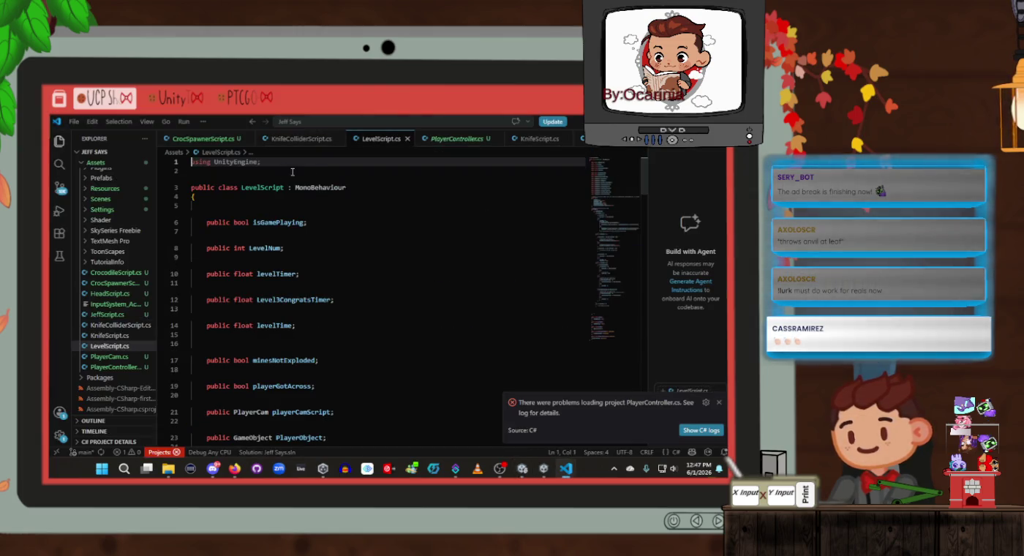
# Step: Add a 'using TMPro;' import below UnityEngine and save LevelScript.cs
pyautogui.click(319, 169)
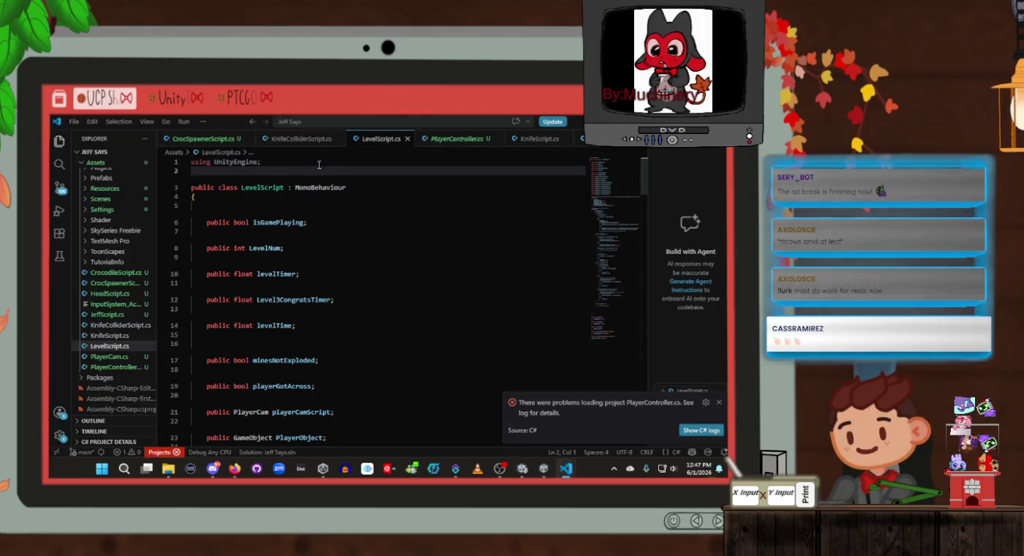
pyautogui.write('using U')
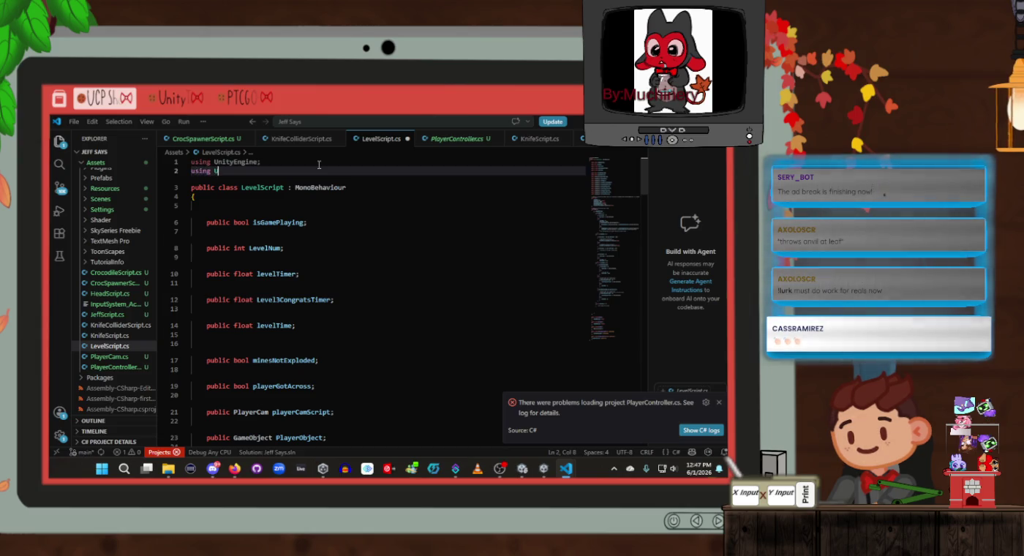
pyautogui.write('nityE')
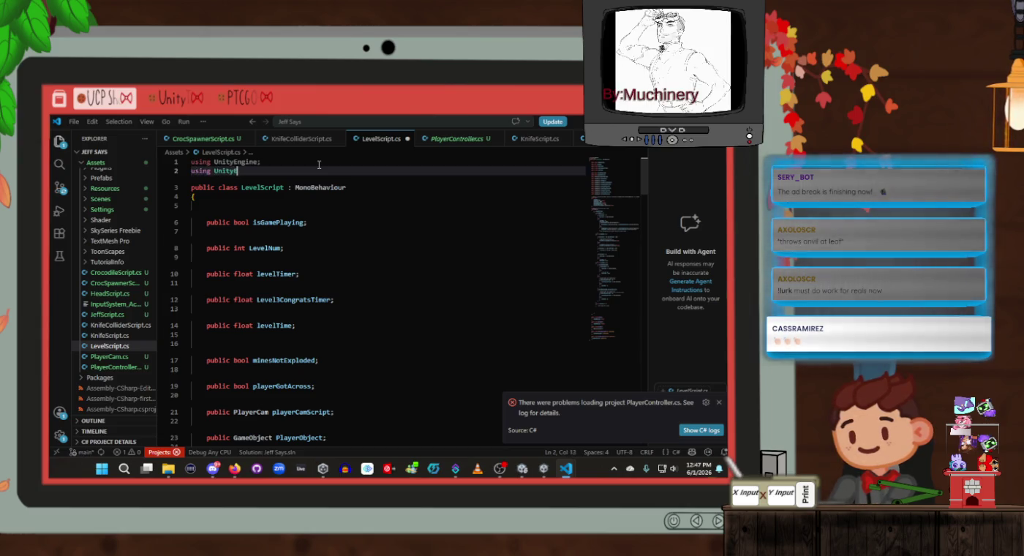
pyautogui.write('ng')
pyautogui.press('BackSpace')
pyautogui.press('BackSpace')
pyautogui.press('BackSpace')
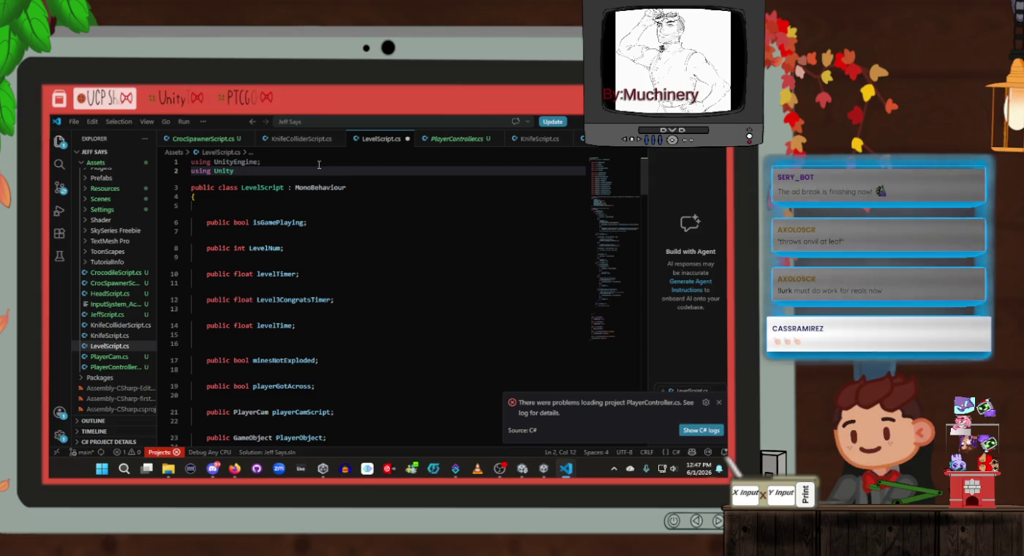
pyautogui.write('MPro;')
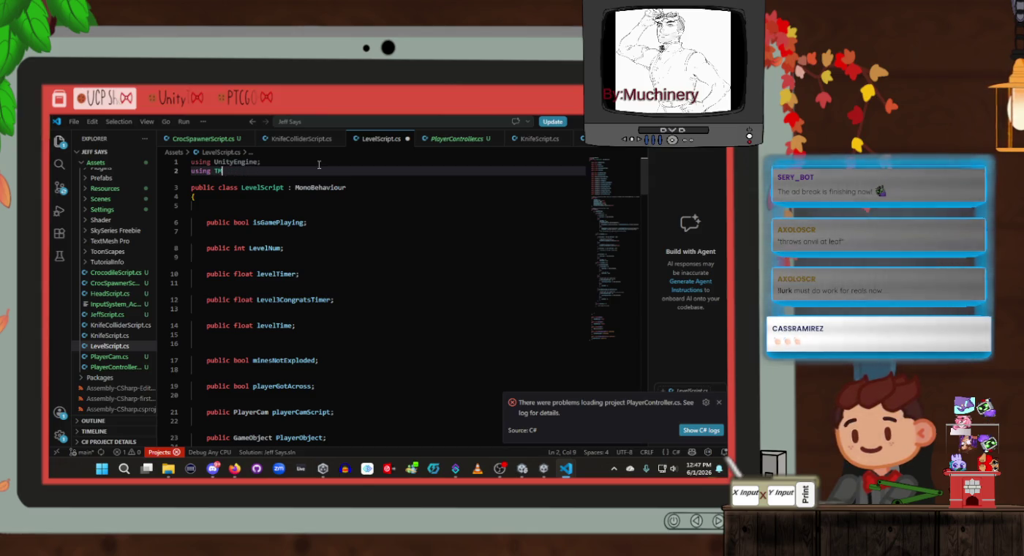
pyautogui.hotkey('ctrl', 's')
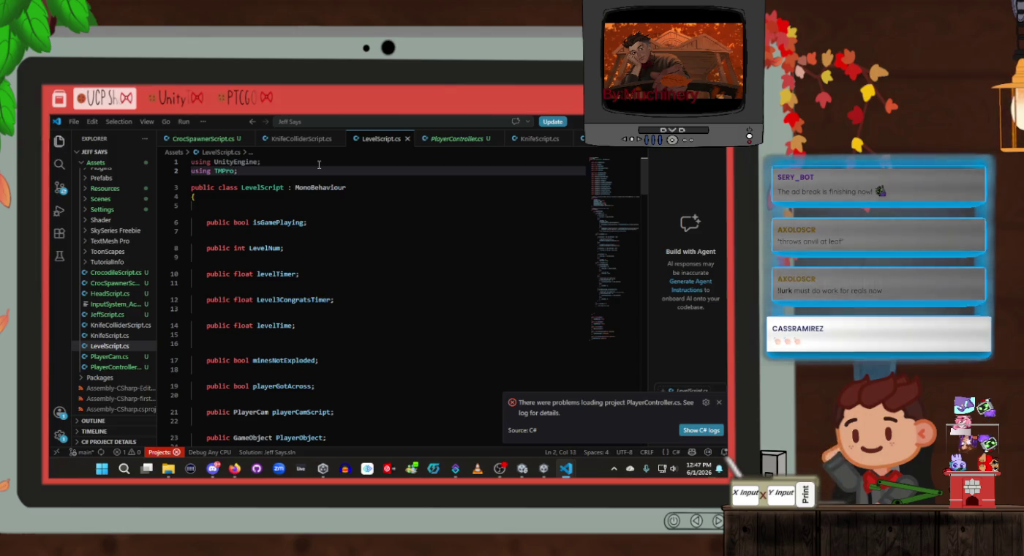
# Step: Declare 'public TMPro textMeshTimer;' on line 16 below levelTime, then return to Unity
pyautogui.scroll(-2, 318, 245)
pyautogui.scroll(-2, 317, 245)
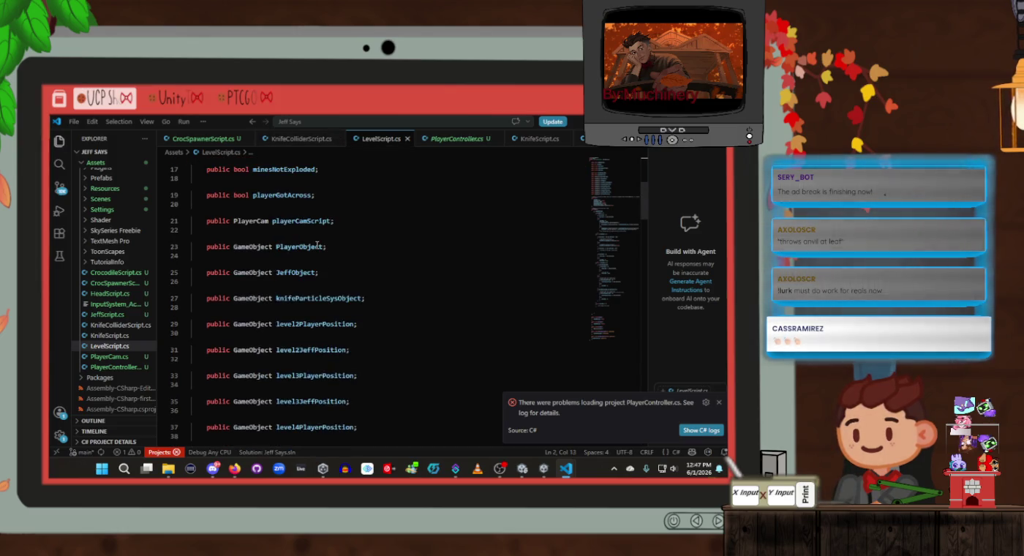
pyautogui.scroll(5, 317, 245)
pyautogui.click(332, 331)
pyautogui.click(329, 343)
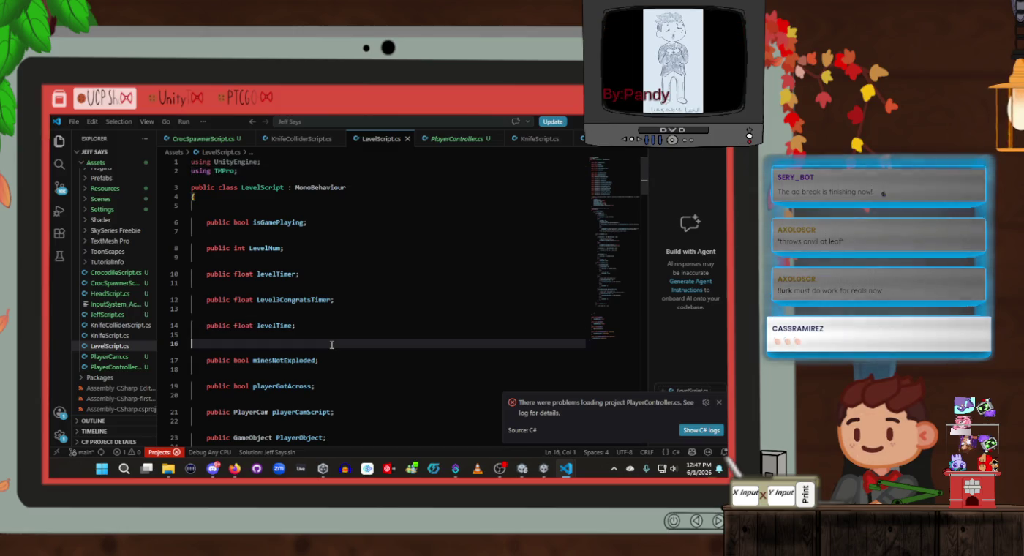
pyautogui.write('public')
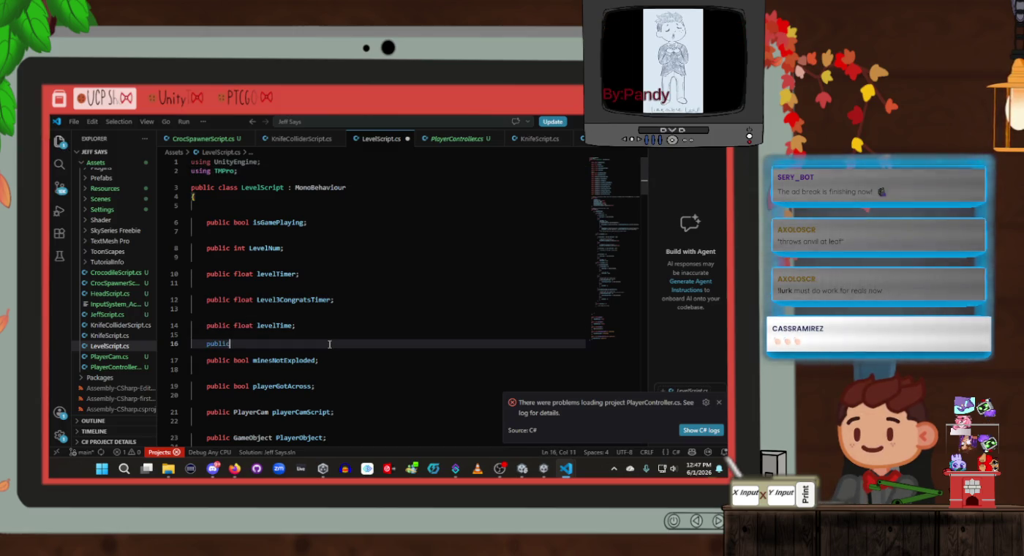
pyautogui.write('TMPro')
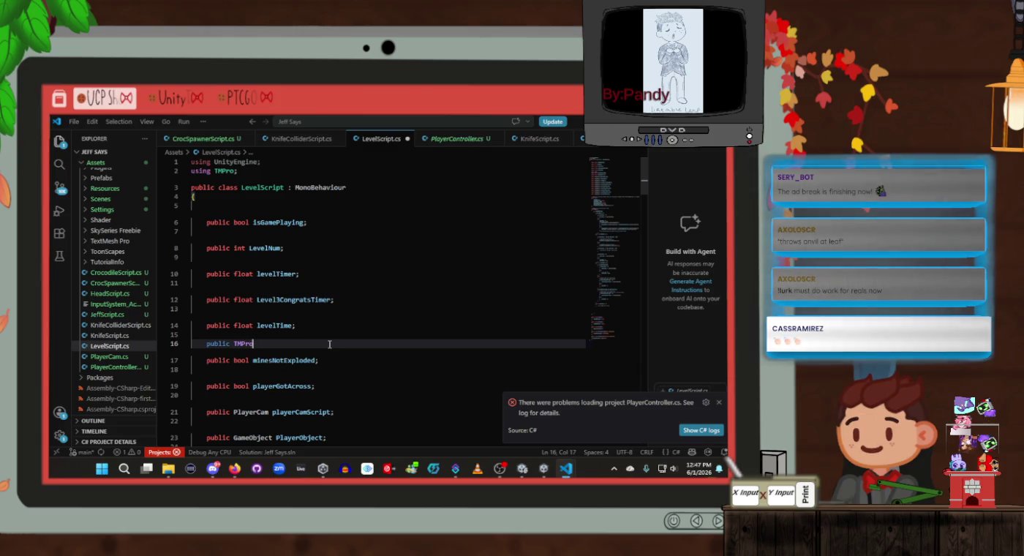
pyautogui.write(' text')
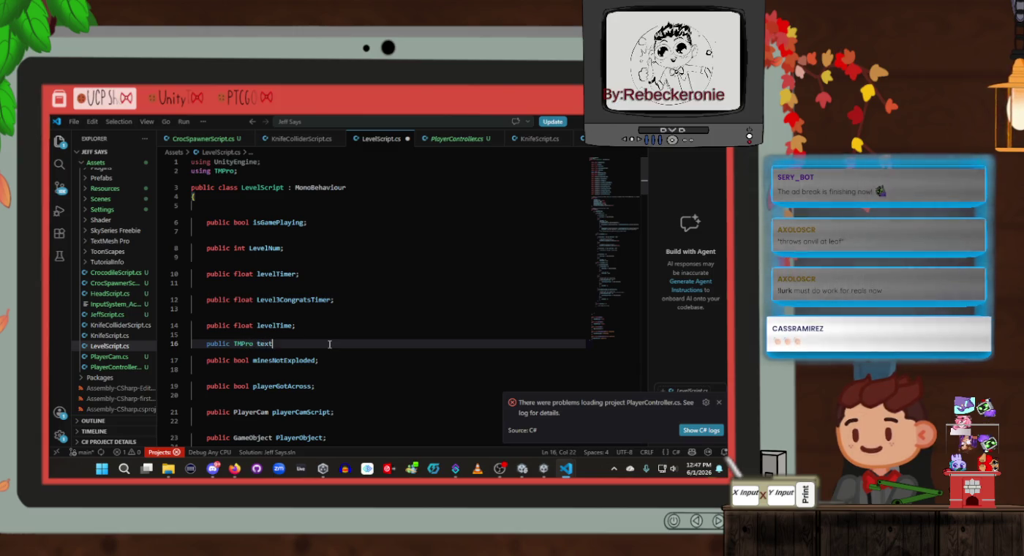
pyautogui.write('MeshTim')
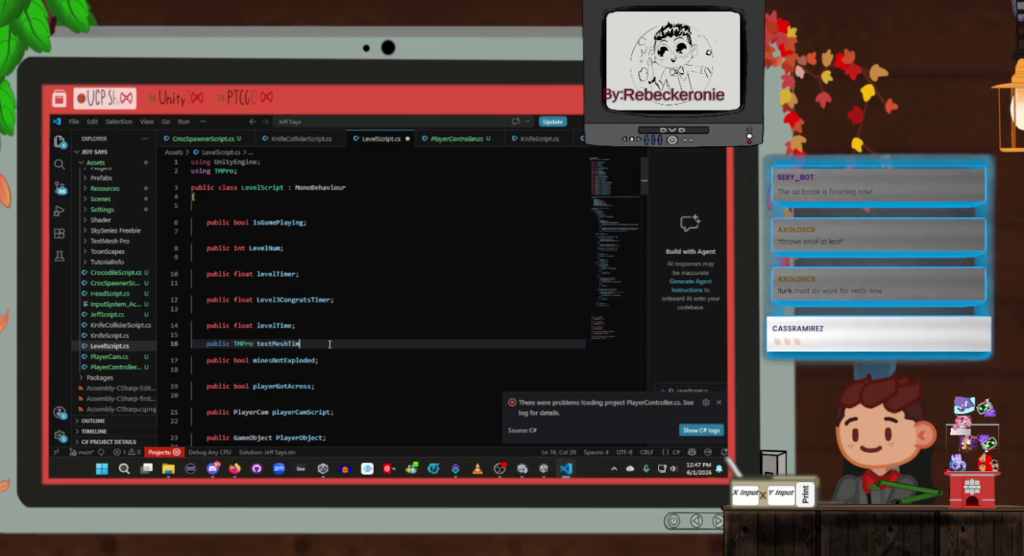
pyautogui.write('er;')
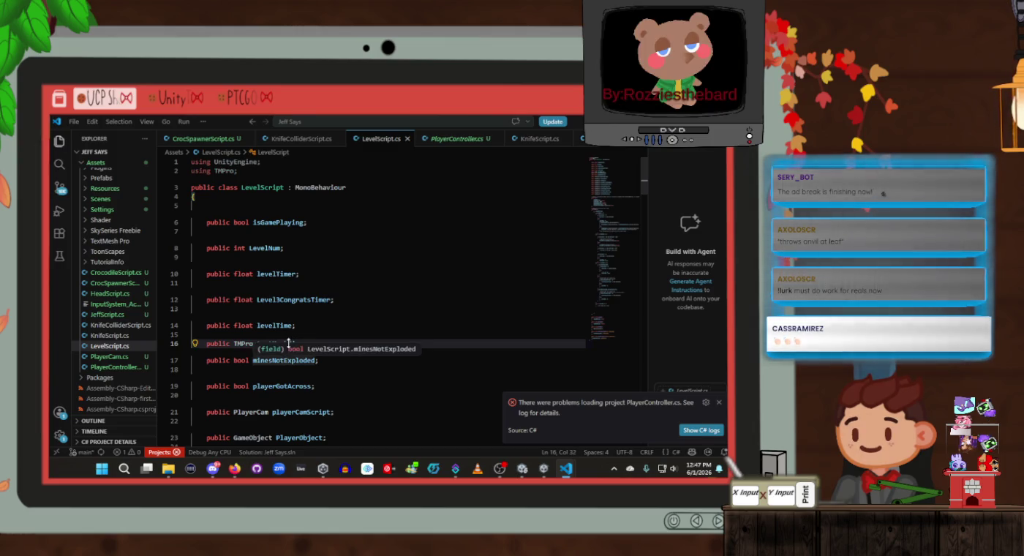
pyautogui.doubleClick(274, 325)
pyautogui.doubleClick(282, 344)
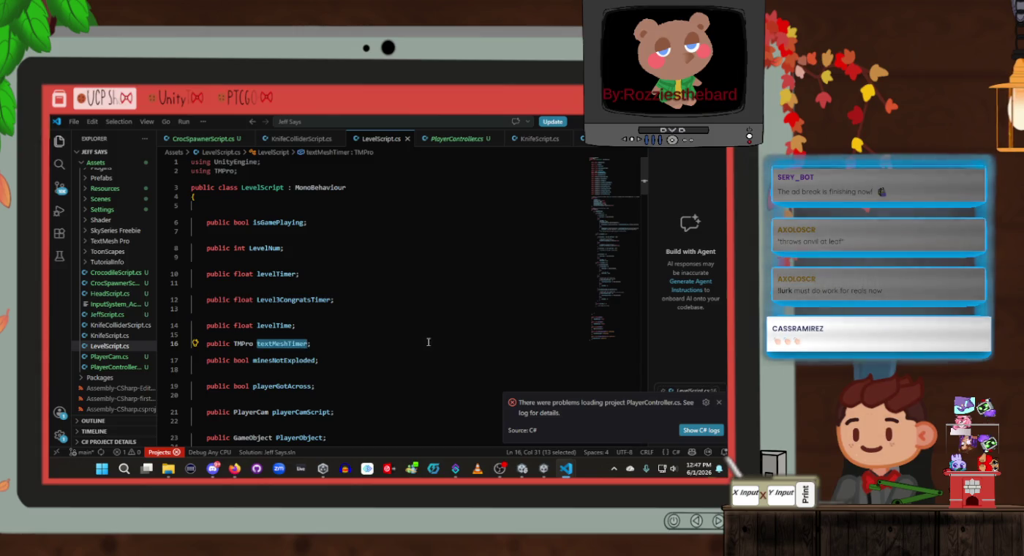
pyautogui.hotkey('alt', 'Tab')
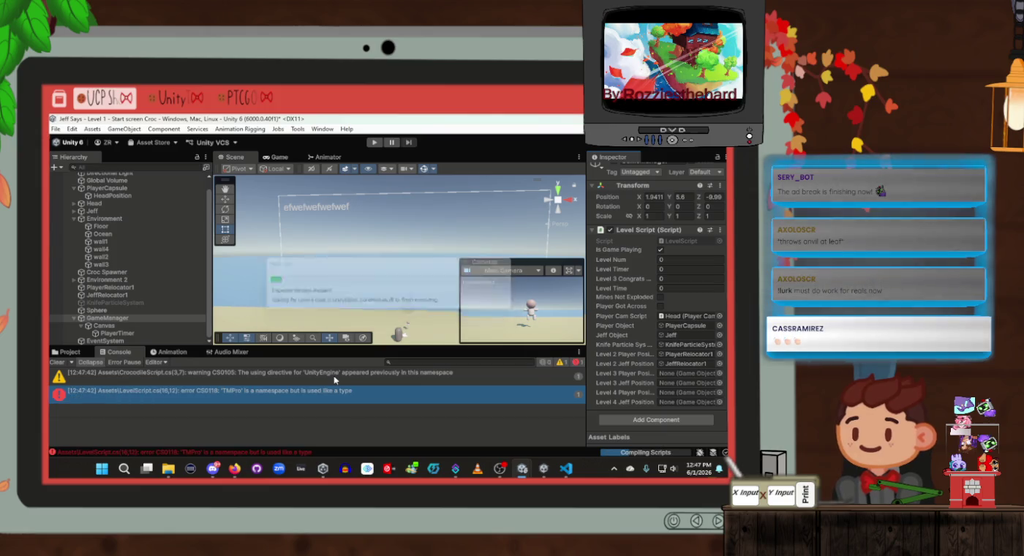
# Step: Open the CS0118 console error to reach LevelScript.cs line 16
pyautogui.doubleClick(301, 396)
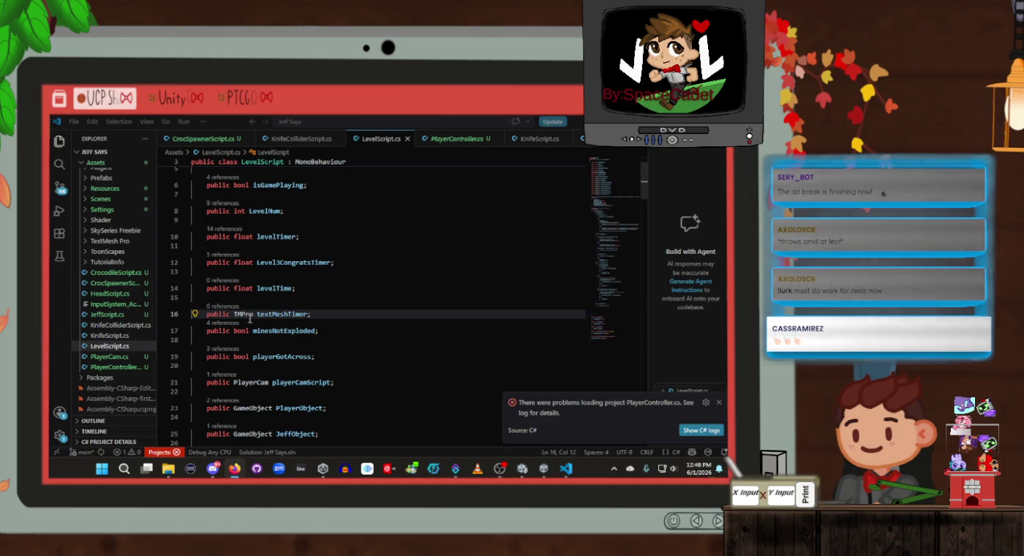
# Step: Change the line 16 field type from TMPro to TextMeshProUGUI and copy textMeshTimer
pyautogui.doubleClick(244, 314)
pyautogui.write('Te')
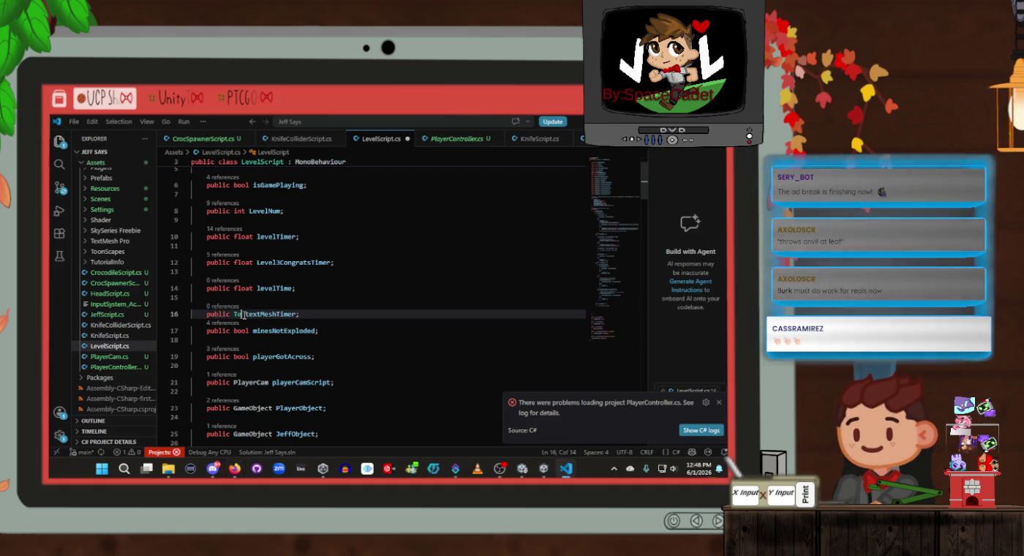
pyautogui.write('xtMes')
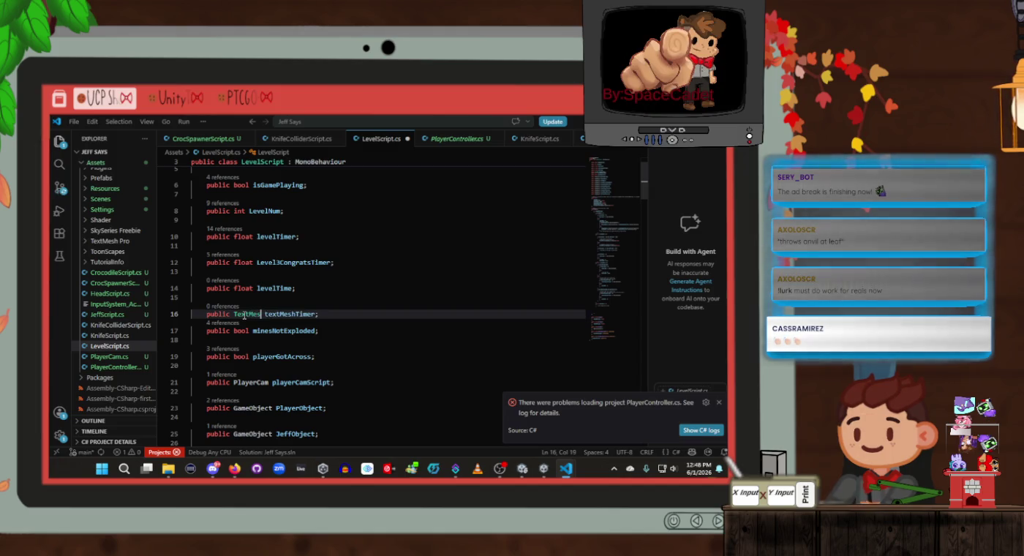
pyautogui.write('hPro')
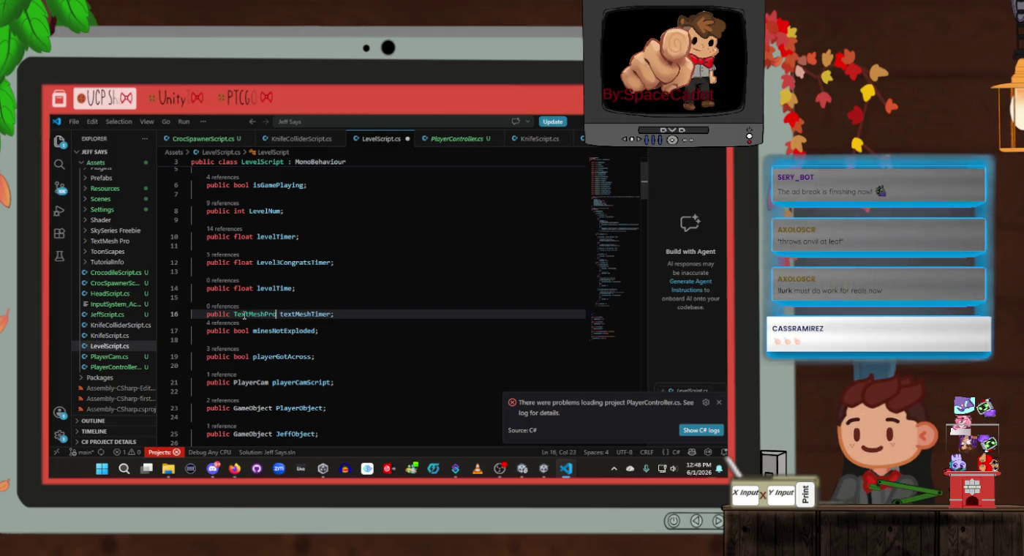
pyautogui.write('UGUI')
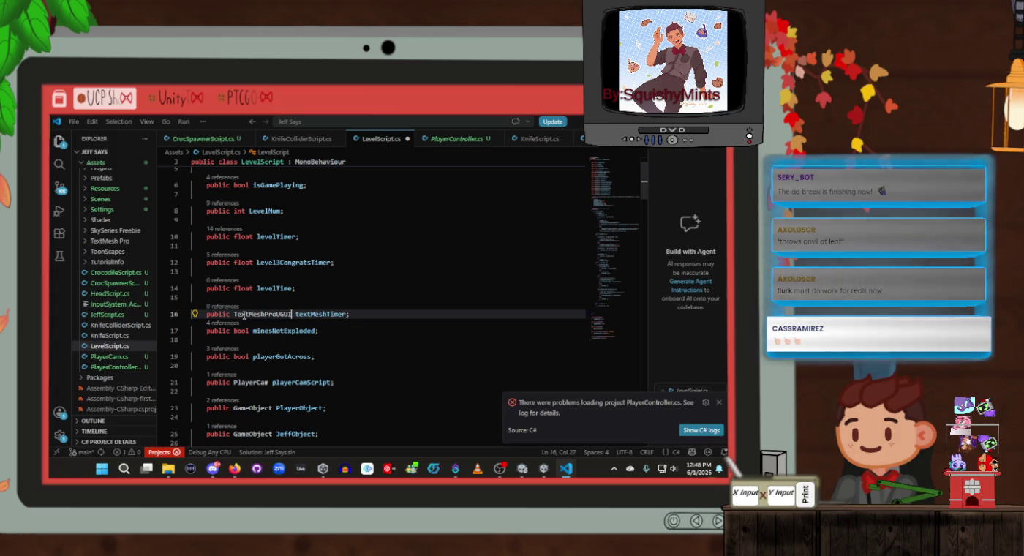
pyautogui.doubleClick(320, 314)
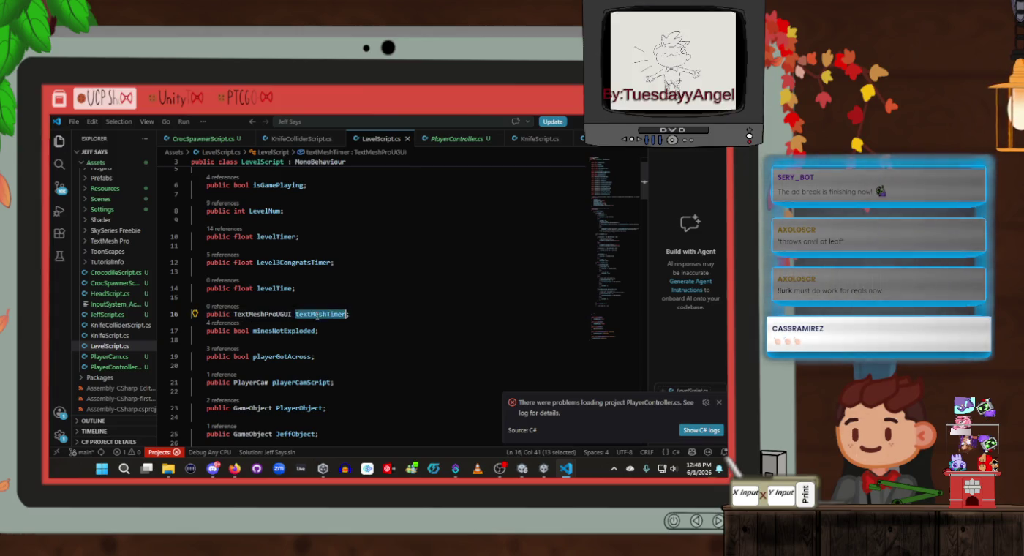
# Step: Place an indented caret on the empty line 160 at the end of Update()
pyautogui.scroll(-3, 389, 311)
pyautogui.scroll(-20, 389, 311)
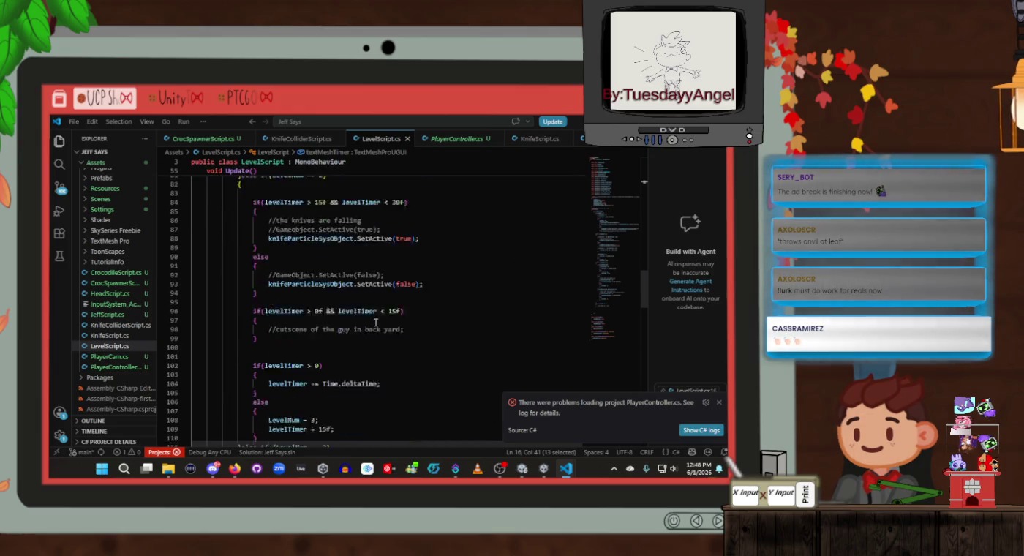
pyautogui.scroll(-16, 375, 322)
pyautogui.scroll(3, 363, 322)
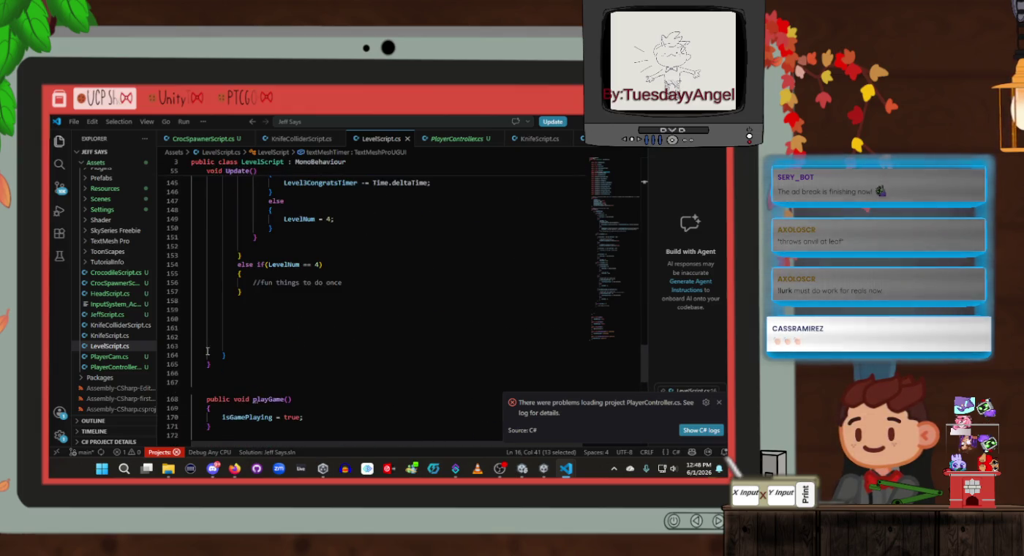
pyautogui.click(270, 322)
pyautogui.press('Tab')
pyautogui.press('Tab')
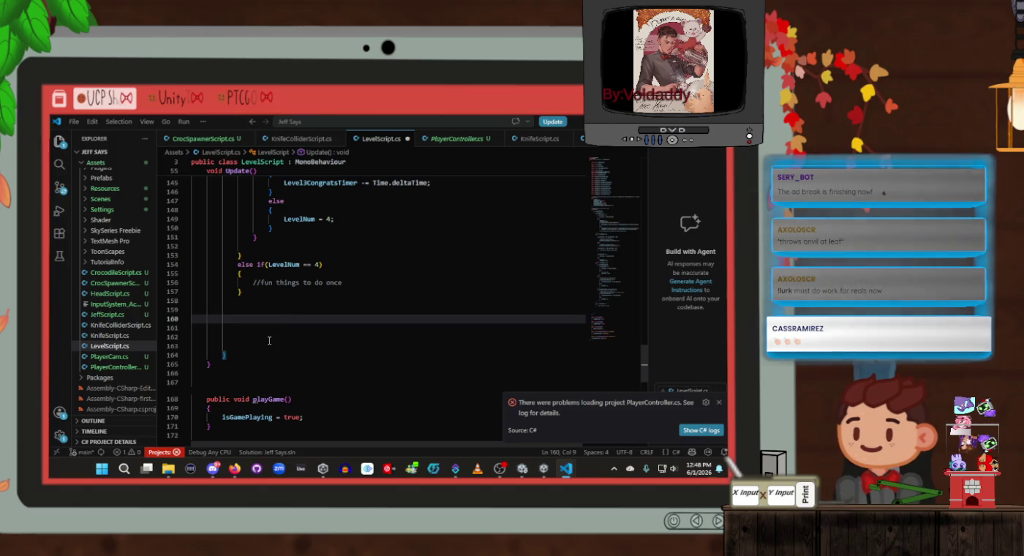
pyautogui.scroll(9, 269, 340)
pyautogui.scroll(20, 268, 340)
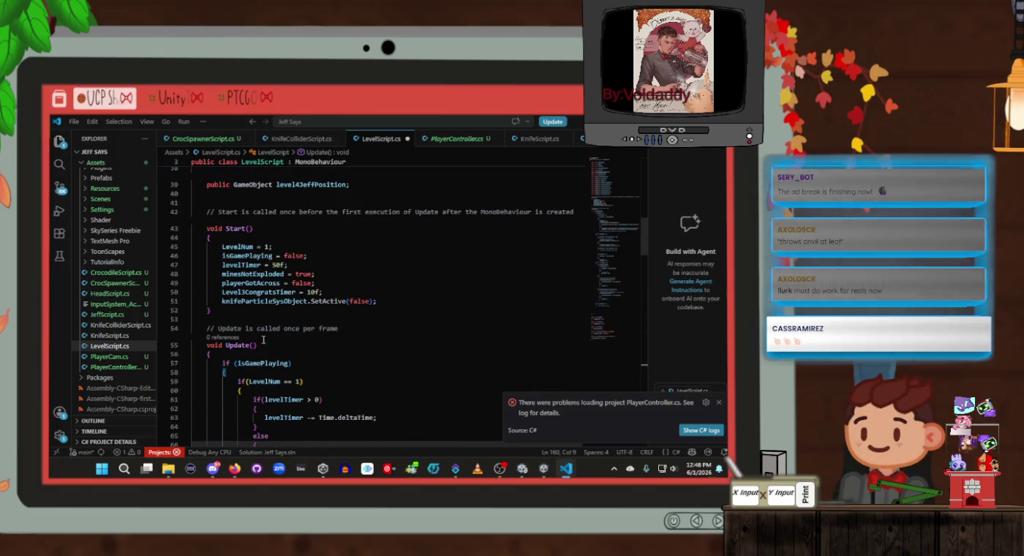
pyautogui.scroll(-4, 262, 339)
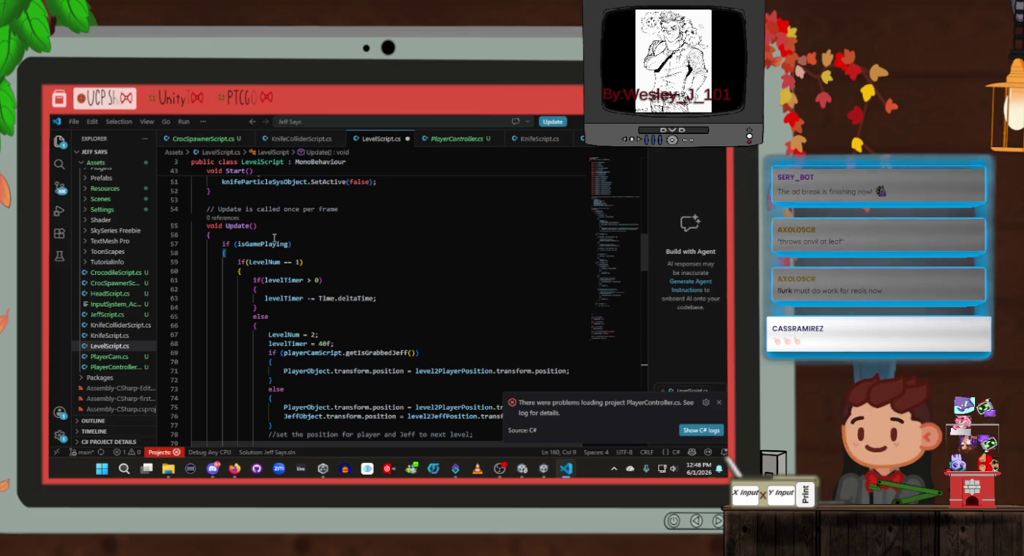
pyautogui.scroll(-17, 274, 238)
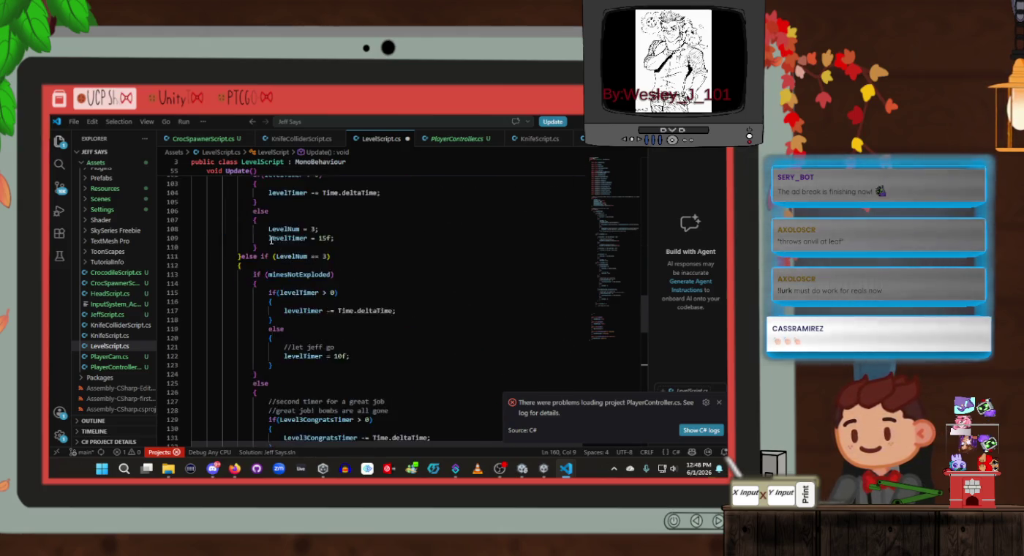
pyautogui.scroll(-20, 271, 241)
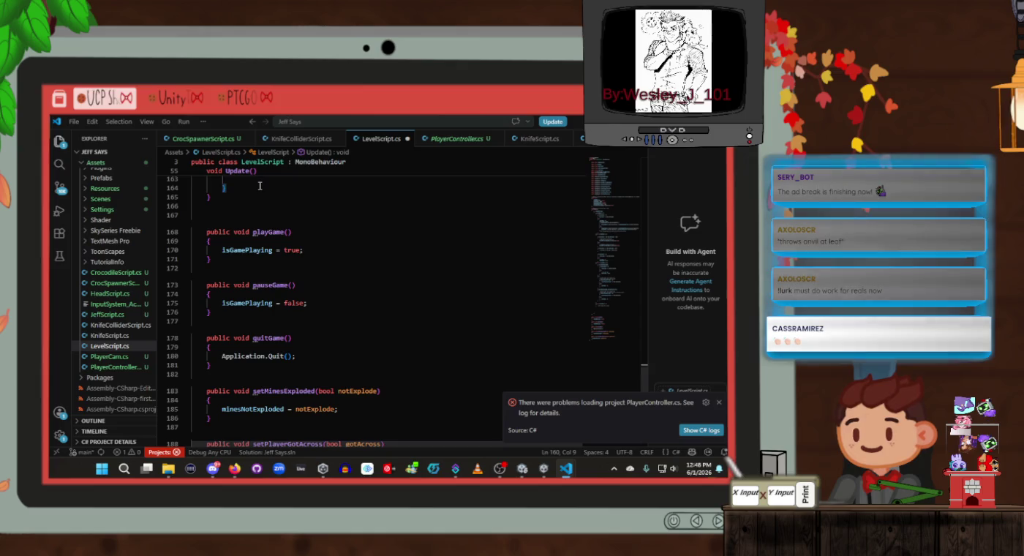
# Step: Add 'textMeshTimer.text = levelTimer;' on line 165 and save LevelScript
pyautogui.press('Return')
pyautogui.write('textMeshTimer')
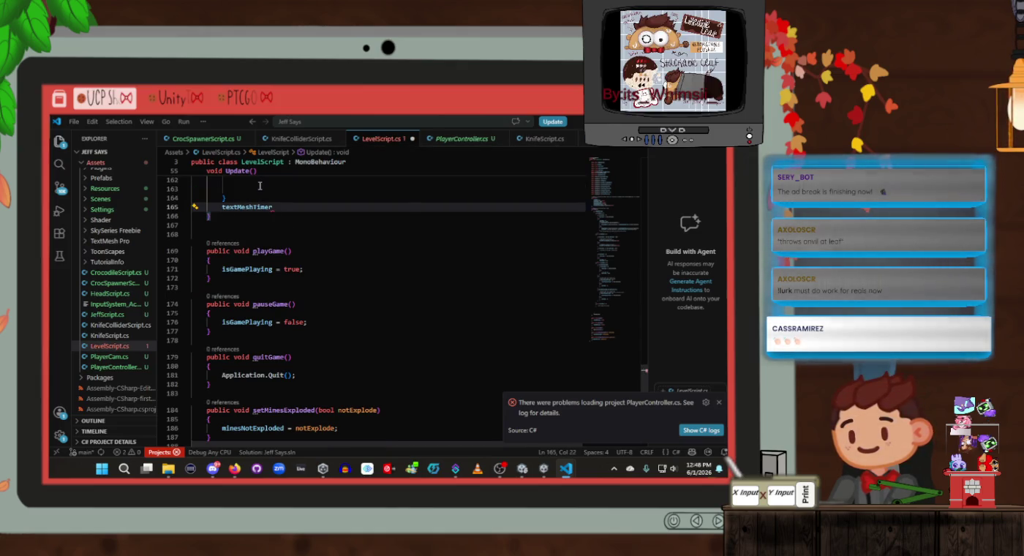
pyautogui.write('.te')
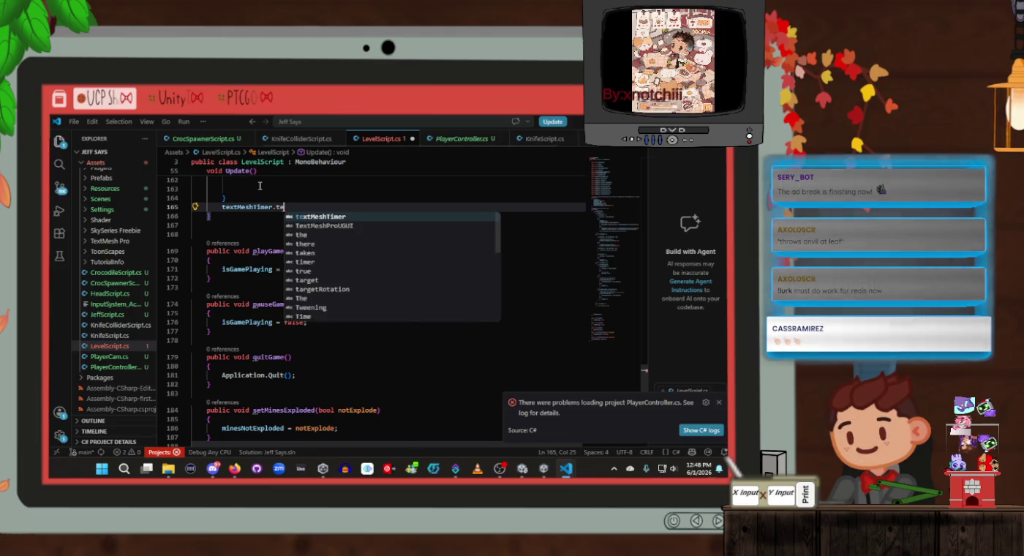
pyautogui.write('xt = ')
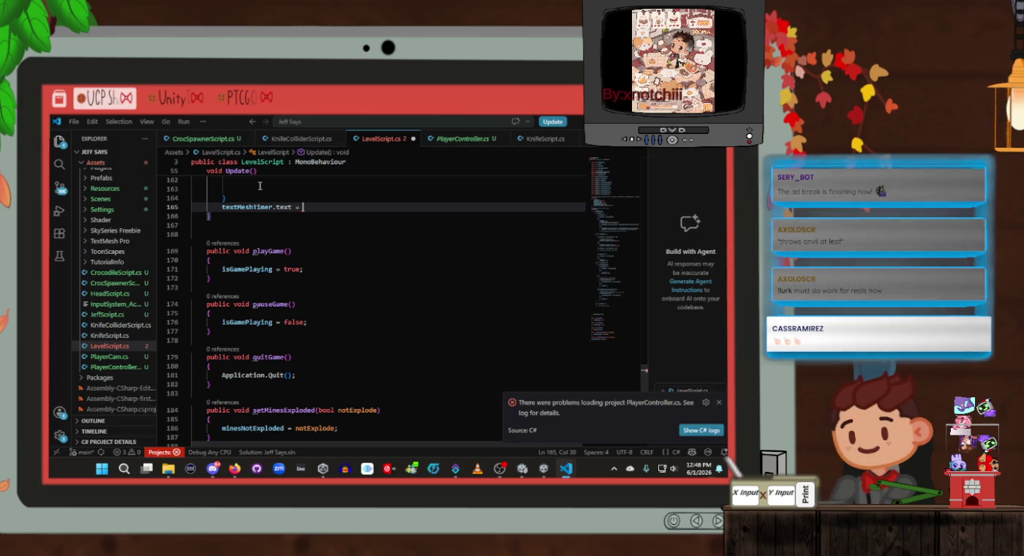
pyautogui.write('level')
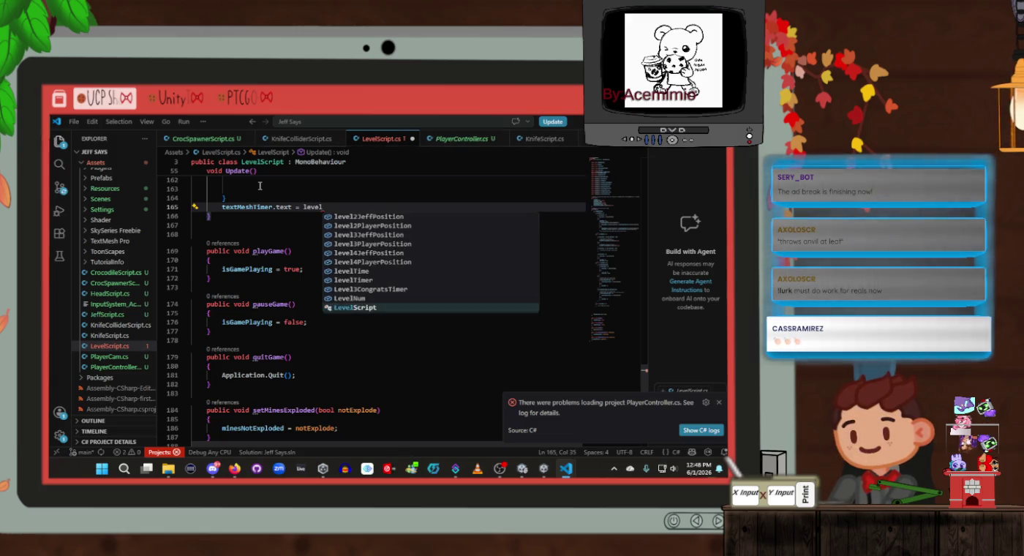
pyautogui.press('Up')
pyautogui.press('Up')
pyautogui.press('Up')
pyautogui.press('Tab')
pyautogui.write(';')
pyautogui.hotkey('ctrl', 's')
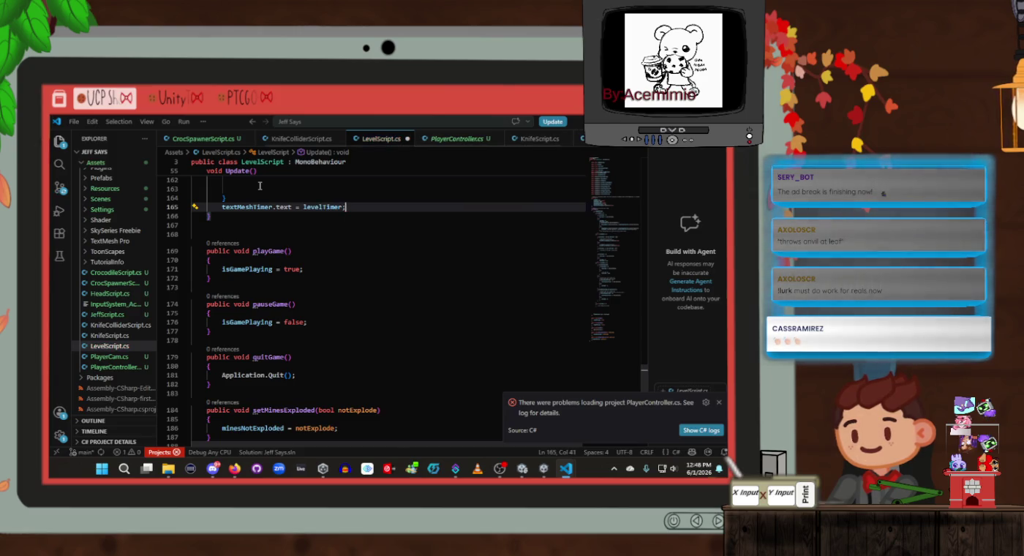
pyautogui.hotkey('alt', 'Tab')
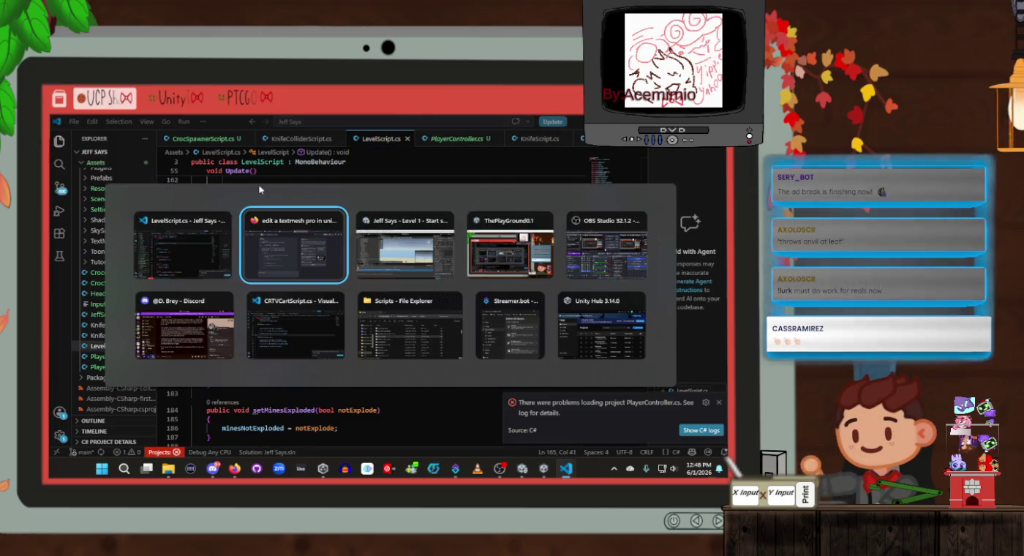
# Step: Change line 165 to ToString(levelTimer) for the CS0029 error, then open the CS1501 error
pyautogui.press('Tab')
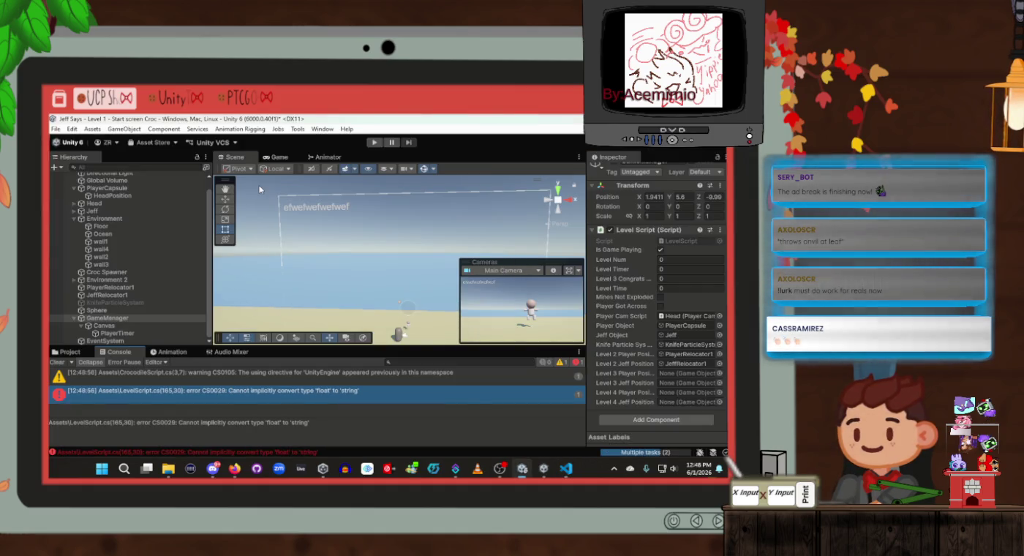
pyautogui.doubleClick(269, 385)
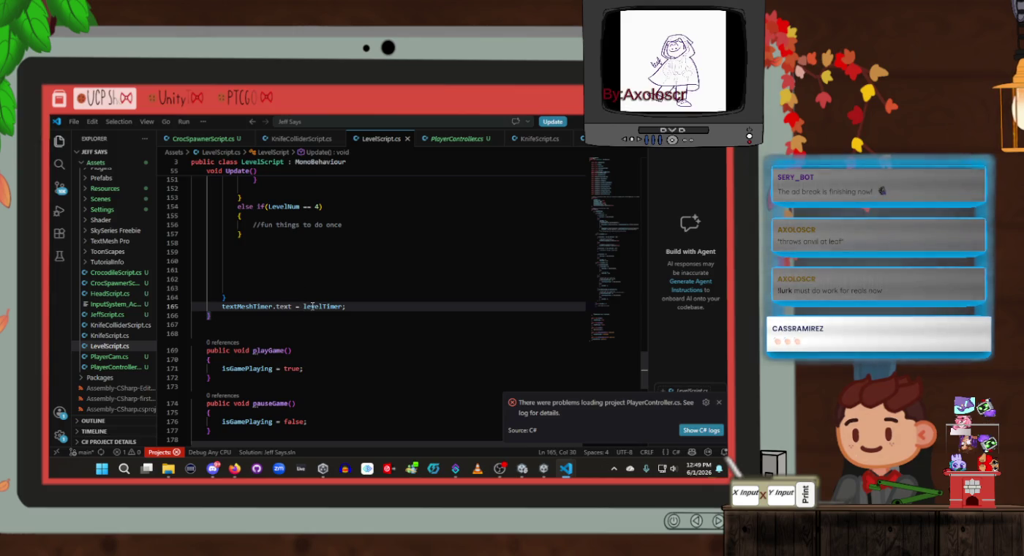
pyautogui.write('ToString')
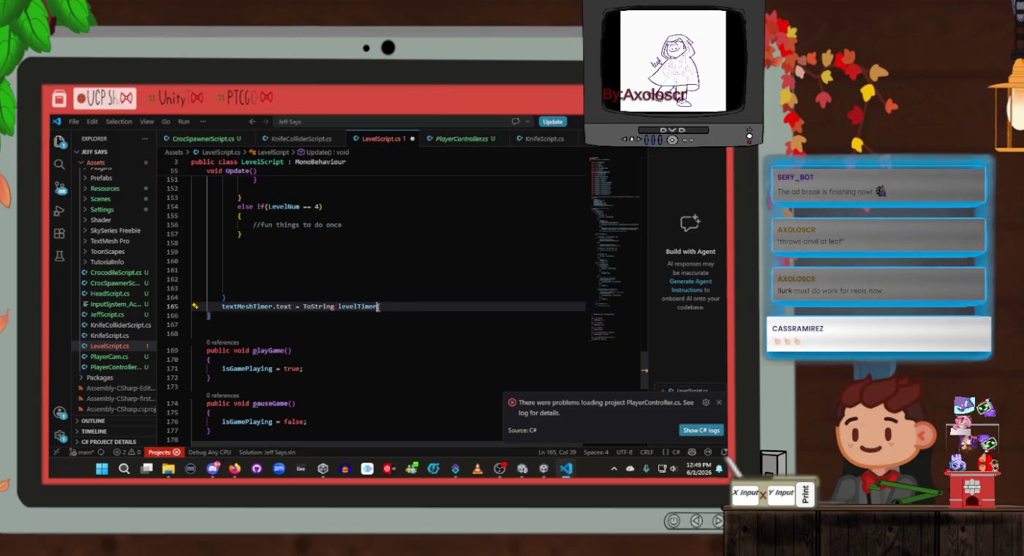
pyautogui.hotkey('ctrl', 's')
pyautogui.hotkey('alt', 'Tab')
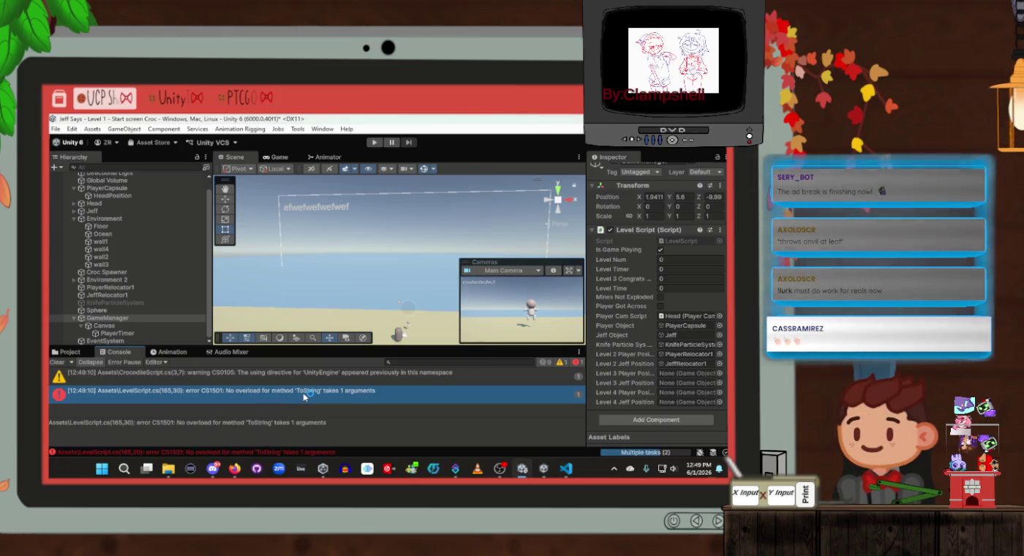
pyautogui.doubleClick(305, 394)
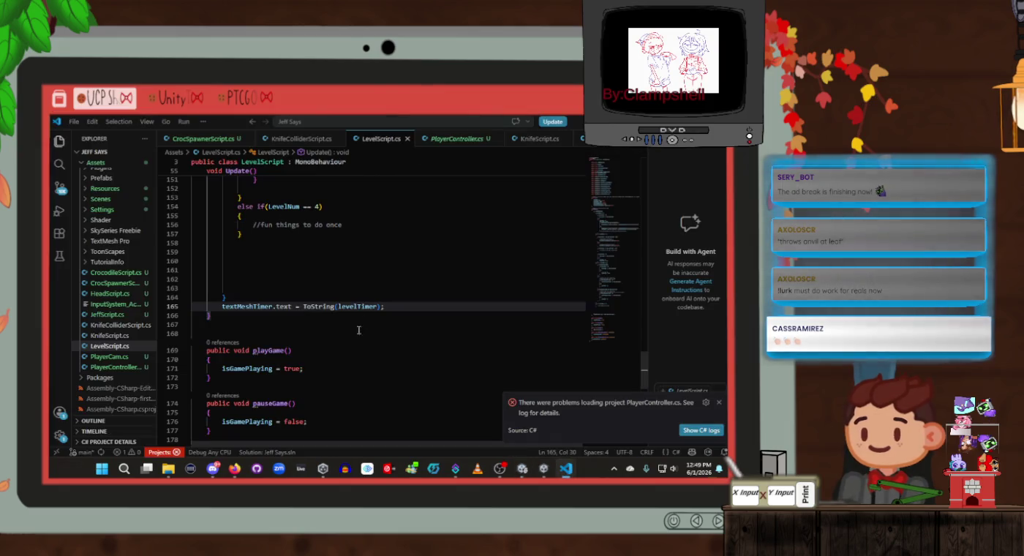
pyautogui.press('Down')
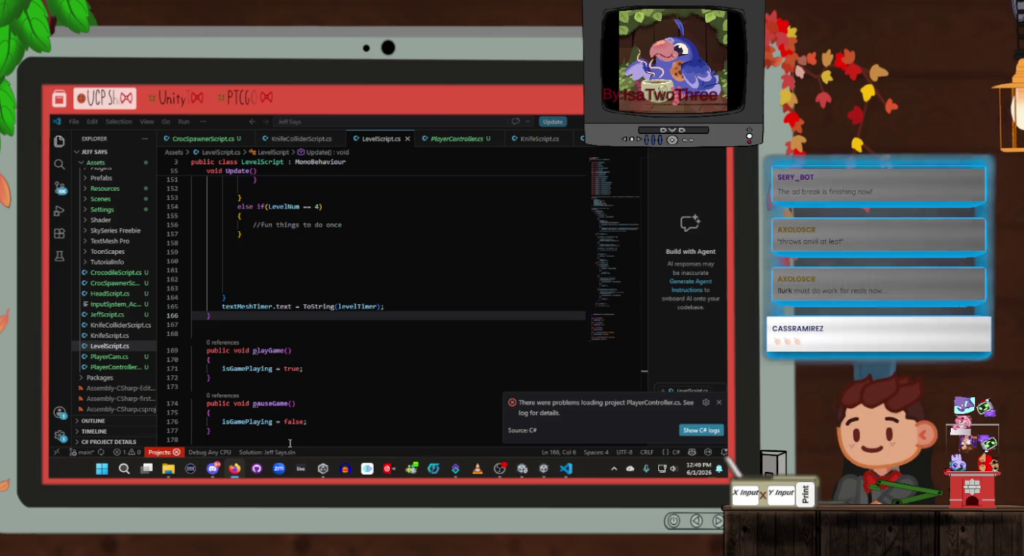
# Step: Rewrite ToString(levelTimer) on line 165 as levelTimer.ToString()
pyautogui.click(380, 307)
pyautogui.press('BackSpace')
pyautogui.click(337, 307)
pyautogui.press('BackSpace')
pyautogui.press('BackSpace')
pyautogui.press('BackSpace')
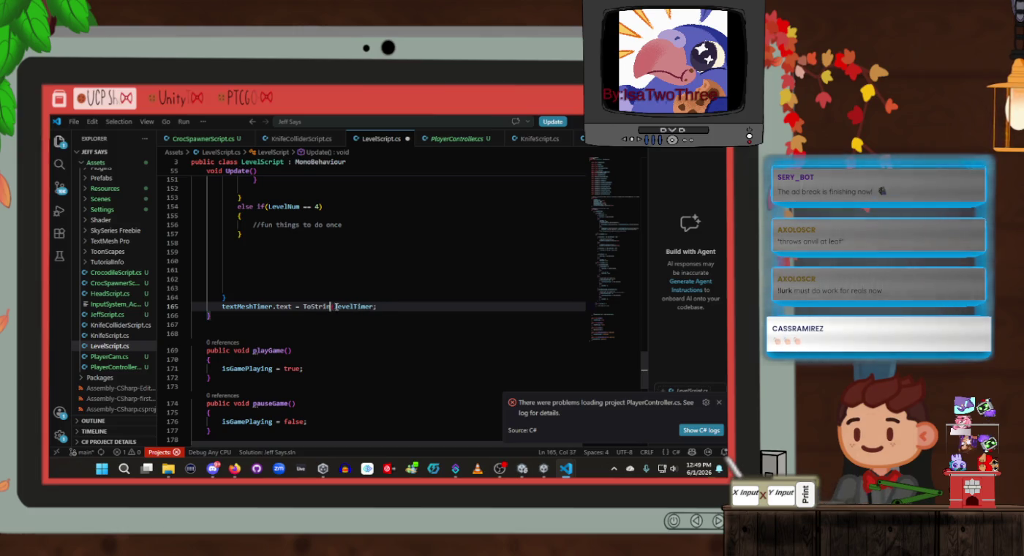
pyautogui.press('BackSpace')
pyautogui.press('BackSpace')
pyautogui.press('BackSpace')
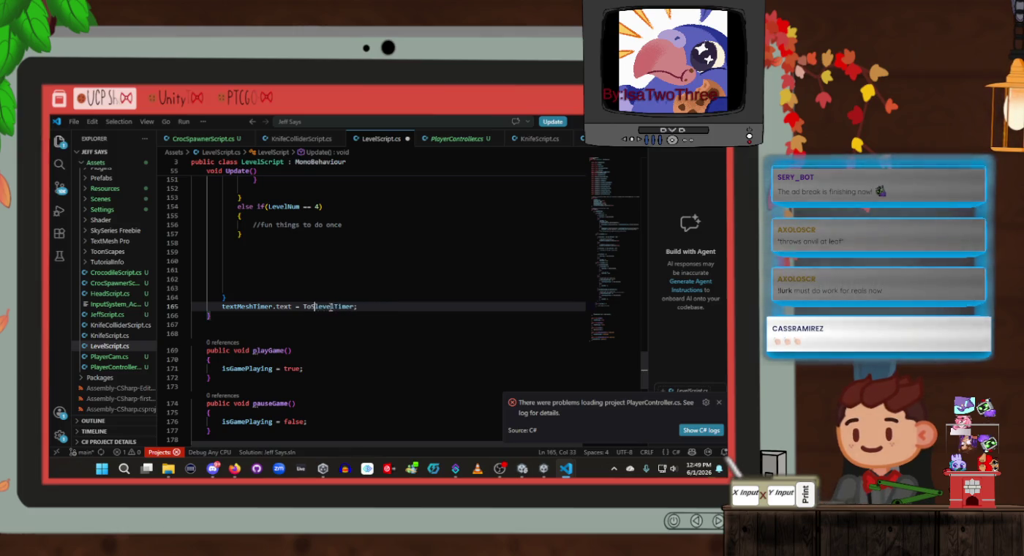
pyautogui.click(342, 306)
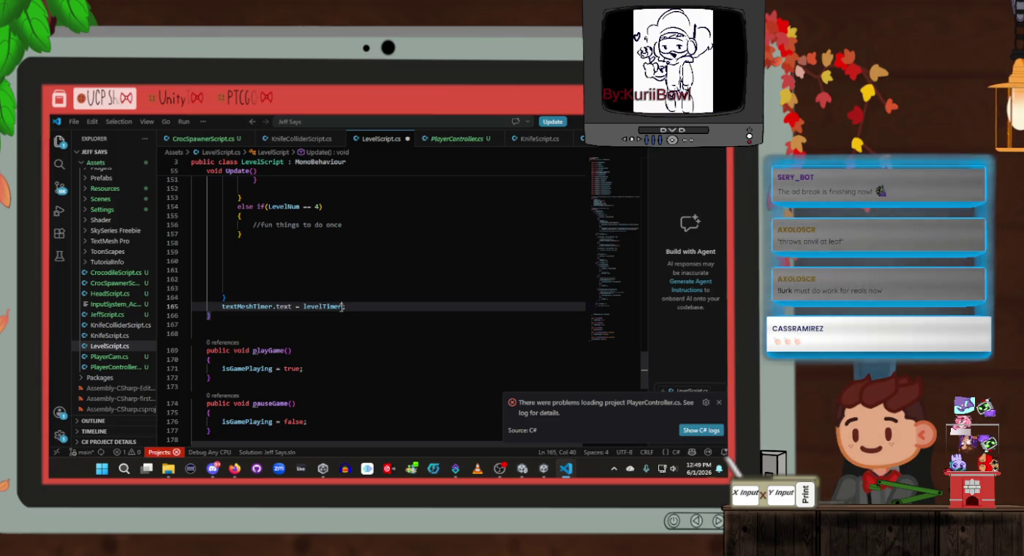
pyautogui.write('.ToS')
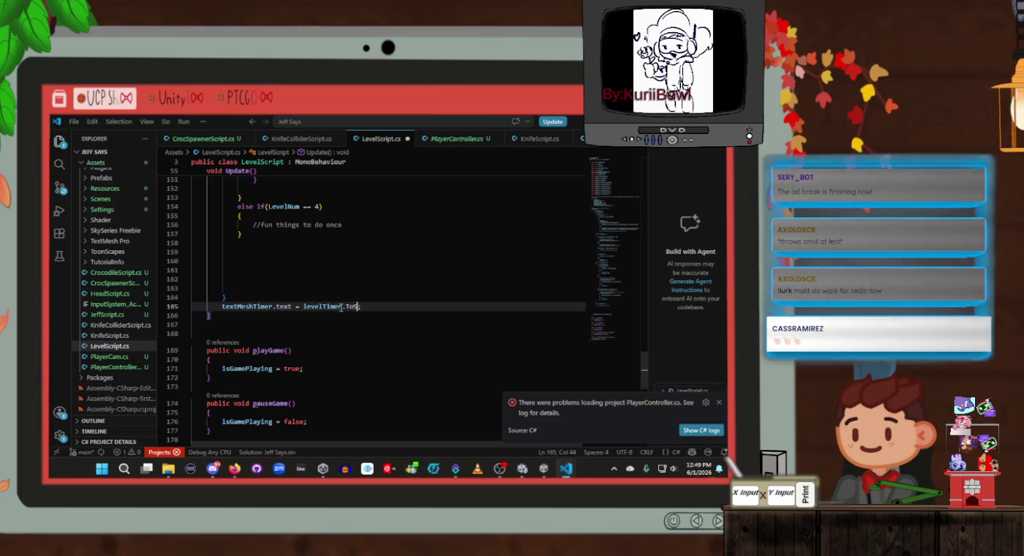
pyautogui.write('tring(')
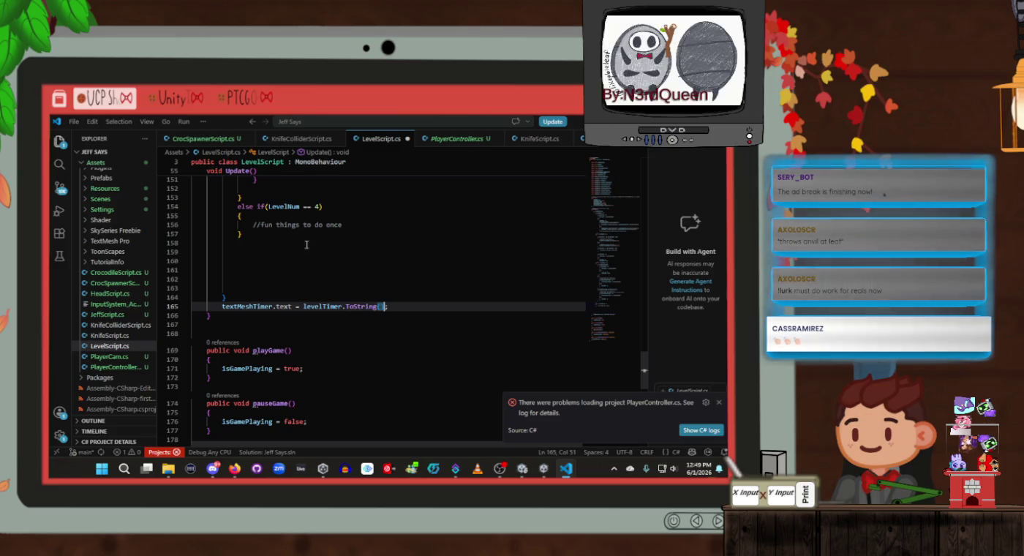
# Step: Prefix the value with "The Timer is: " + so the text reads as a label
pyautogui.click(301, 306)
pyautogui.write('"The "')
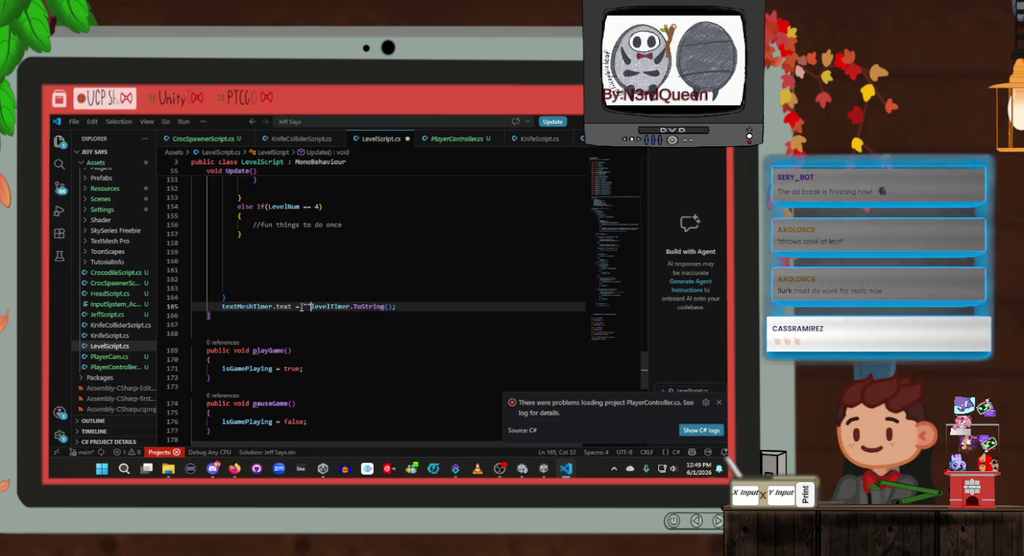
pyautogui.write('ime')
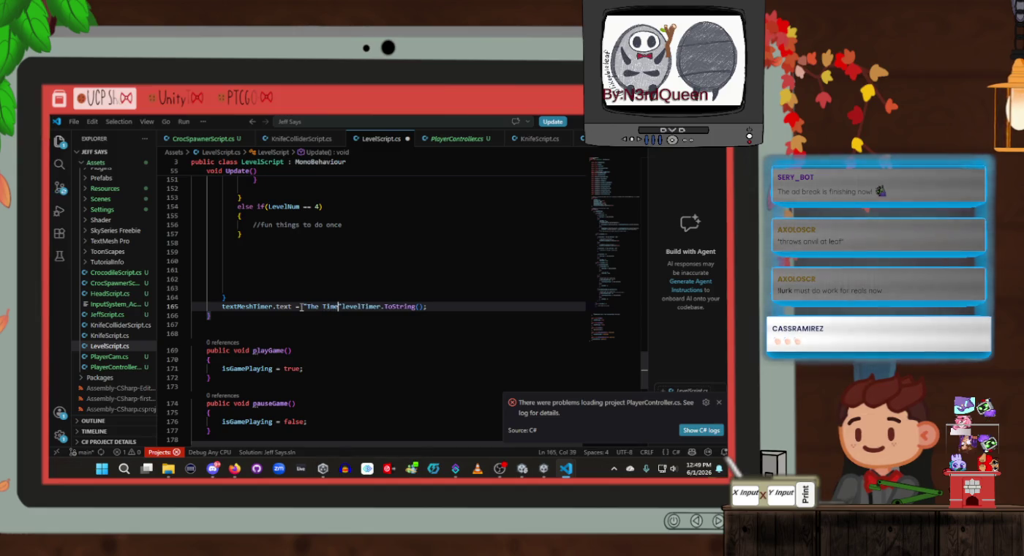
pyautogui.write('r ')
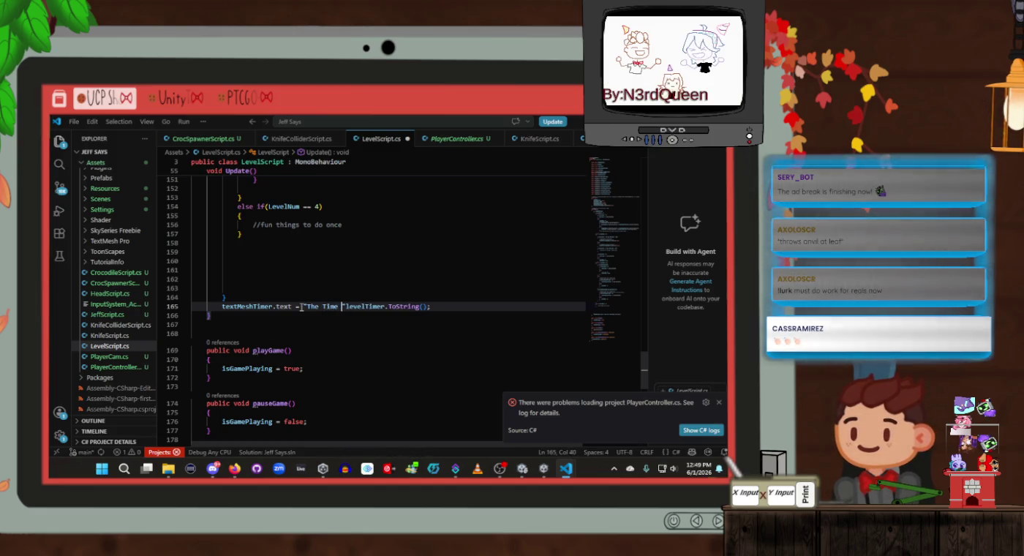
pyautogui.write('is: ')
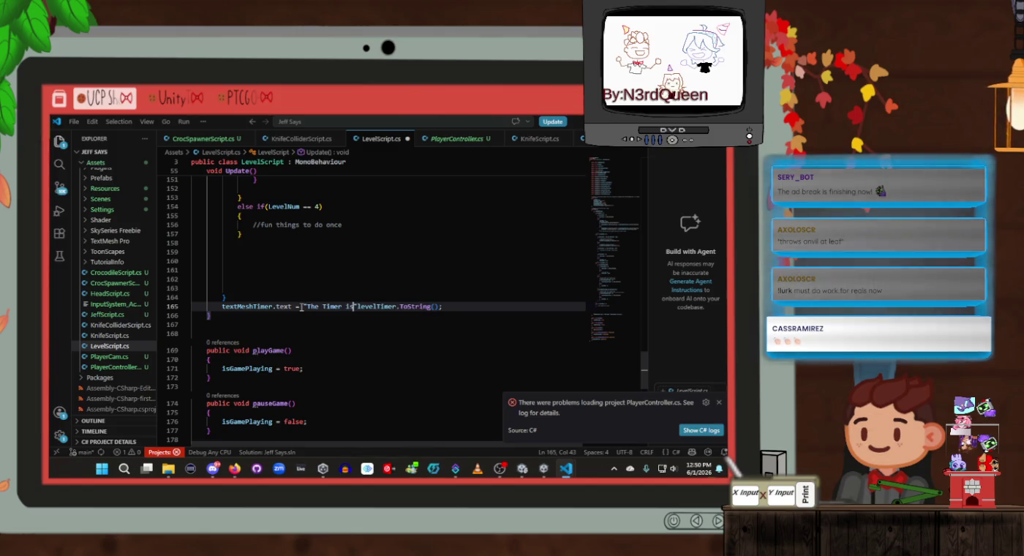
pyautogui.write('" +')
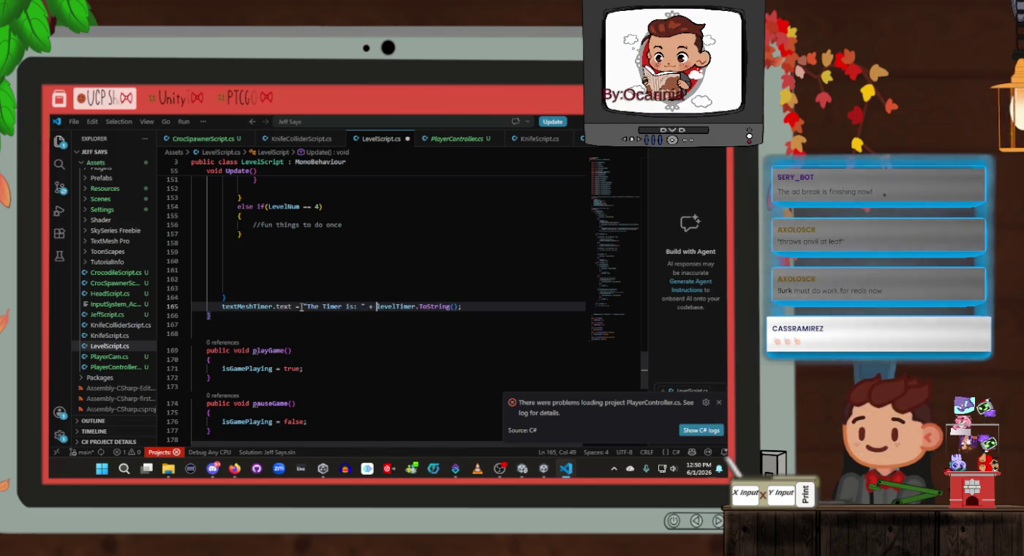
pyautogui.hotkey('alt', 'Tab')
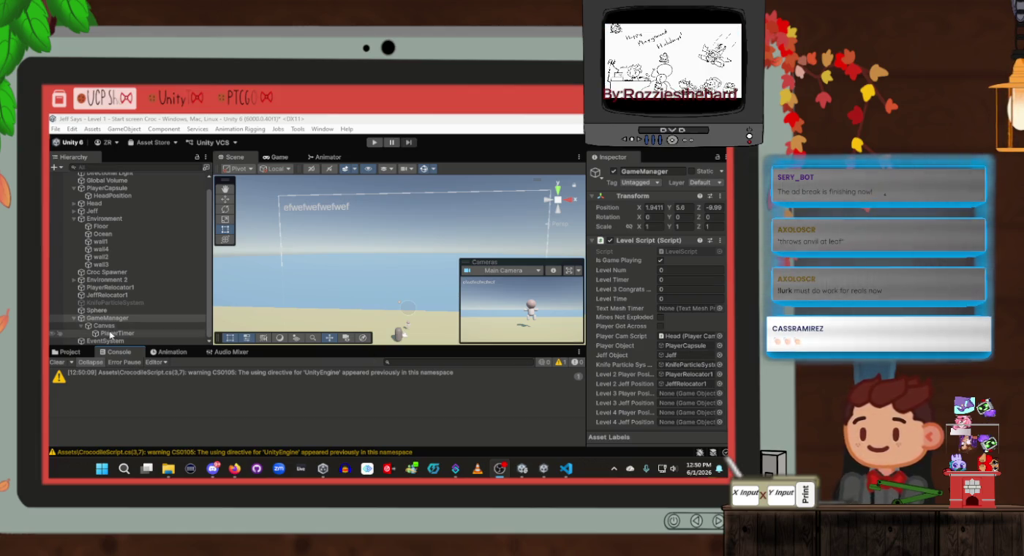
# Step: Assign PlayerTimer to Text Mesh Timer and play, showing 'The Timer is: 50'
pyautogui.moveTo(110, 333)
pyautogui.mouseDown()
pyautogui.moveTo(701, 320)
pyautogui.moveTo(697, 304)
pyautogui.moveTo(143, 329)
pyautogui.moveTo(688, 311)
pyautogui.mouseUp()
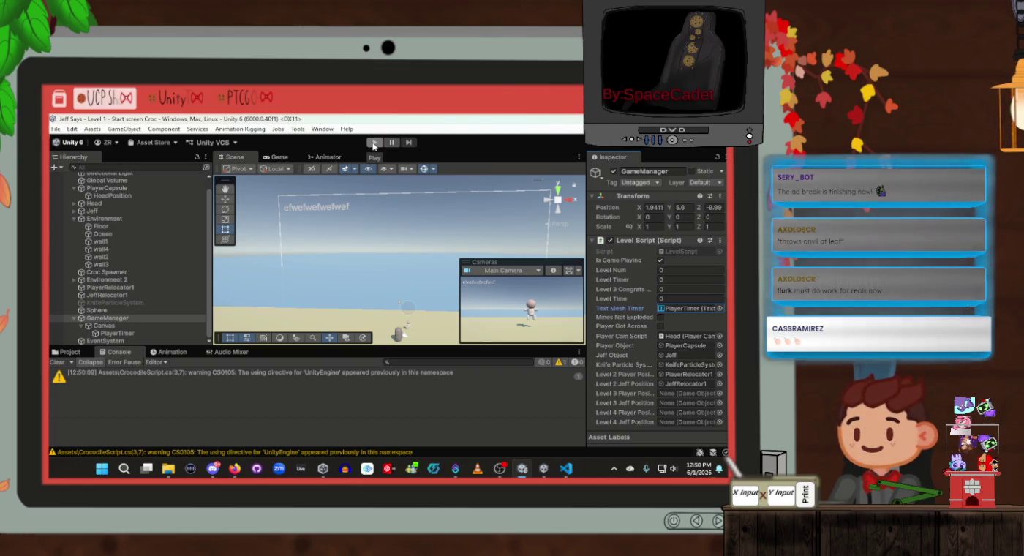
pyautogui.click(372, 143)
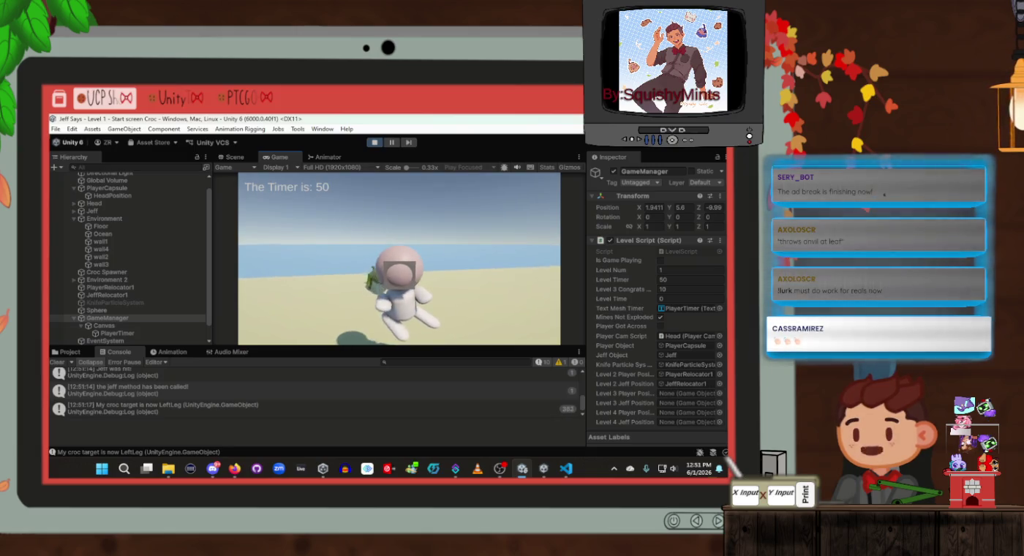
pyautogui.press('space')
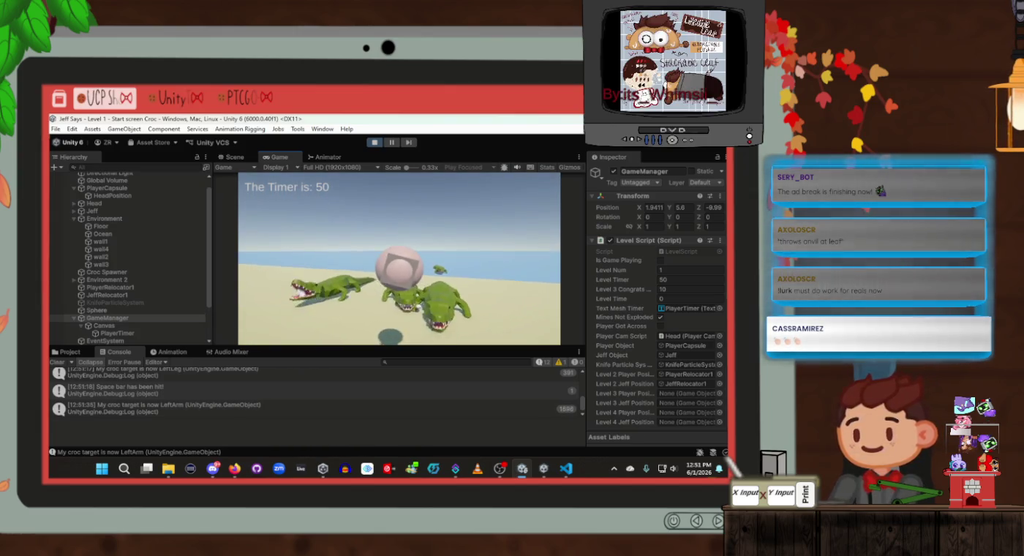
# Step: Check a console log message, then bring Visual Studio Code forward
pyautogui.scroll(-1, 675, 312)
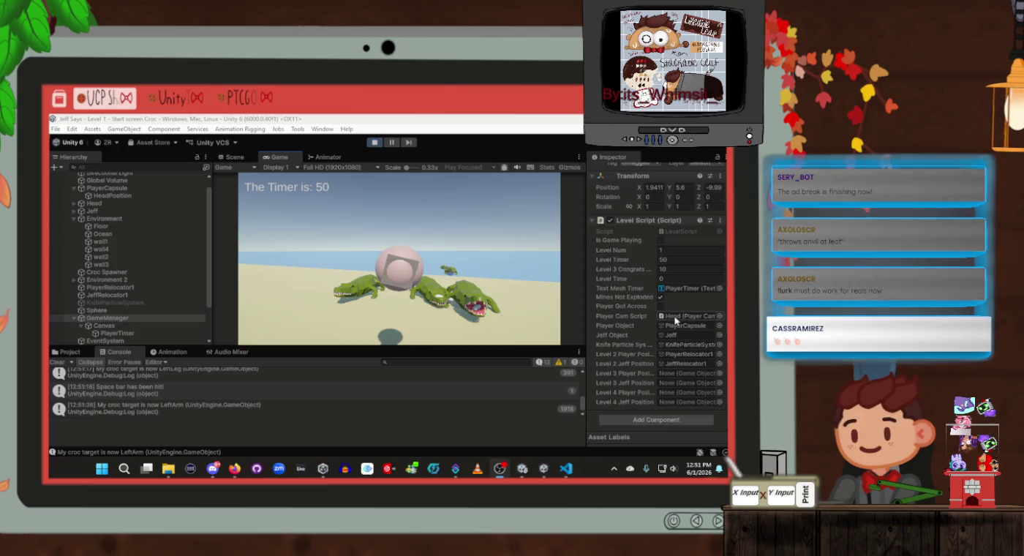
pyautogui.click(343, 388)
pyautogui.scroll(-5, 342, 383)
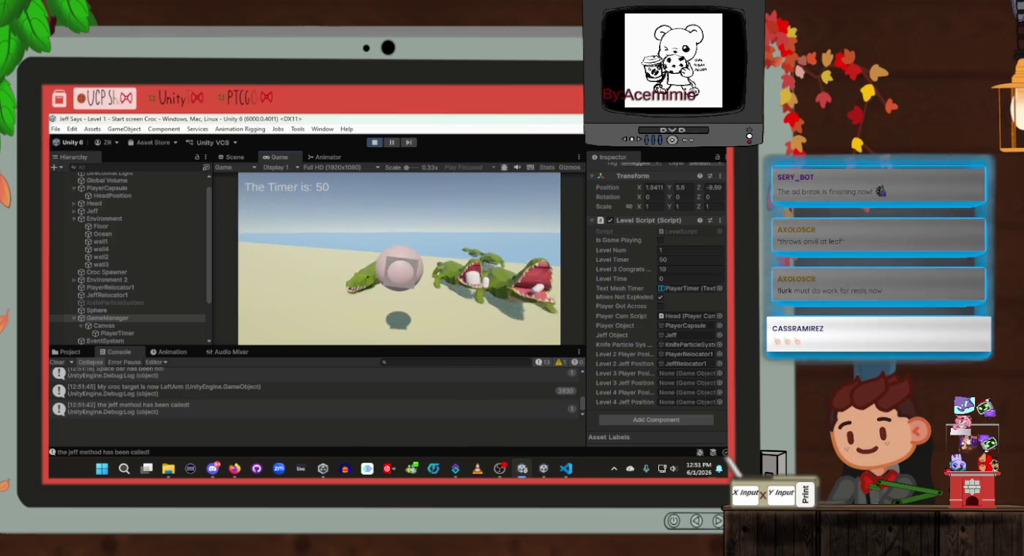
pyautogui.moveTo(566, 469)
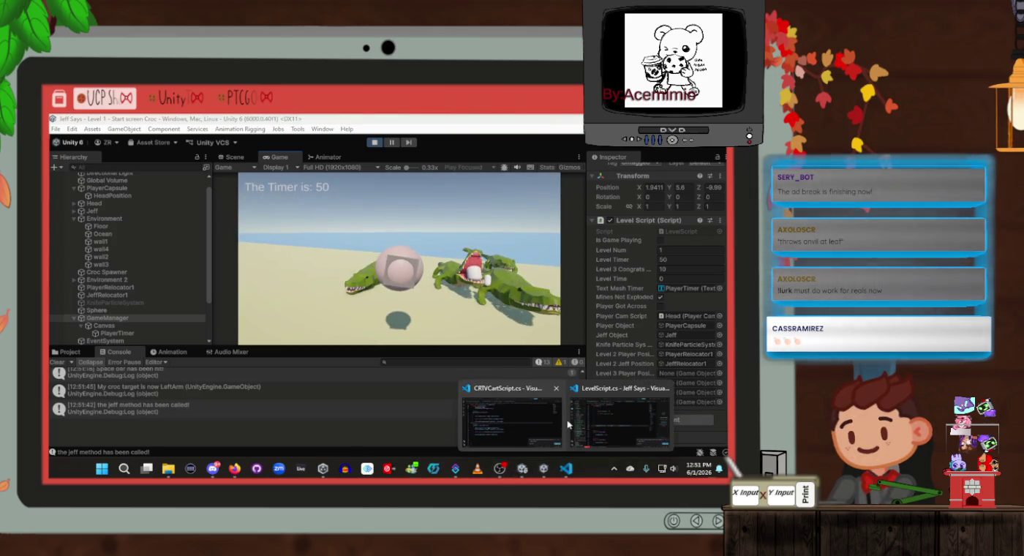
pyautogui.click(525, 425)
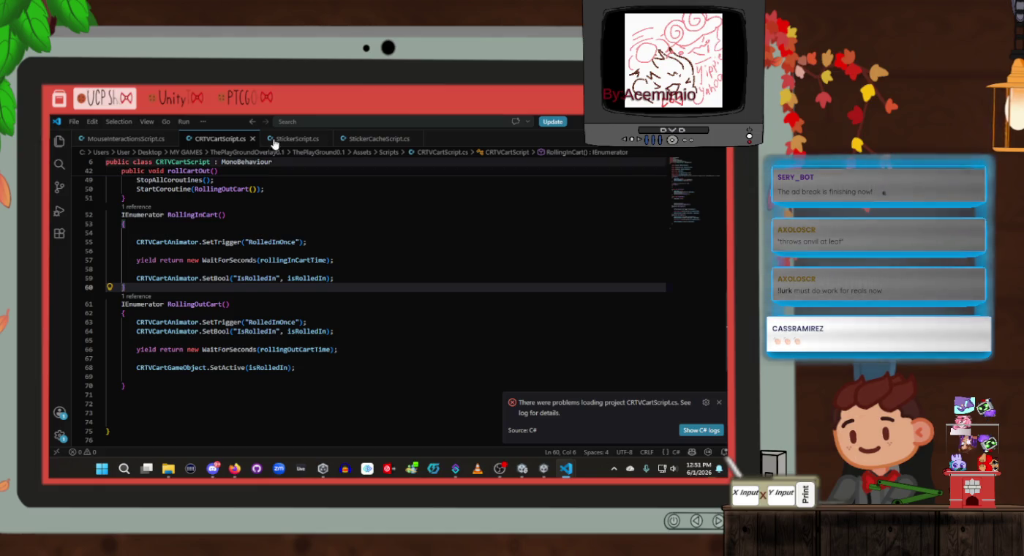
pyautogui.moveTo(566, 468)
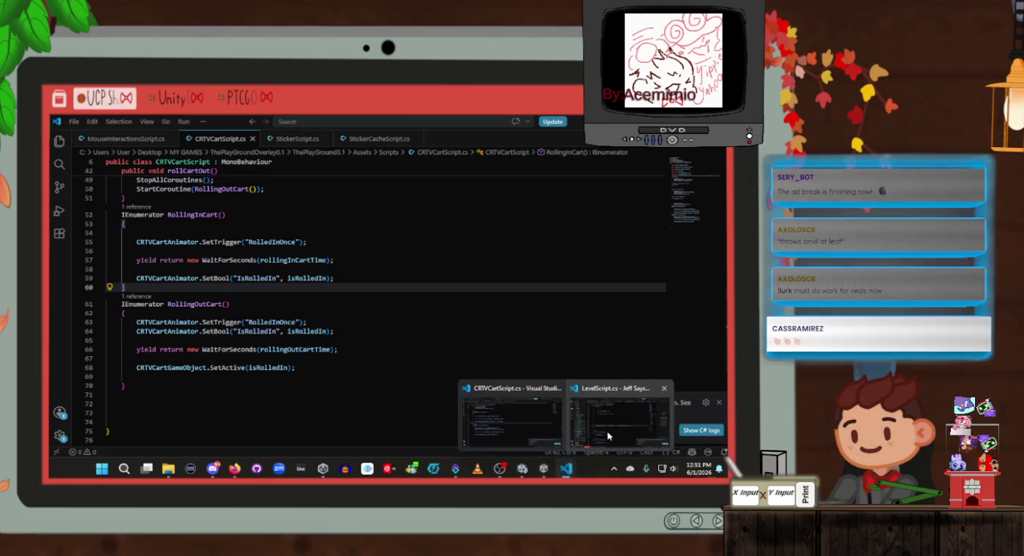
pyautogui.click(611, 437)
pyautogui.scroll(15, 332, 246)
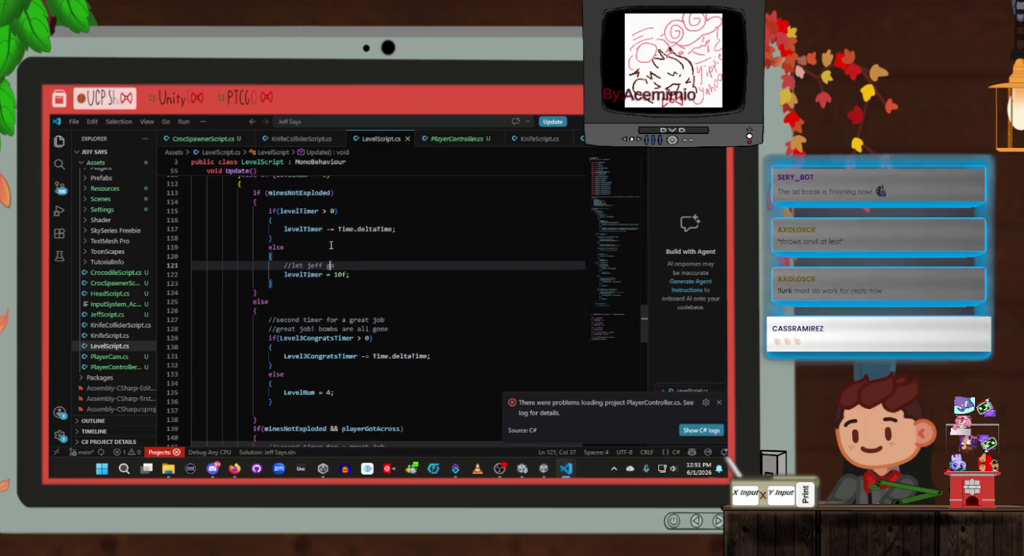
pyautogui.scroll(10, 332, 246)
pyautogui.scroll(-4, 332, 246)
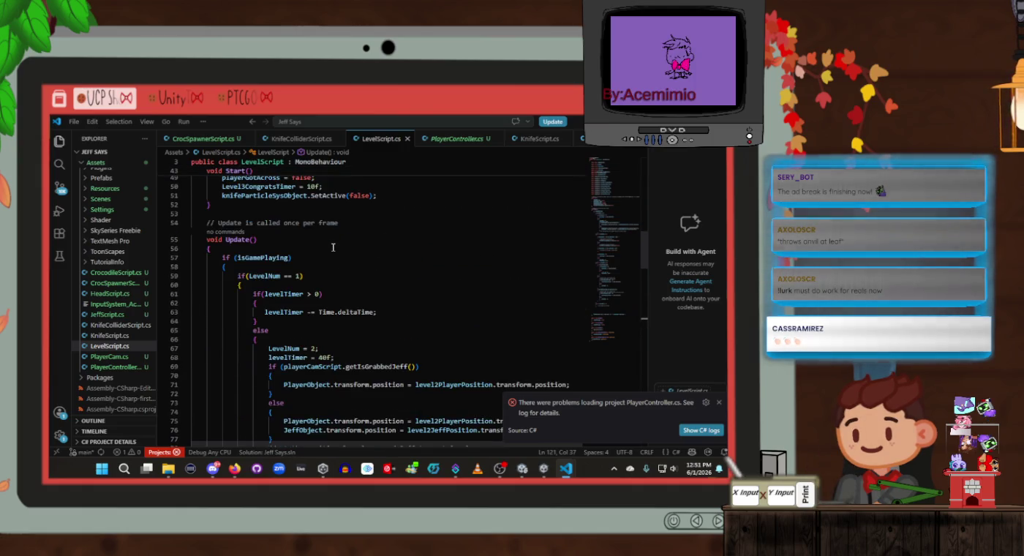
pyautogui.click(328, 264)
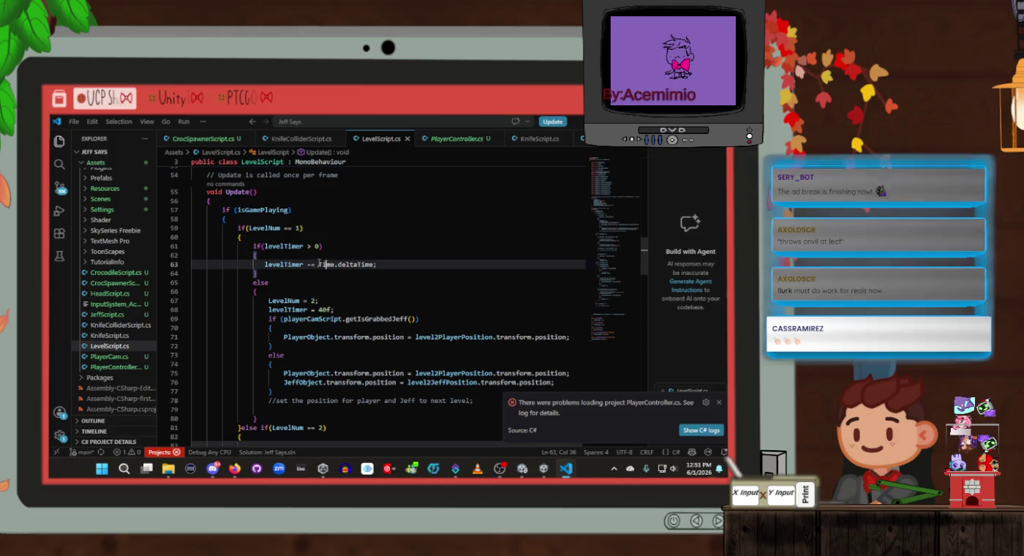
pyautogui.press('Up')
pyautogui.press('Up')
pyautogui.press('Up')
pyautogui.scroll(3, 354, 250)
pyautogui.scroll(3, 354, 251)
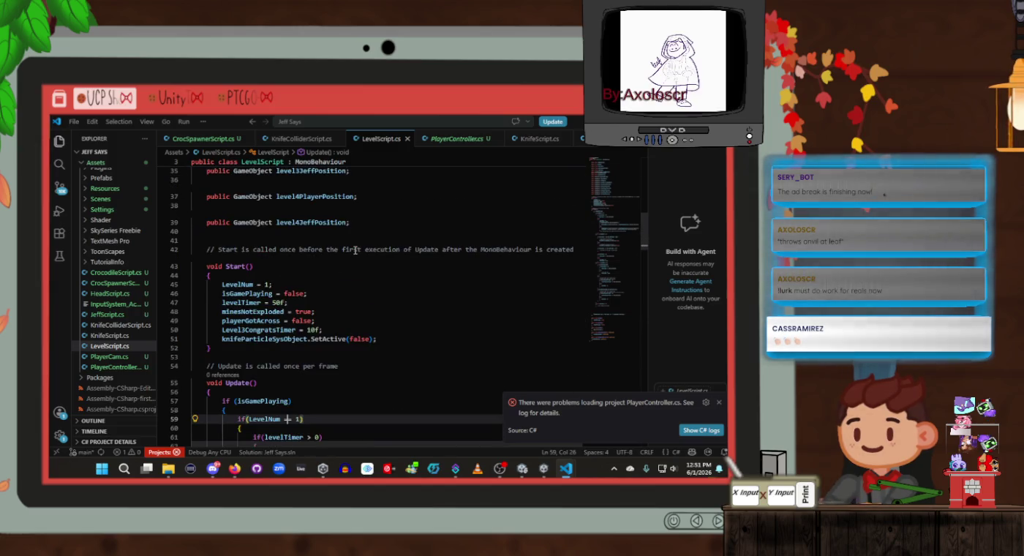
pyautogui.scroll(-6, 354, 251)
pyautogui.click(287, 241)
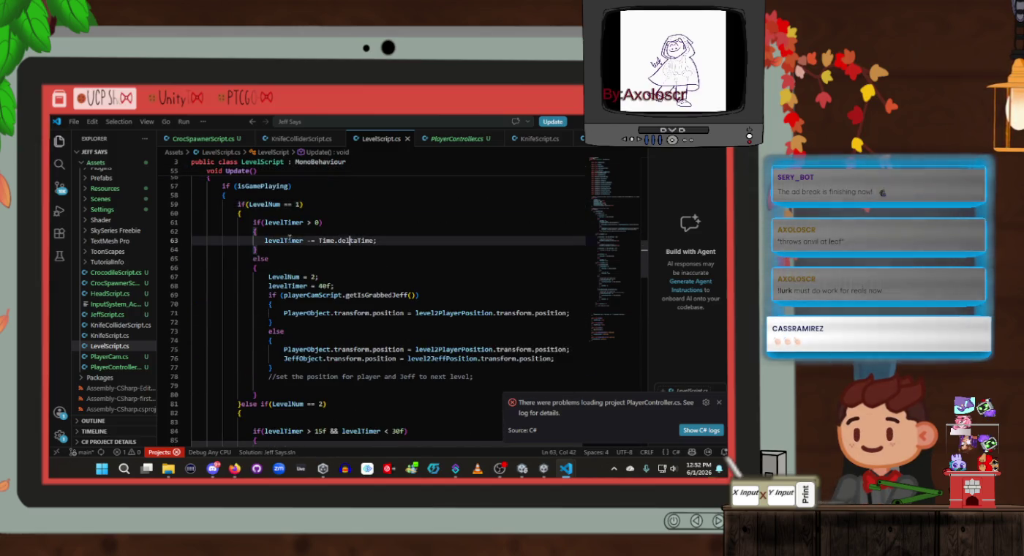
pyautogui.scroll(5, 286, 239)
pyautogui.scroll(-18, 287, 240)
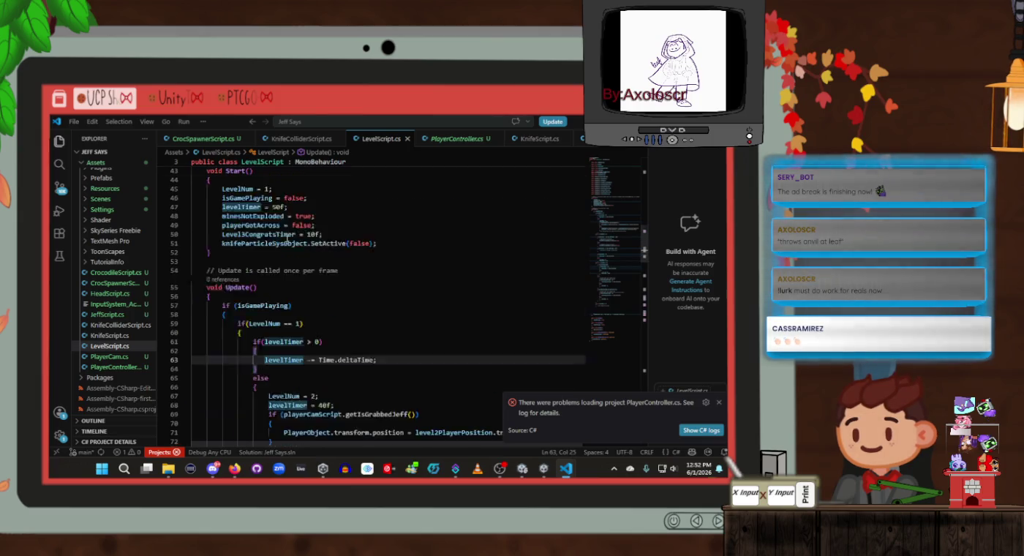
pyautogui.scroll(-19, 287, 240)
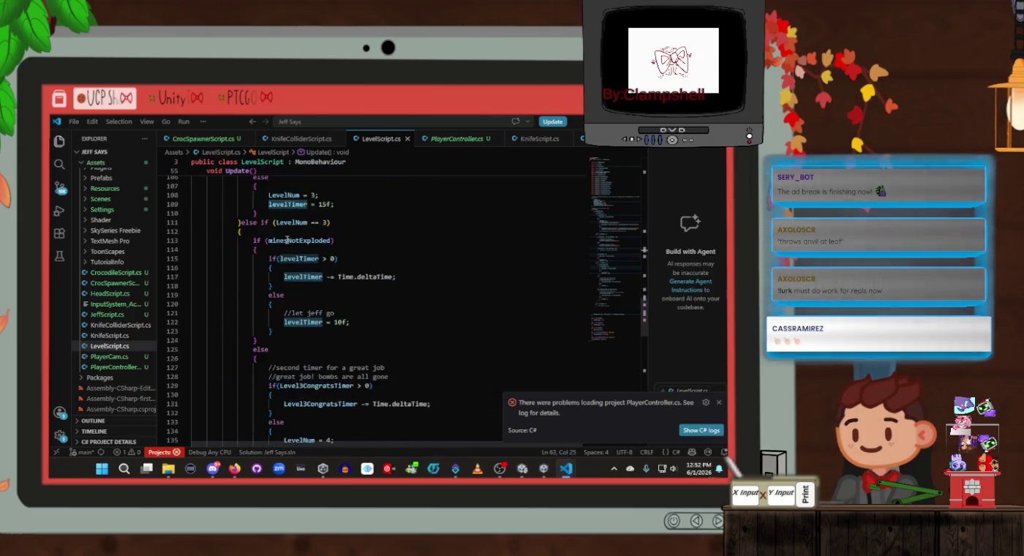
pyautogui.scroll(3, 287, 240)
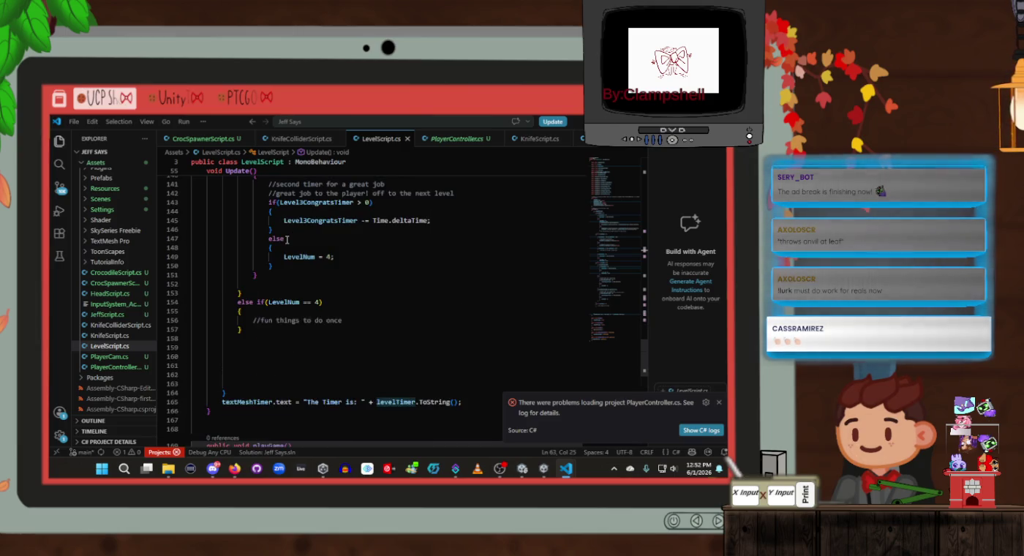
pyautogui.scroll(-3, 286, 240)
pyautogui.click(239, 304)
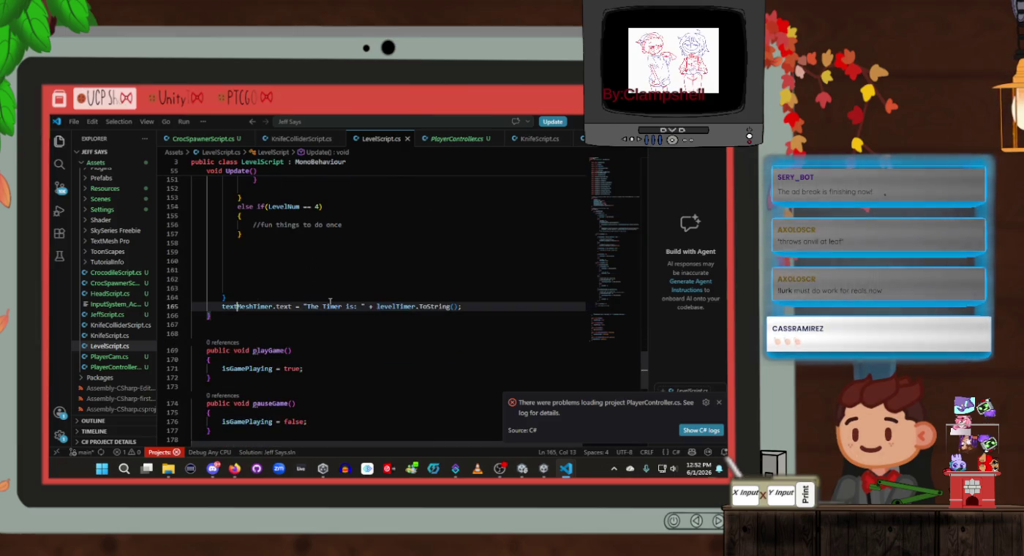
pyautogui.scroll(20, 293, 302)
pyautogui.scroll(15, 329, 301)
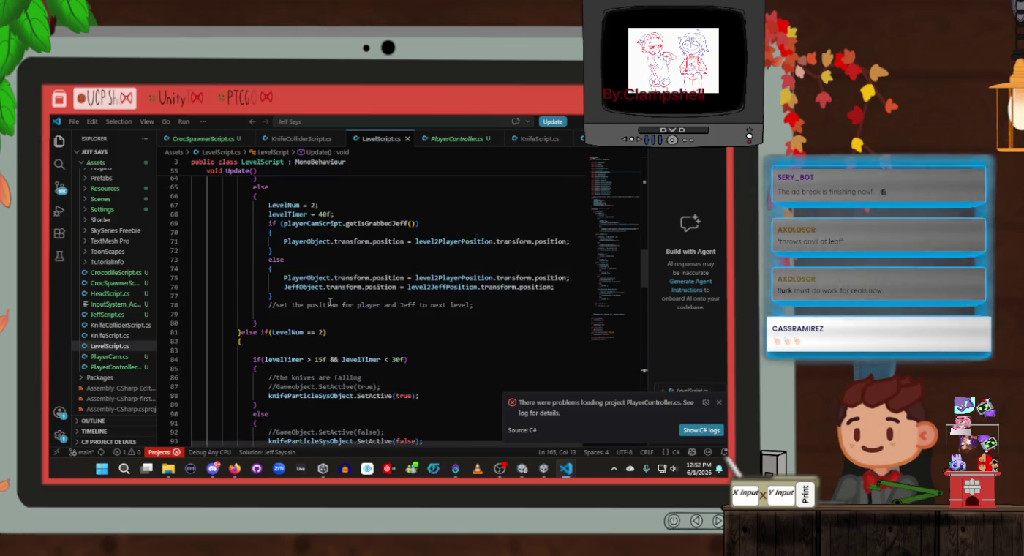
pyautogui.click(210, 320)
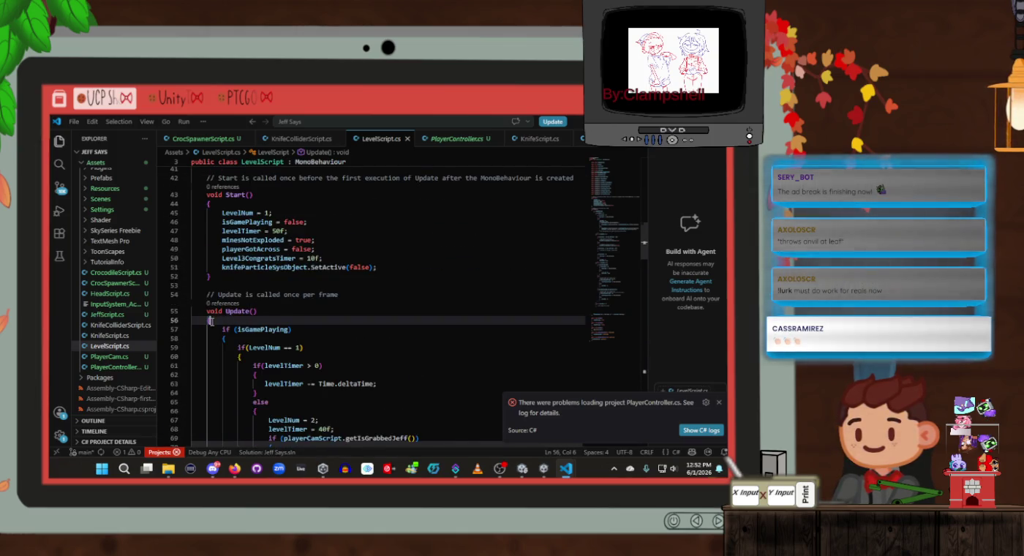
pyautogui.scroll(-2, 212, 320)
pyautogui.click(232, 290)
pyautogui.scroll(3, 231, 289)
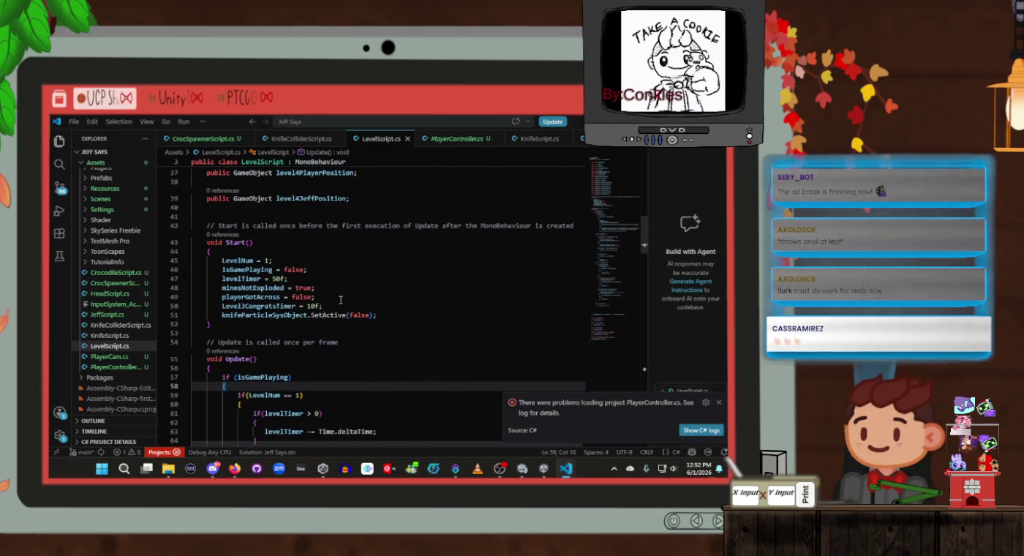
pyautogui.hotkey('alt', 'Tab')
pyautogui.hotkey('alt', 'Tab')
pyautogui.hotkey('alt', 'Tab')
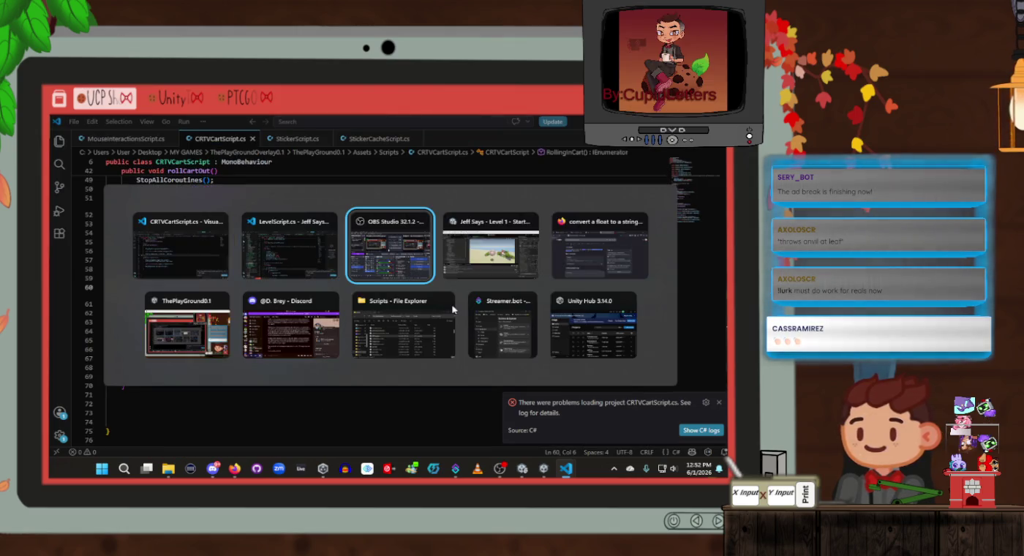
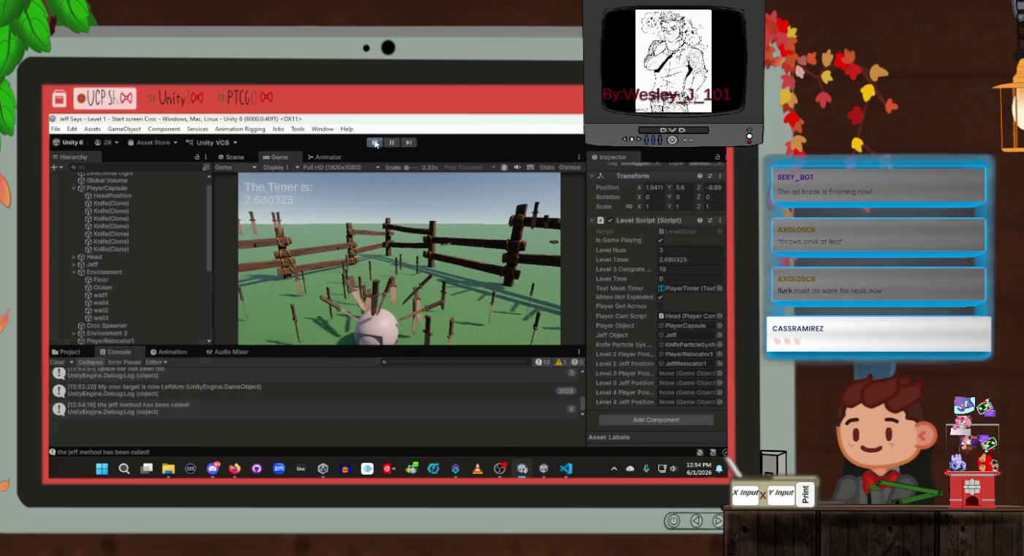
# Step: Stop the game, then inspect the Knife prefab's mesh renderer in prefab mode before returning to the scene
pyautogui.click(375, 143)
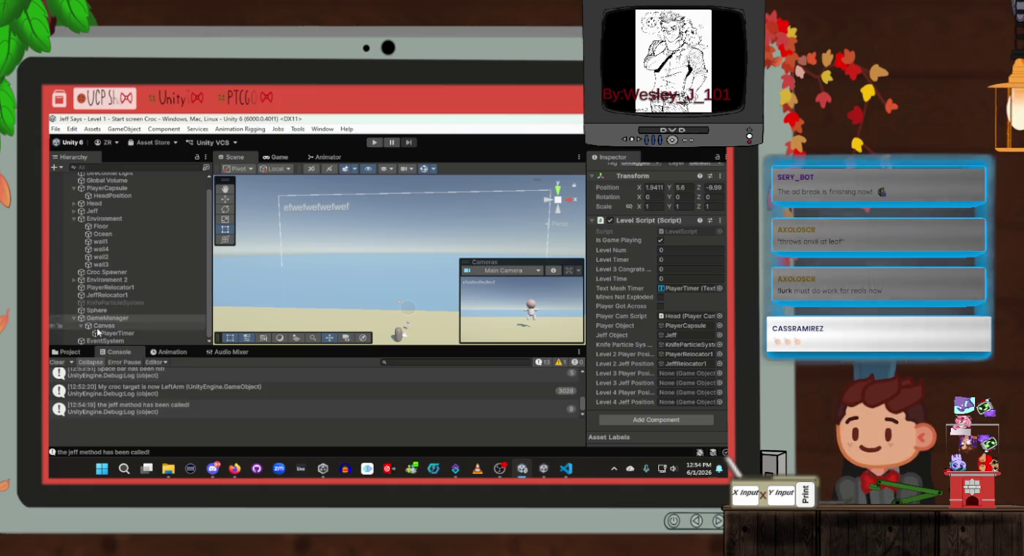
pyautogui.click(71, 354)
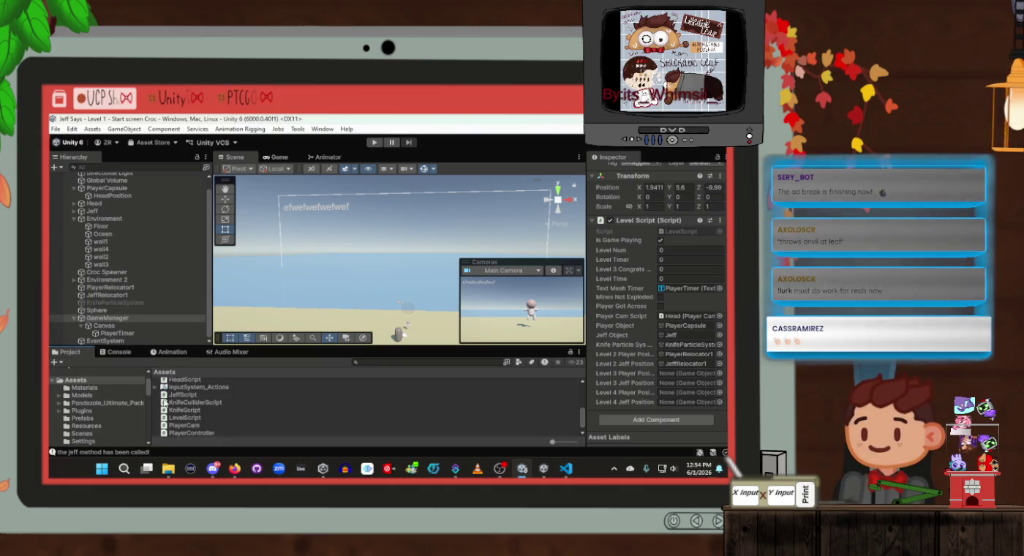
pyautogui.click(83, 419)
pyautogui.click(209, 390)
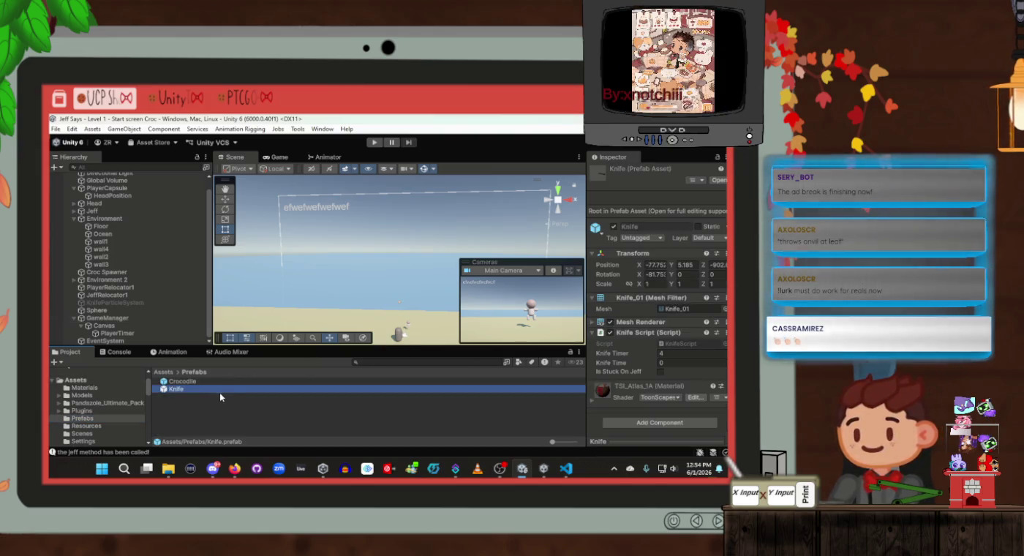
pyautogui.doubleClick(221, 389)
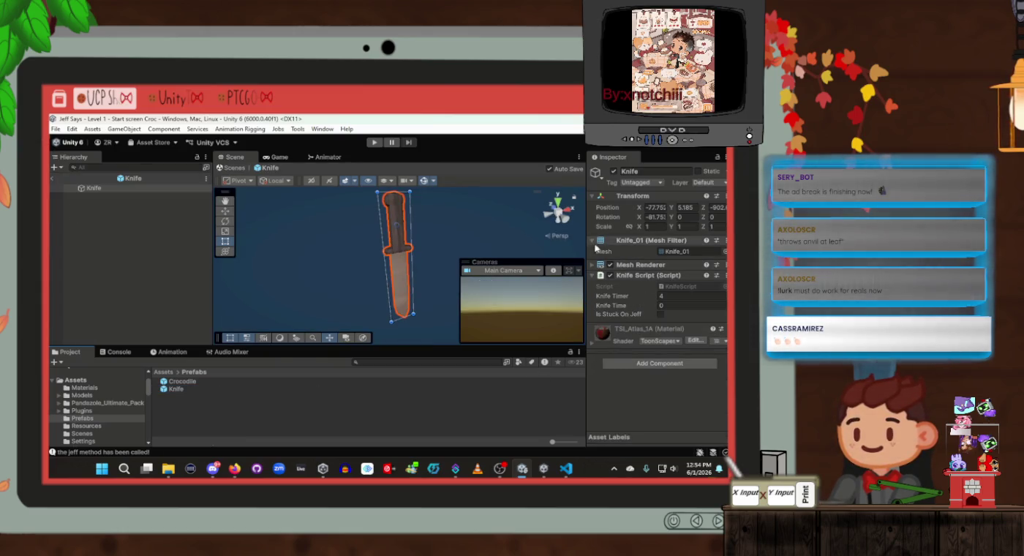
pyautogui.click(594, 267)
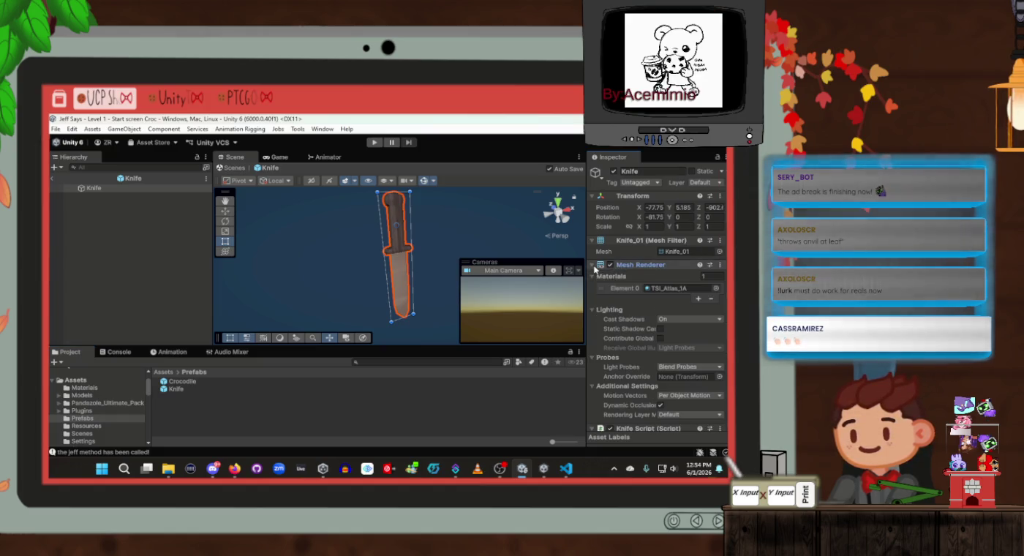
pyautogui.scroll(-3, 682, 351)
pyautogui.scroll(3, 680, 345)
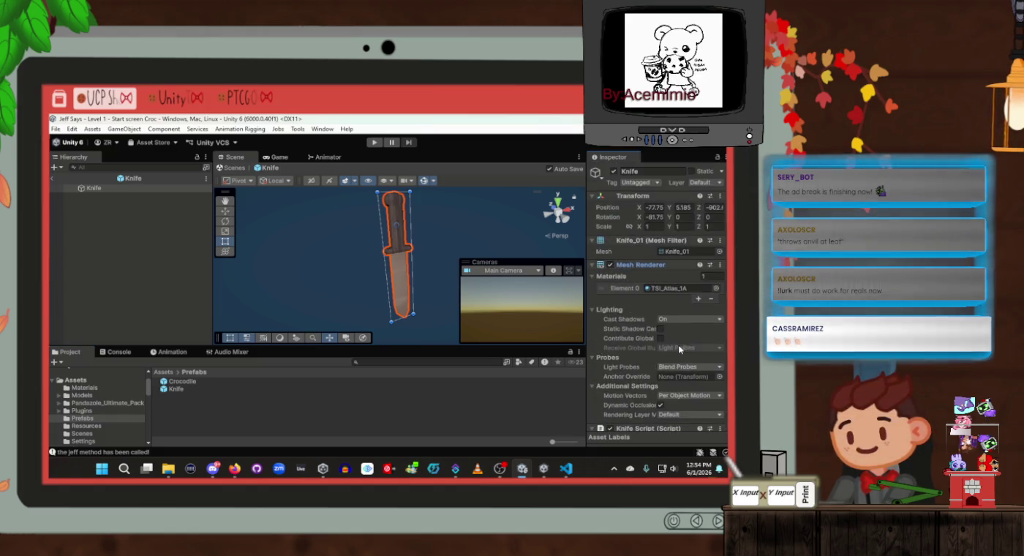
pyautogui.click(593, 266)
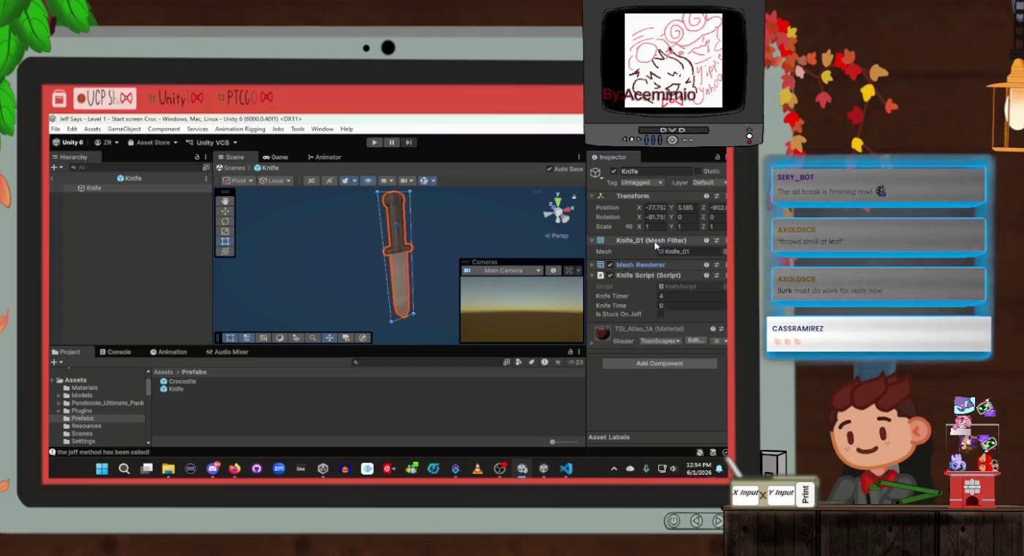
pyautogui.click(649, 395)
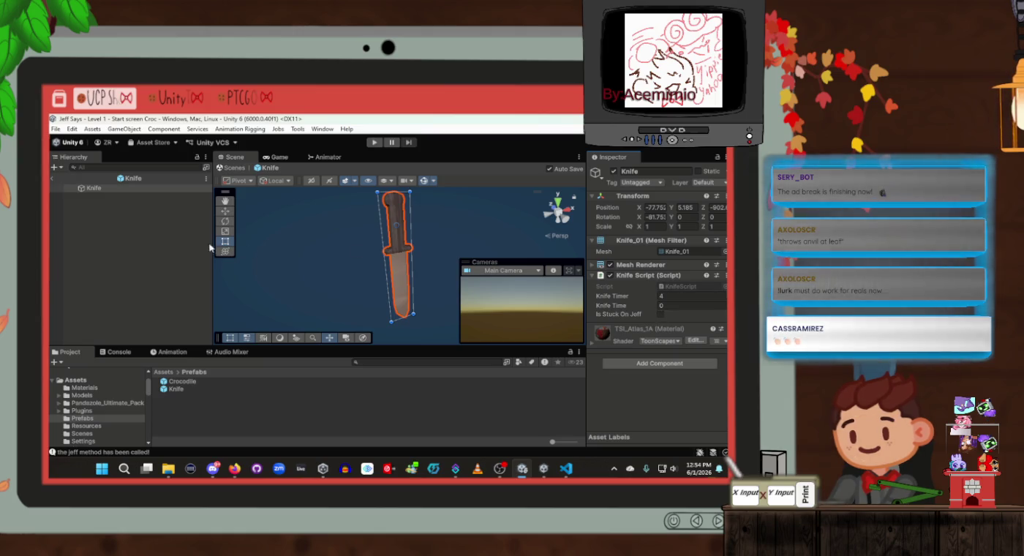
pyautogui.click(52, 179)
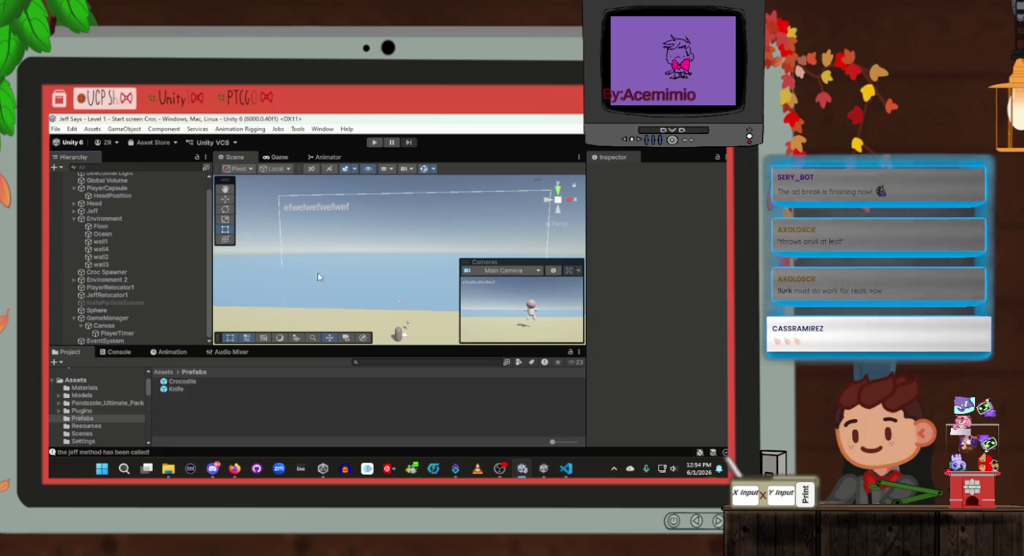
# Step: Untick Is Game Playing on the GameManager's Level Script, then go to the code editor
pyautogui.hotkey('alt', 'Tab')
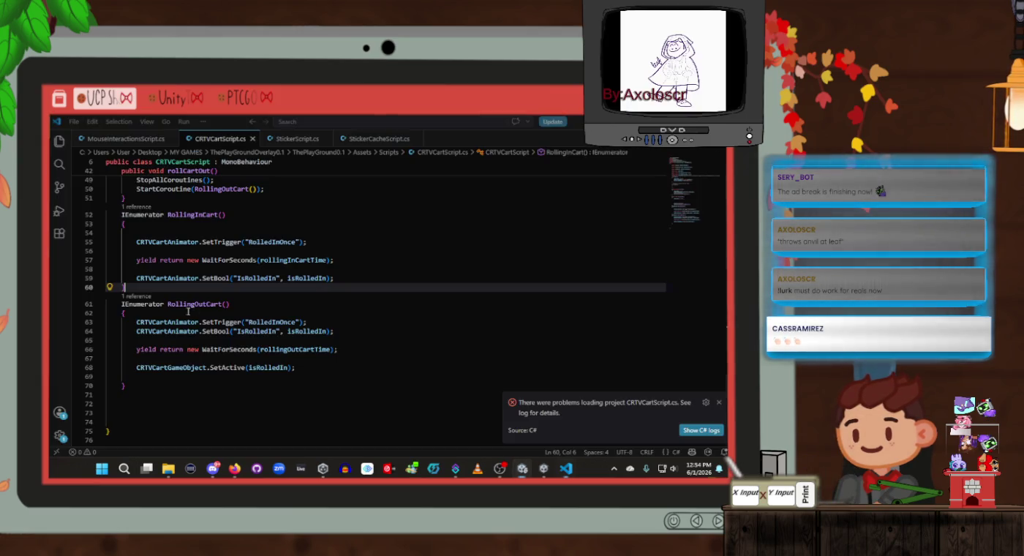
pyautogui.hotkey('alt', 'Tab')
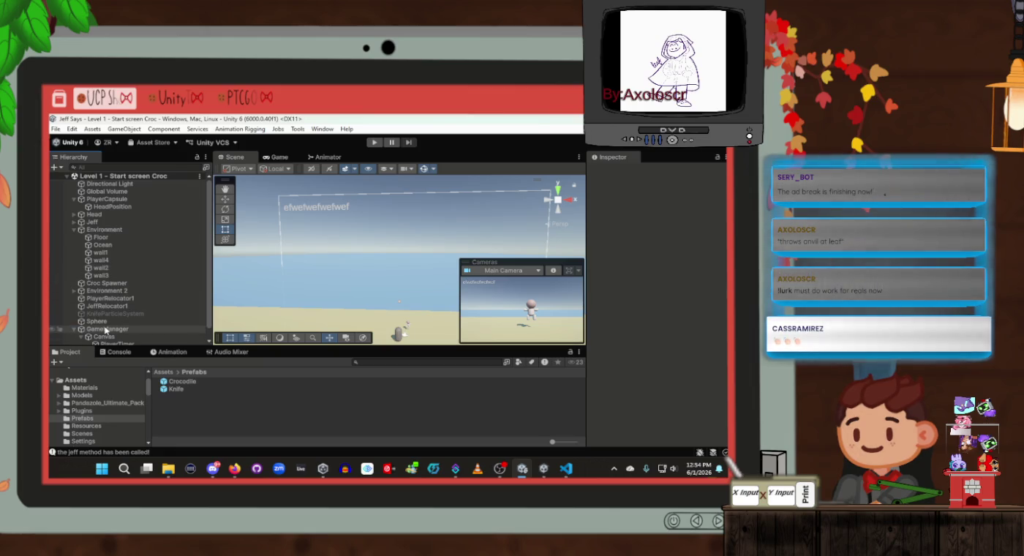
pyautogui.click(105, 330)
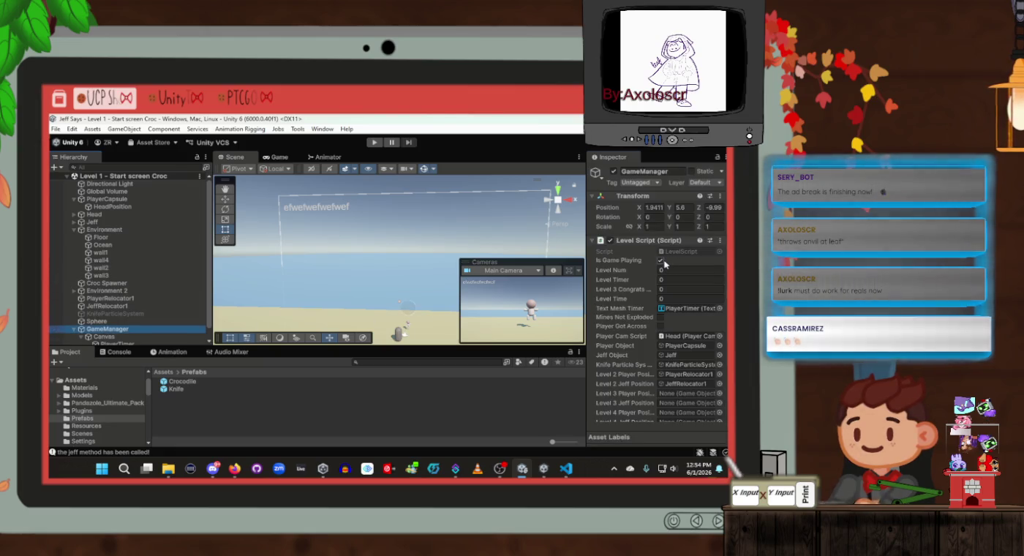
pyautogui.click(661, 261)
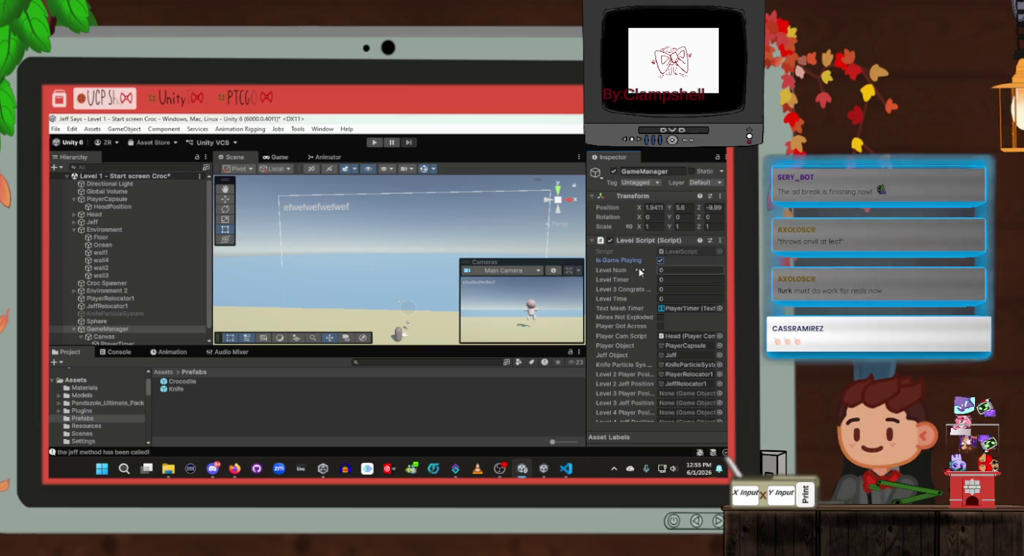
pyautogui.hotkey('alt', 'Tab')
pyautogui.scroll(15, 293, 307)
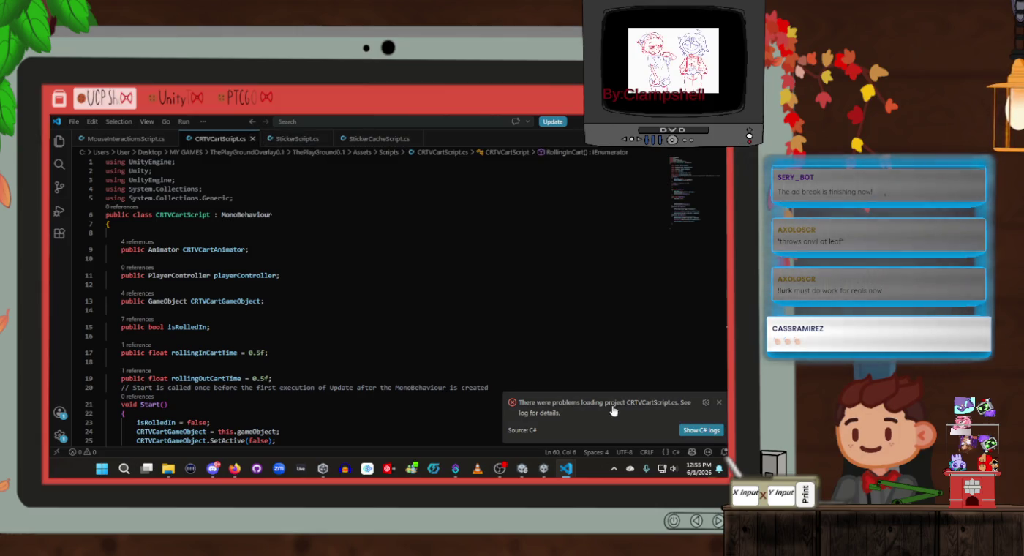
# Step: Delete the isGamePlaying = false line (line 46) from Start() in LevelScript.cs
pyautogui.click(63, 146)
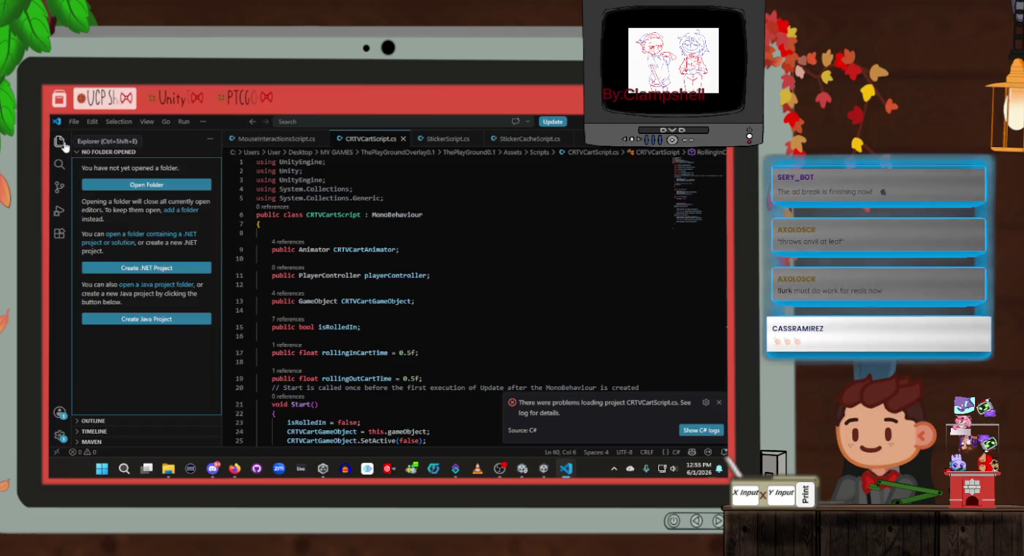
pyautogui.click(64, 146)
pyautogui.click(59, 140)
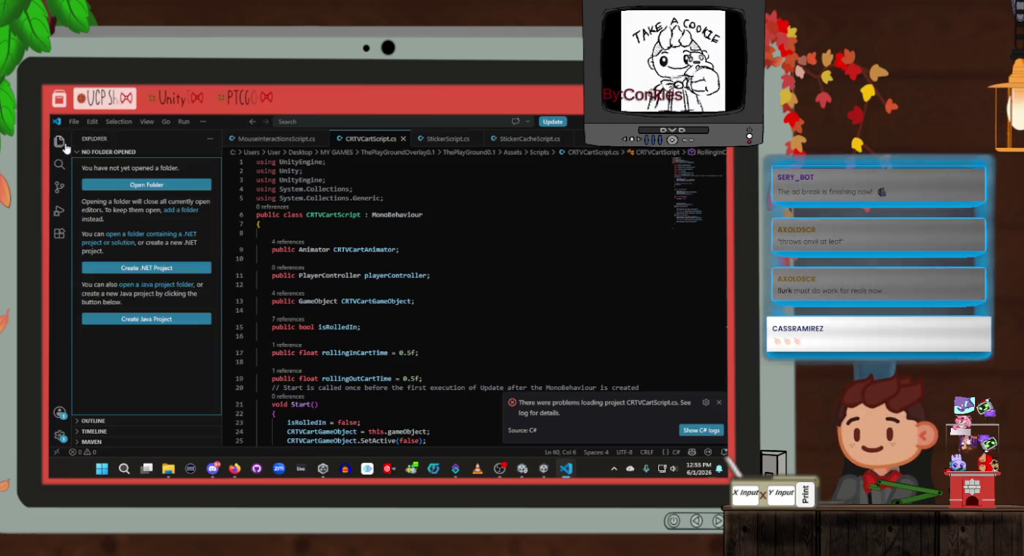
pyautogui.click(59, 141)
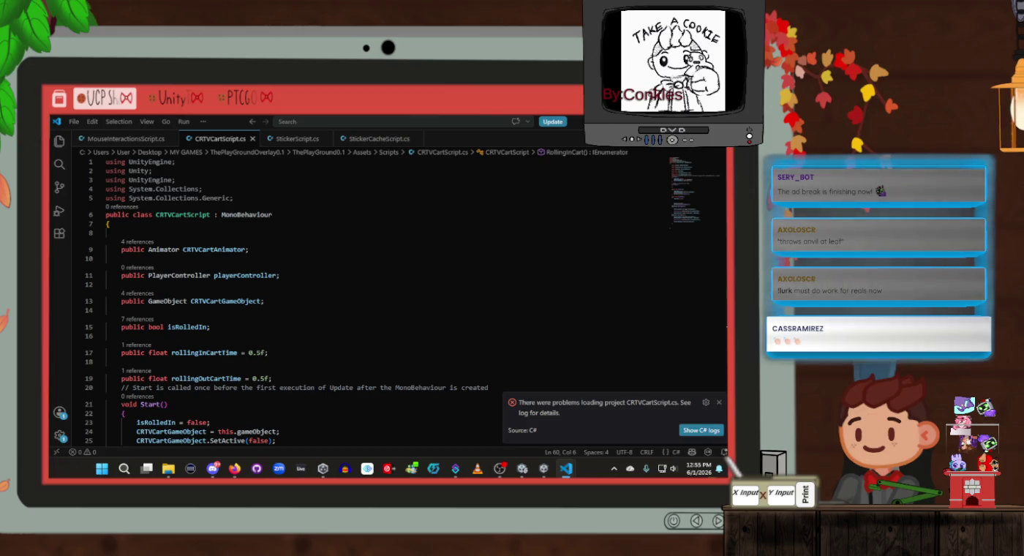
pyautogui.hotkey('alt', 'Tab')
pyautogui.hotkey('alt', 'Tab')
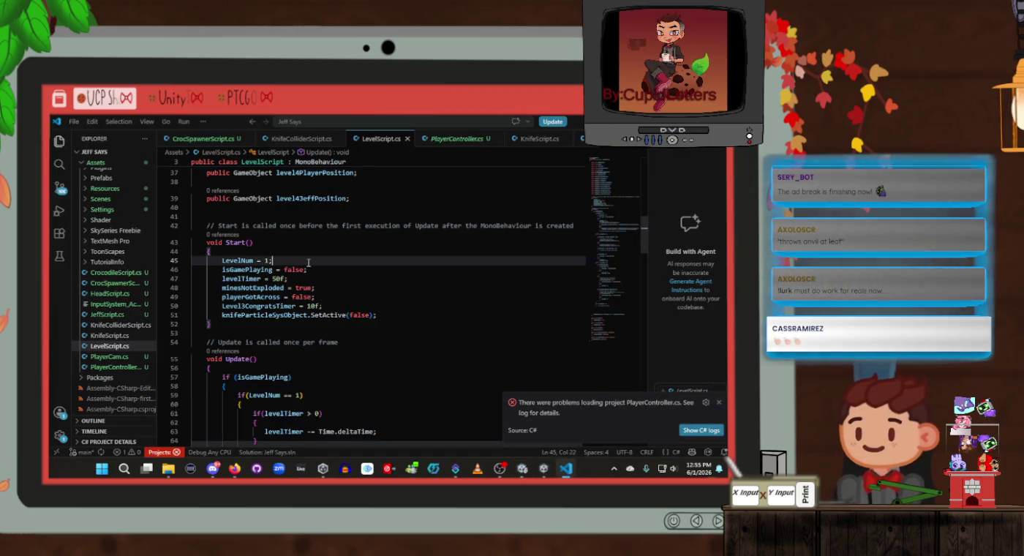
pyautogui.scroll(2, 338, 313)
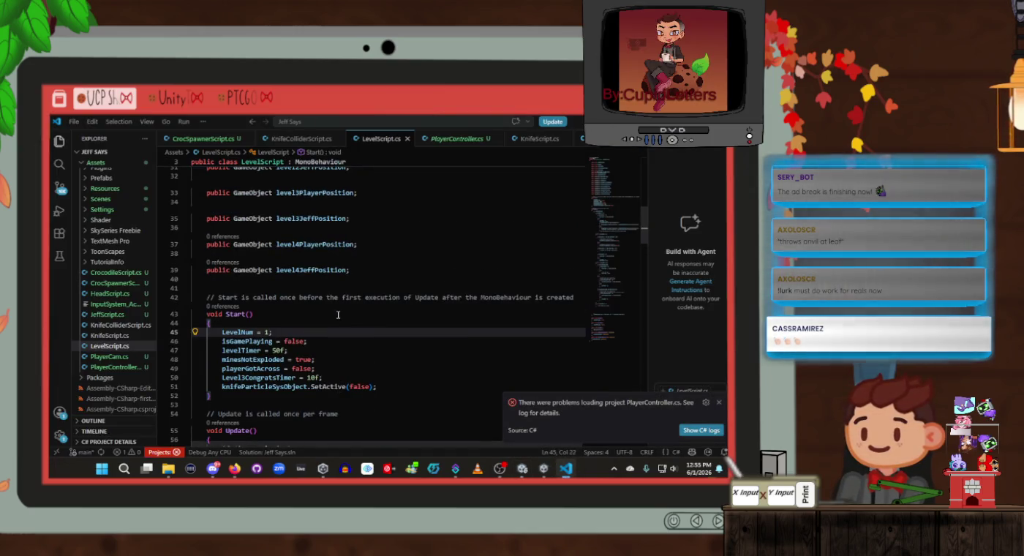
pyautogui.doubleClick(300, 342)
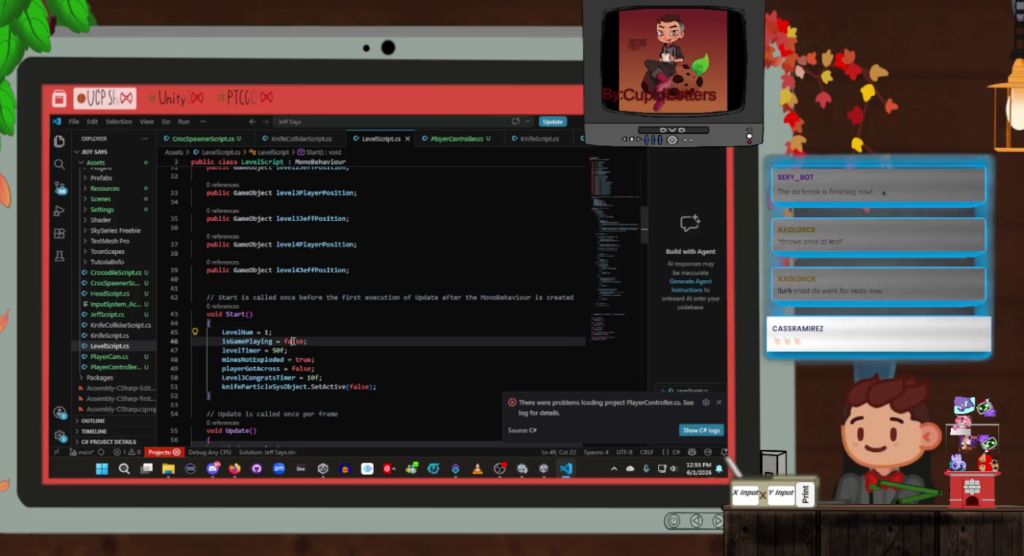
pyautogui.press('BackSpace')
pyautogui.press('BackSpace')
pyautogui.press('BackSpace')
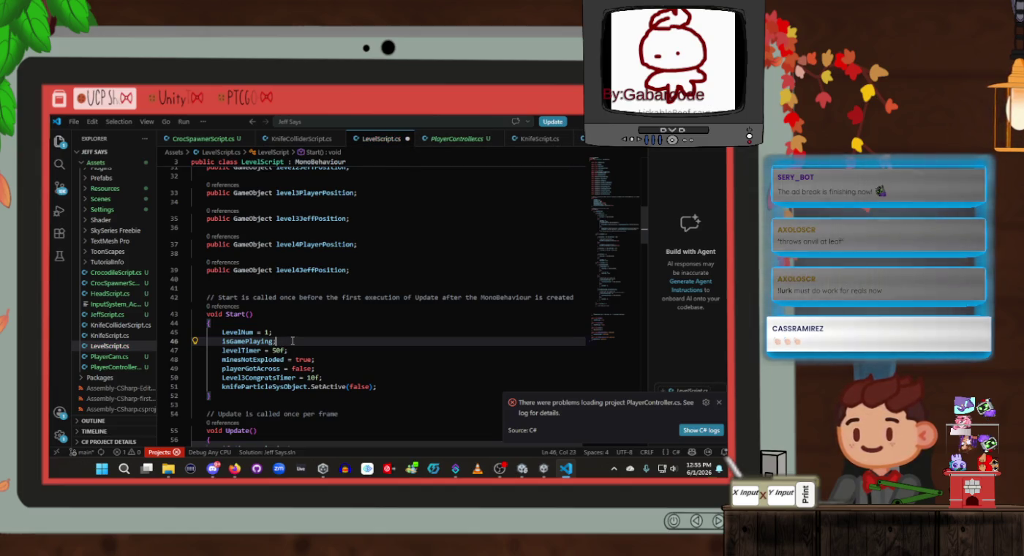
pyautogui.tripleClick(293, 341)
pyautogui.press('BackSpace')
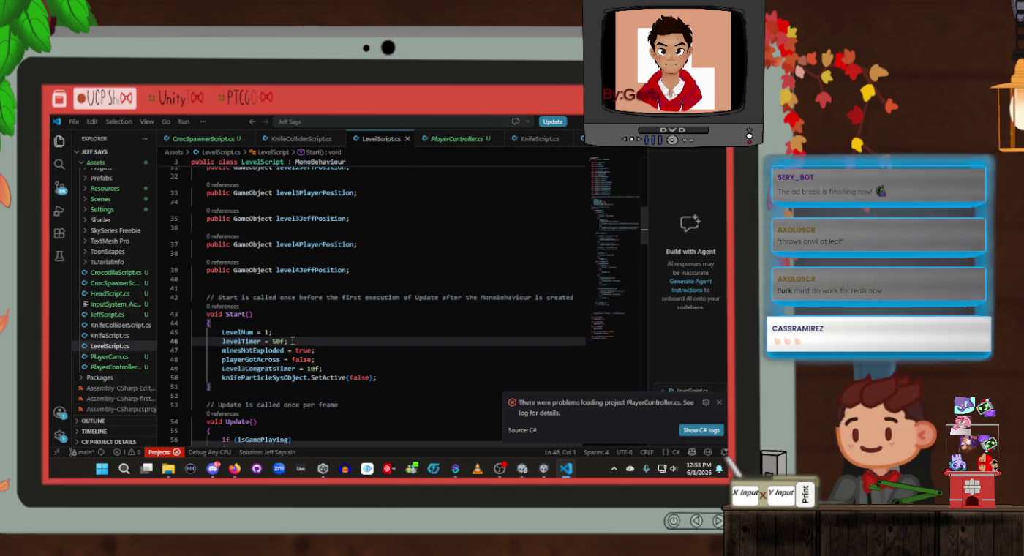
pyautogui.click(302, 325)
pyautogui.hotkey('alt', 'Tab')
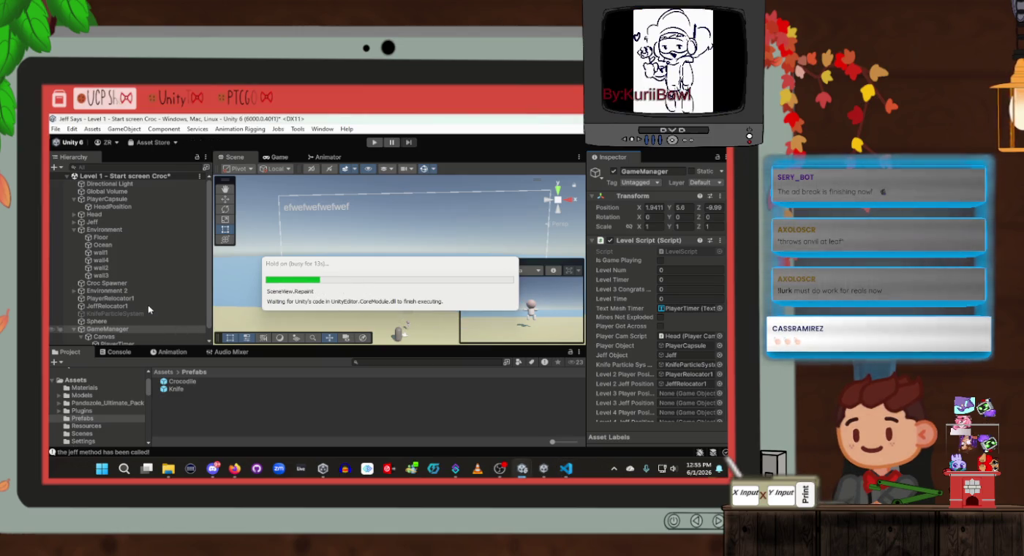
# Step: Frame Jeff in the scene and drag his Sphere Collider radius from 0.5 down to 0.25
pyautogui.click(92, 223)
pyautogui.click(74, 222)
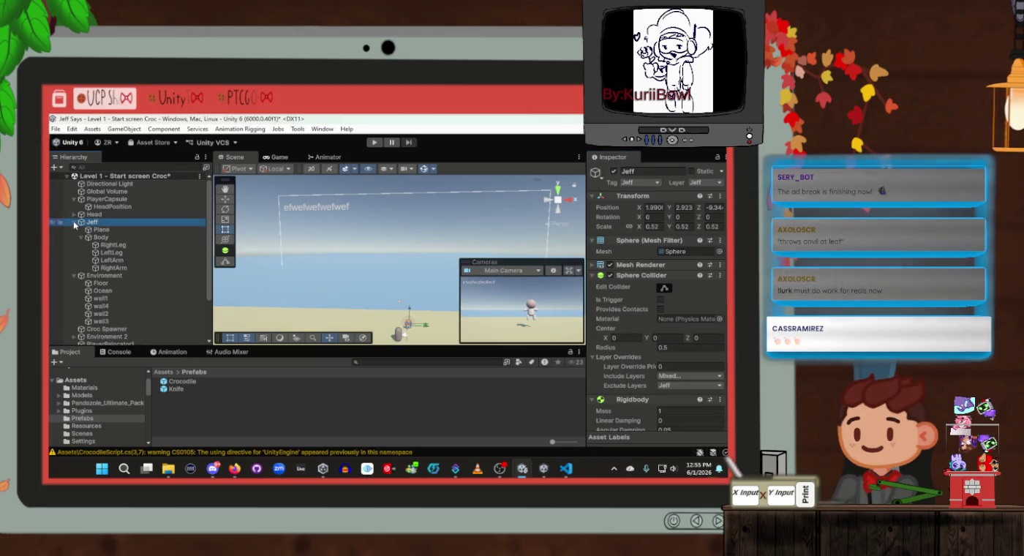
pyautogui.doubleClick(114, 222)
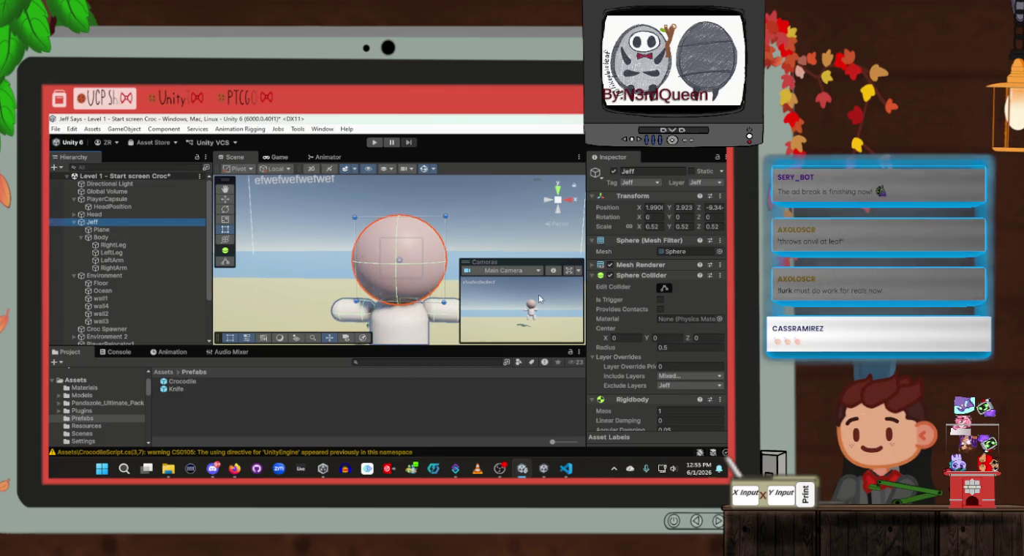
pyautogui.scroll(-3, 676, 309)
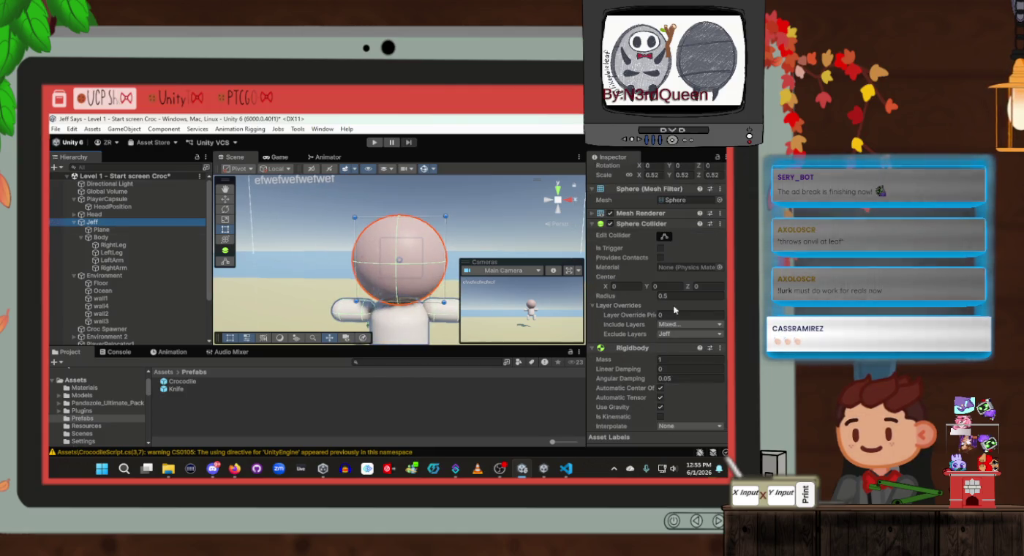
pyautogui.click(664, 236)
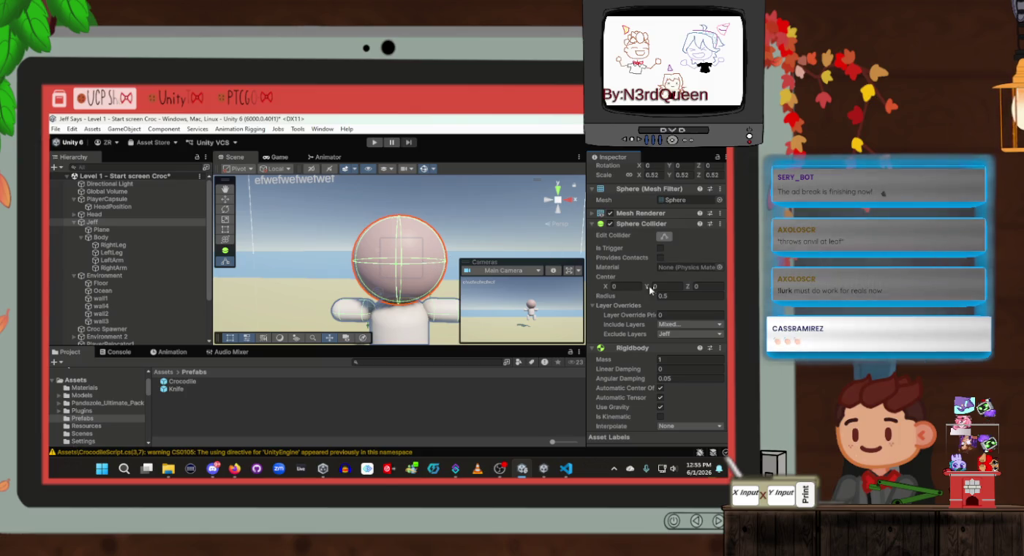
pyautogui.moveTo(644, 295); pyautogui.dragTo(638, 295)
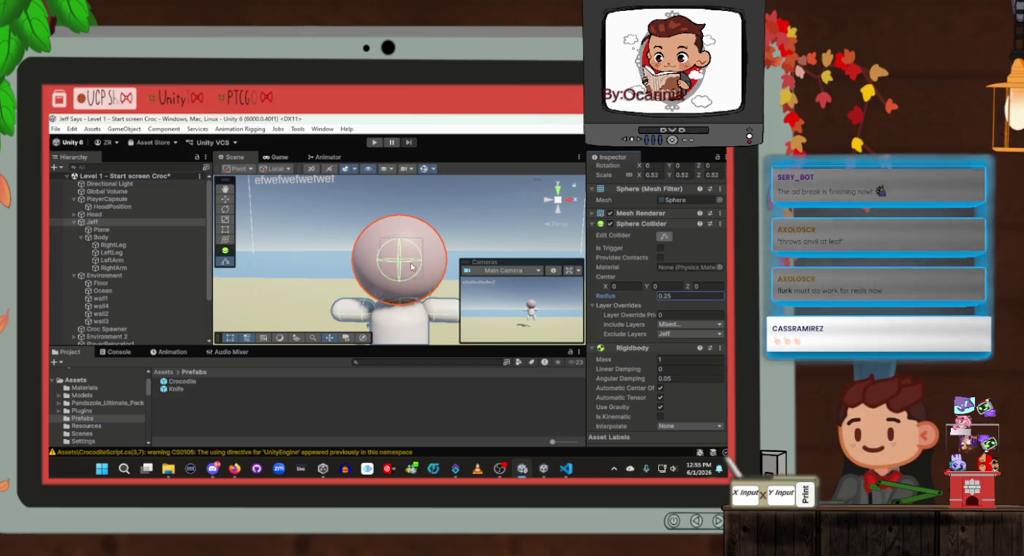
pyautogui.click(370, 145)
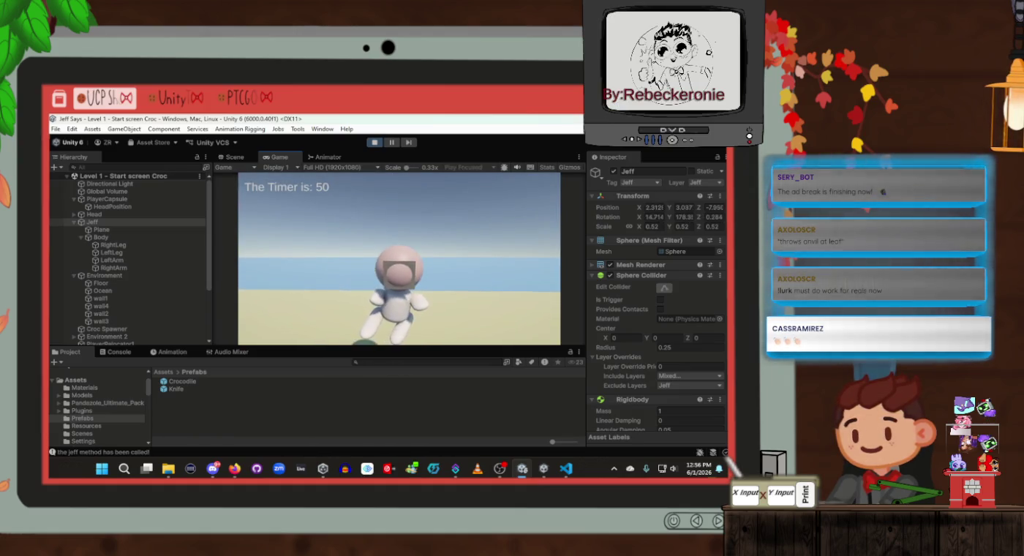
# Step: Tick Is Game Playing on GameManager and let the play test run while knives hit Jeff
pyautogui.hotkey('alt', 'Tab')
pyautogui.hotkey('alt', 'Tab')
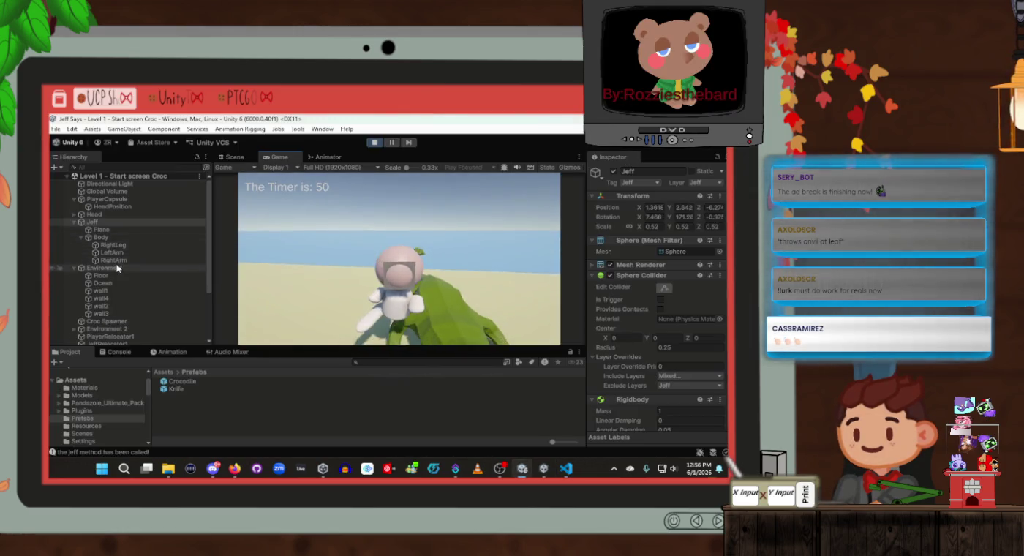
pyautogui.scroll(-3, 114, 322)
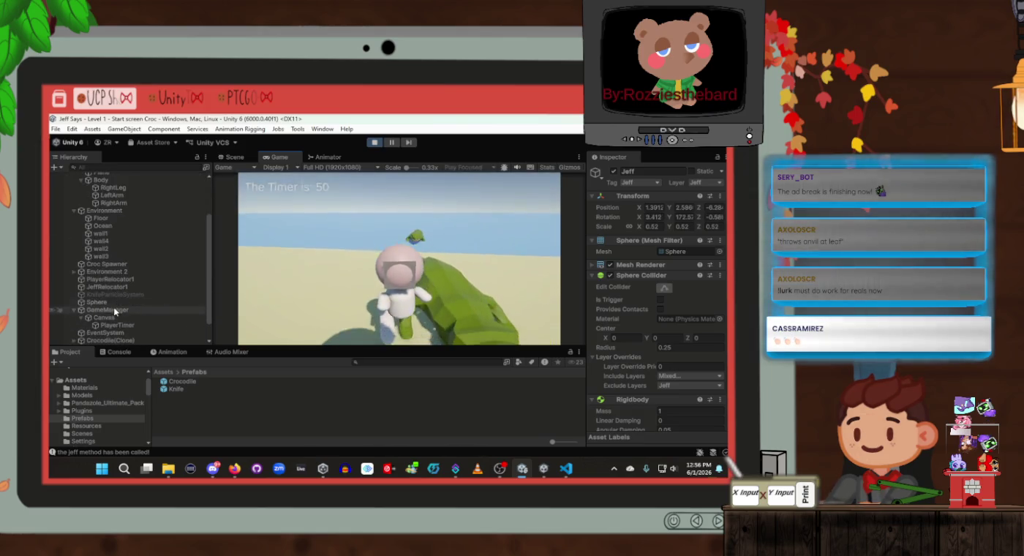
pyautogui.click(107, 310)
pyautogui.click(660, 260)
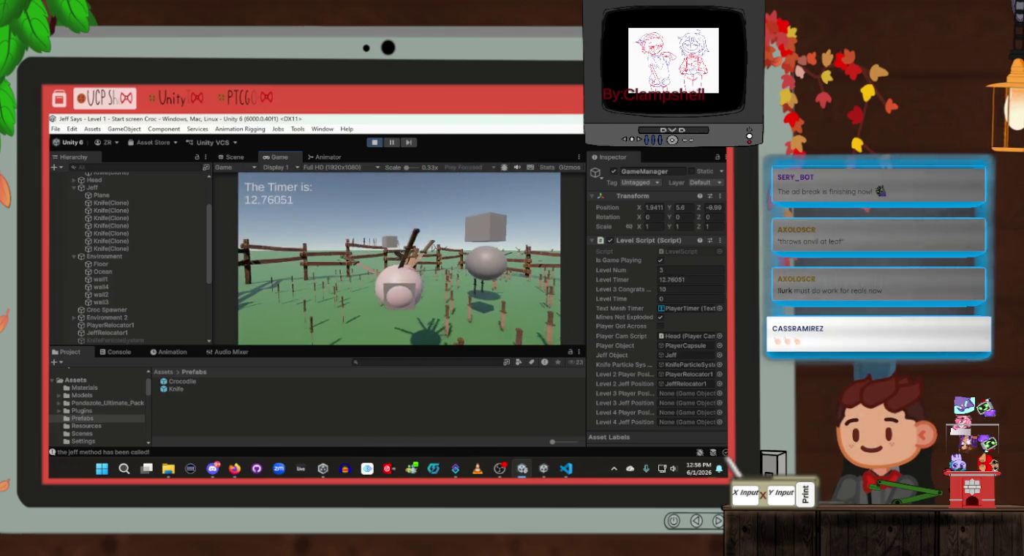
pyautogui.hotkey('alt', 'Tab')
pyautogui.hotkey('alt', 'Tab')
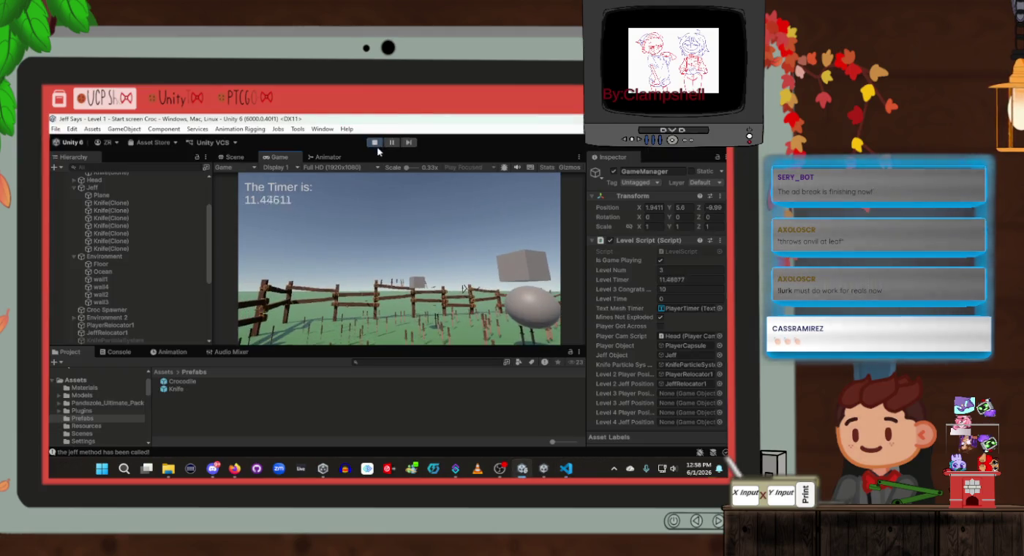
# Step: Stop the play test and tick Is Game Playing on the GameManager
pyautogui.click(374, 142)
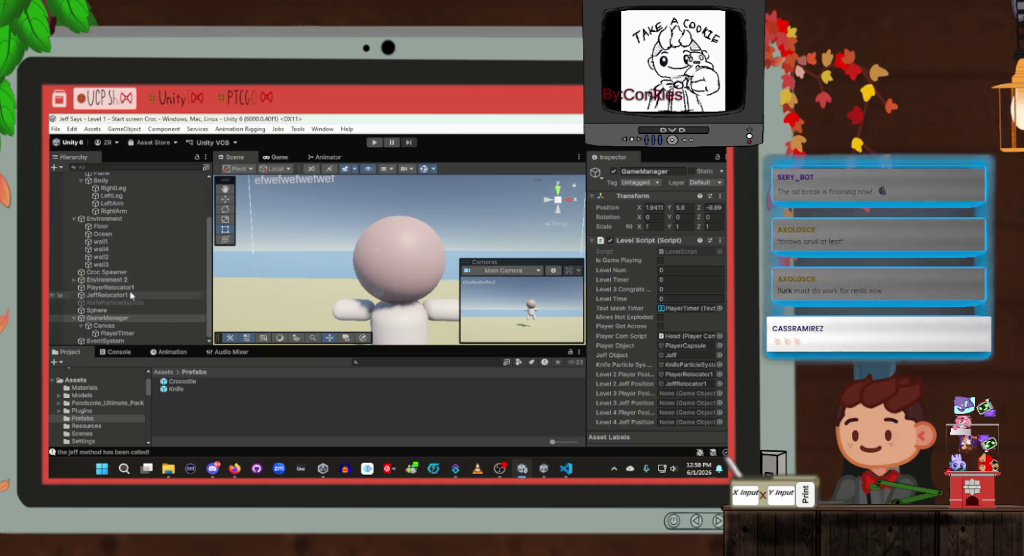
pyautogui.click(662, 261)
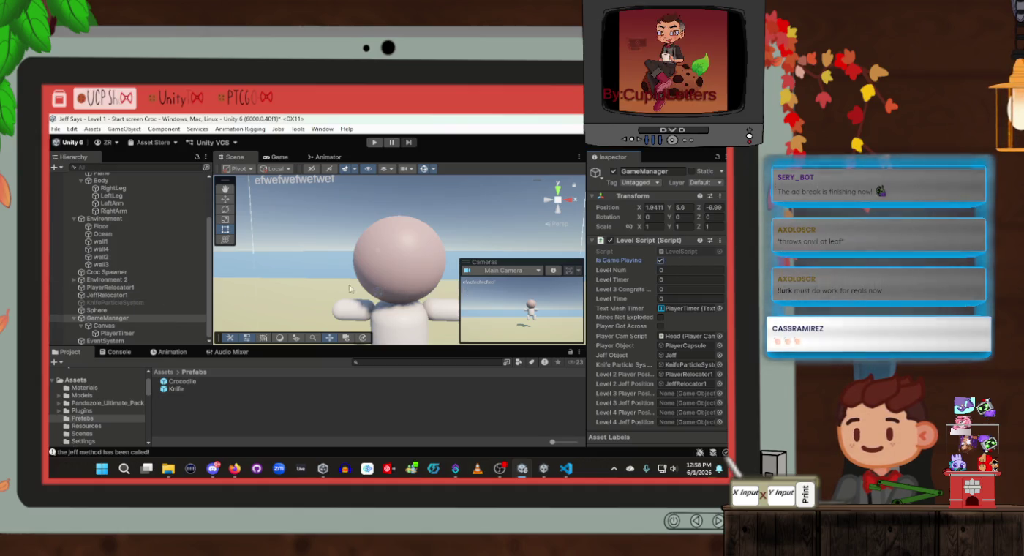
pyautogui.scroll(3, 168, 283)
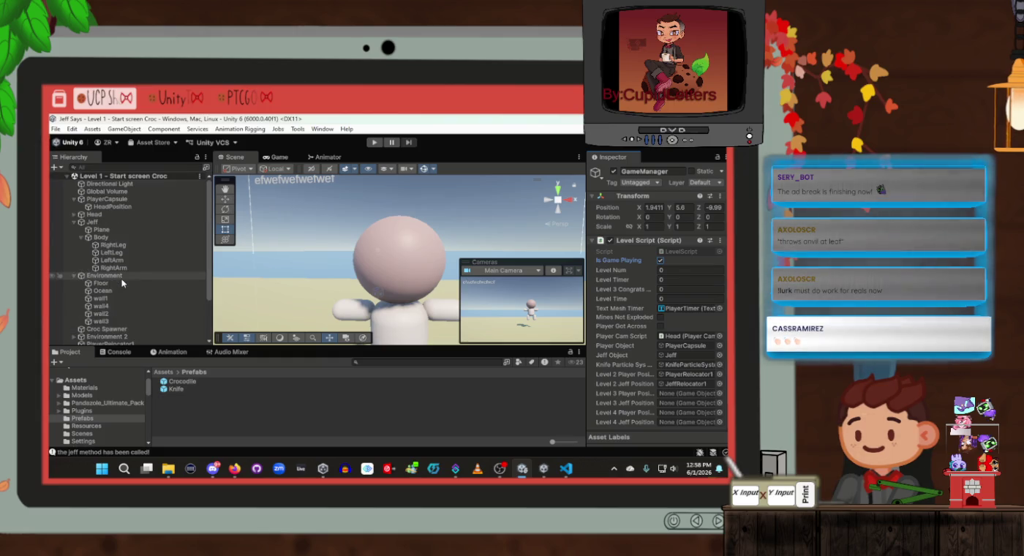
# Step: Enlarge Jeff's Sphere Collider radius from 0.25 to 0.4
pyautogui.click(122, 223)
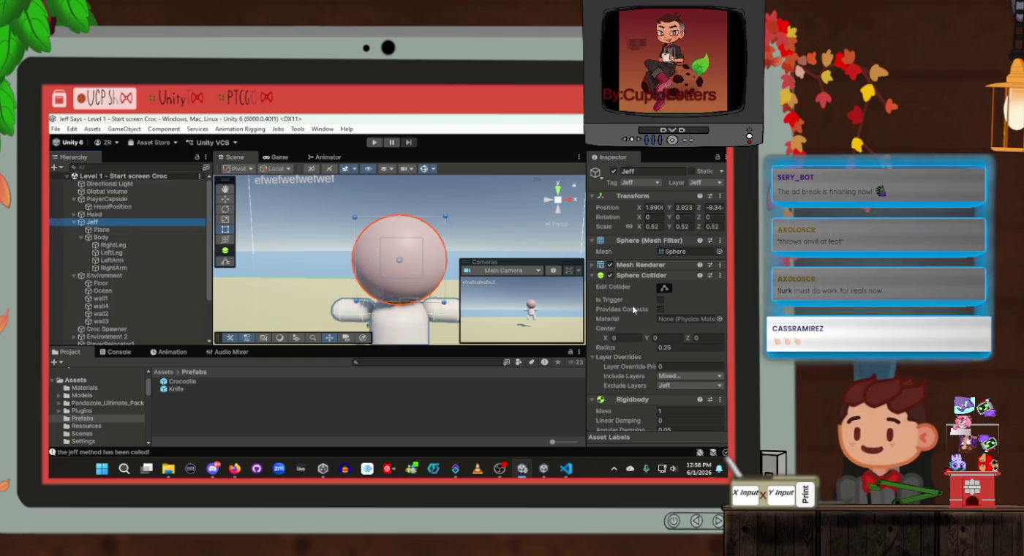
pyautogui.moveTo(643, 348); pyautogui.dragTo(649, 347)
pyautogui.write('0.4')
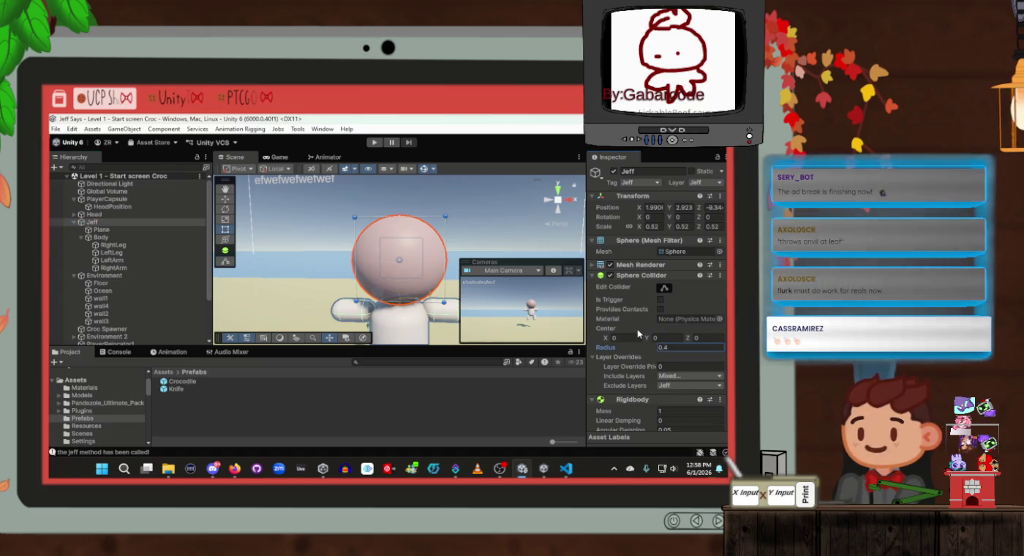
pyautogui.click(664, 286)
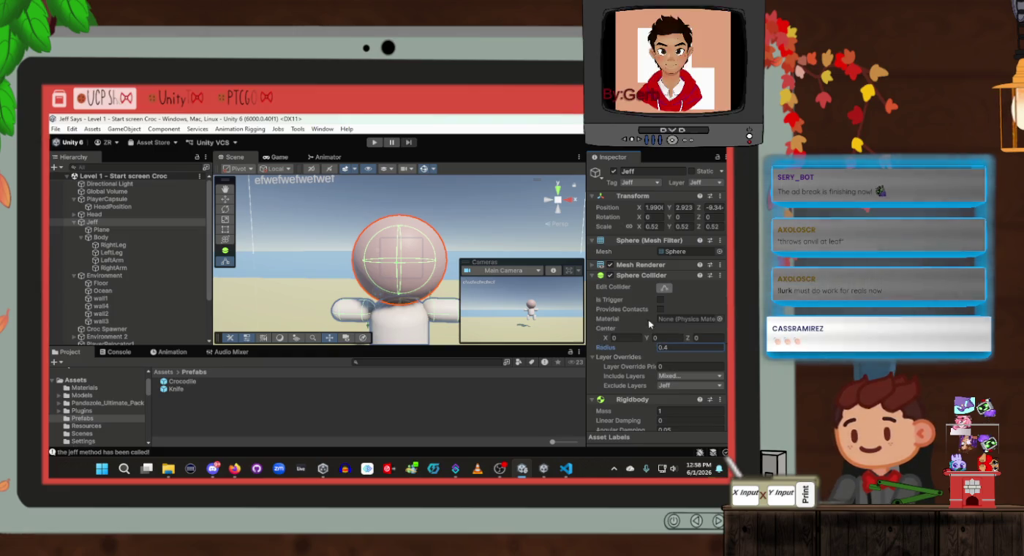
pyautogui.click(664, 288)
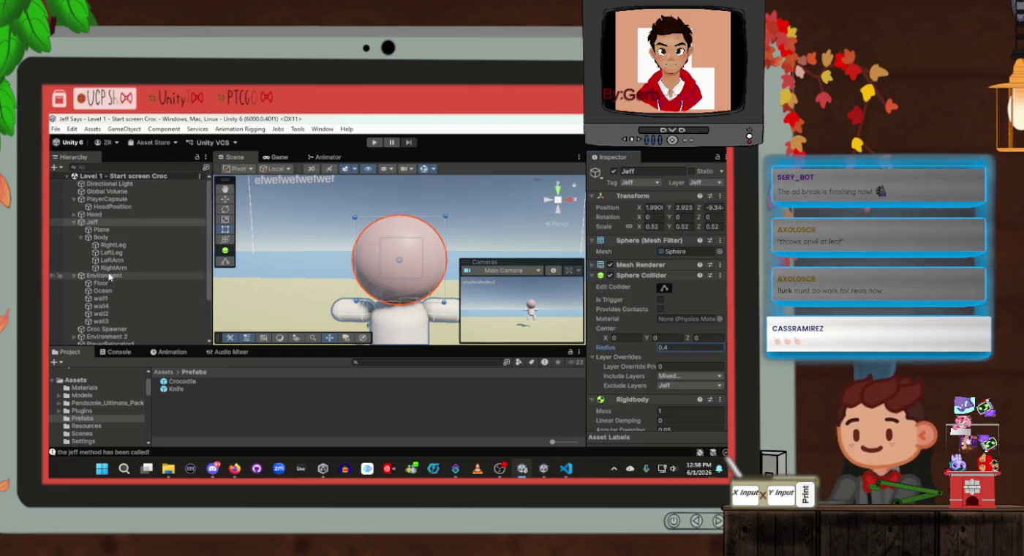
pyautogui.scroll(-3, 109, 278)
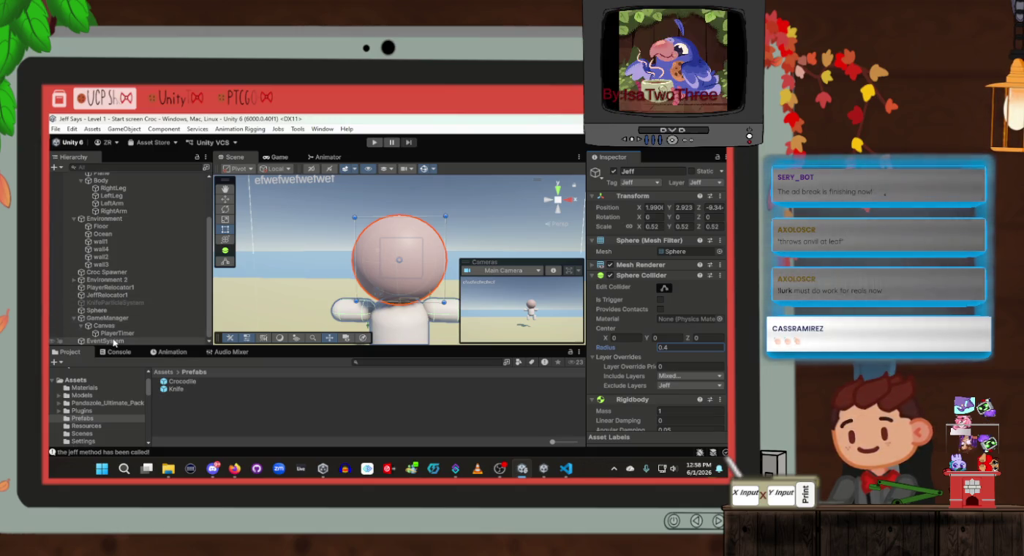
# Step: Select Sphere, GameManager, Environment 2 and then the Croc Spawner in the Hierarchy
pyautogui.click(121, 312)
pyautogui.click(114, 319)
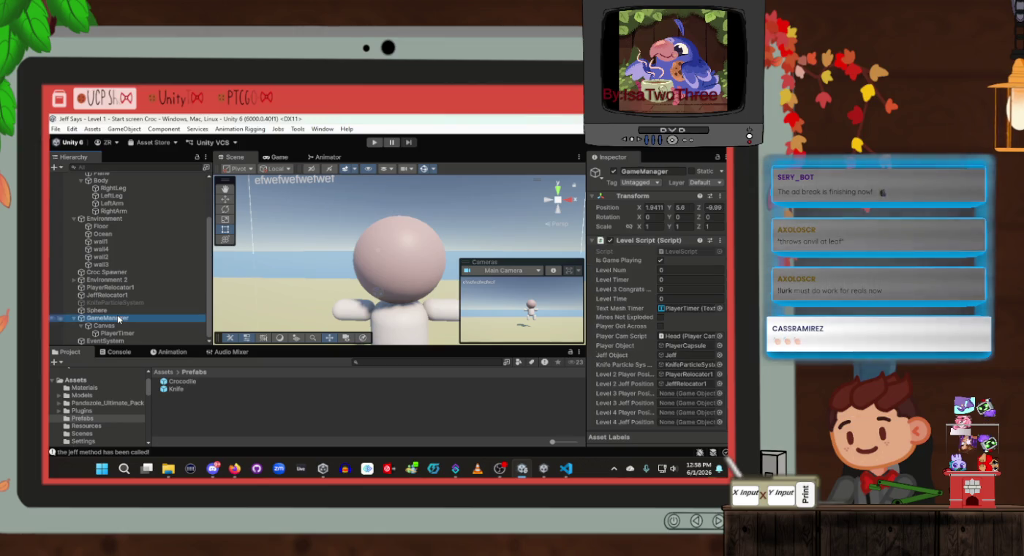
pyautogui.click(120, 279)
pyautogui.click(124, 271)
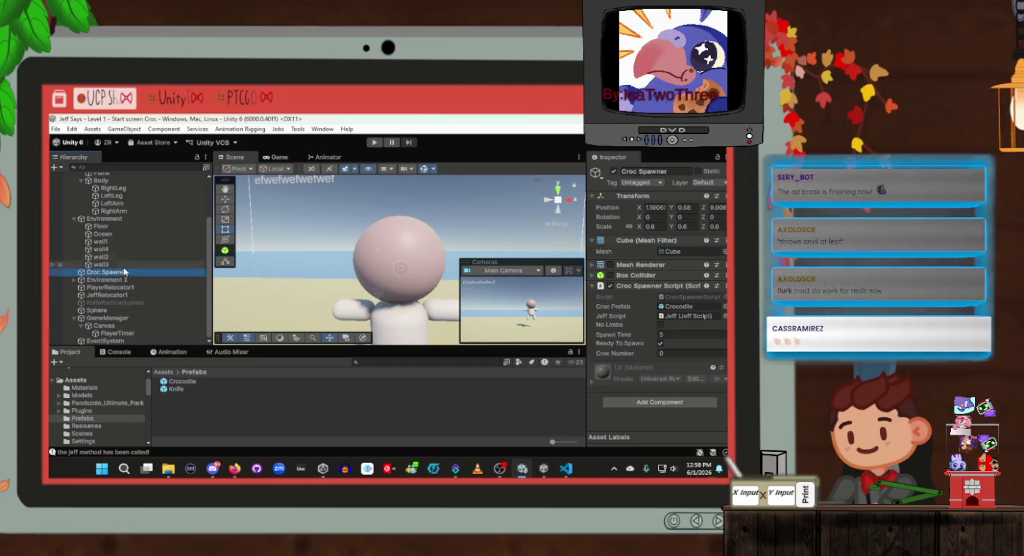
# Step: Select HandLocation under Head > Main Camera and enable its Mesh Renderer
pyautogui.click(121, 311)
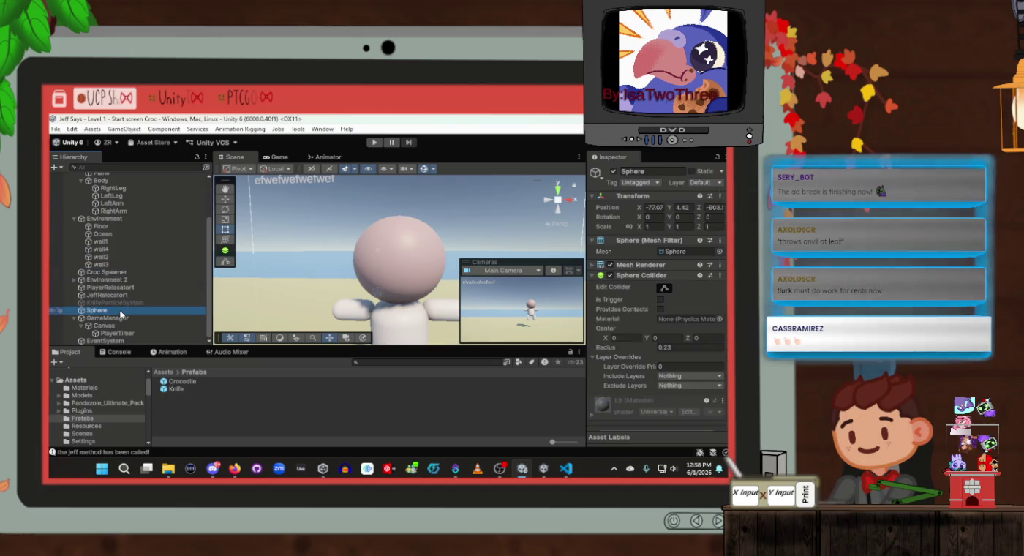
pyautogui.scroll(3, 121, 300)
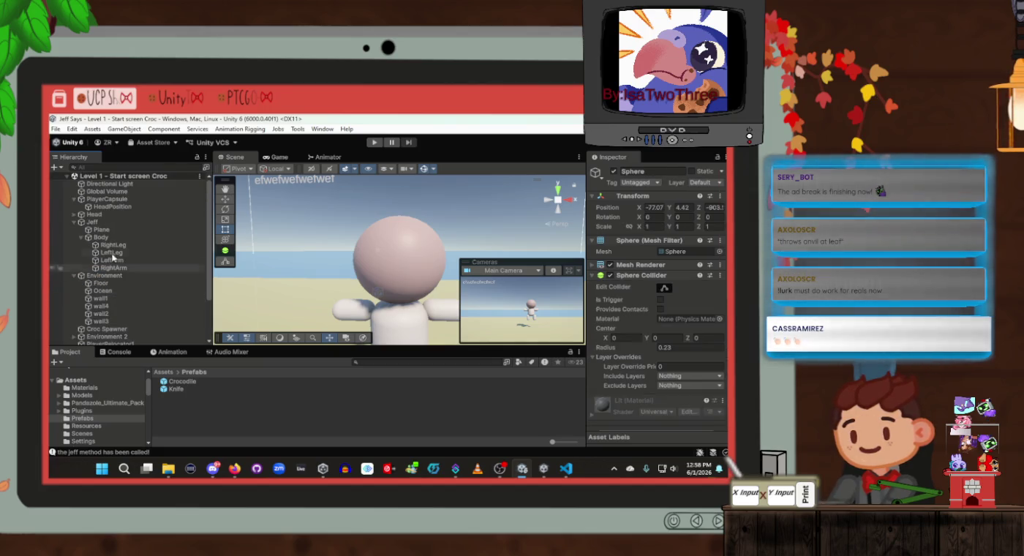
pyautogui.click(80, 216)
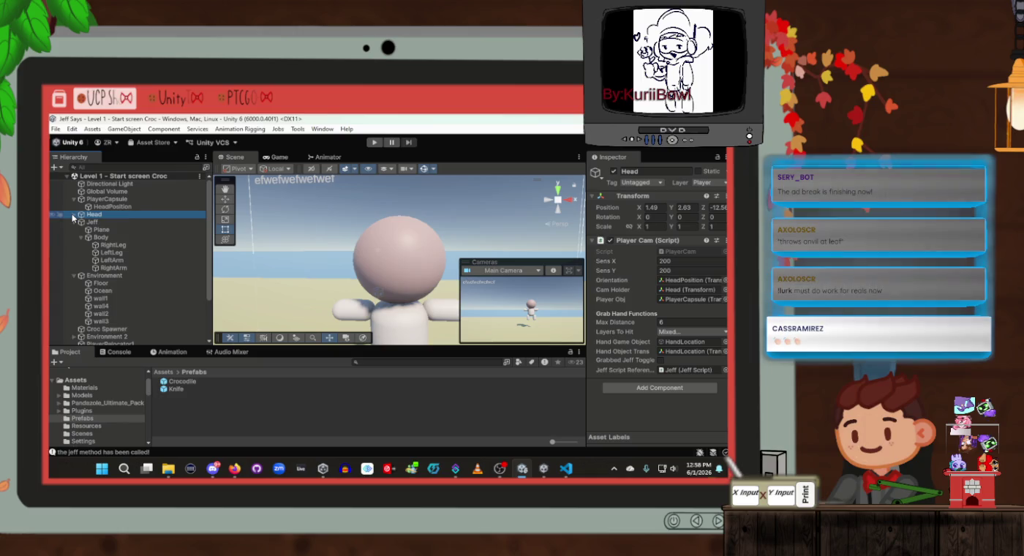
pyautogui.click(73, 214)
pyautogui.click(81, 222)
pyautogui.click(114, 230)
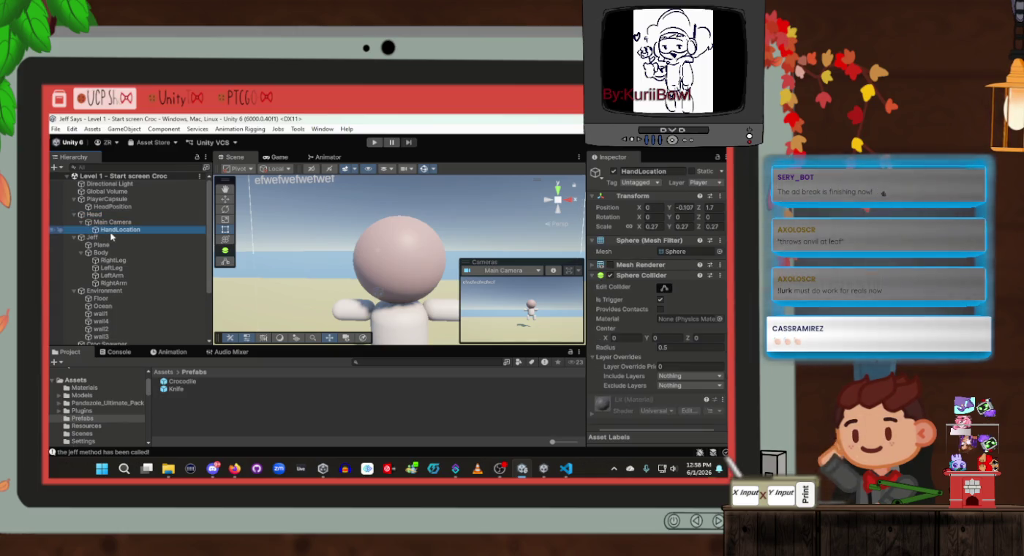
pyautogui.scroll(-5, 378, 258)
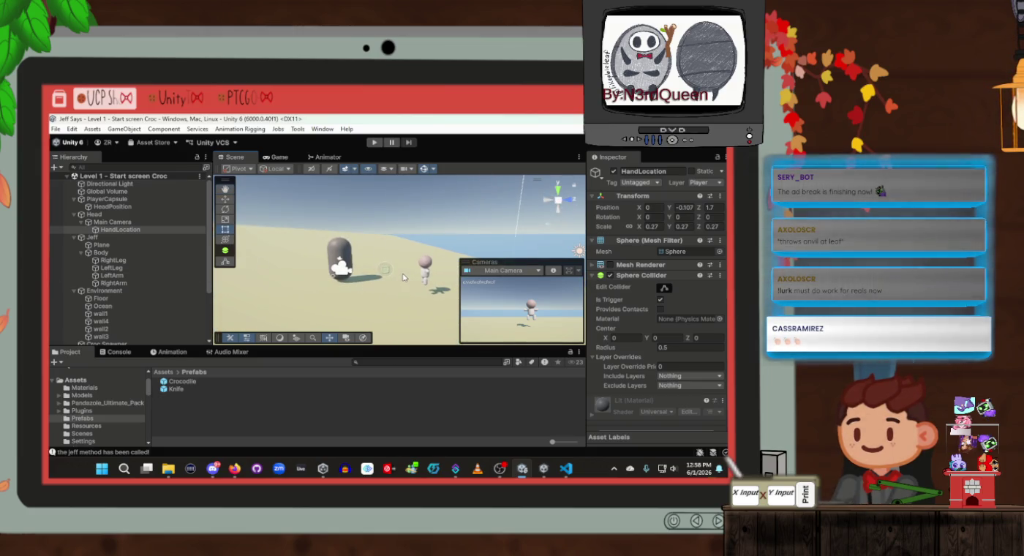
pyautogui.moveTo(402, 277)
pyautogui.mouseDown()
pyautogui.moveTo(537, 283)
pyautogui.moveTo(593, 314)
pyautogui.moveTo(524, 296)
pyautogui.mouseUp()
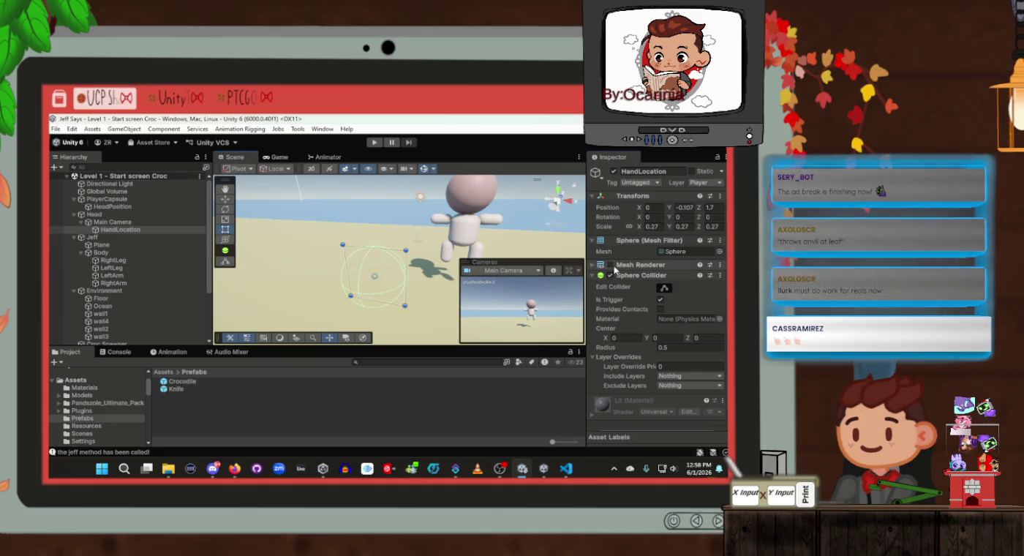
pyautogui.click(611, 266)
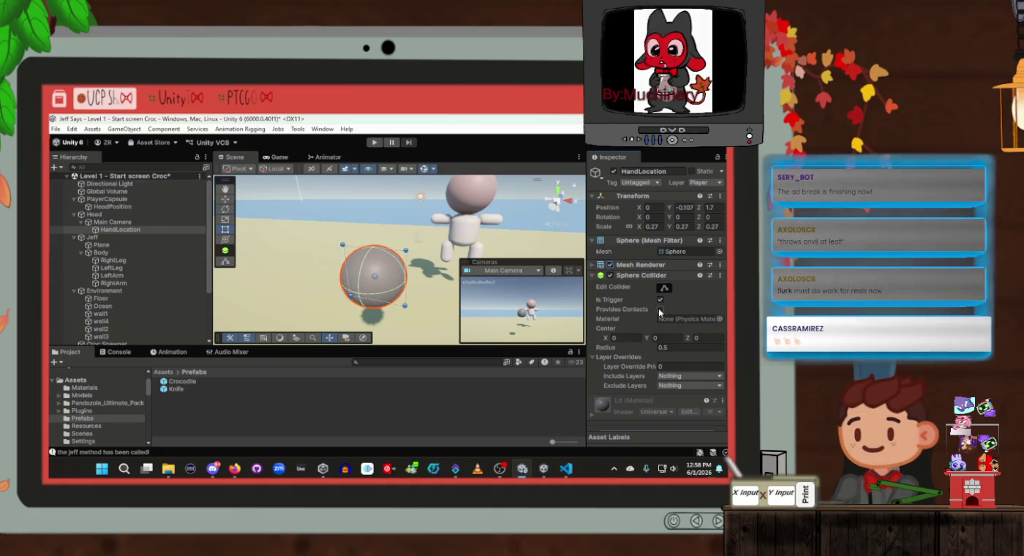
# Step: Expand the sphere's Lit material settings and open the Materials folder
pyautogui.scroll(-1, 656, 388)
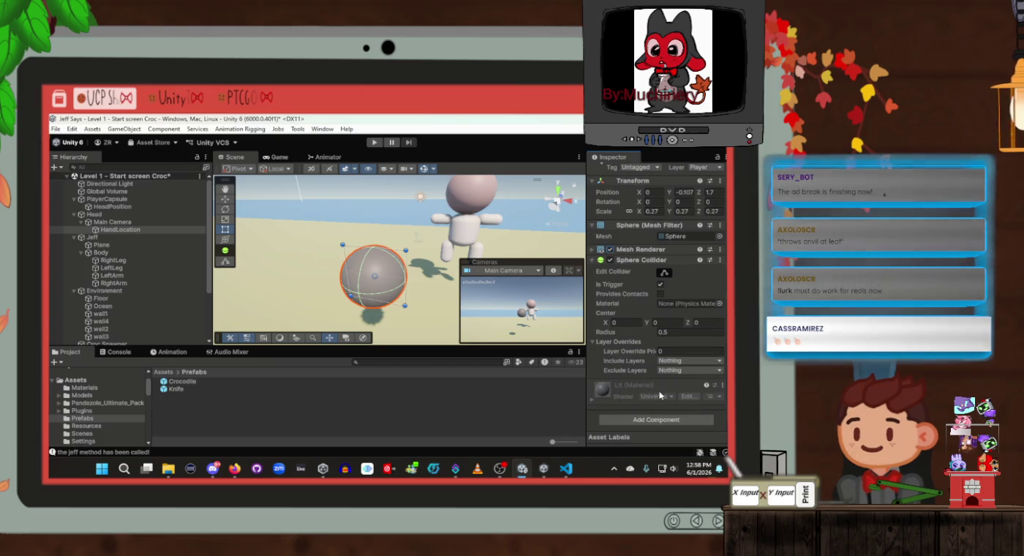
pyautogui.click(593, 401)
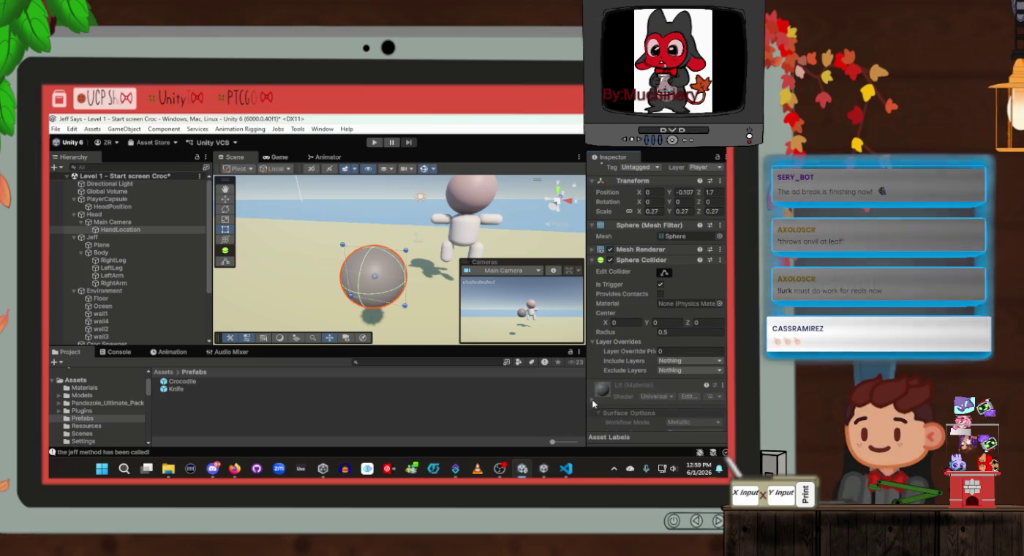
pyautogui.scroll(-2, 639, 392)
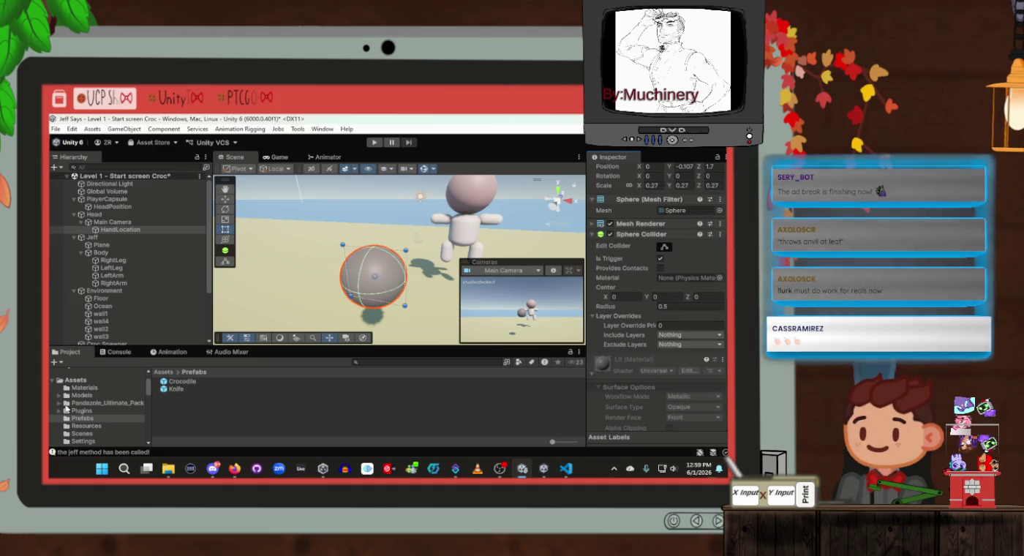
pyautogui.click(79, 388)
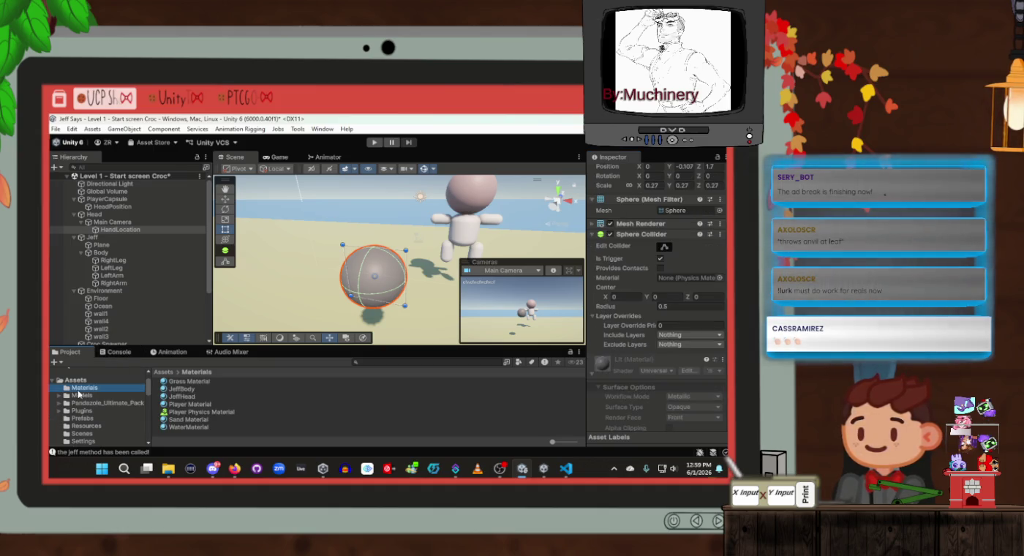
# Step: Create a new material named HandMaterial in the Materials folder
pyautogui.rightClick(210, 432)
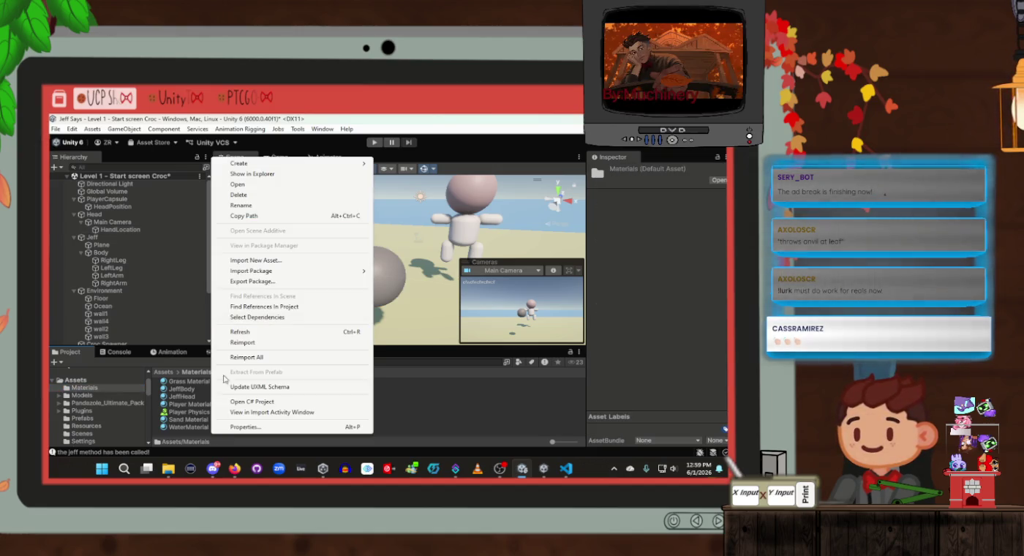
pyautogui.moveTo(249, 163)
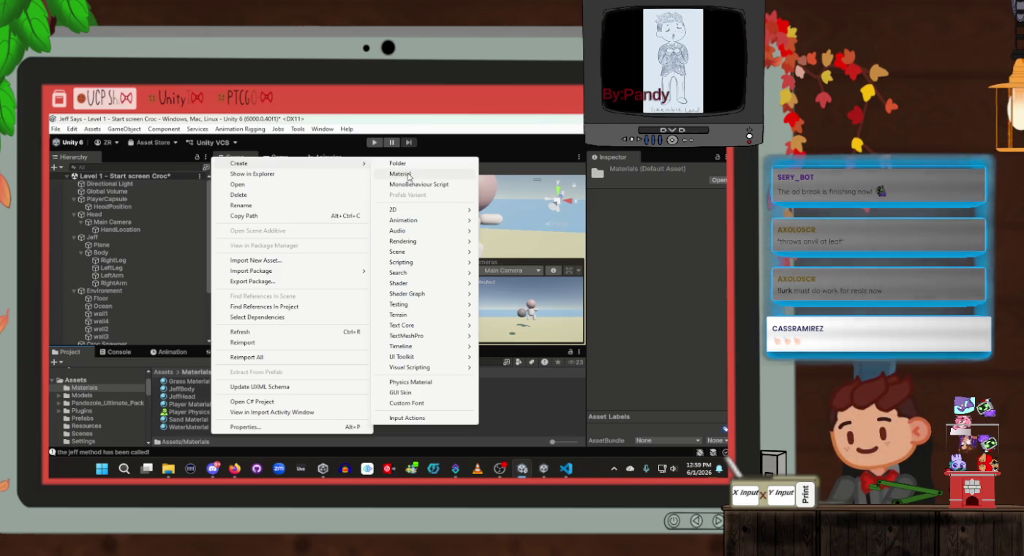
pyautogui.click(406, 176)
pyautogui.write('Handm')
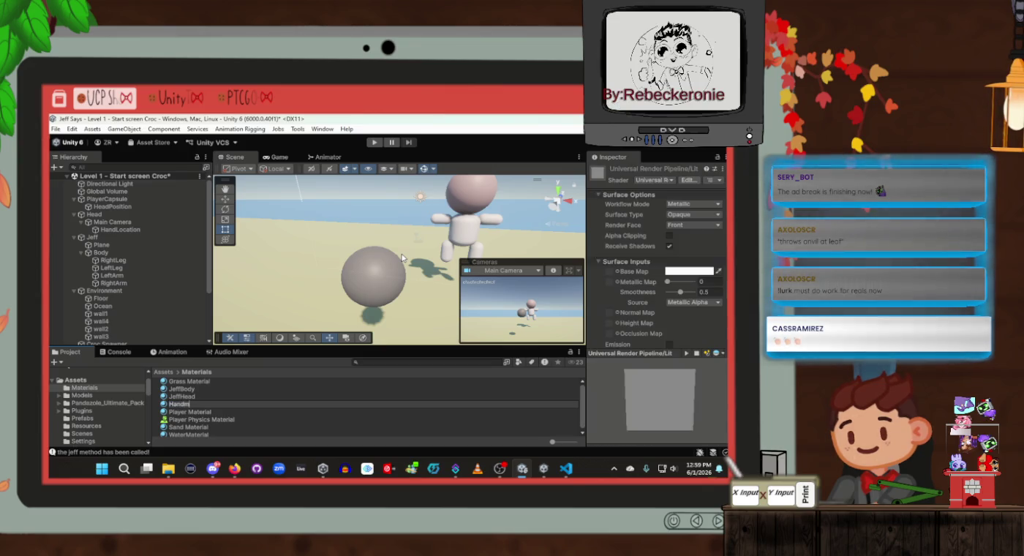
pyautogui.press('BackSpace')
pyautogui.write('Material')
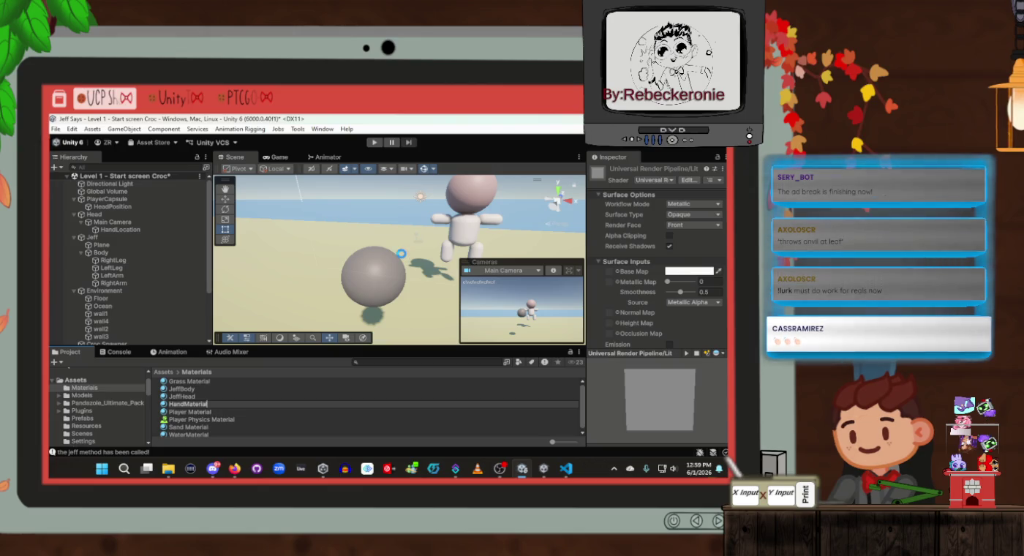
pyautogui.press('Return')
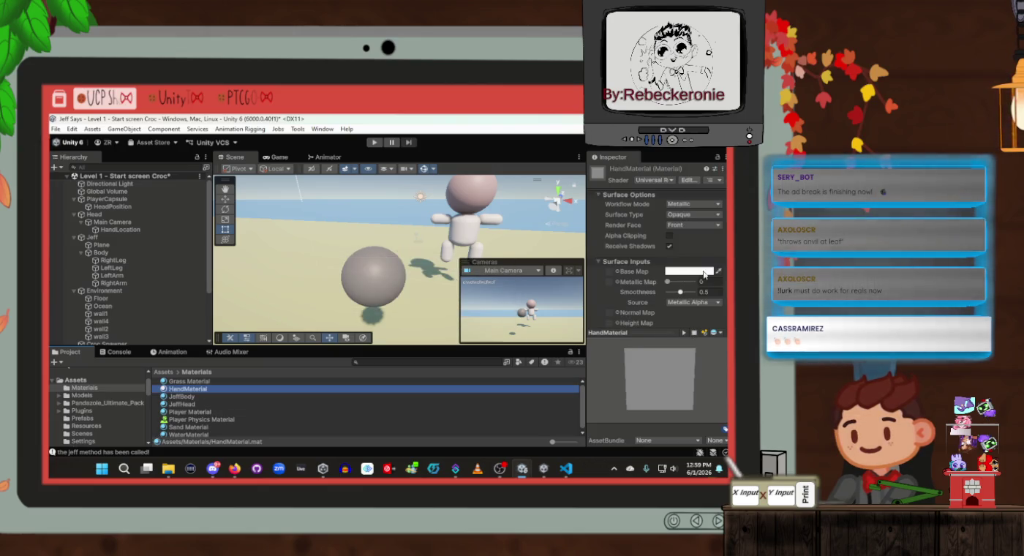
# Step: Set HandMaterial's base colour to a light cream tone, E3C8A6
pyautogui.click(705, 274)
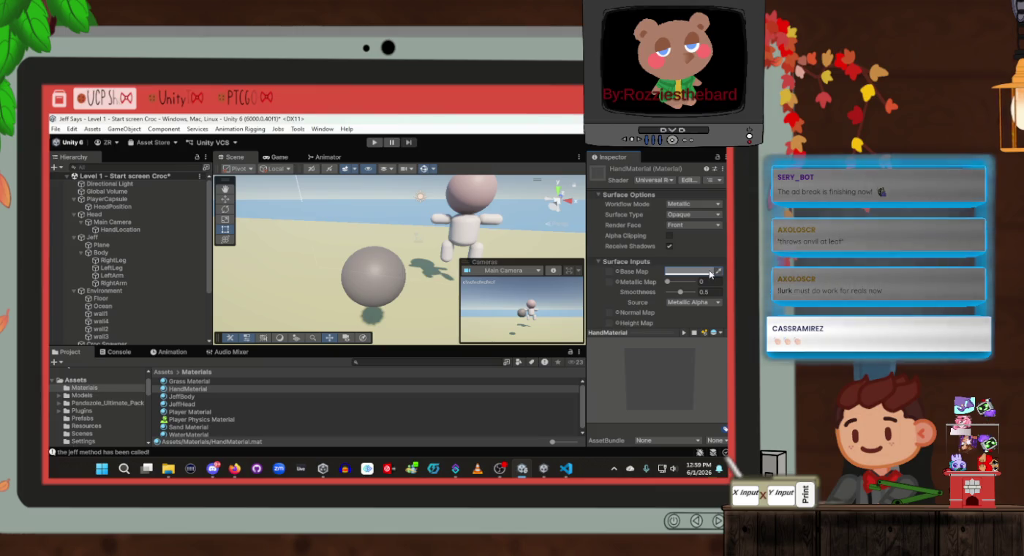
pyautogui.click(708, 272)
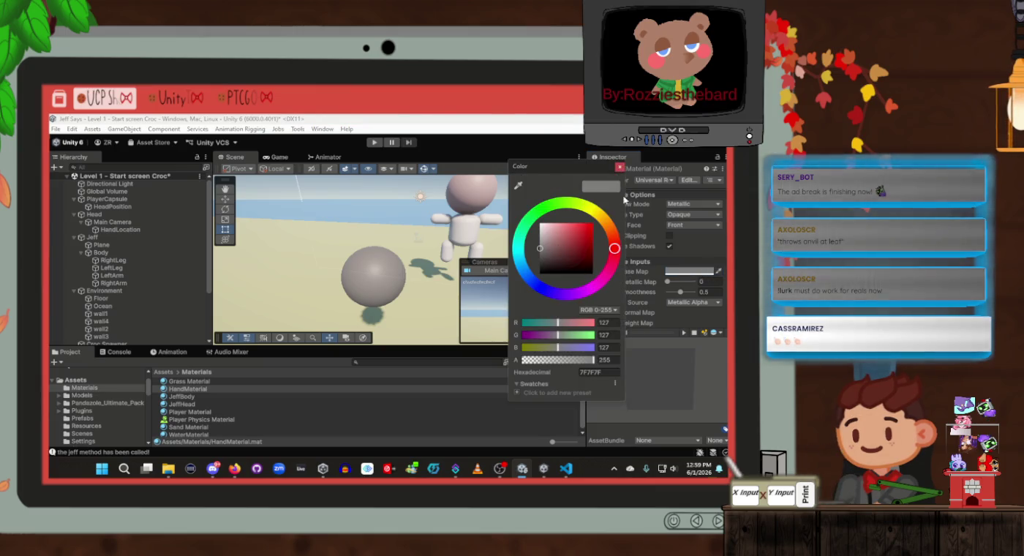
pyautogui.click(594, 214)
pyautogui.click(580, 251)
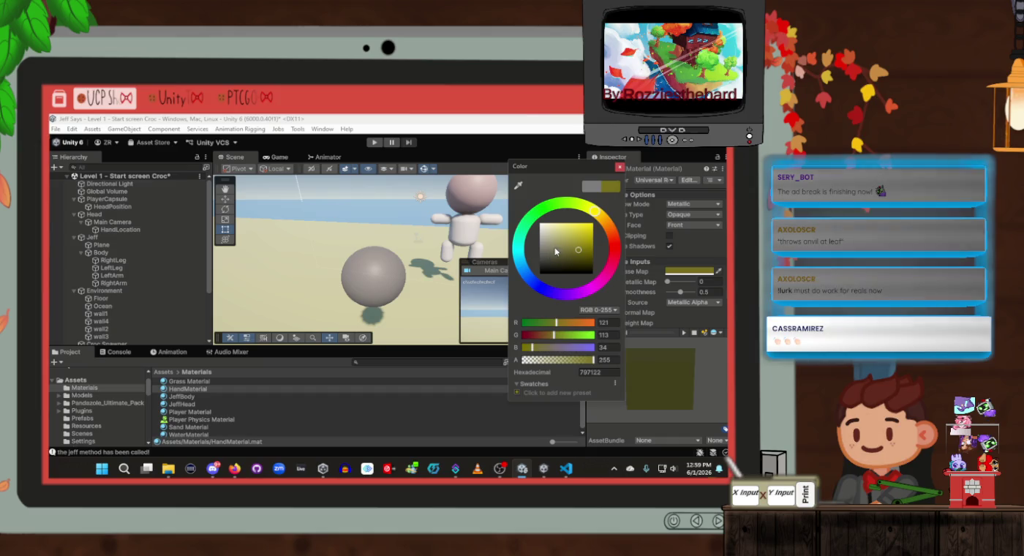
pyautogui.moveTo(555, 251)
pyautogui.mouseDown()
pyautogui.moveTo(566, 232)
pyautogui.moveTo(585, 248)
pyautogui.moveTo(556, 232)
pyautogui.mouseUp()
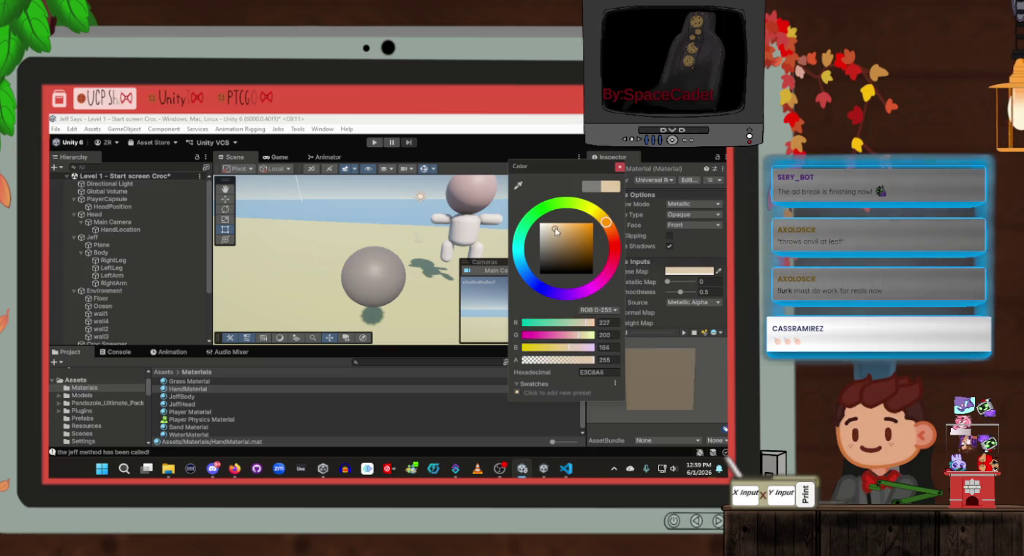
pyautogui.click(621, 169)
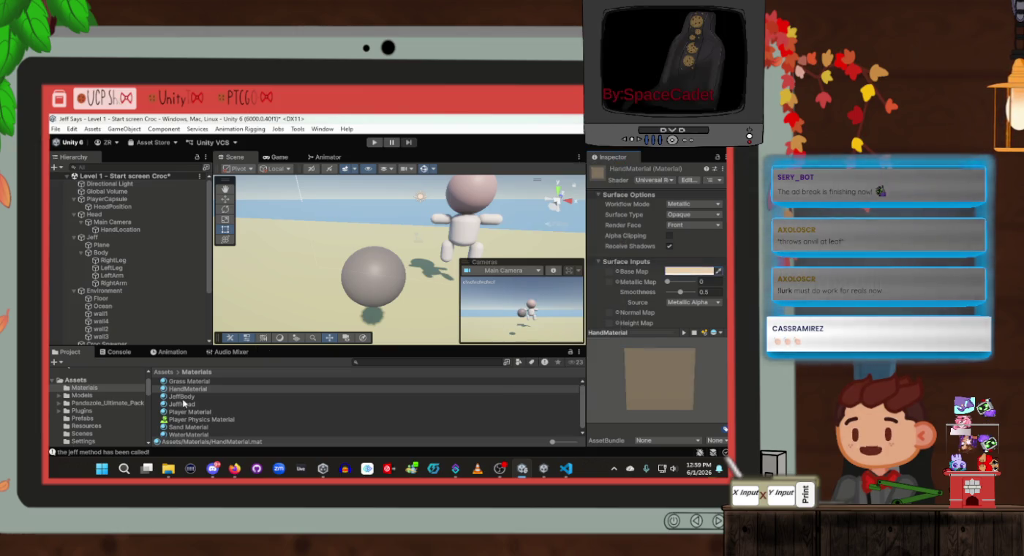
# Step: Apply HandMaterial to the HandLocation sphere and check its Mesh Renderer and collider radius
pyautogui.moveTo(184, 391); pyautogui.dragTo(385, 286)
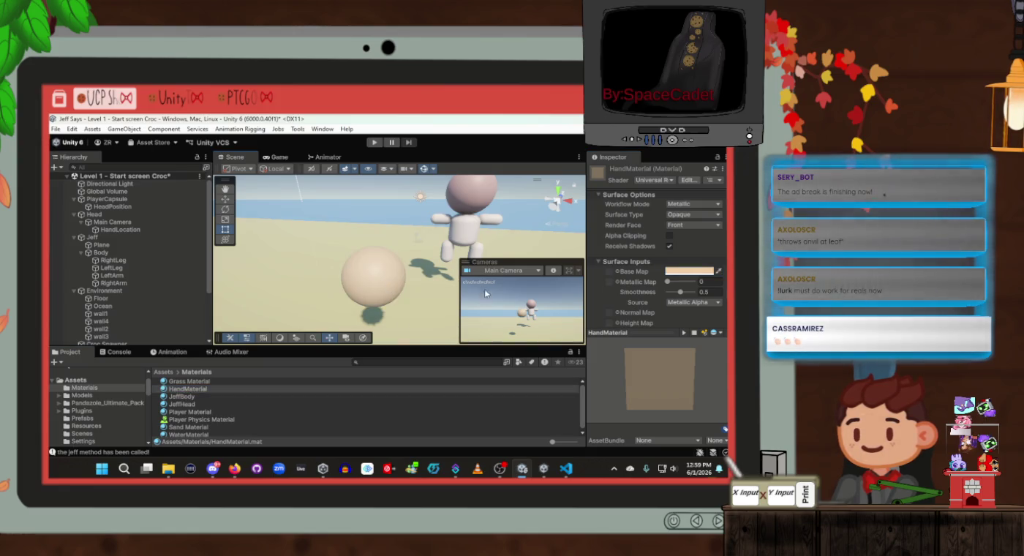
pyautogui.click(106, 231)
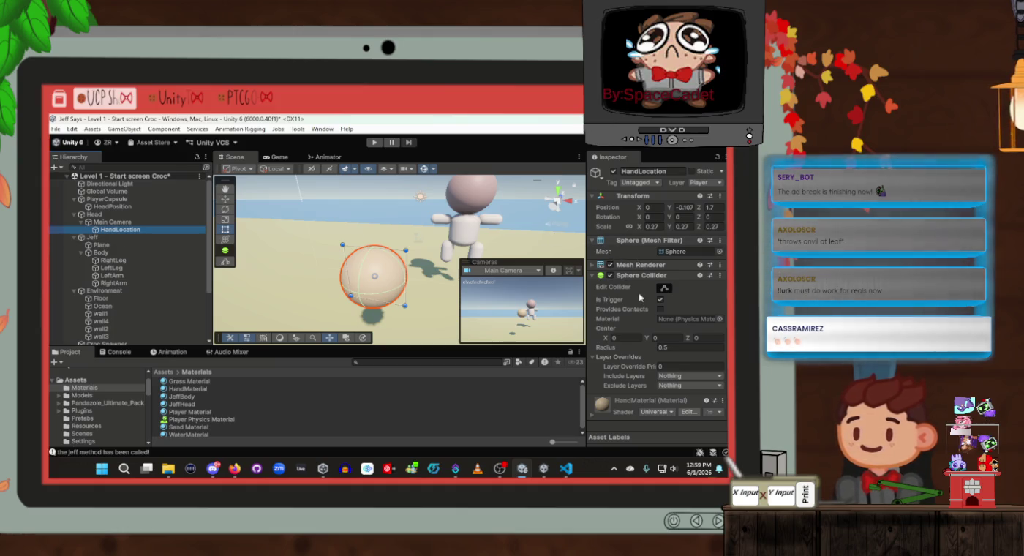
pyautogui.click(594, 266)
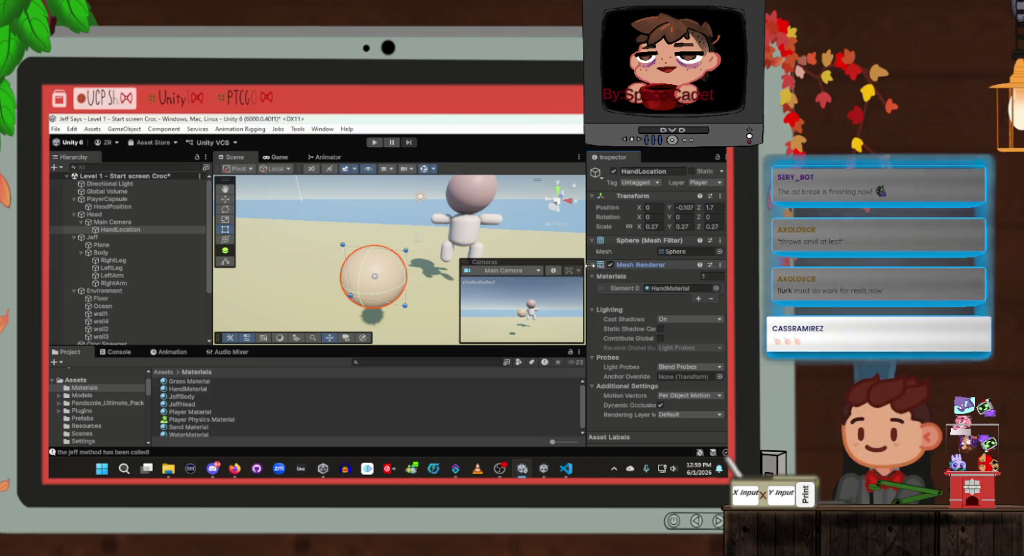
pyautogui.click(593, 265)
pyautogui.click(669, 265)
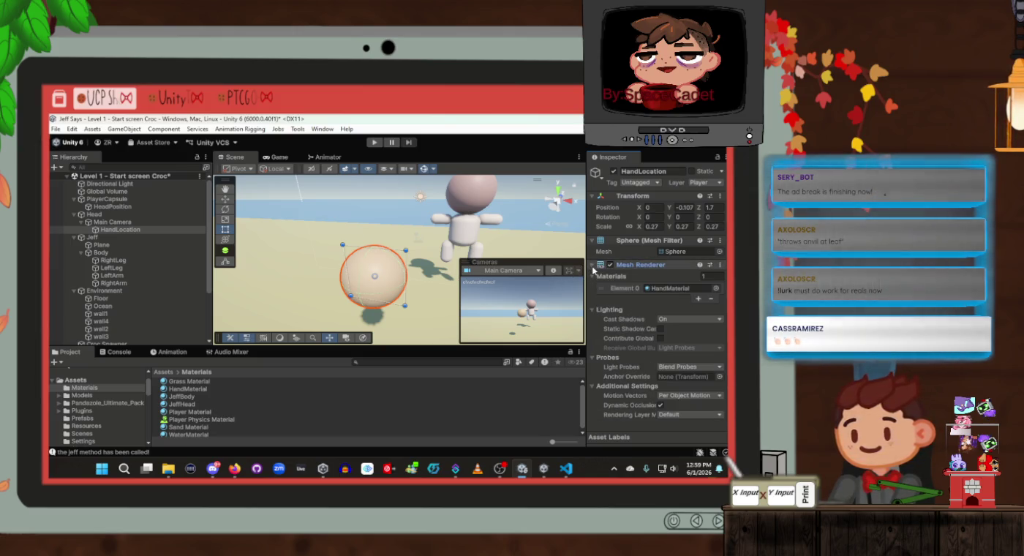
pyautogui.scroll(-2, 656, 326)
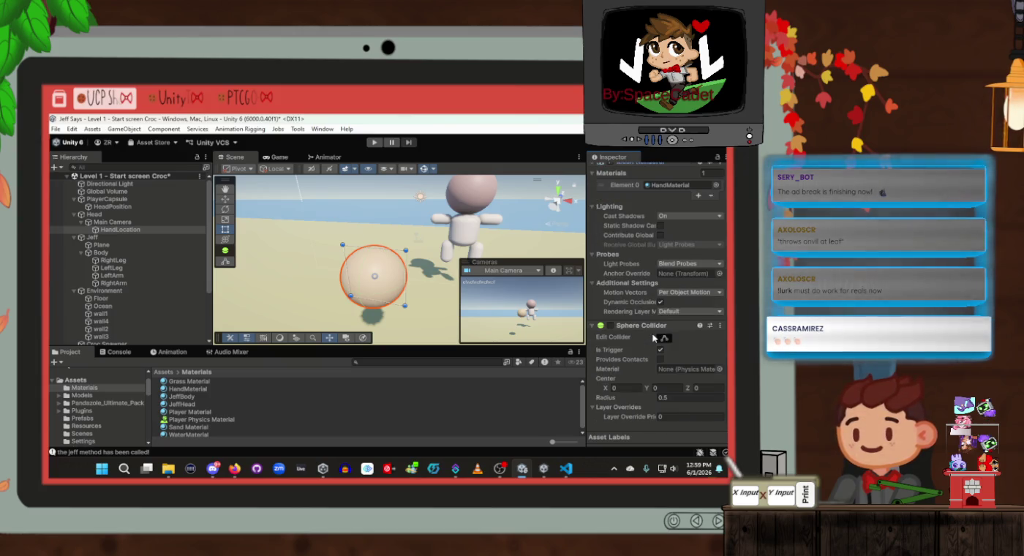
pyautogui.scroll(-1, 653, 338)
pyautogui.click(645, 348)
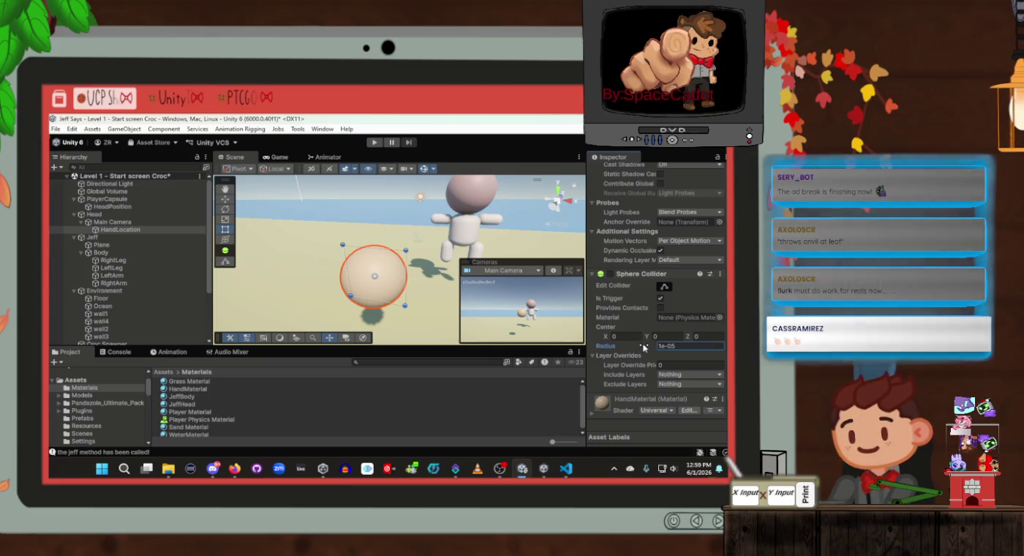
pyautogui.scroll(3, 642, 307)
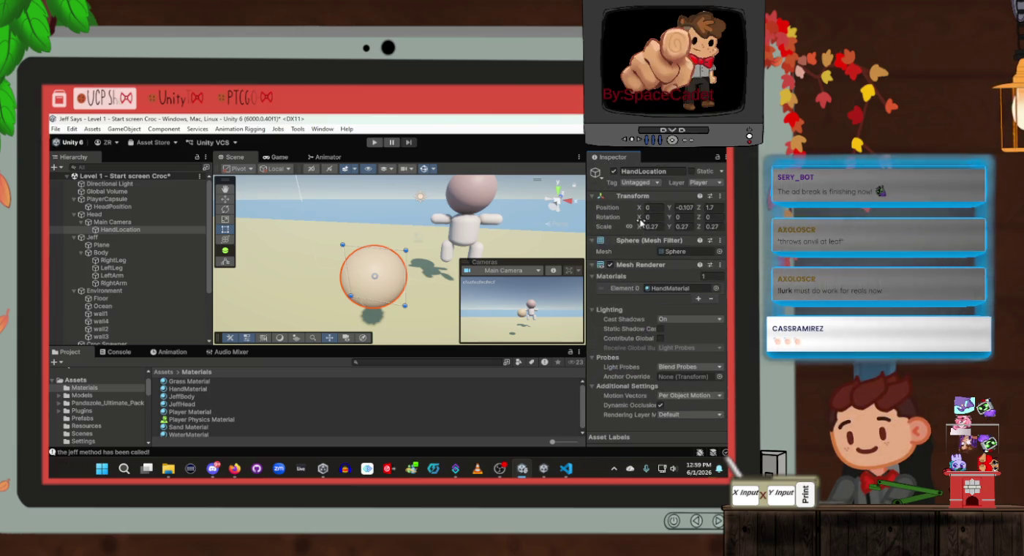
# Step: Shrink HandLocation's scale to 0.12 on every axis and check it in the Game view
pyautogui.click(642, 227)
pyautogui.moveTo(639, 227); pyautogui.dragTo(633, 229)
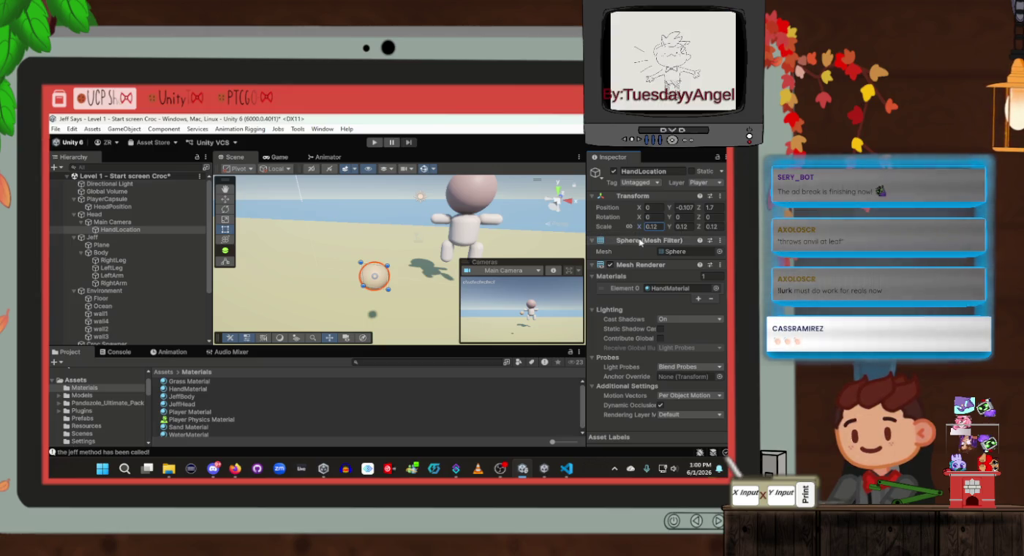
pyautogui.click(541, 149)
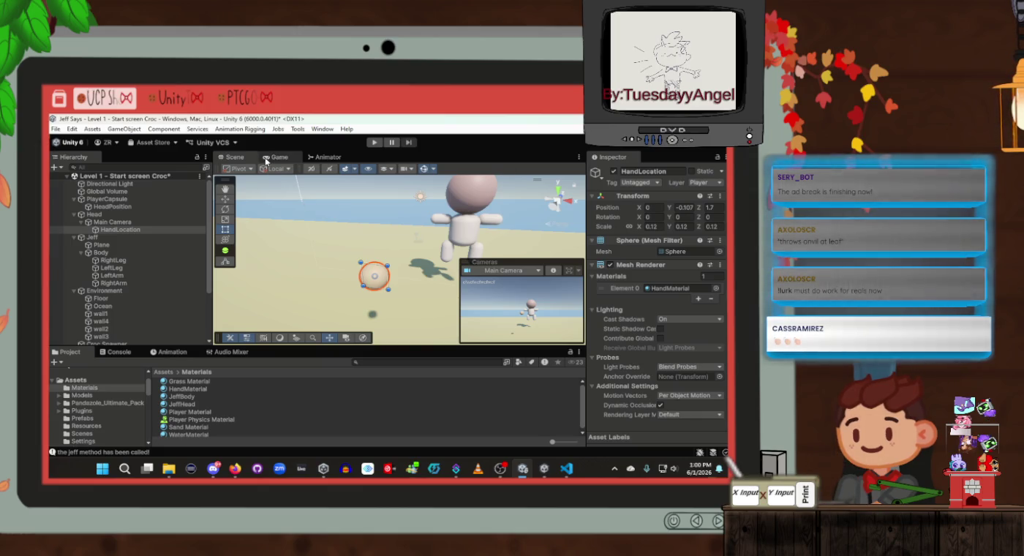
pyautogui.click(611, 265)
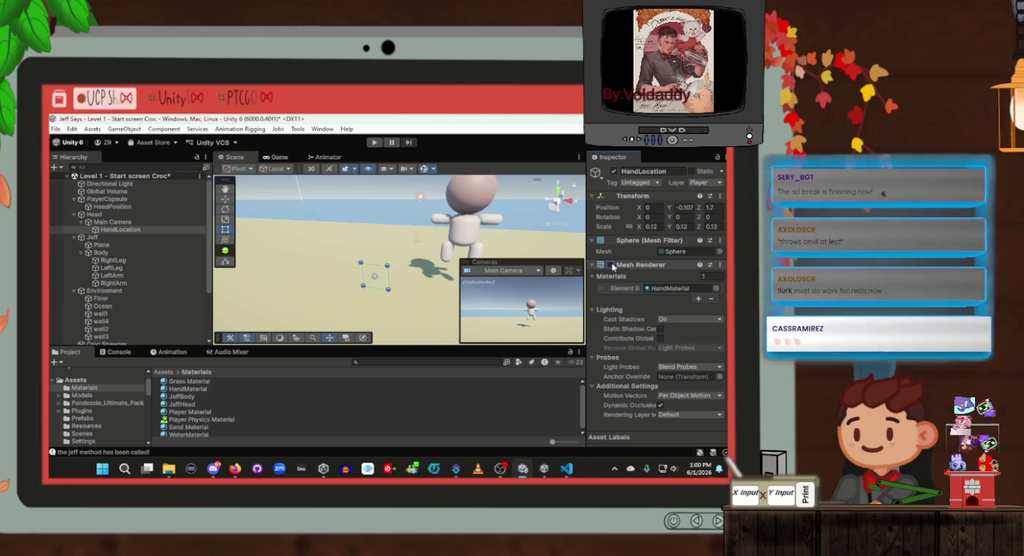
pyautogui.click(610, 264)
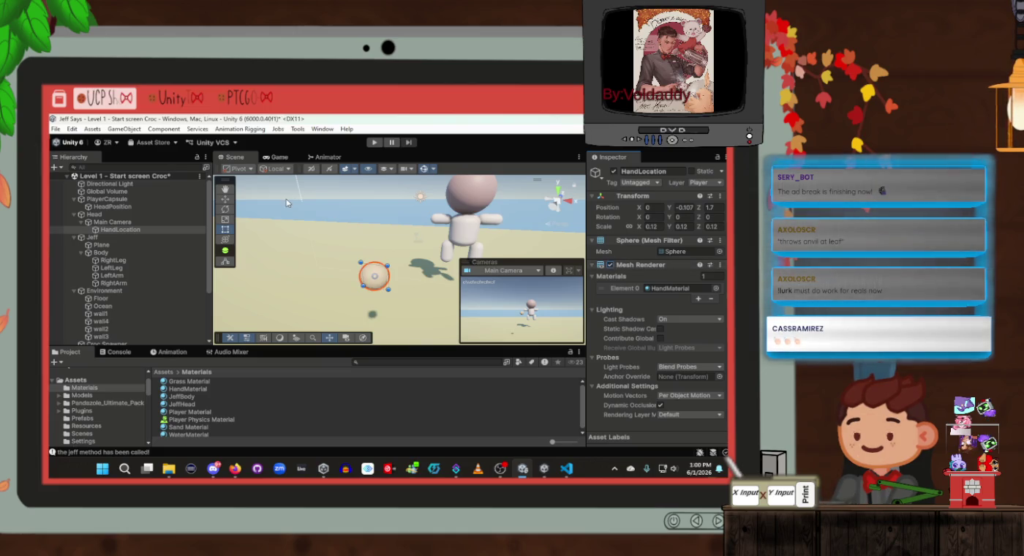
pyautogui.click(278, 158)
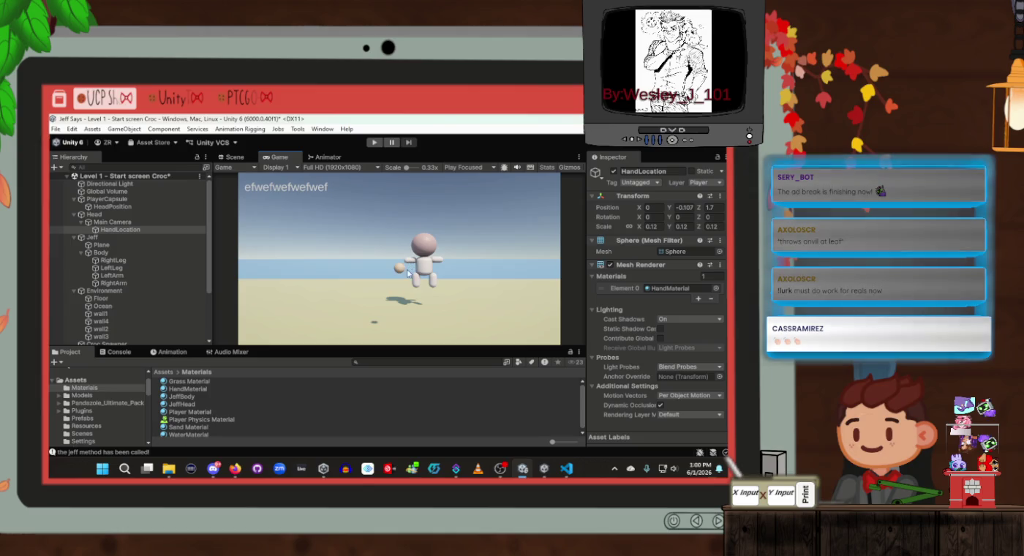
# Step: Switch the Canvas Render Mode to Screen Space - Overlay
pyautogui.scroll(2, 678, 296)
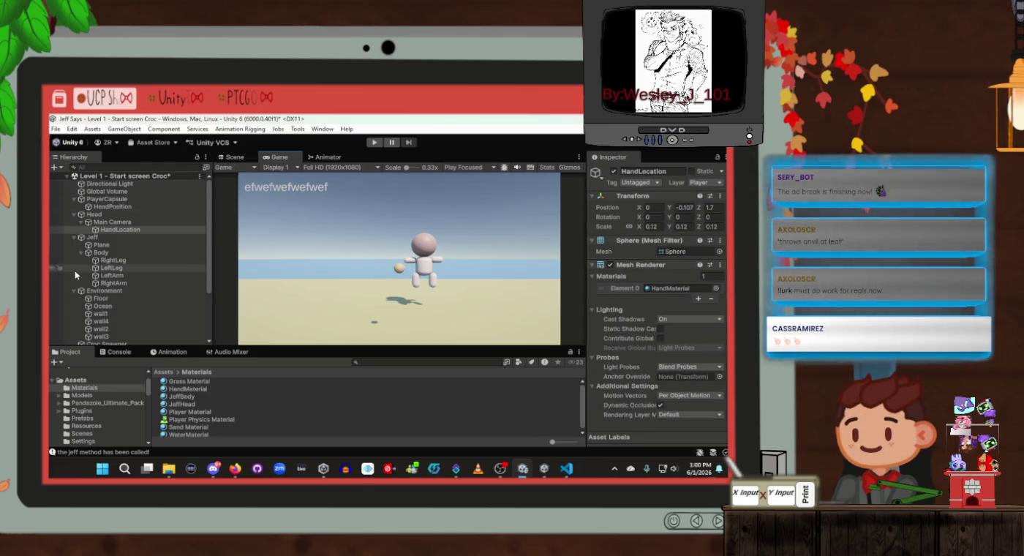
pyautogui.scroll(-3, 116, 277)
pyautogui.click(115, 325)
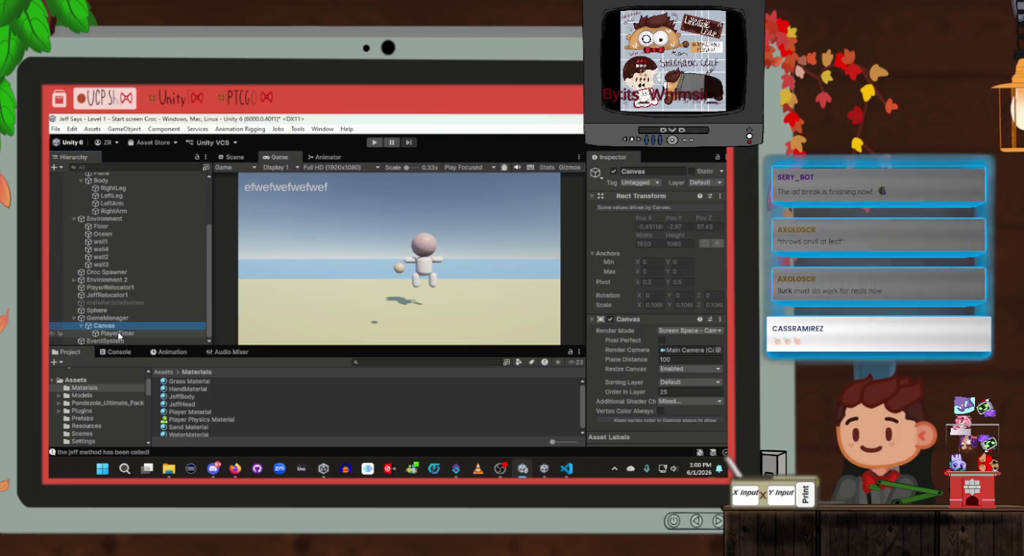
pyautogui.scroll(-2, 644, 308)
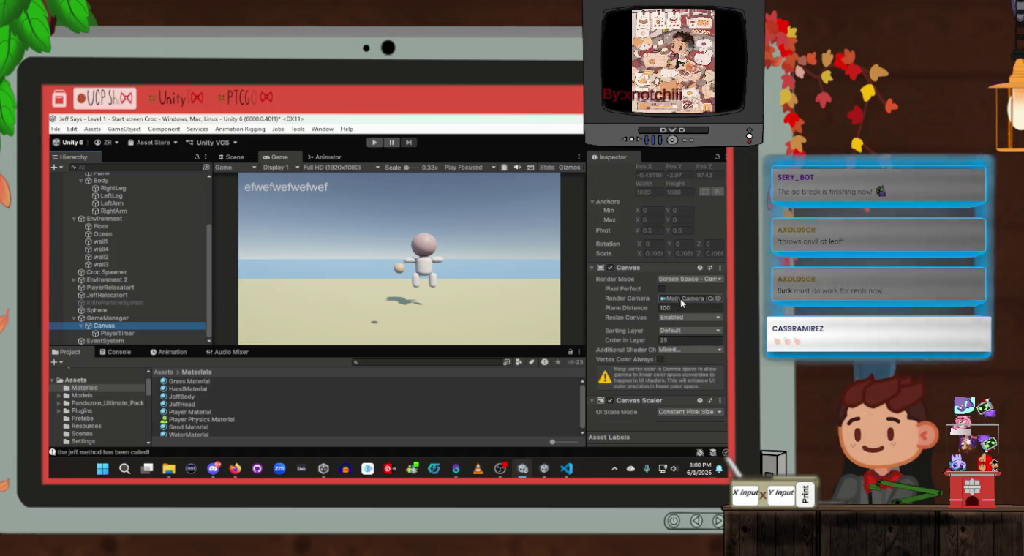
pyautogui.click(701, 279)
pyautogui.click(672, 290)
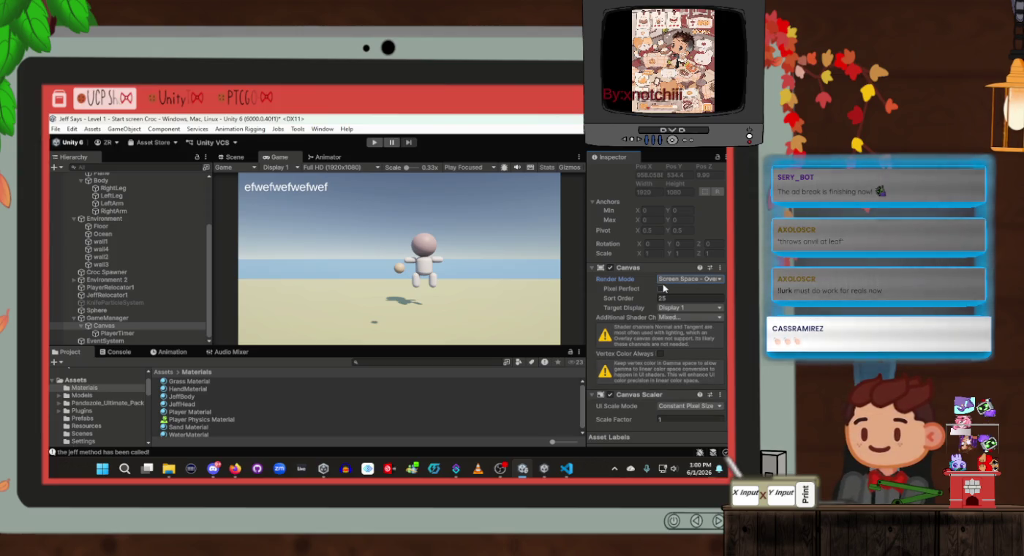
pyautogui.hotkey('ctrl', '1')
pyautogui.click(279, 160)
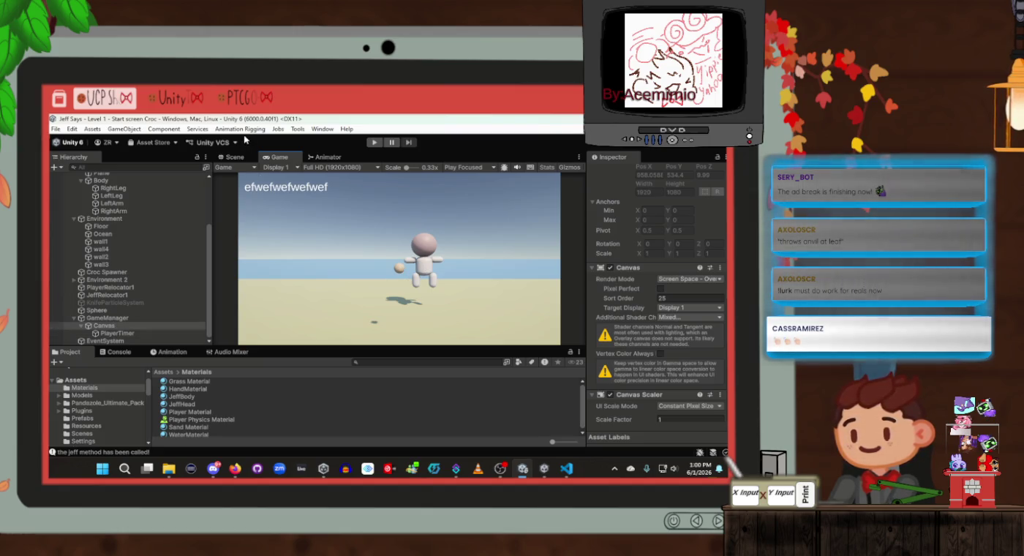
# Step: Frame the Canvas in the Scene view and fly the camera until its top edge shows
pyautogui.click(234, 157)
pyautogui.click(108, 326)
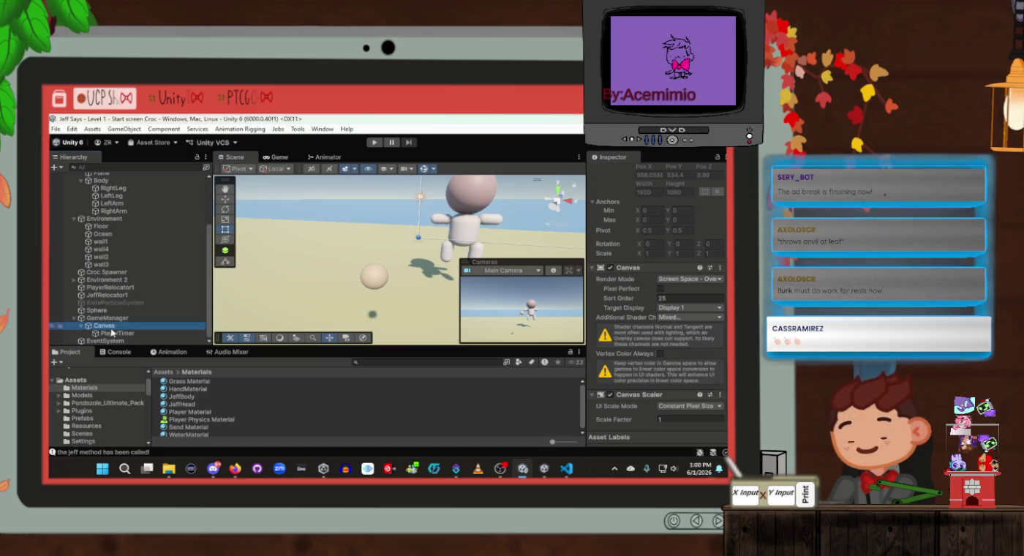
pyautogui.doubleClick(114, 326)
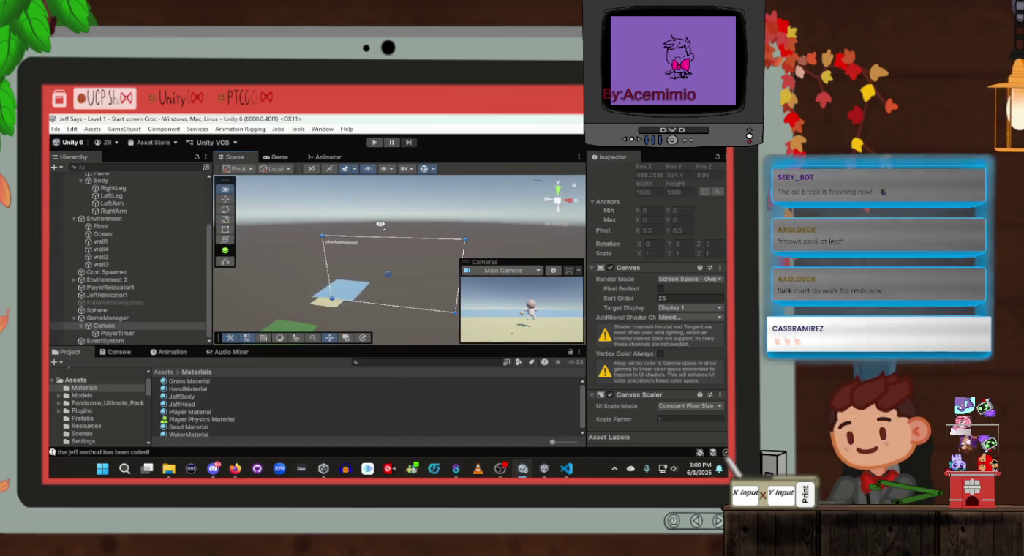
pyautogui.moveTo(381, 232); pyautogui.dragTo(353, 247)
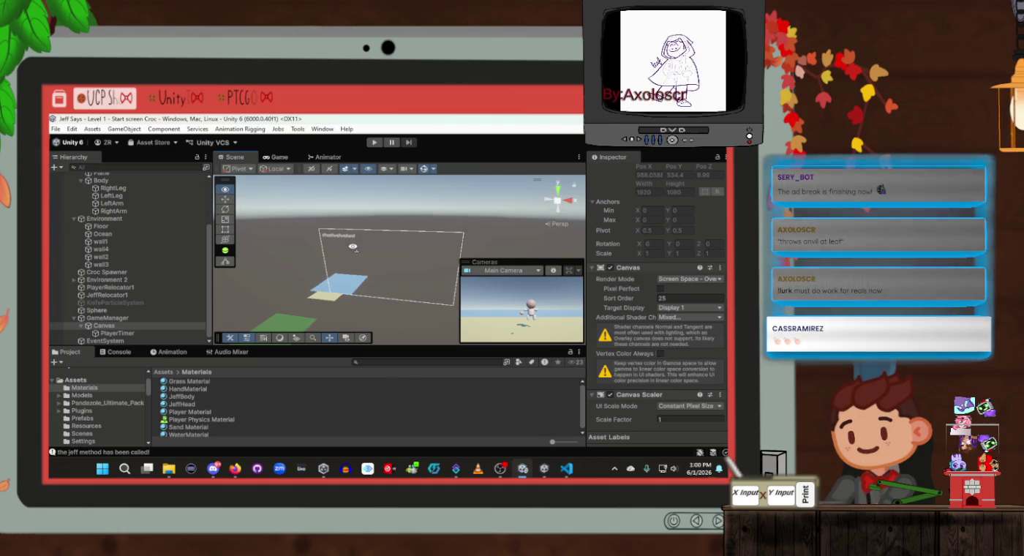
pyautogui.scroll(1, 353, 246)
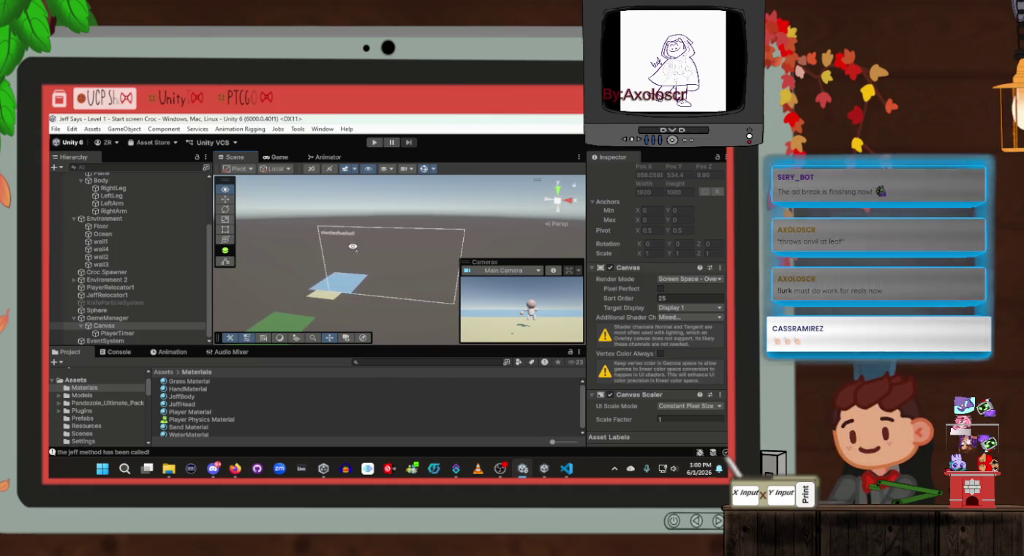
pyautogui.press('a')
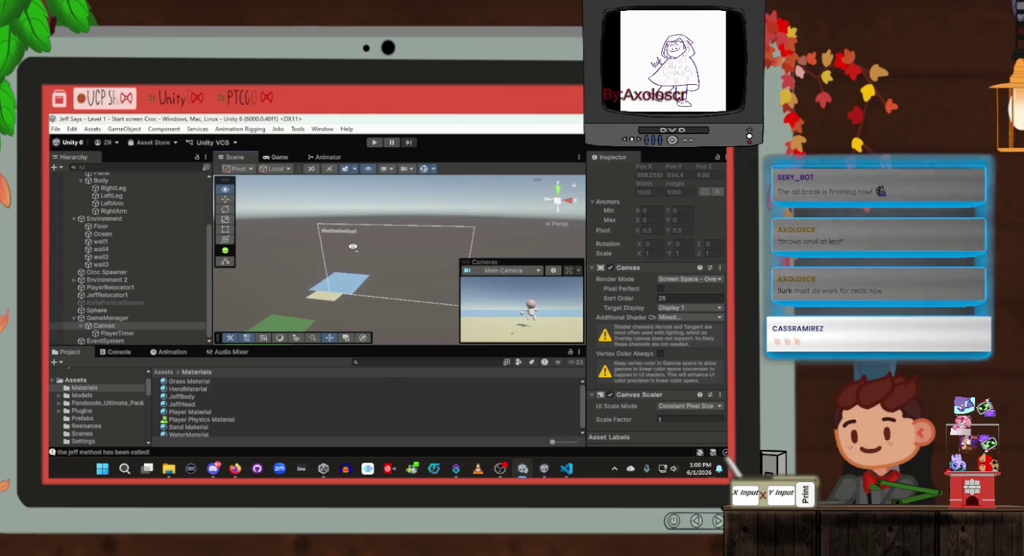
pyautogui.press('w')
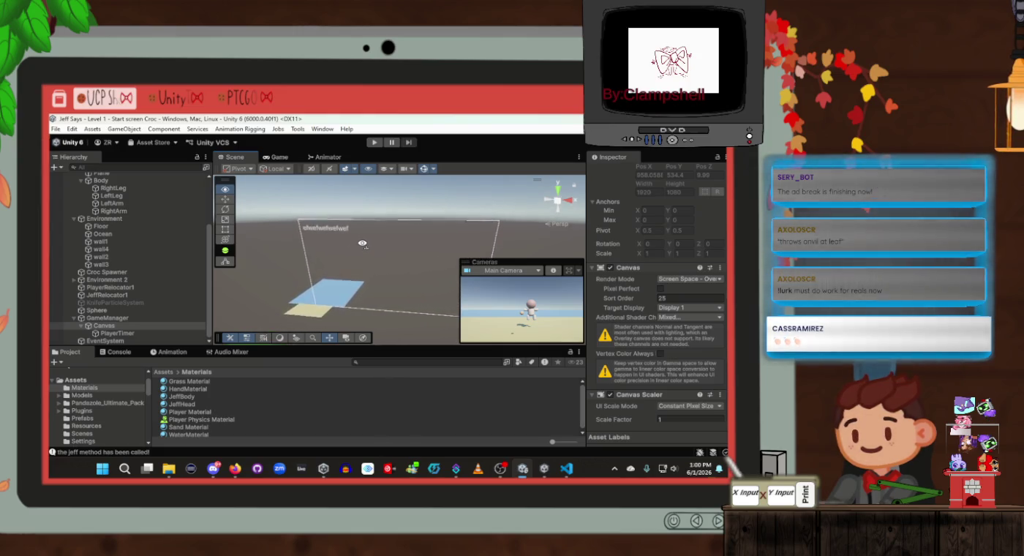
pyautogui.press('w')
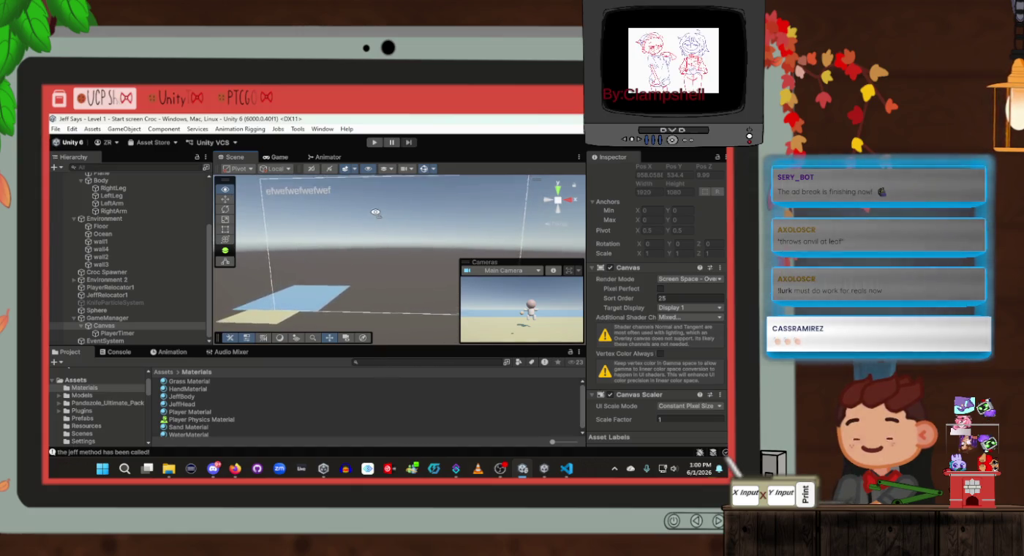
pyautogui.press('w')
pyautogui.click(127, 326)
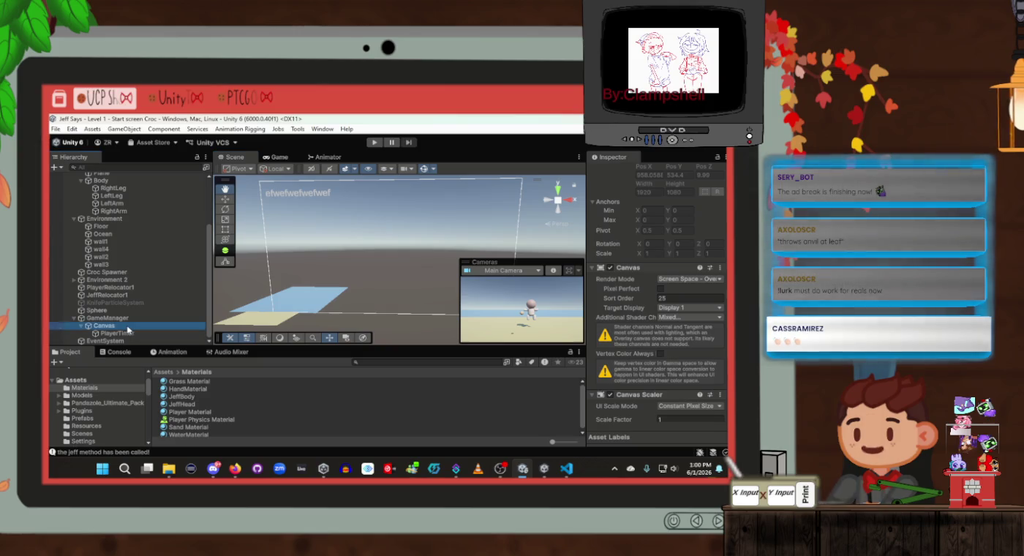
# Step: Create a 100×100 UI Image under the Canvas beside PlayerTimer, then go to its sprite field
pyautogui.rightClick(127, 330)
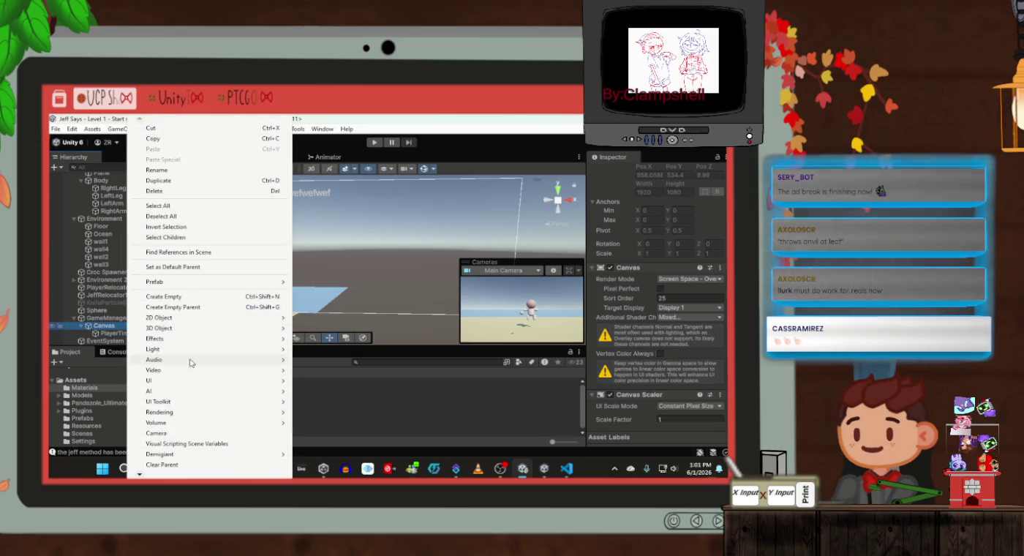
pyautogui.moveTo(184, 381)
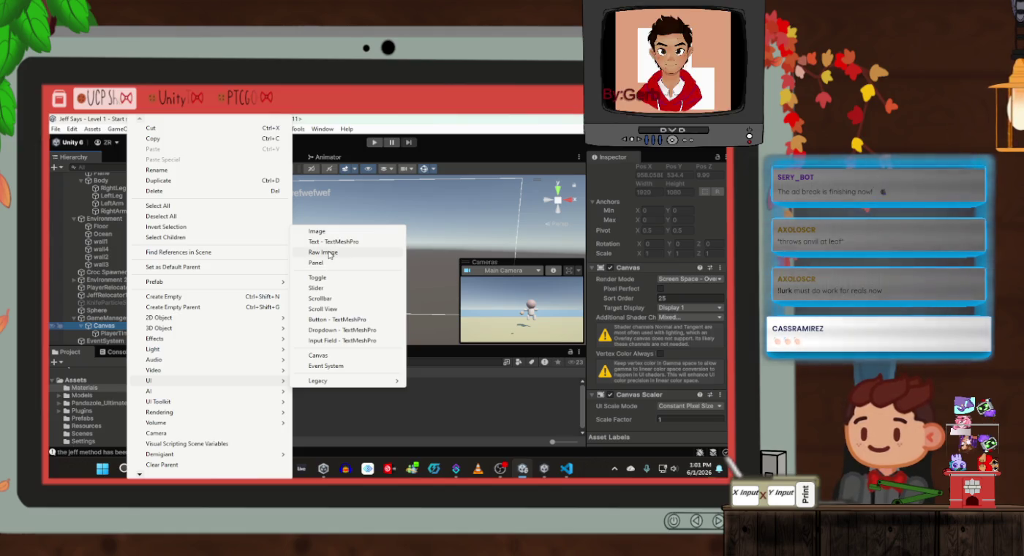
pyautogui.click(330, 236)
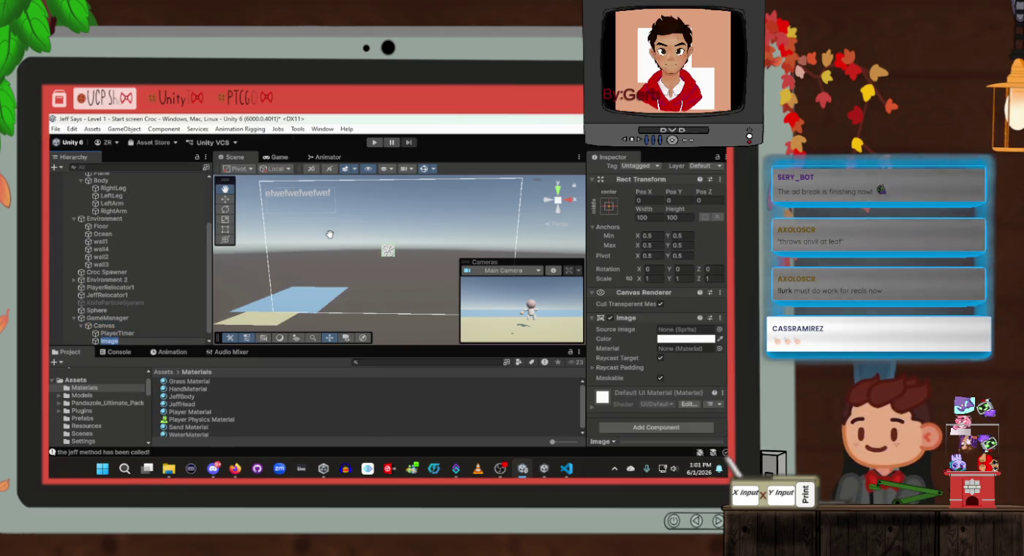
pyautogui.click(720, 330)
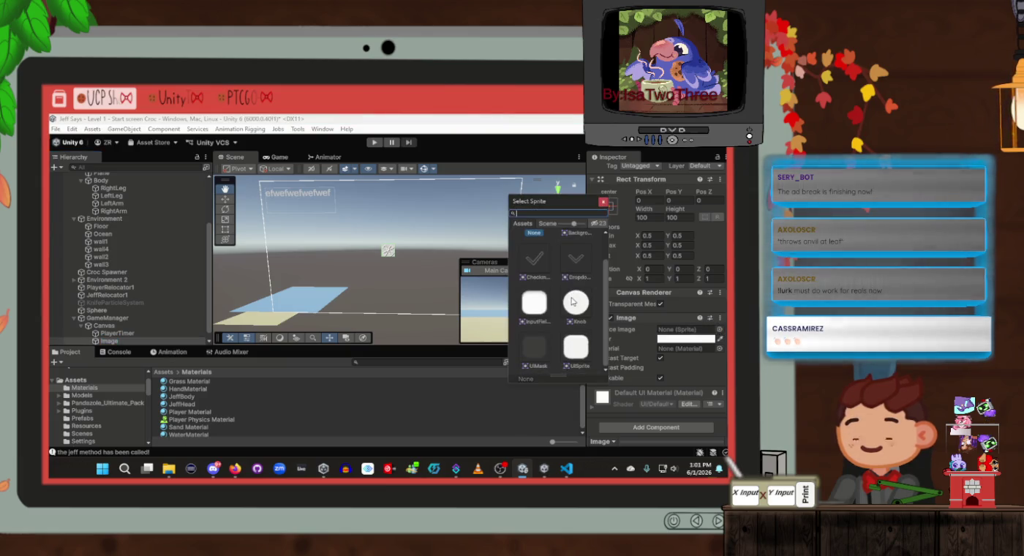
# Step: Assign the DropdownArrow sprite as the Image's Source Image so it shows a chevron
pyautogui.click(575, 265)
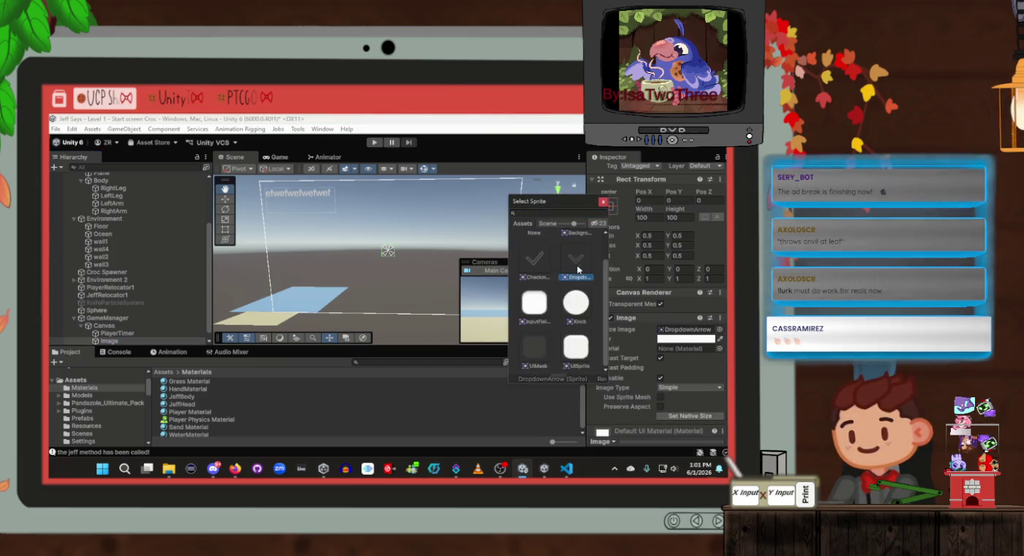
pyautogui.scroll(1, 573, 319)
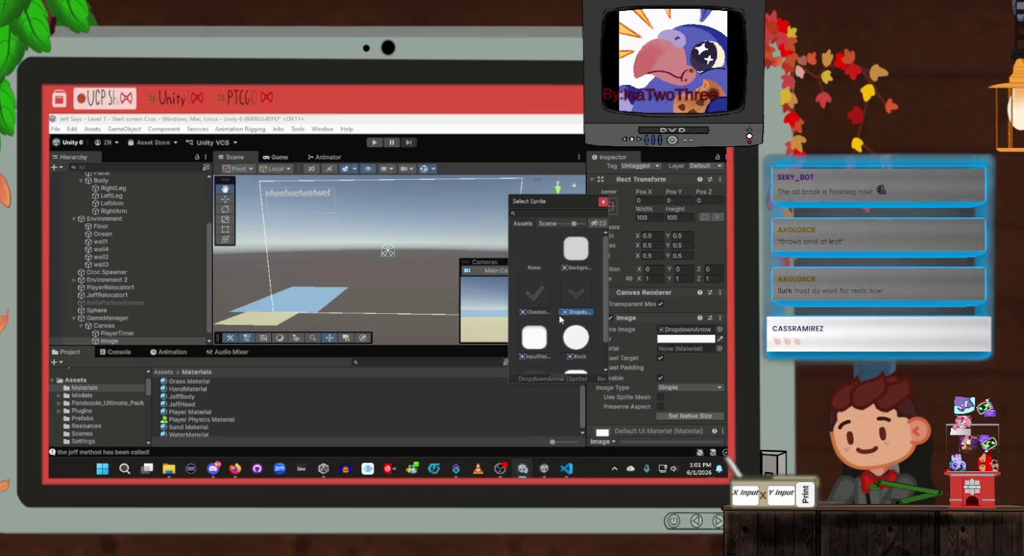
pyautogui.doubleClick(578, 294)
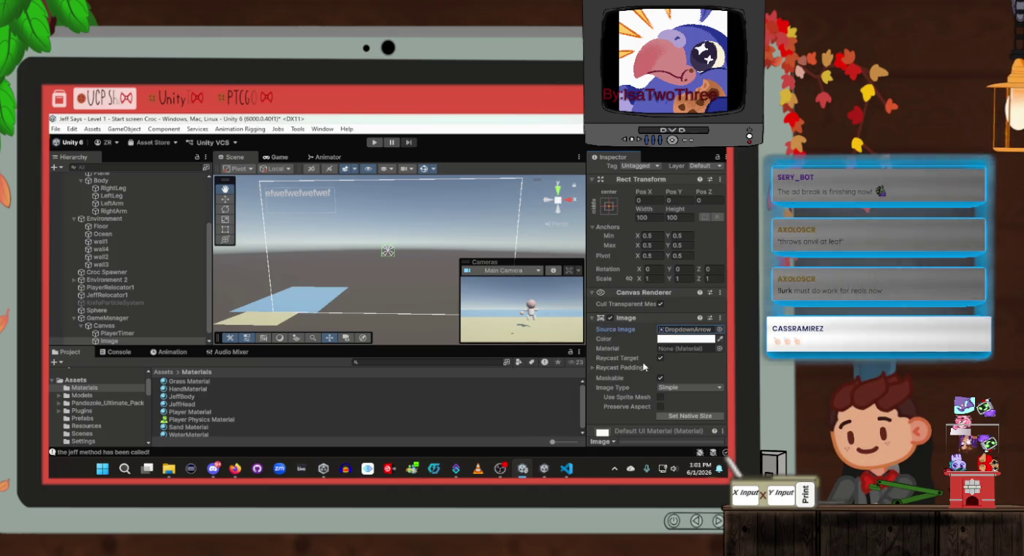
pyautogui.moveTo(394, 268); pyautogui.dragTo(388, 260)
# Step: Frame the arrow Image, try a larger scale of about 1.36, and preview it in Game view
pyautogui.press('f')
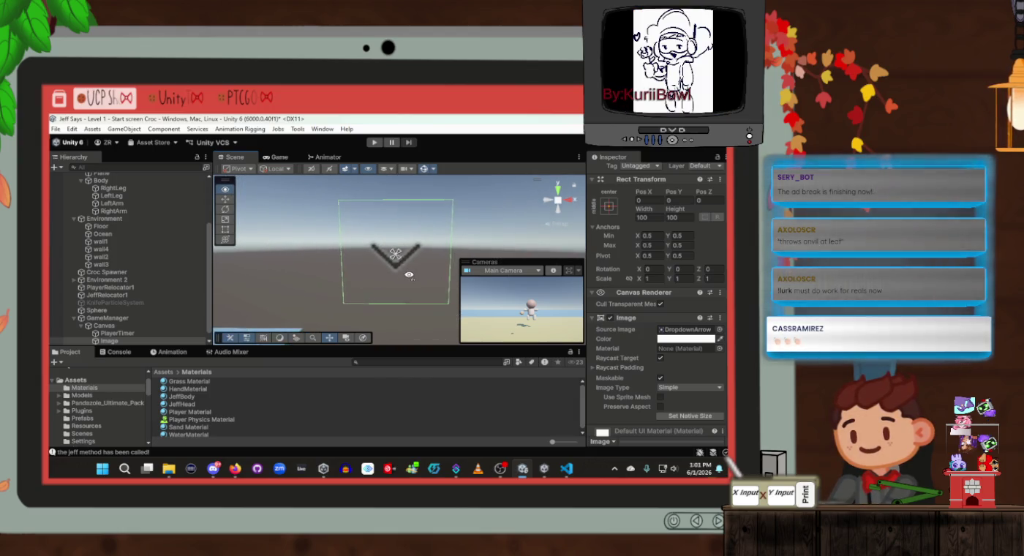
pyautogui.scroll(-2, 407, 273)
pyautogui.moveTo(407, 273)
pyautogui.mouseDown()
pyautogui.moveTo(370, 215)
pyautogui.moveTo(392, 254)
pyautogui.moveTo(441, 246)
pyautogui.moveTo(362, 291)
pyautogui.moveTo(413, 258)
pyautogui.moveTo(403, 270)
pyautogui.mouseUp()
pyautogui.scroll(1, 404, 249)
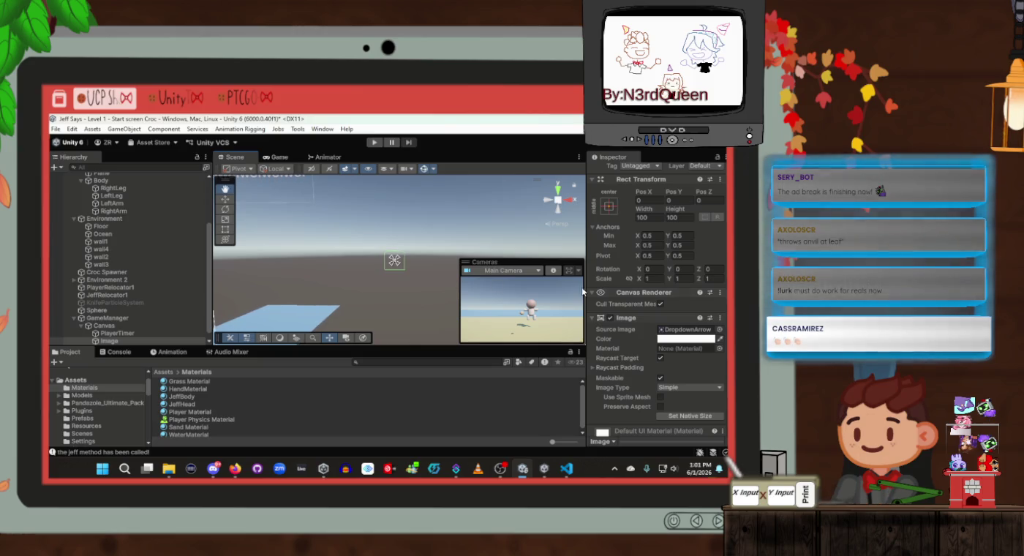
pyautogui.scroll(2, 657, 379)
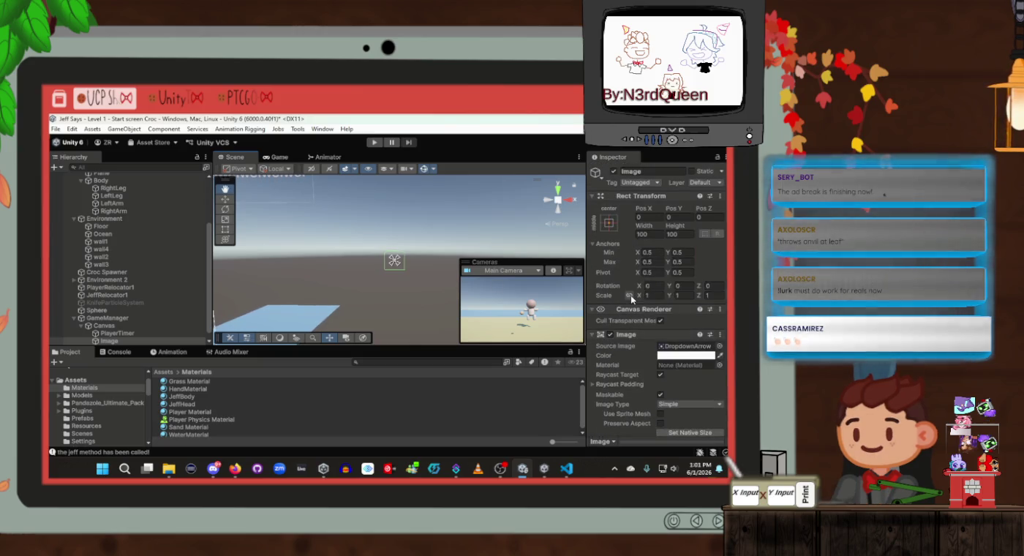
pyautogui.moveTo(641, 297); pyautogui.dragTo(654, 298)
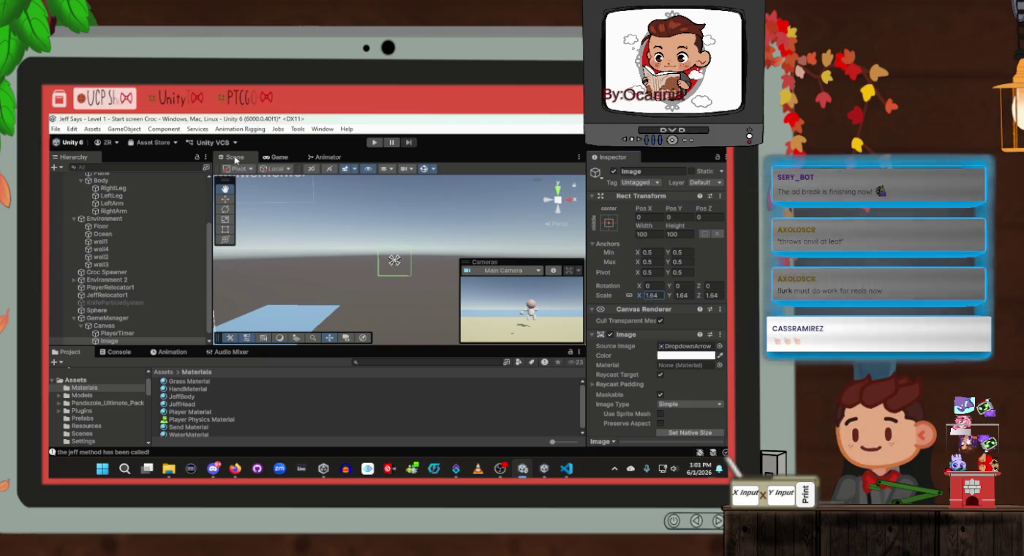
pyautogui.click(278, 158)
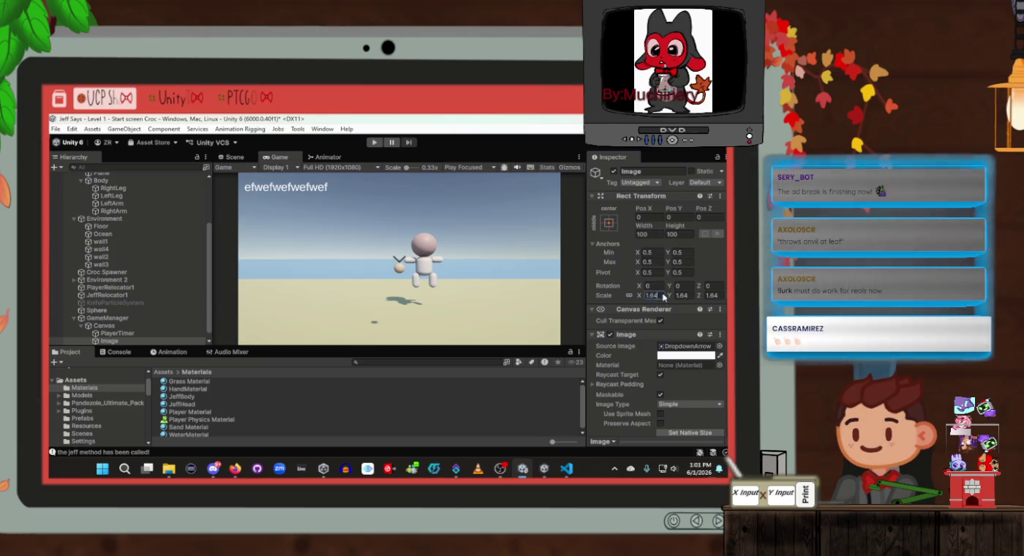
pyautogui.write('2')
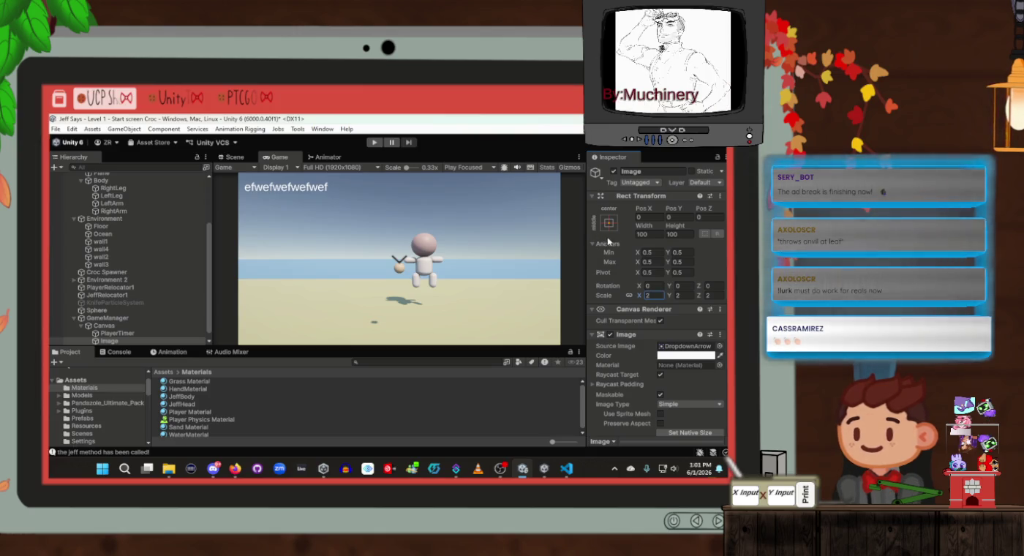
pyautogui.write('1')
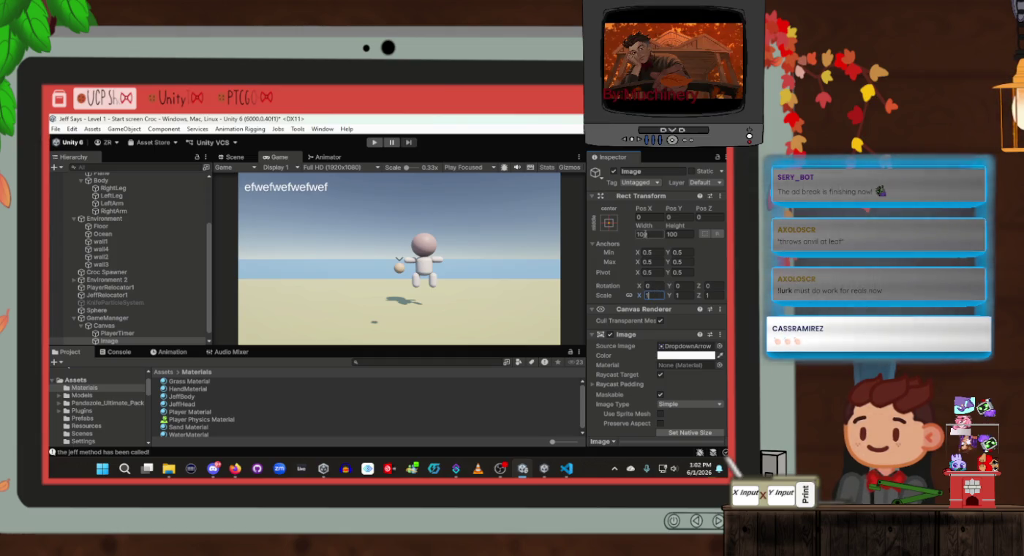
# Step: Set the Image's minimum anchor Y to 0 and move it down to Pos Y -371
pyautogui.click(668, 253)
pyautogui.write('0')
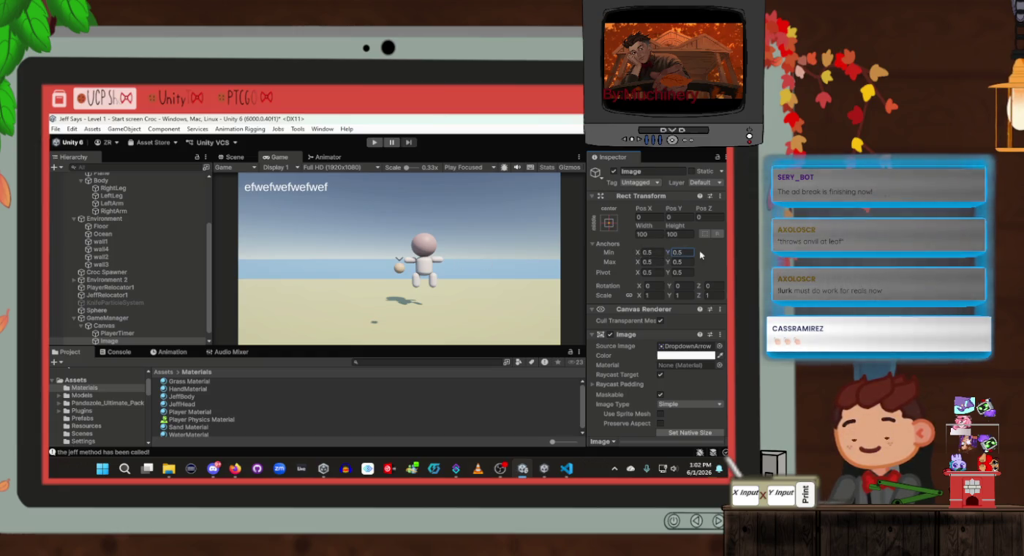
pyautogui.click(673, 217)
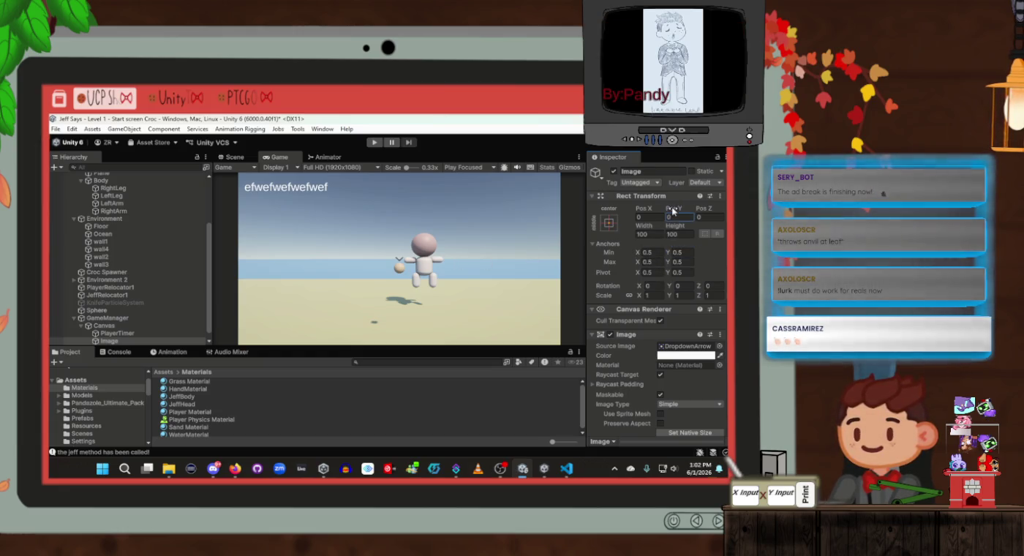
pyautogui.moveTo(627, 217); pyautogui.dragTo(254, 234)
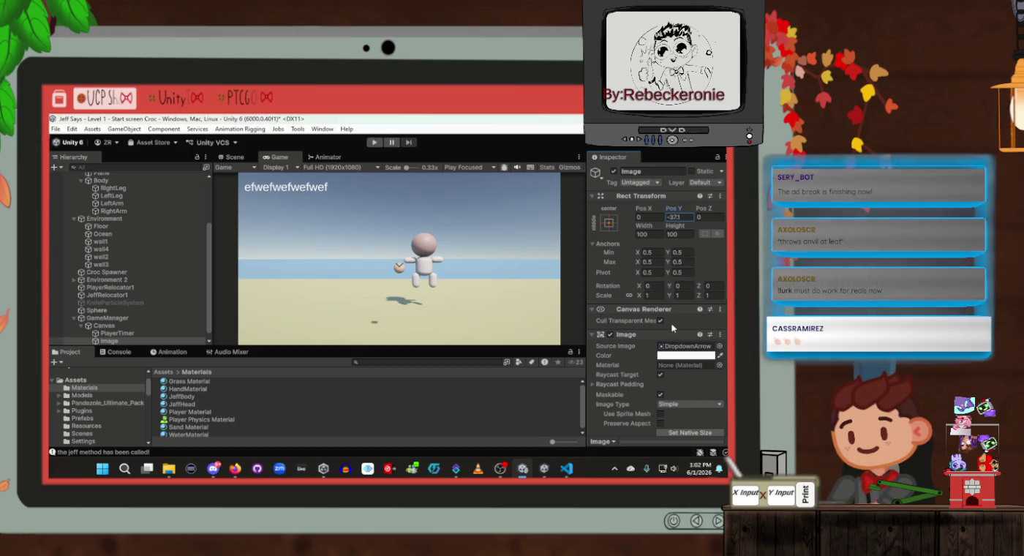
pyautogui.scroll(-2, 691, 300)
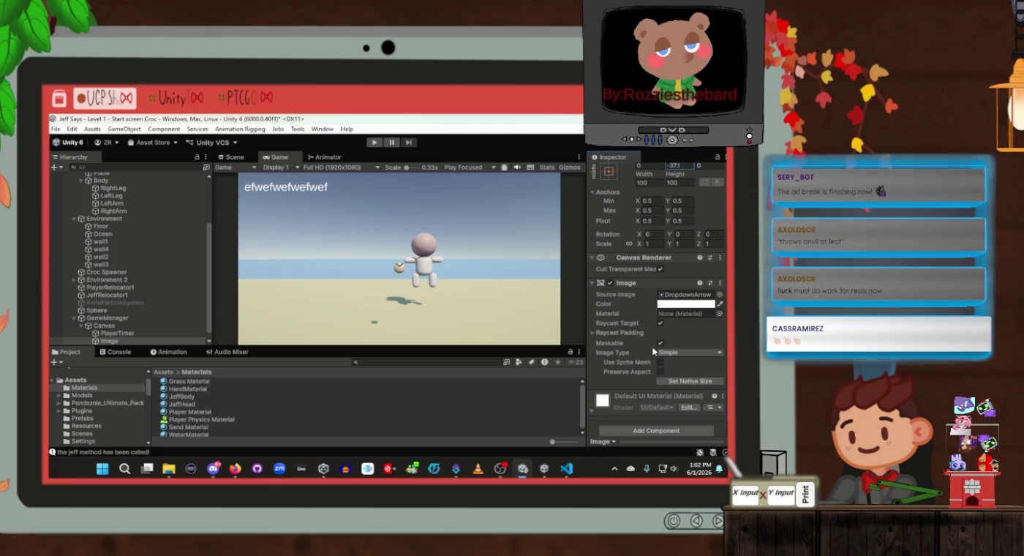
pyautogui.click(712, 306)
# Step: Set the arrow Image's Color to bright red FF2C21
pyautogui.click(589, 239)
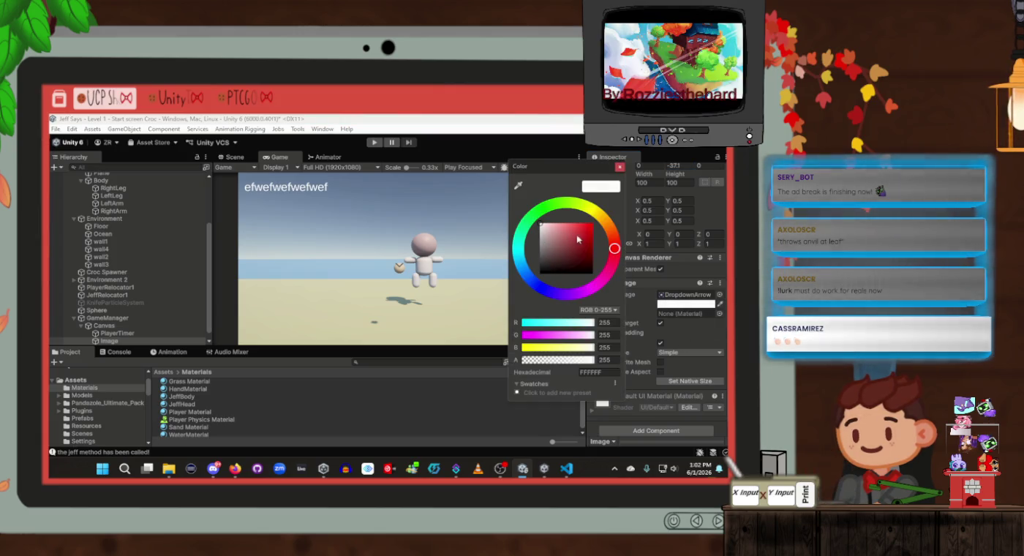
pyautogui.moveTo(590, 240)
pyautogui.mouseDown()
pyautogui.moveTo(603, 229)
pyautogui.moveTo(613, 236)
pyautogui.moveTo(605, 221)
pyautogui.moveTo(586, 231)
pyautogui.moveTo(614, 244)
pyautogui.moveTo(585, 224)
pyautogui.mouseUp()
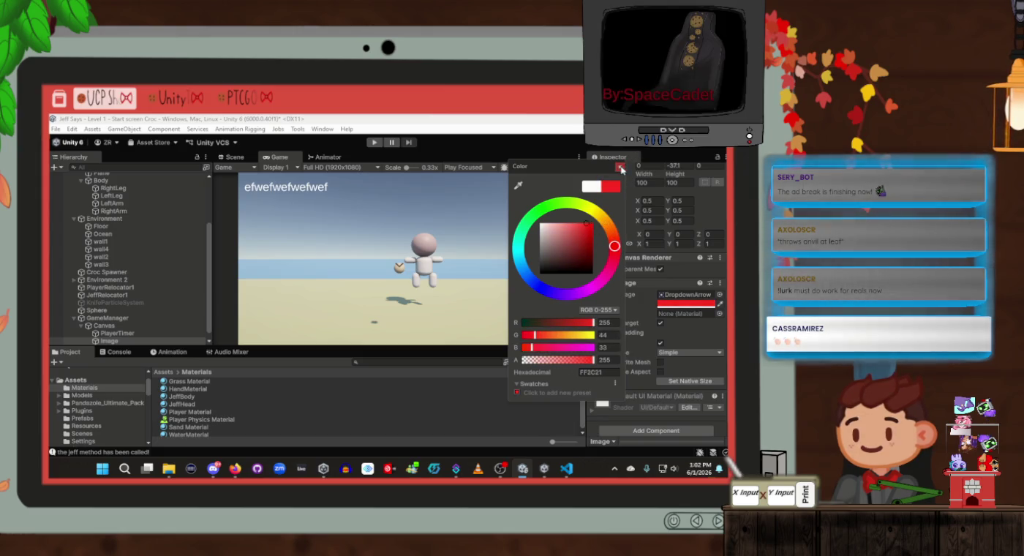
pyautogui.click(621, 169)
pyautogui.scroll(-1, 669, 351)
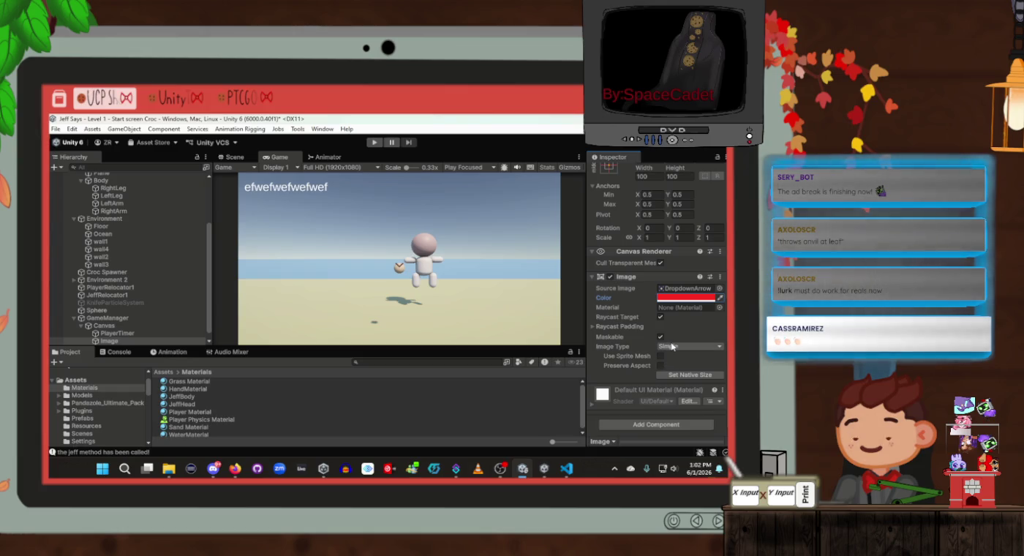
pyautogui.click(374, 142)
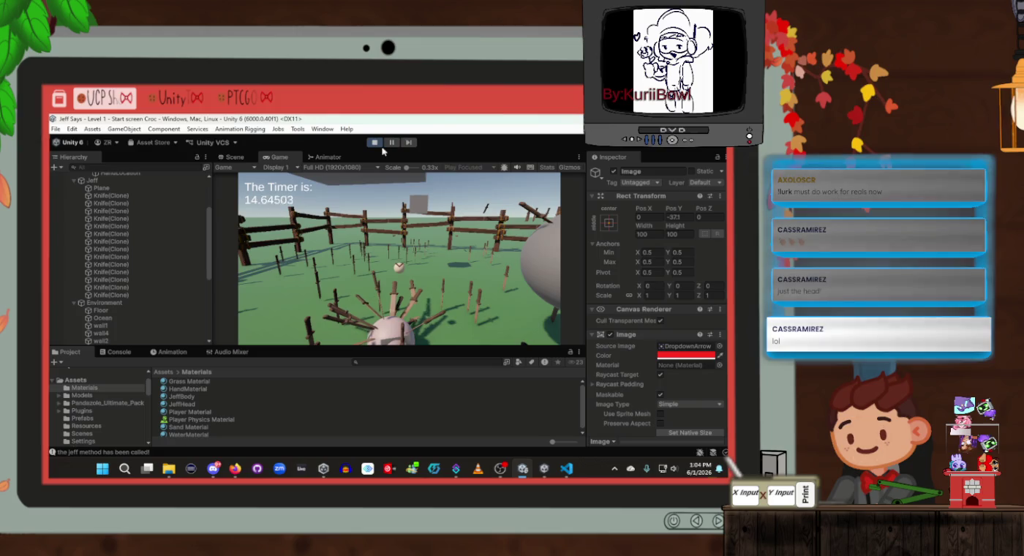
# Step: Stop play mode after testing the knives and the red arrow
pyautogui.click(374, 141)
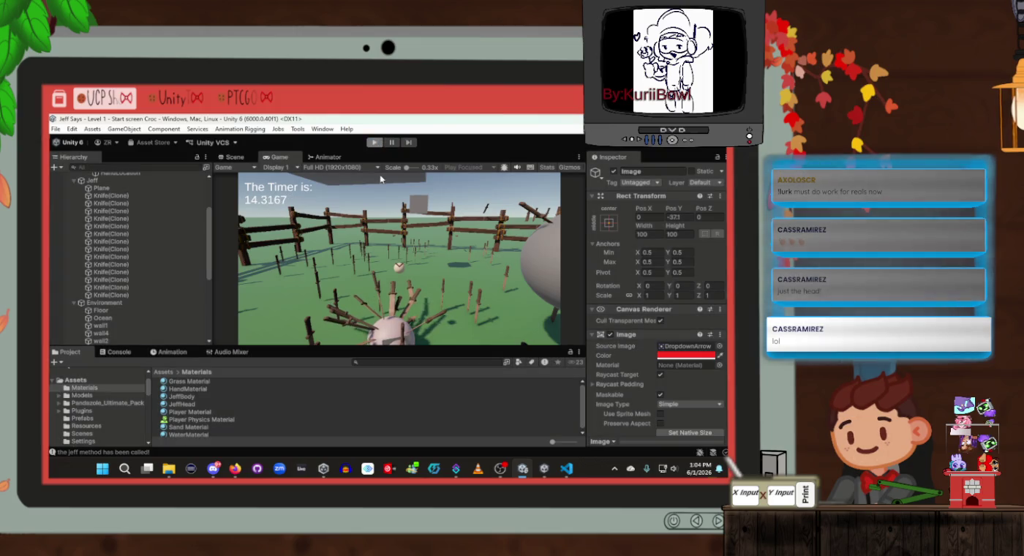
# Step: Browse LevelScript, PlayerController, PlayerCam and KnifeScript, ending on CrocodileScript's collision code
pyautogui.hotkey('alt', 'Tab')
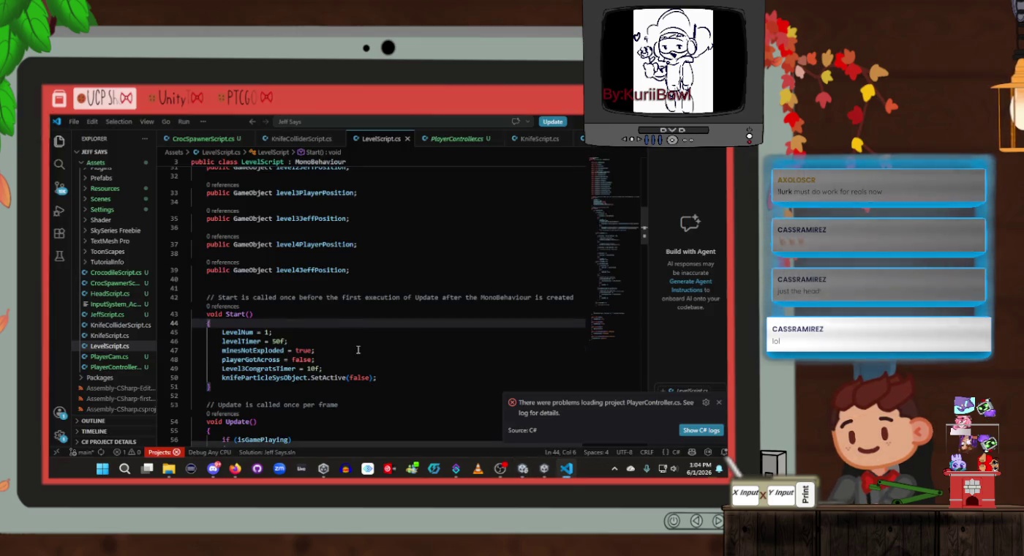
pyautogui.click(358, 349)
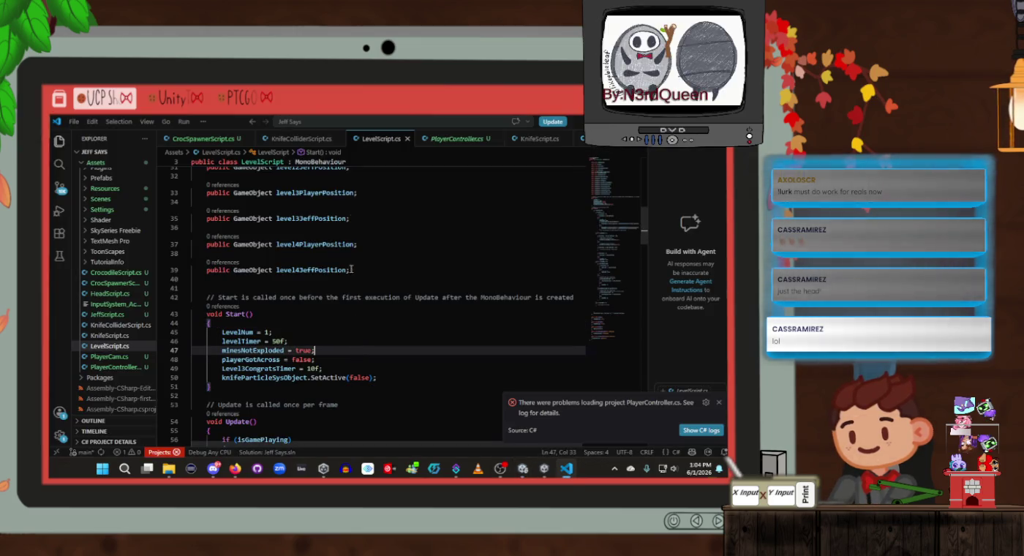
pyautogui.click(464, 139)
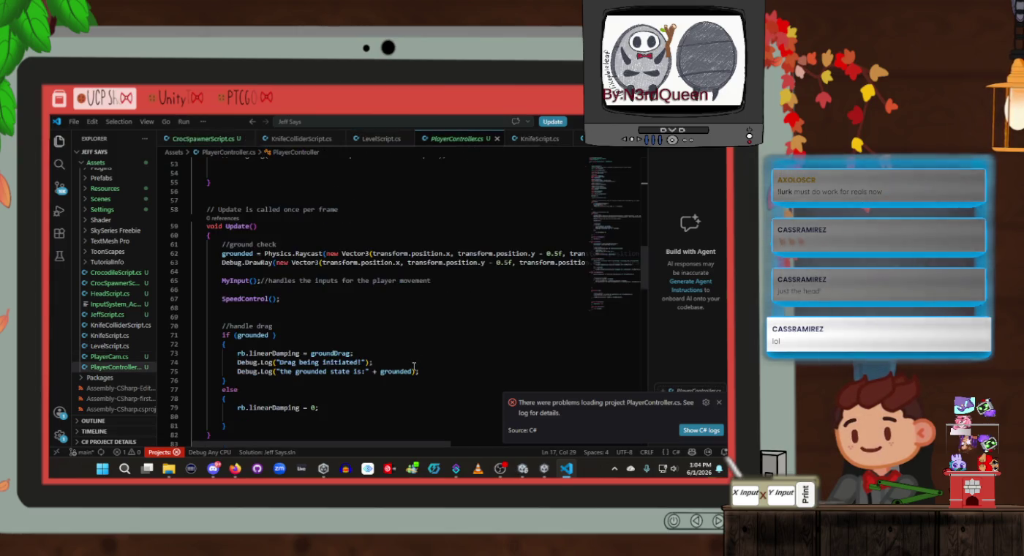
pyautogui.scroll(-2, 414, 366)
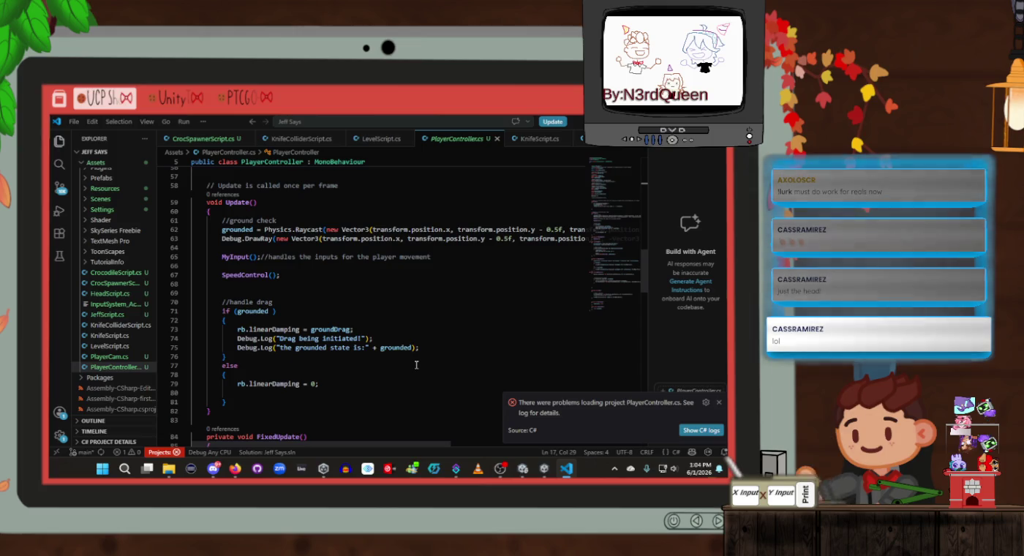
pyautogui.hotkey('ctrl', 'Tab')
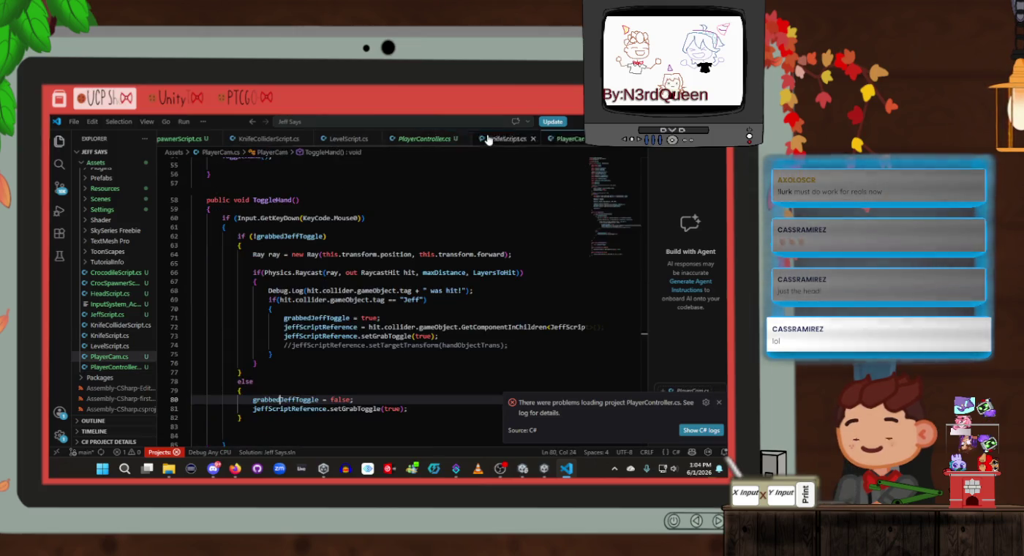
pyautogui.click(226, 226)
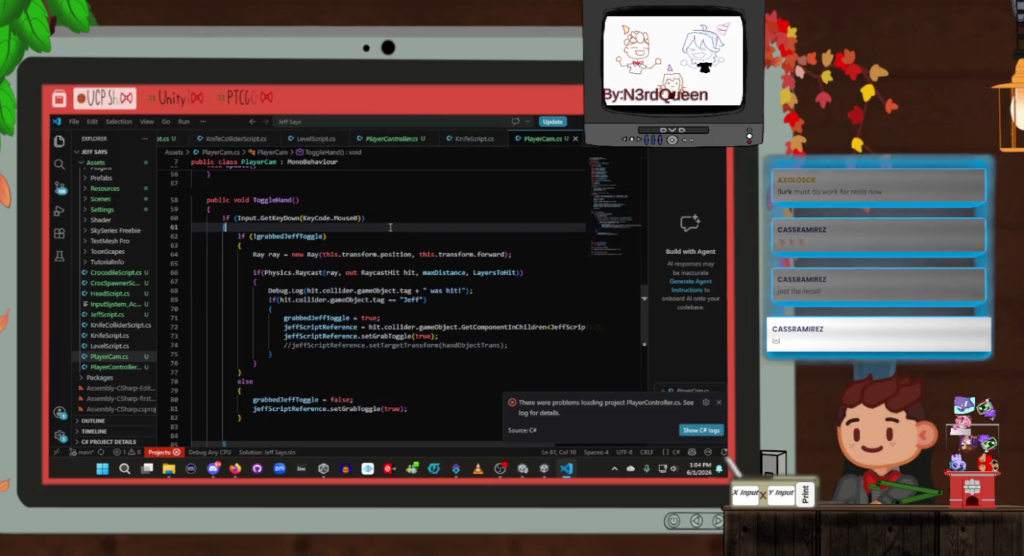
pyautogui.click(347, 319)
pyautogui.click(380, 319)
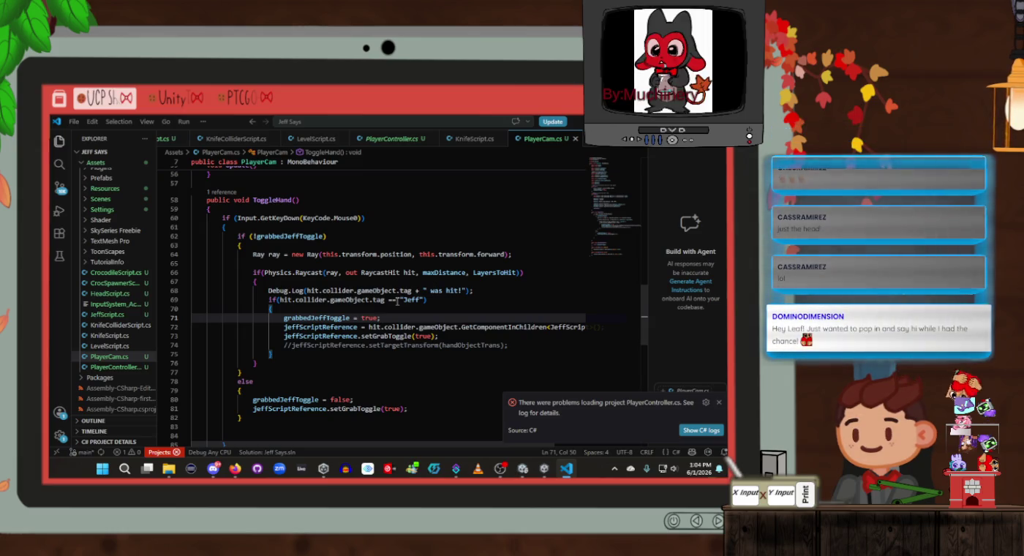
pyautogui.click(458, 140)
pyautogui.click(228, 139)
pyautogui.click(227, 140)
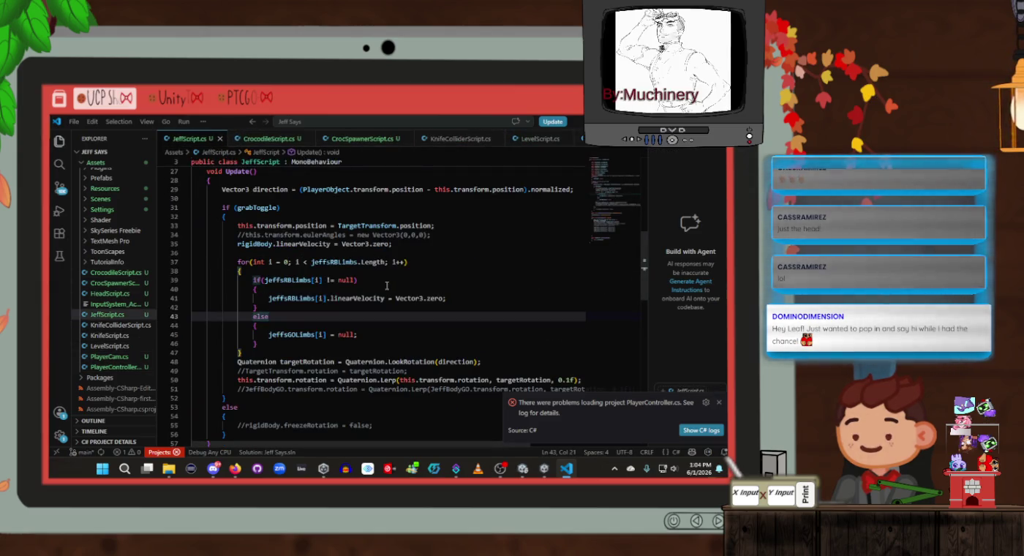
# Step: Review JeffScript's Update velocity reset and null check on lines 35–39
pyautogui.press('Up')
pyautogui.press('Up')
pyautogui.press('Up')
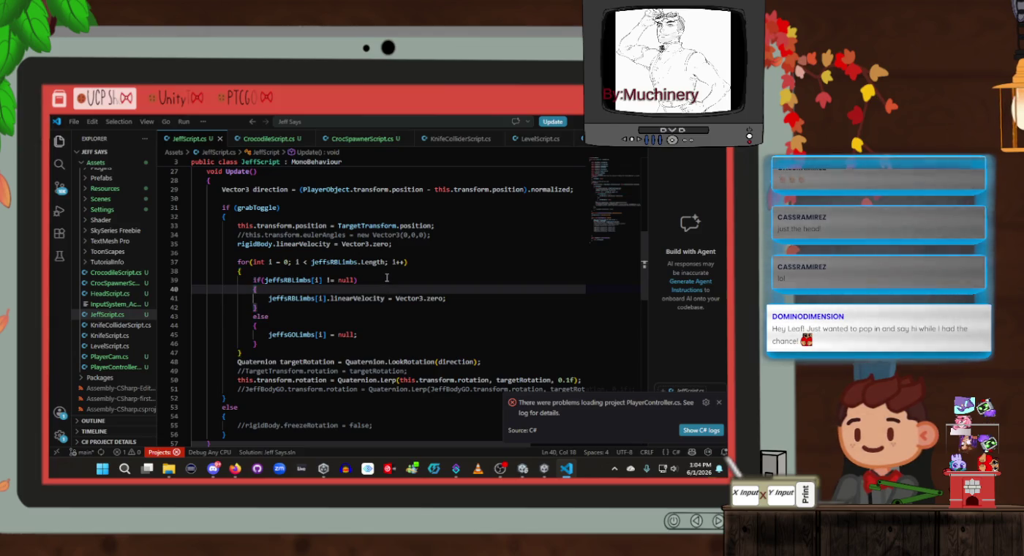
pyautogui.click(386, 279)
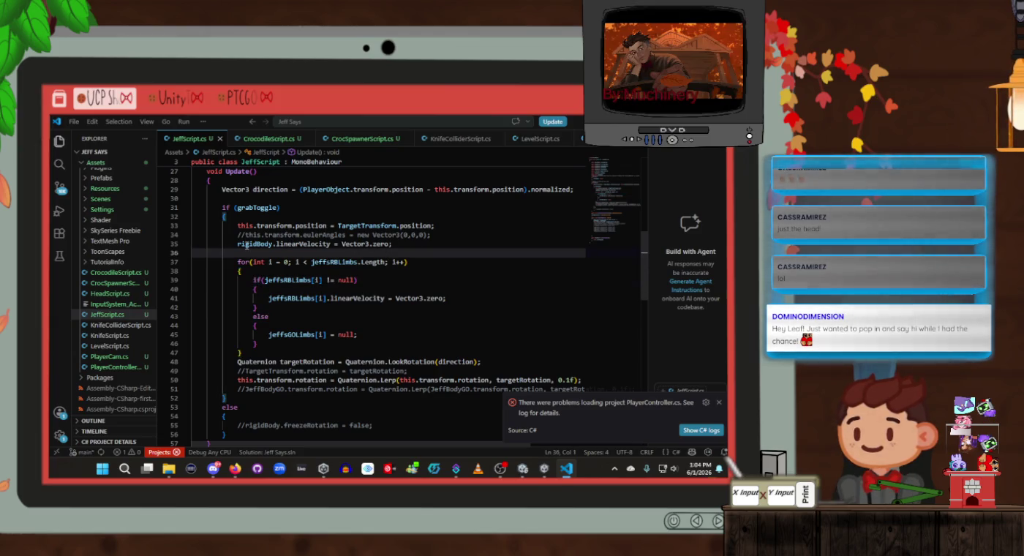
pyautogui.click(322, 244)
pyautogui.click(413, 246)
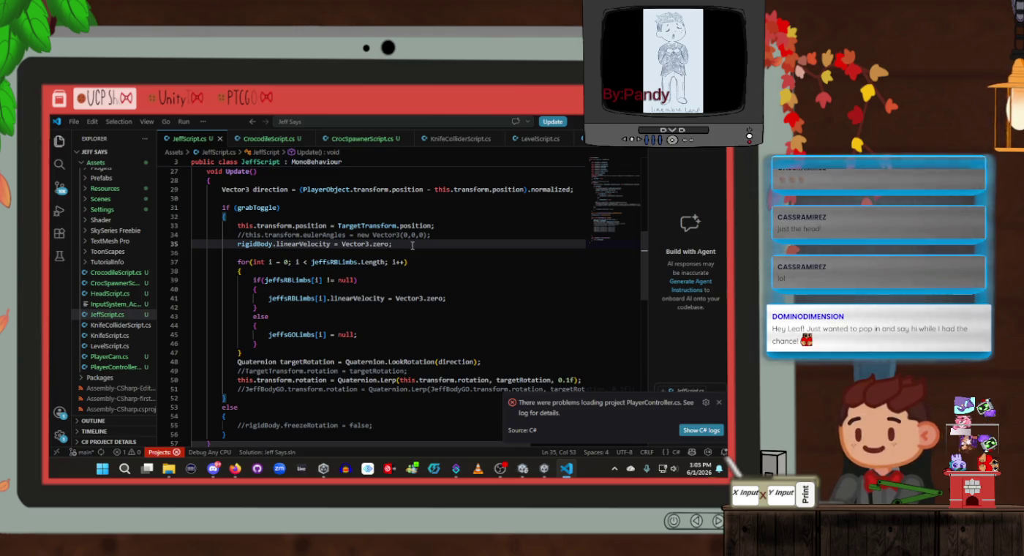
pyautogui.scroll(-12, 432, 245)
pyautogui.scroll(3, 432, 245)
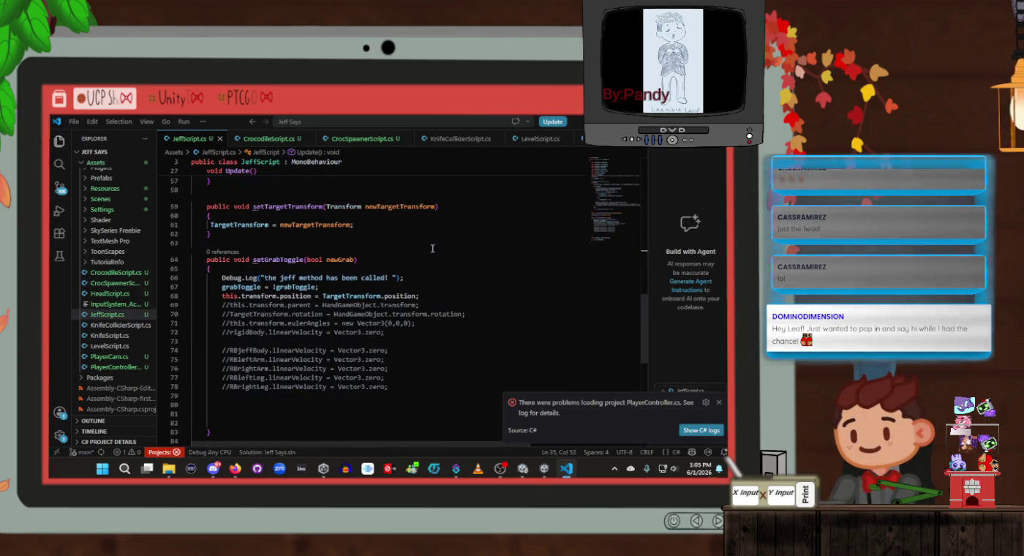
# Step: Inspect setGrabToggle's lines 67–68 and compare them with the Update code
pyautogui.click(400, 286)
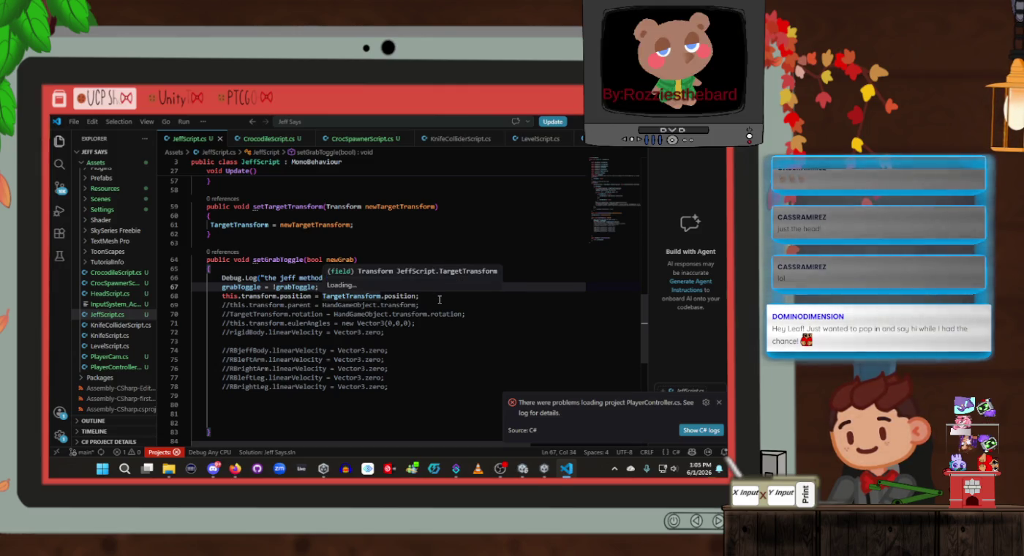
pyautogui.click(440, 299)
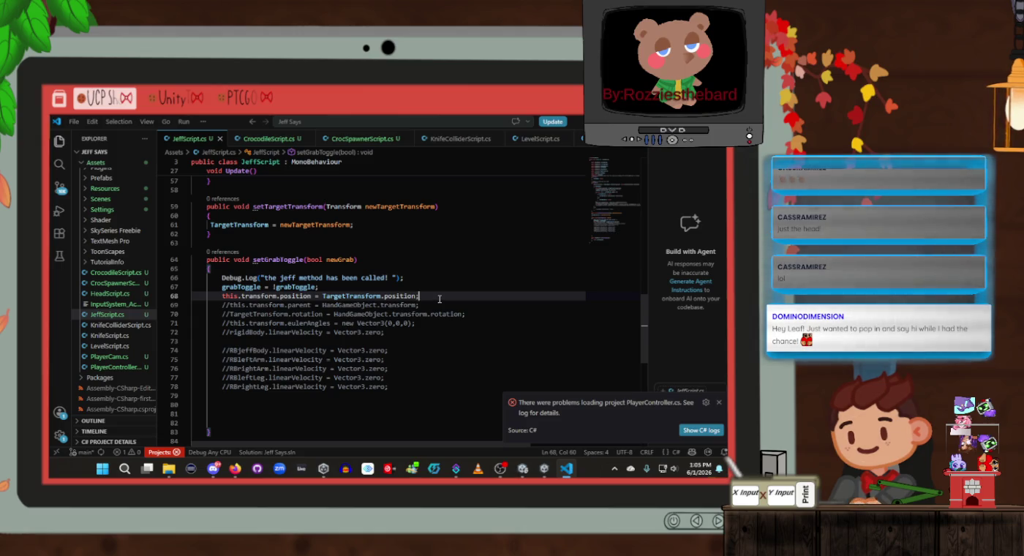
pyautogui.scroll(10, 440, 300)
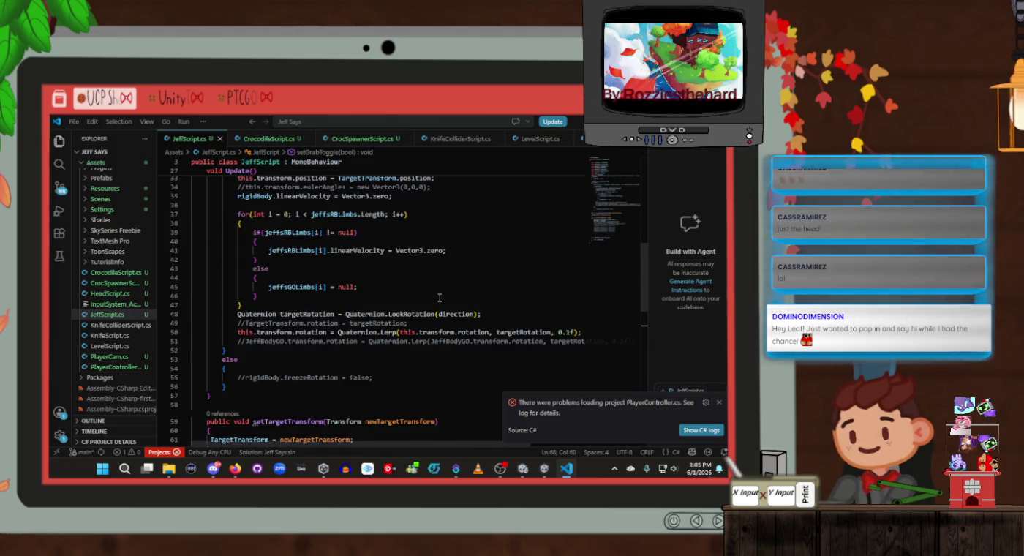
pyautogui.click(439, 299)
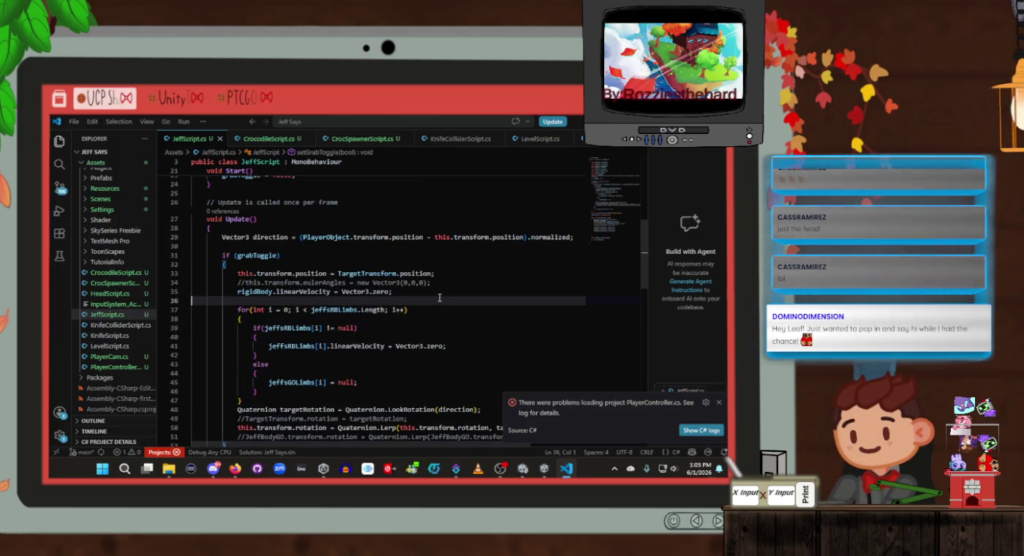
pyautogui.click(435, 291)
pyautogui.scroll(-10, 447, 286)
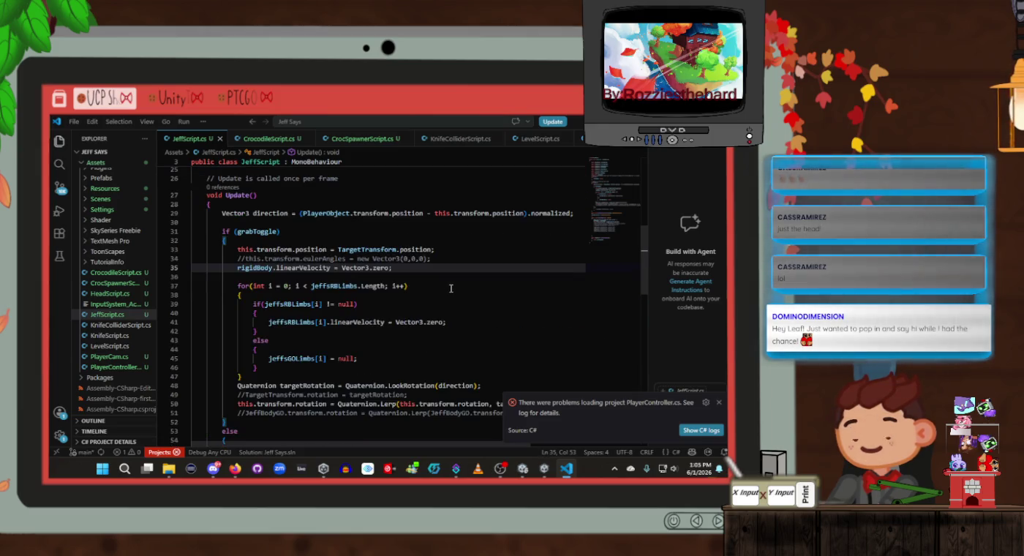
pyautogui.scroll(7, 451, 286)
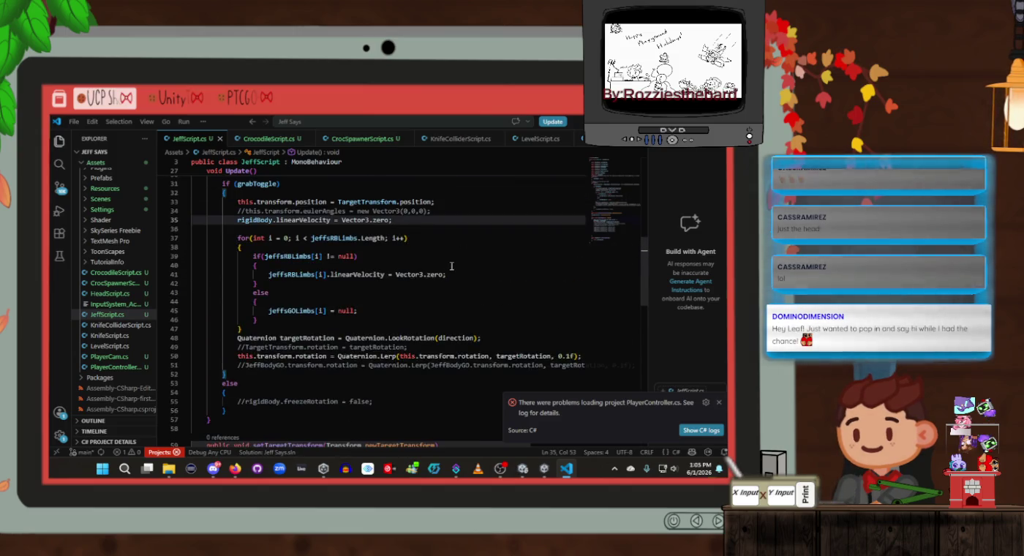
pyautogui.scroll(-8, 442, 264)
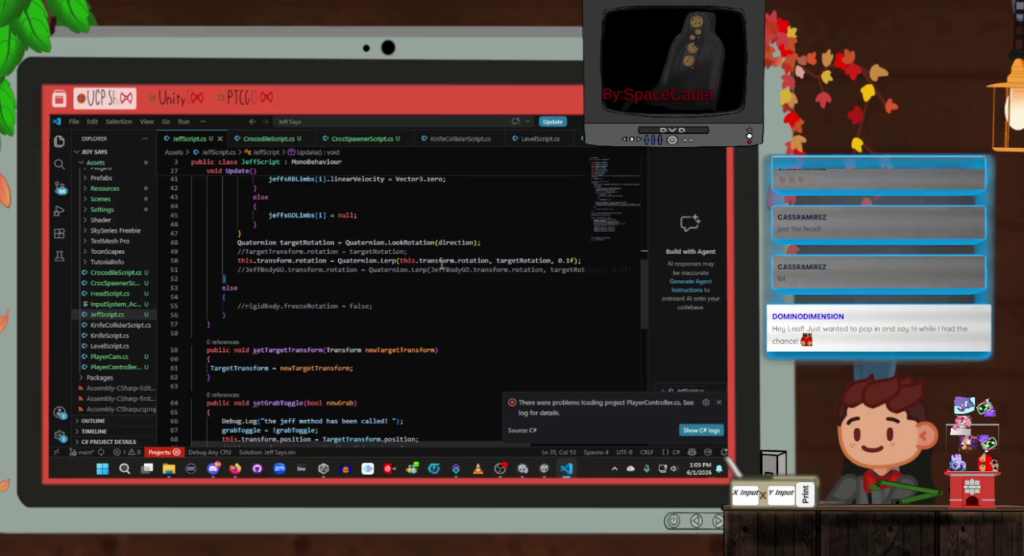
pyautogui.scroll(9, 442, 264)
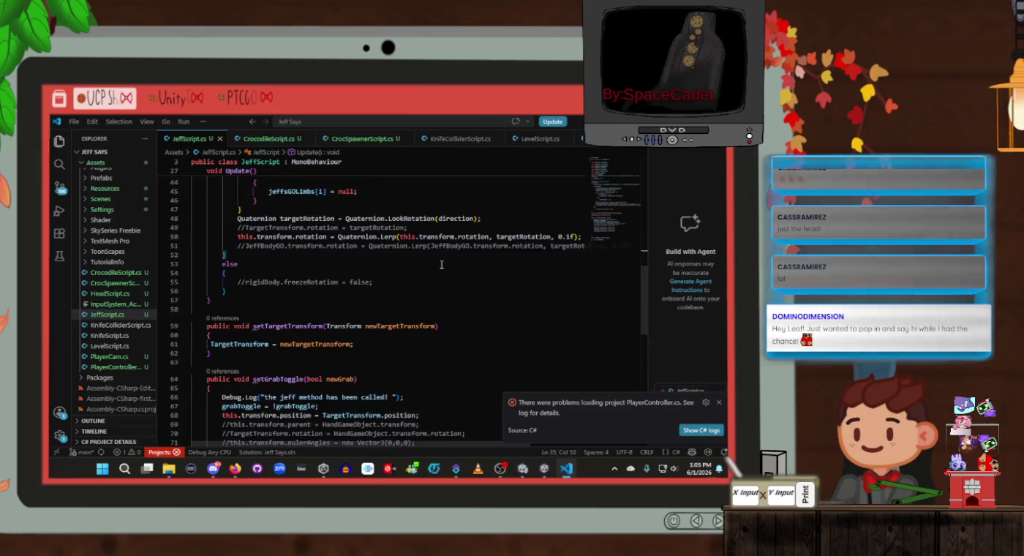
pyautogui.scroll(-3, 442, 270)
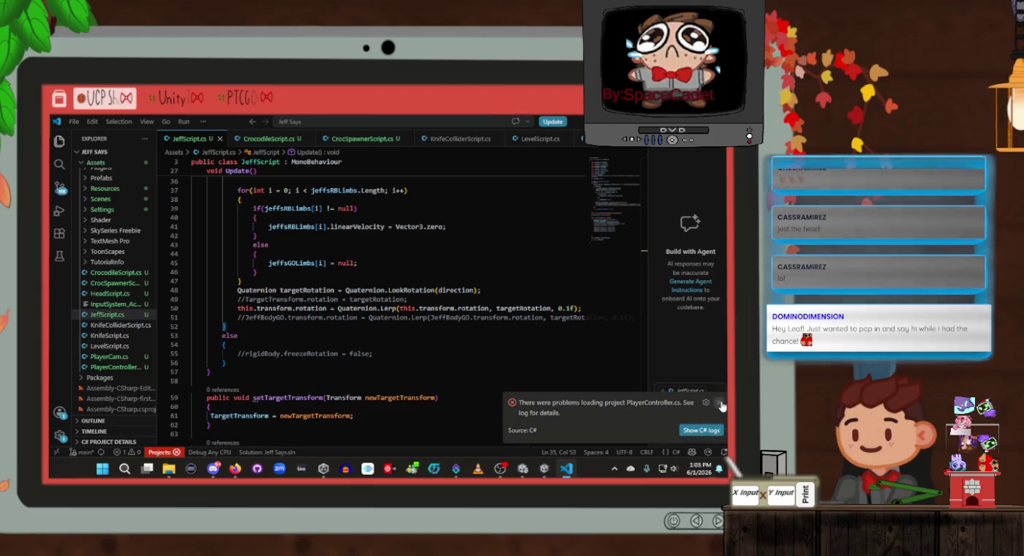
# Step: Dismiss the PlayerController loading-problem notice and return to Unity
pyautogui.click(720, 403)
pyautogui.click(476, 301)
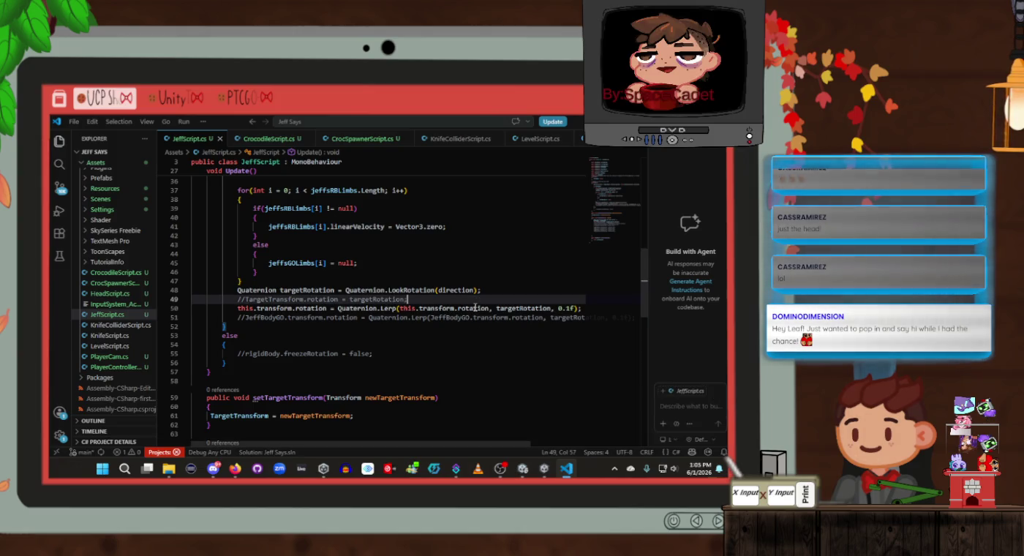
pyautogui.hotkey('alt', 'Tab')
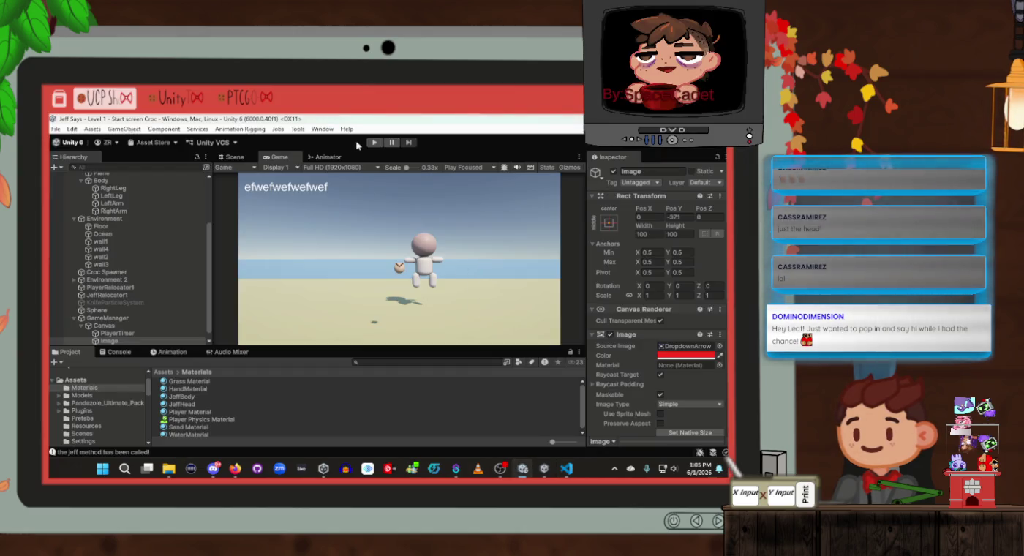
# Step: Collapse the Environment and Jeff branches in the Hierarchy
pyautogui.click(103, 272)
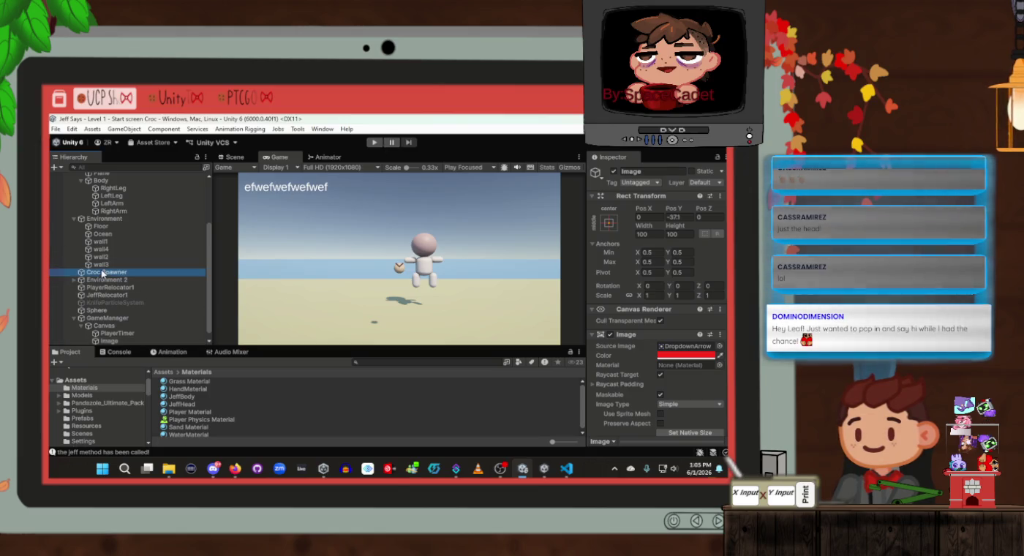
pyautogui.click(103, 279)
pyautogui.scroll(5, 107, 322)
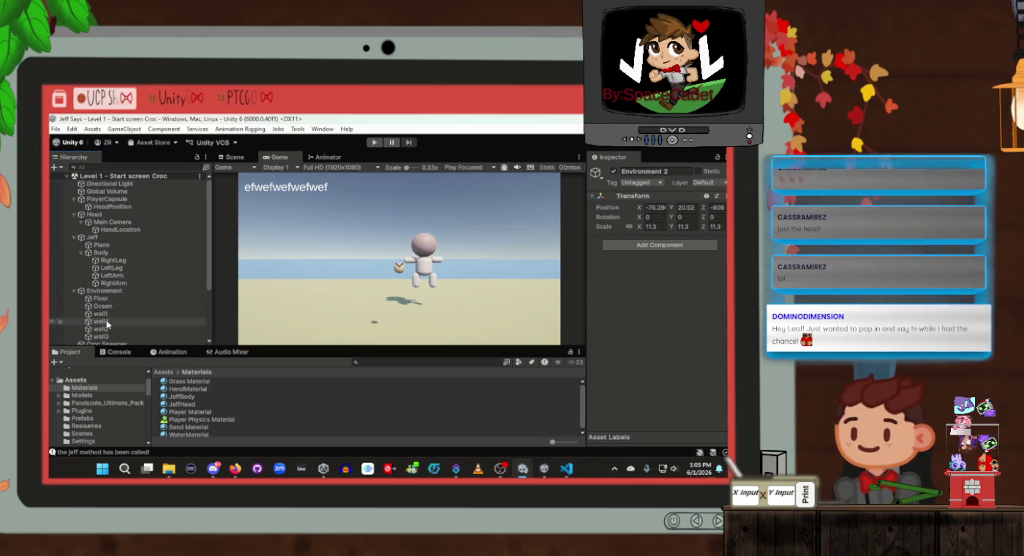
pyautogui.click(75, 292)
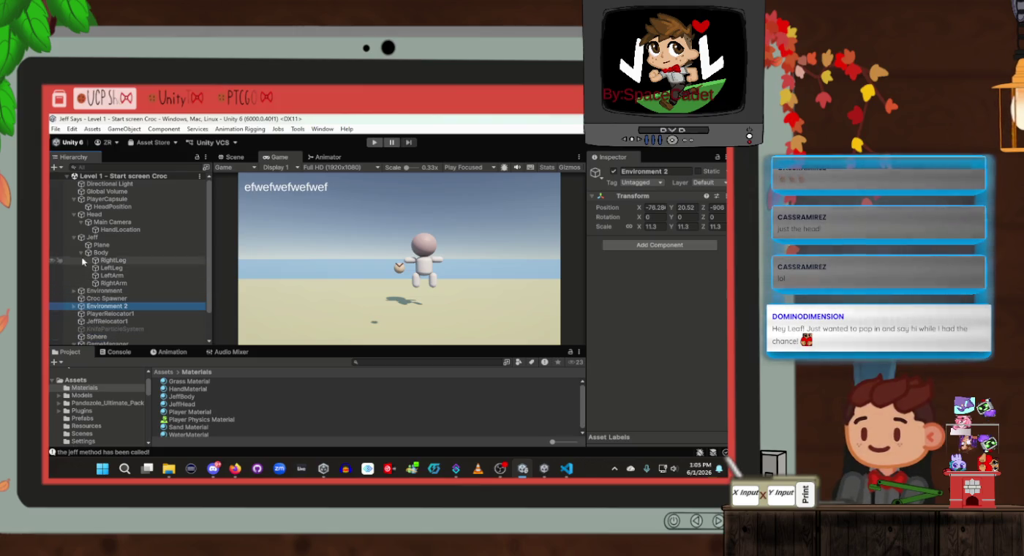
pyautogui.click(75, 237)
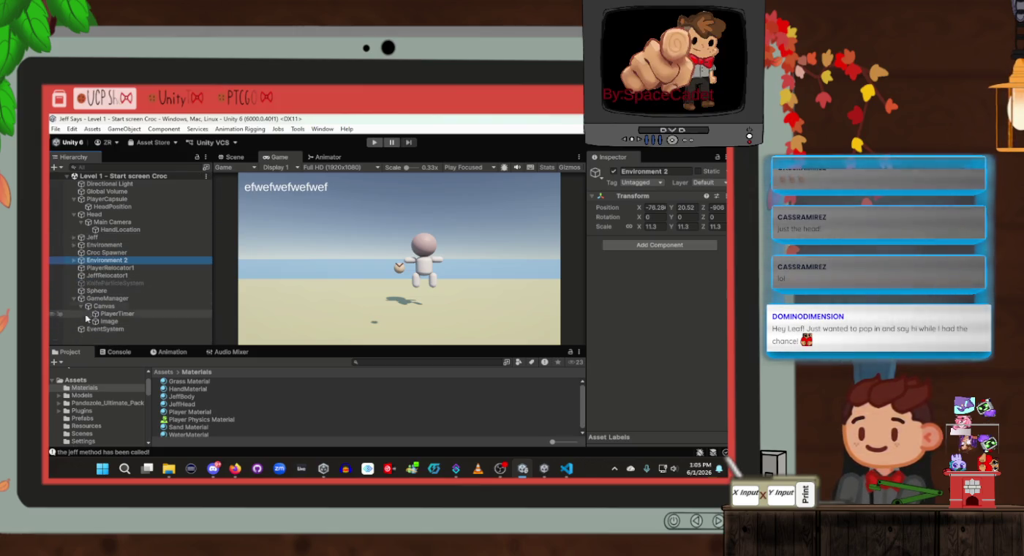
pyautogui.click(82, 238)
pyautogui.click(75, 238)
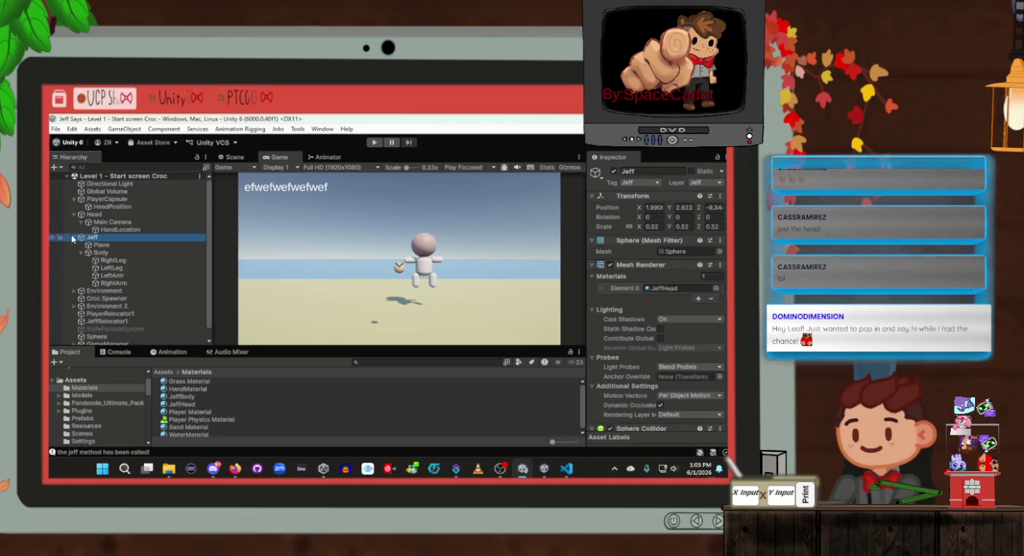
pyautogui.click(74, 237)
# Step: Collapse Main Camera, Head and PlayerCapsule, then show Croc Spawner in the Scene view
pyautogui.click(81, 223)
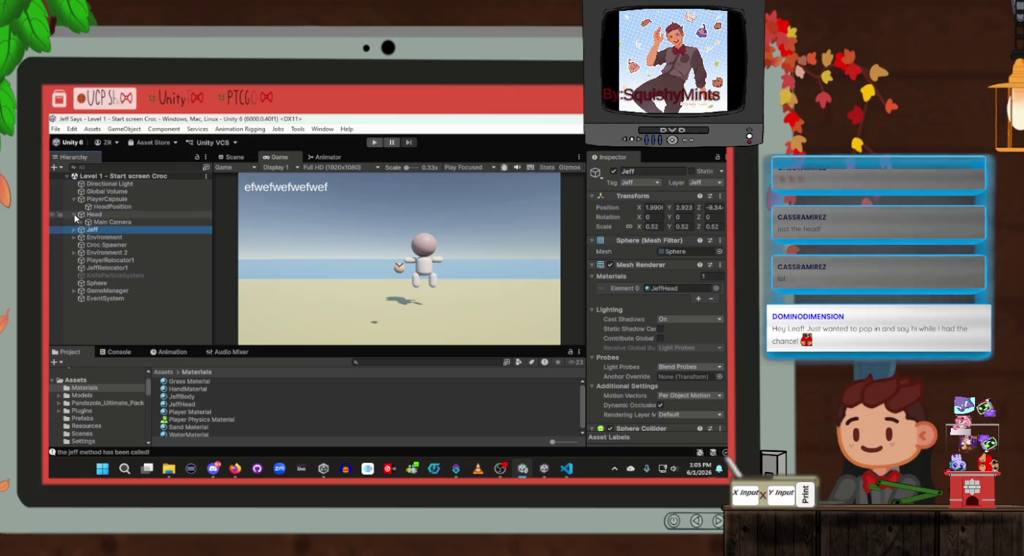
pyautogui.click(74, 215)
pyautogui.click(73, 199)
pyautogui.click(74, 199)
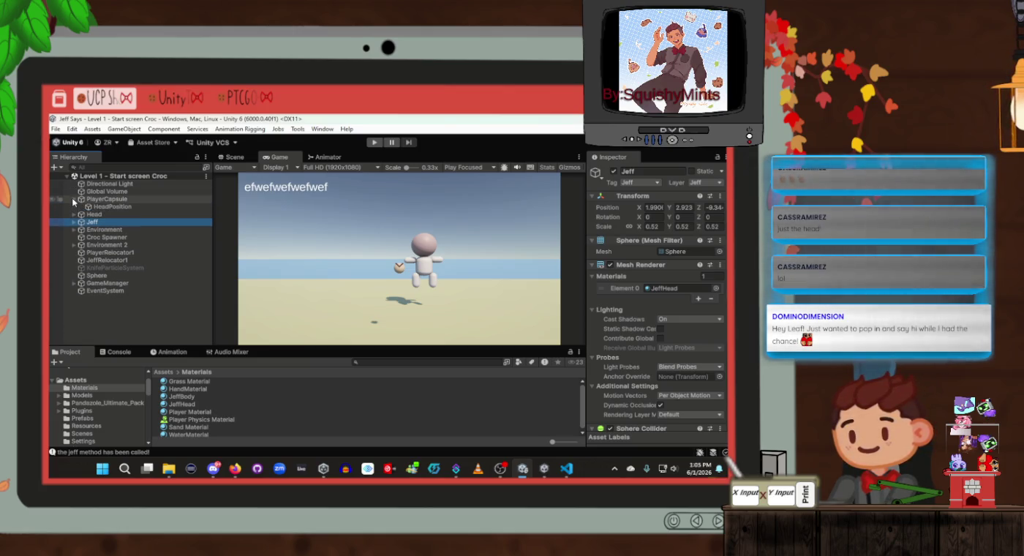
pyautogui.click(73, 199)
pyautogui.click(90, 284)
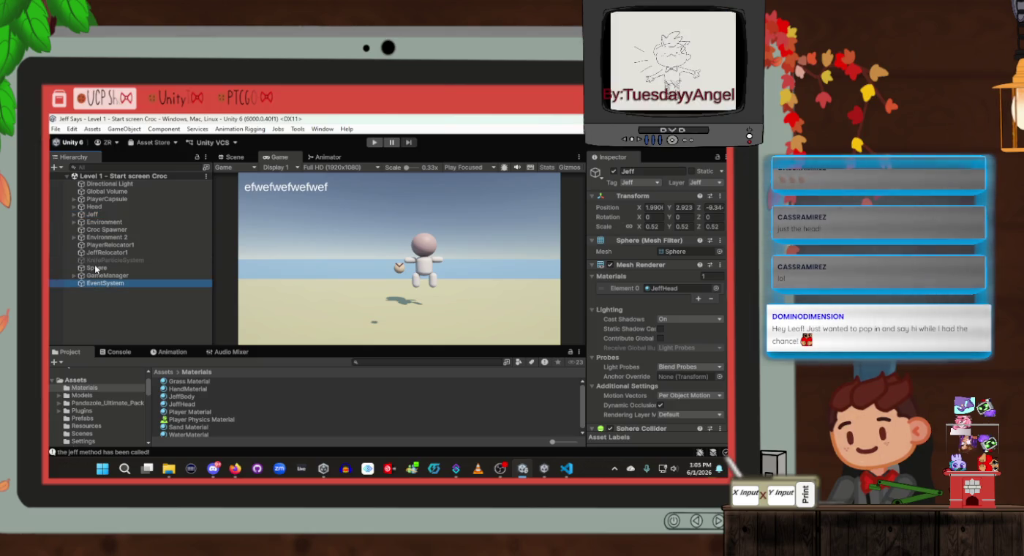
pyautogui.click(95, 251)
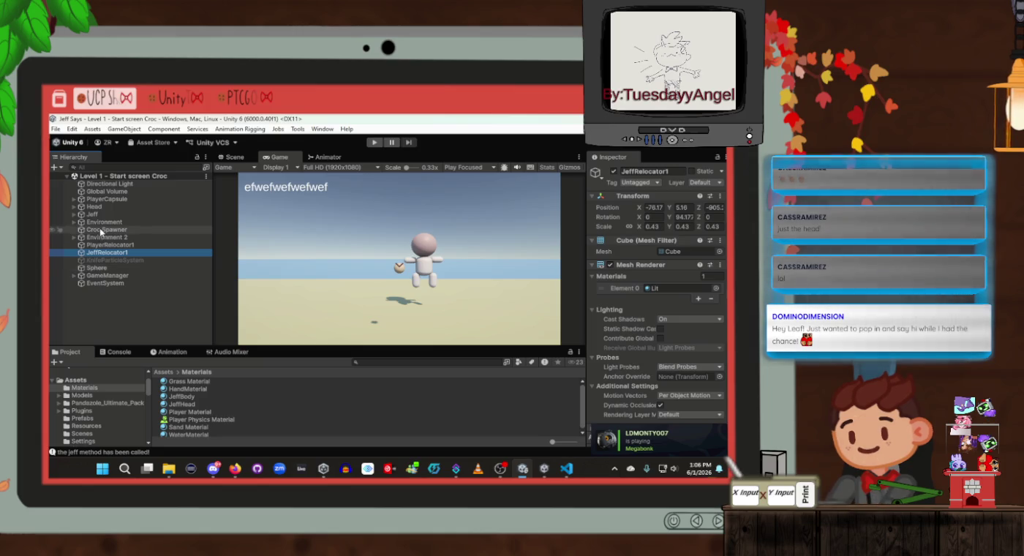
pyautogui.click(100, 231)
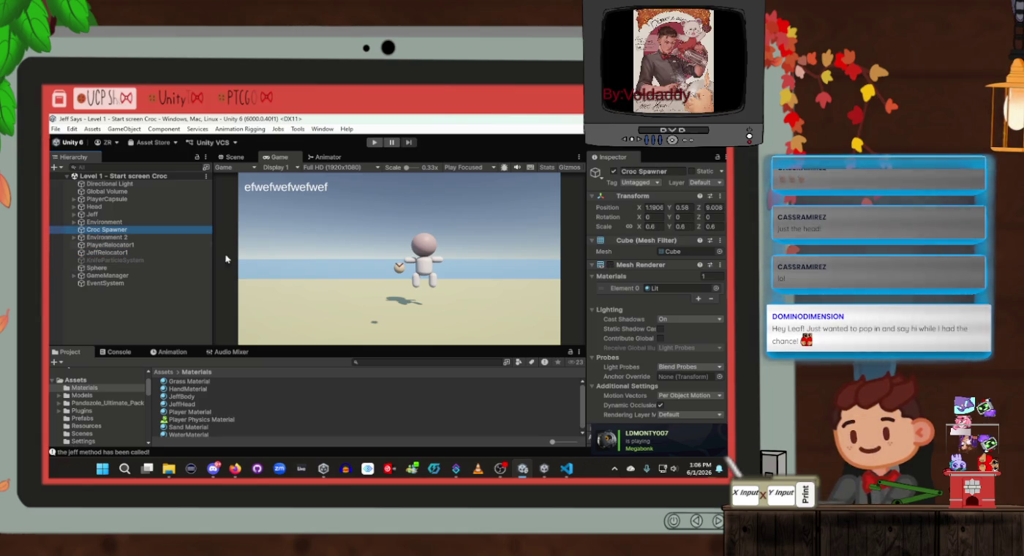
pyautogui.click(344, 281)
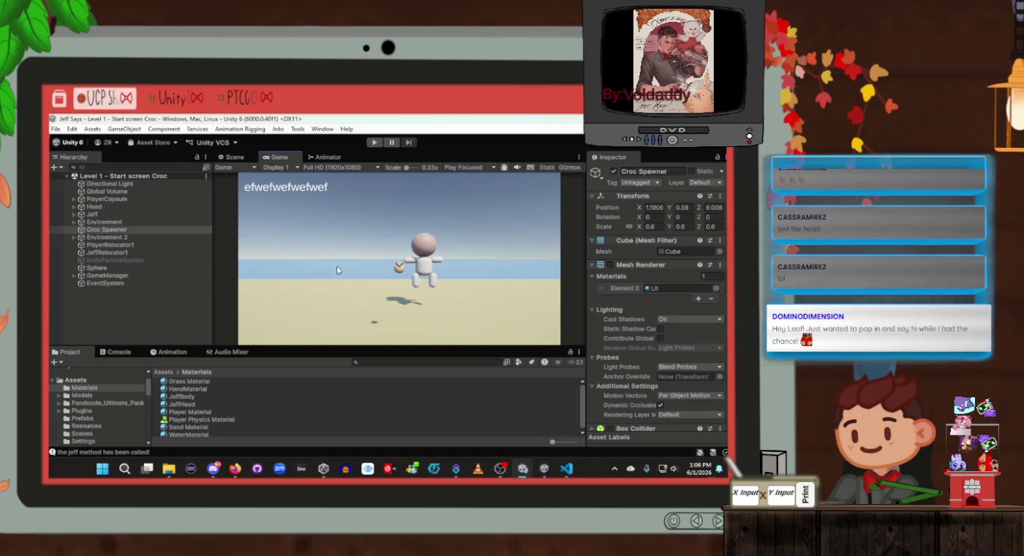
pyautogui.click(235, 157)
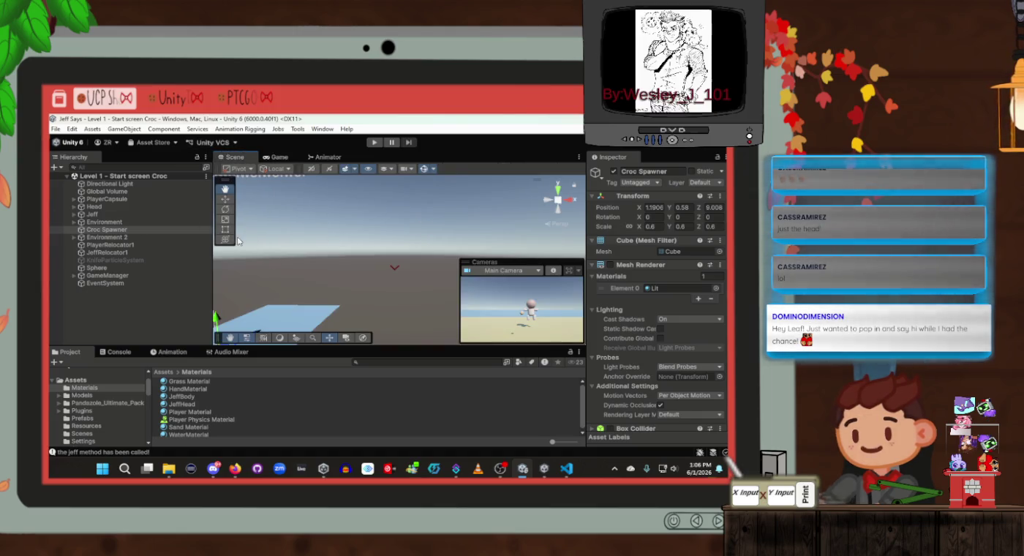
# Step: Frame Croc Spawner and raise it to Y 1.26
pyautogui.click(122, 230)
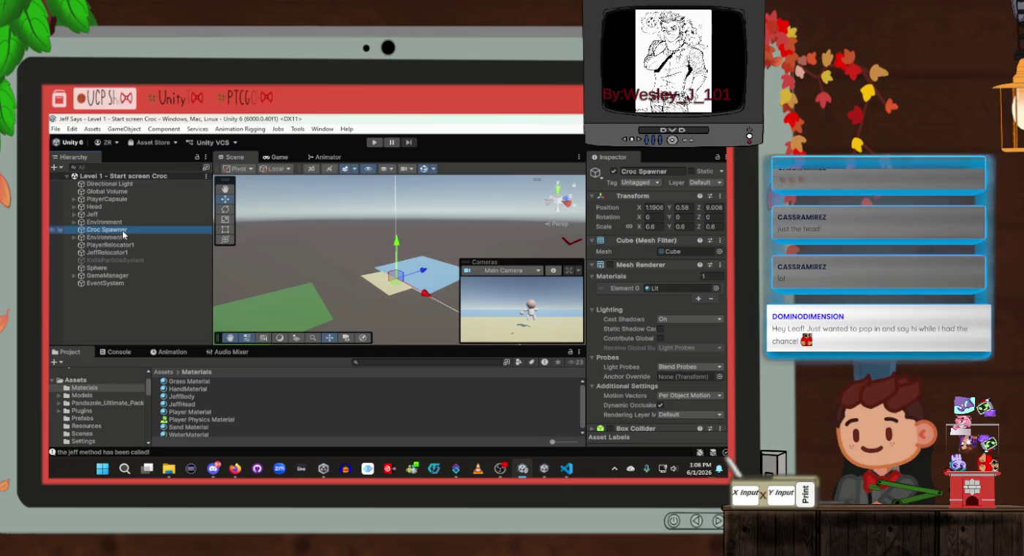
pyautogui.doubleClick(122, 232)
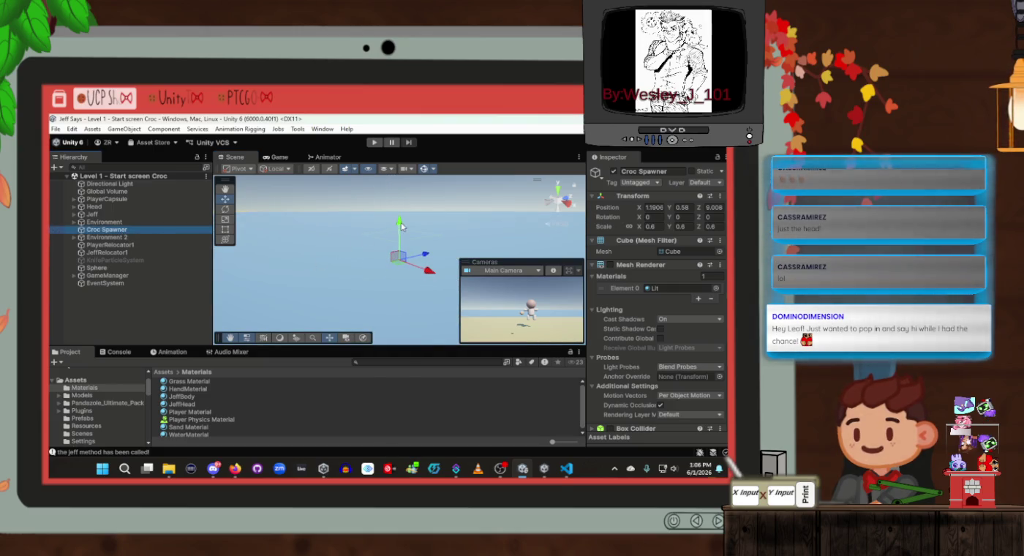
pyautogui.moveTo(401, 226)
pyautogui.mouseDown()
pyautogui.moveTo(401, 196)
pyautogui.moveTo(378, 235)
pyautogui.moveTo(390, 237)
pyautogui.moveTo(400, 213)
pyautogui.mouseUp()
pyautogui.moveTo(335, 238)
pyautogui.mouseDown()
pyautogui.moveTo(258, 239)
pyautogui.moveTo(390, 255)
pyautogui.moveTo(372, 254)
pyautogui.mouseUp()
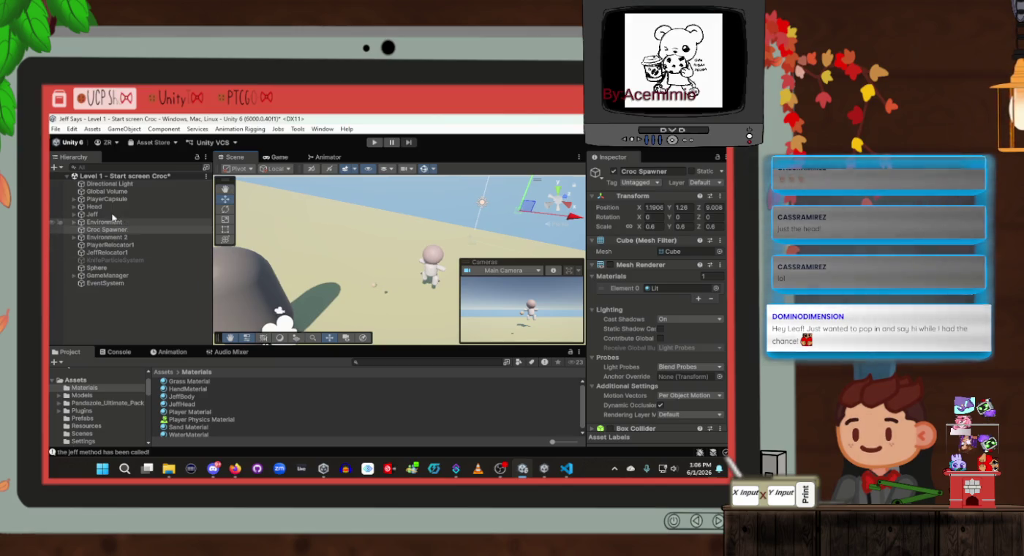
# Step: Turn off HandLocation's Mesh Renderer under Head > Main Camera and save the scene
pyautogui.click(74, 208)
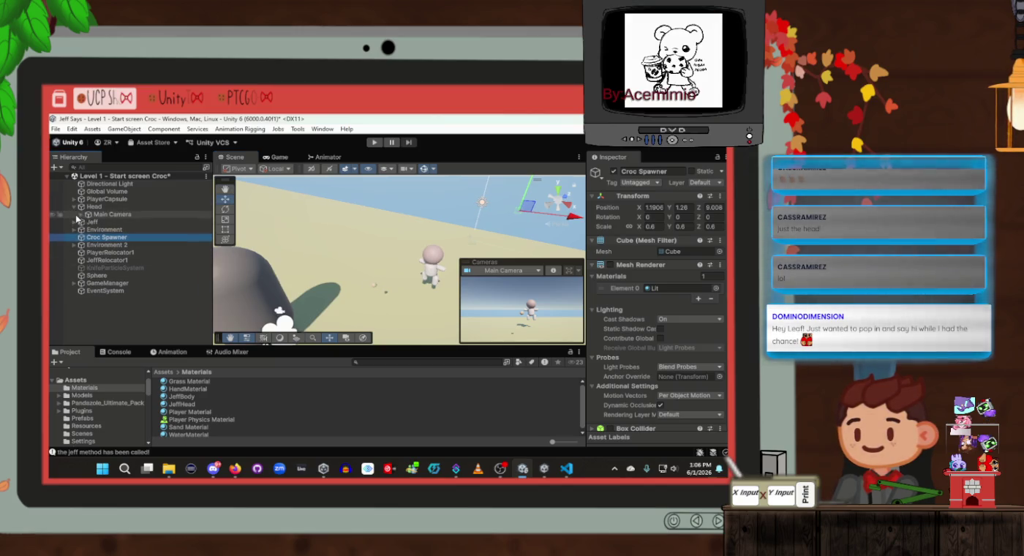
pyautogui.click(81, 214)
pyautogui.click(119, 222)
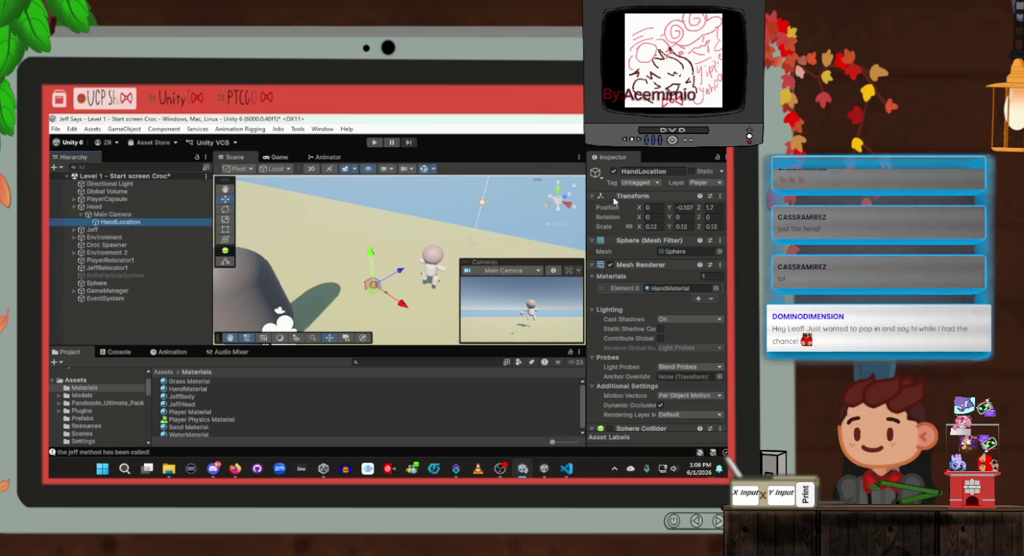
pyautogui.click(611, 265)
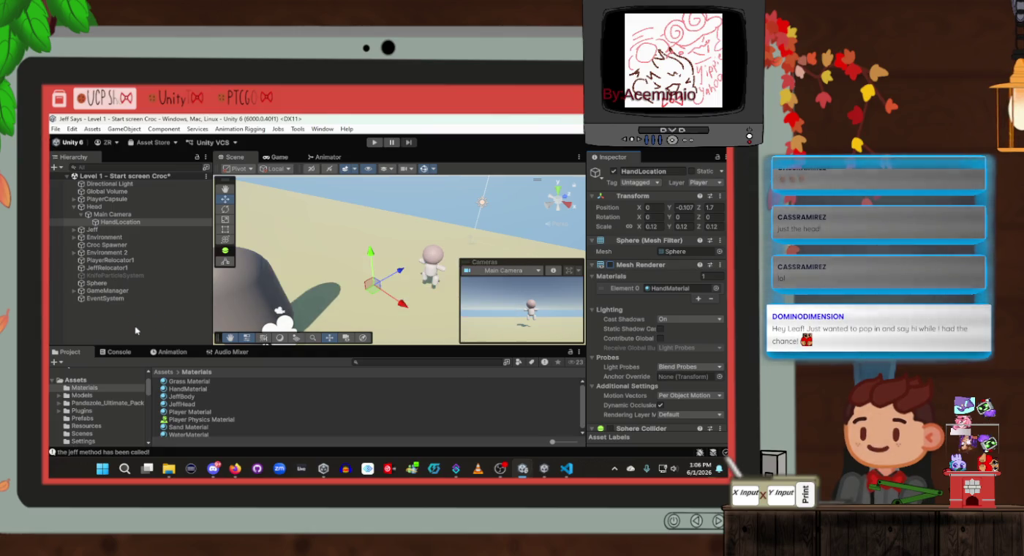
pyautogui.hotkey('ctrl', 's')
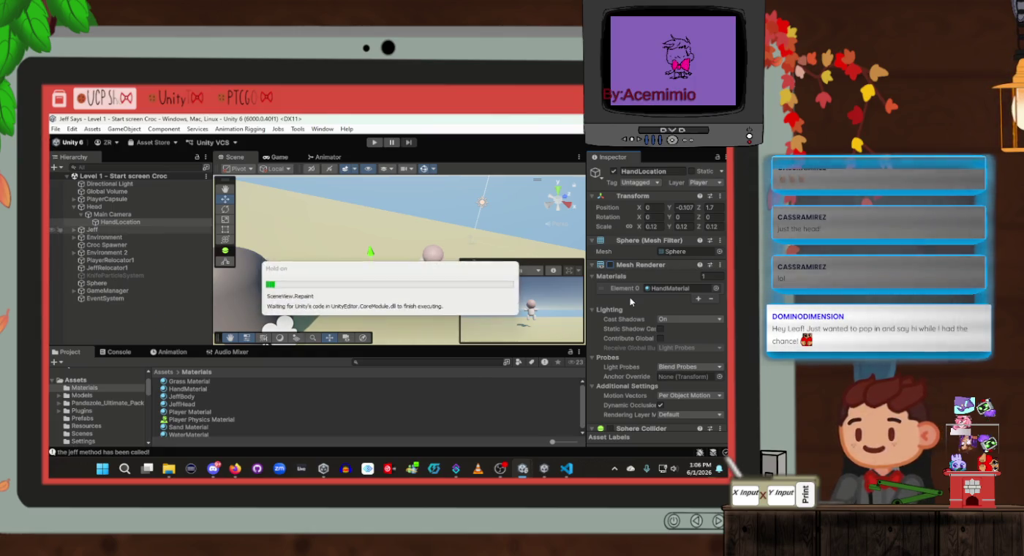
# Step: Select Jeff and frame its head in the Scene view
pyautogui.hotkey('ctrl', 'z')
pyautogui.scroll(-2, 634, 301)
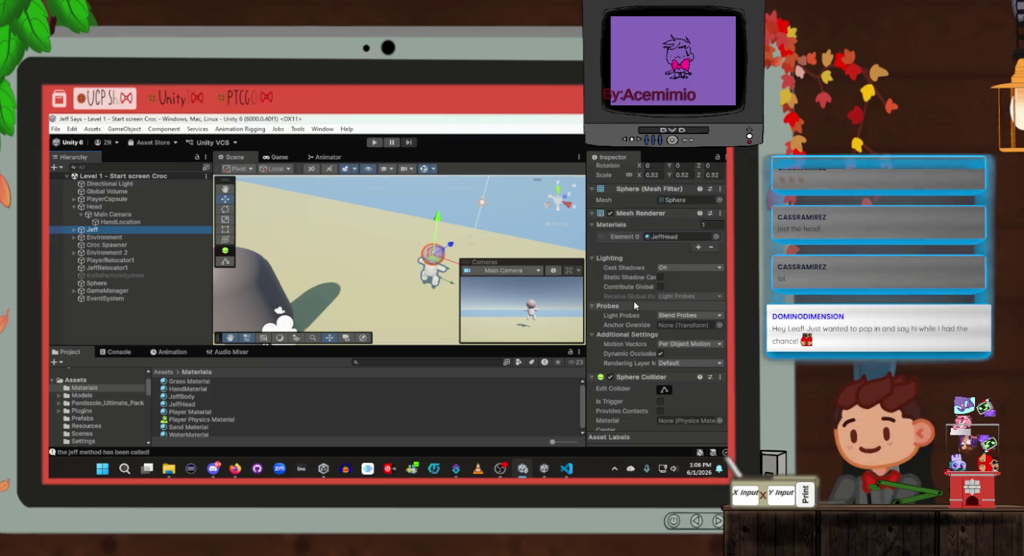
pyautogui.scroll(-4, 633, 300)
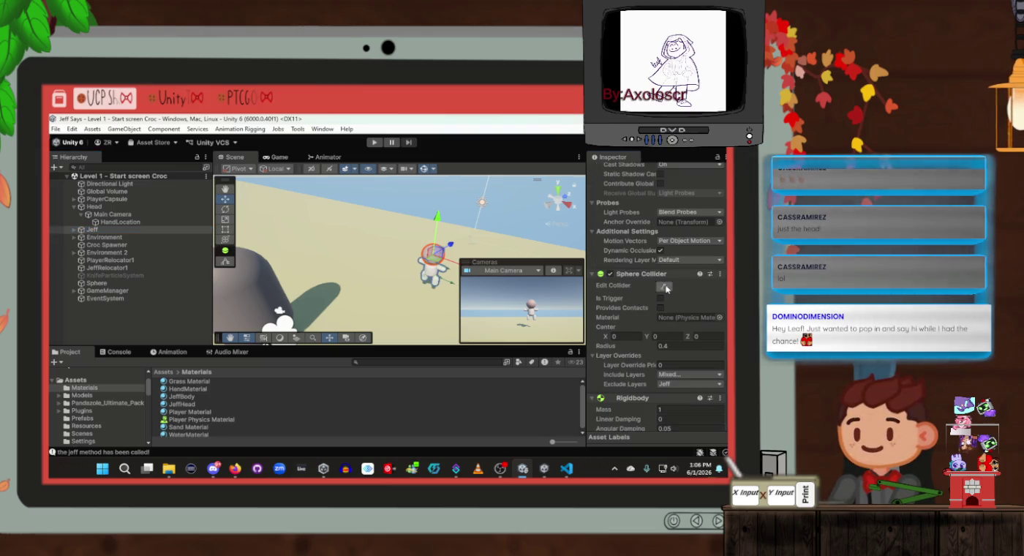
pyautogui.moveTo(431, 274); pyautogui.dragTo(463, 264)
pyautogui.press('f')
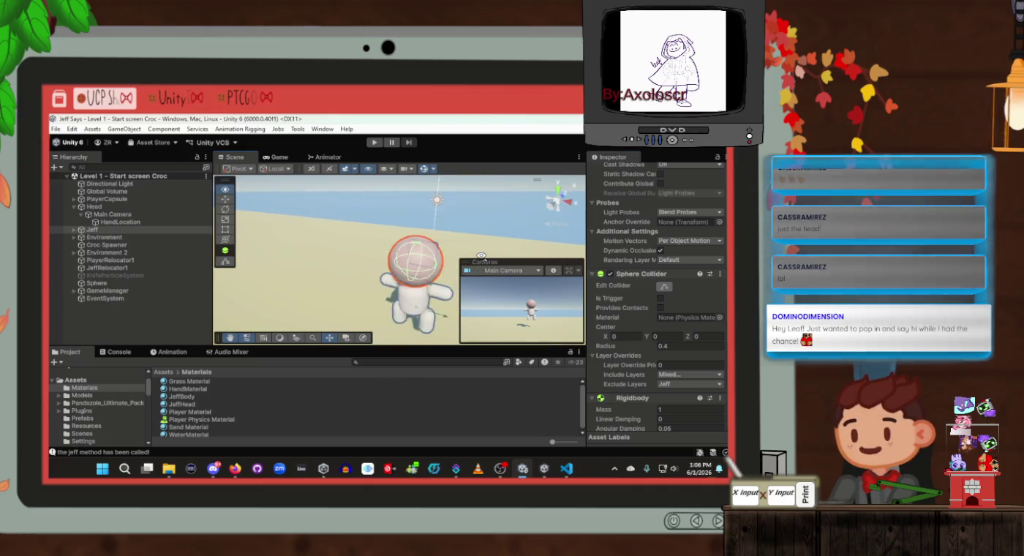
# Step: Set the head Sphere Collider radius to 0.38 and start play mode
pyautogui.click(681, 346)
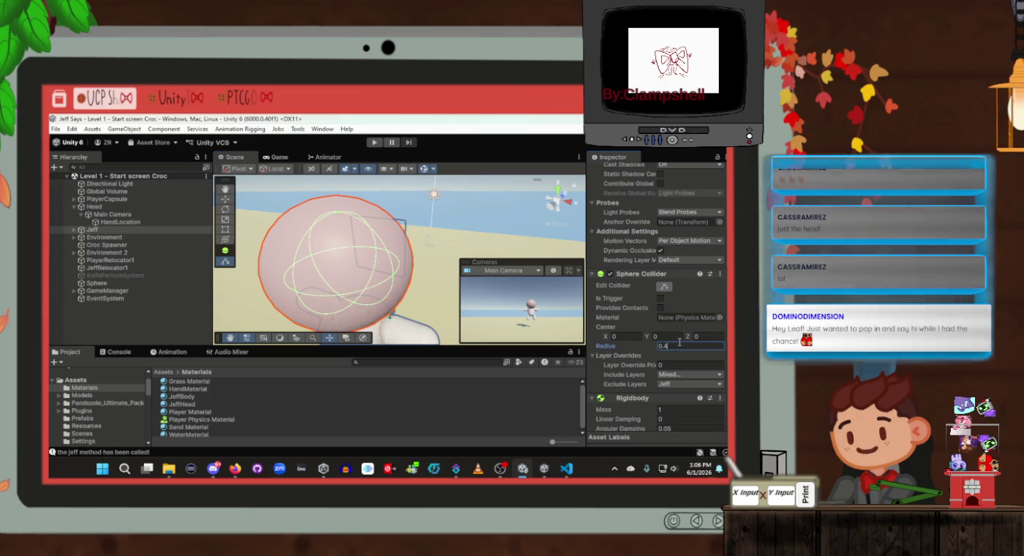
pyautogui.press('BackSpace')
pyautogui.write('3')
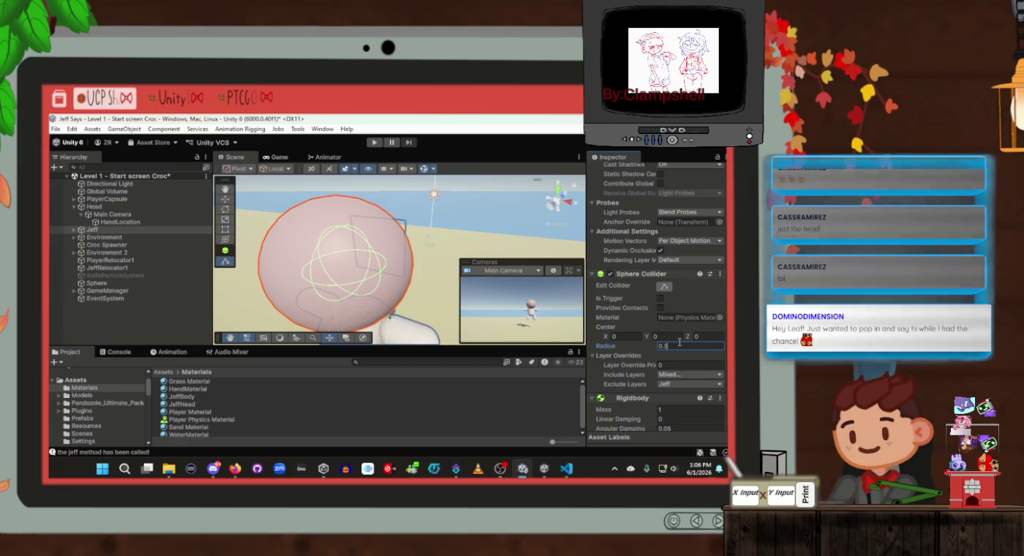
pyautogui.write('8')
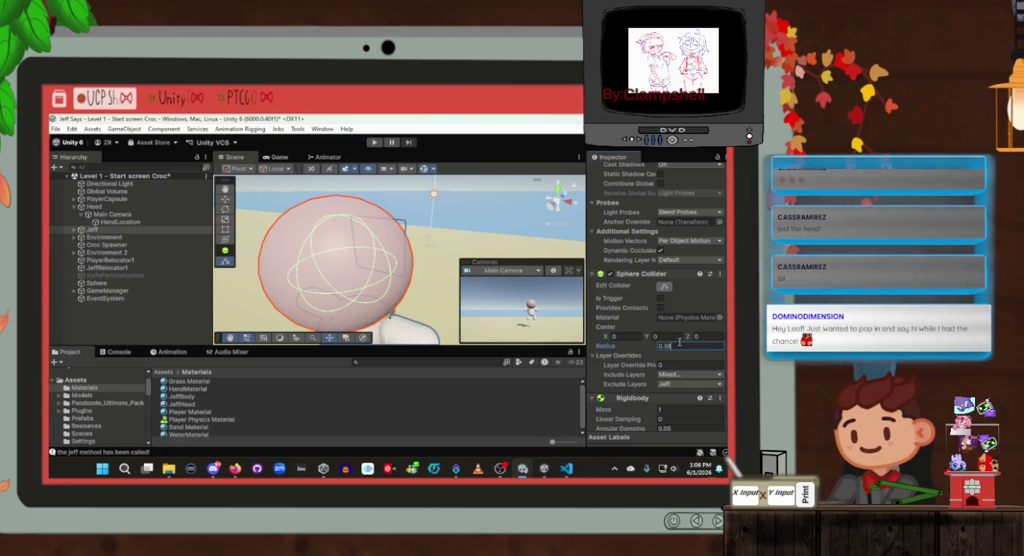
pyautogui.click(175, 331)
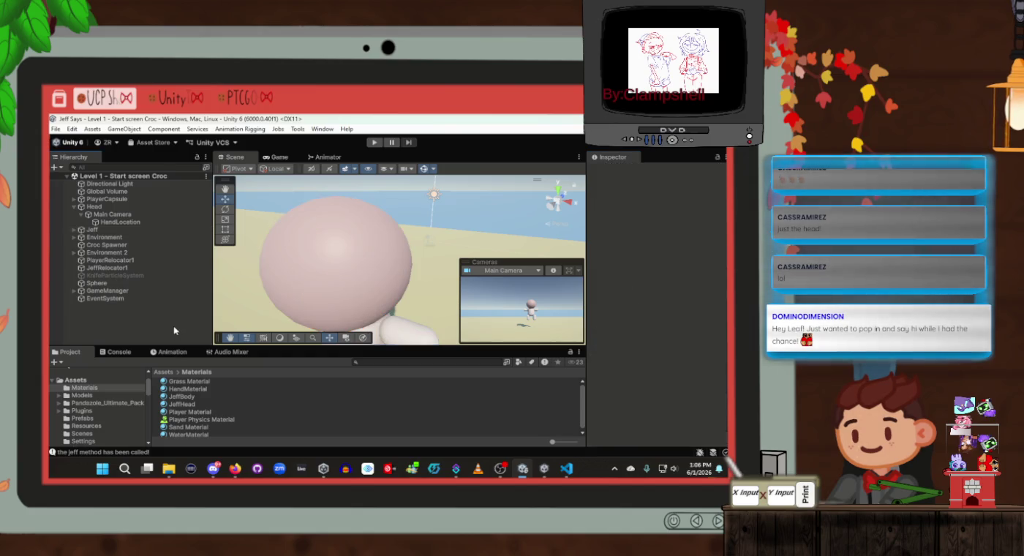
pyautogui.moveTo(358, 259); pyautogui.dragTo(343, 243)
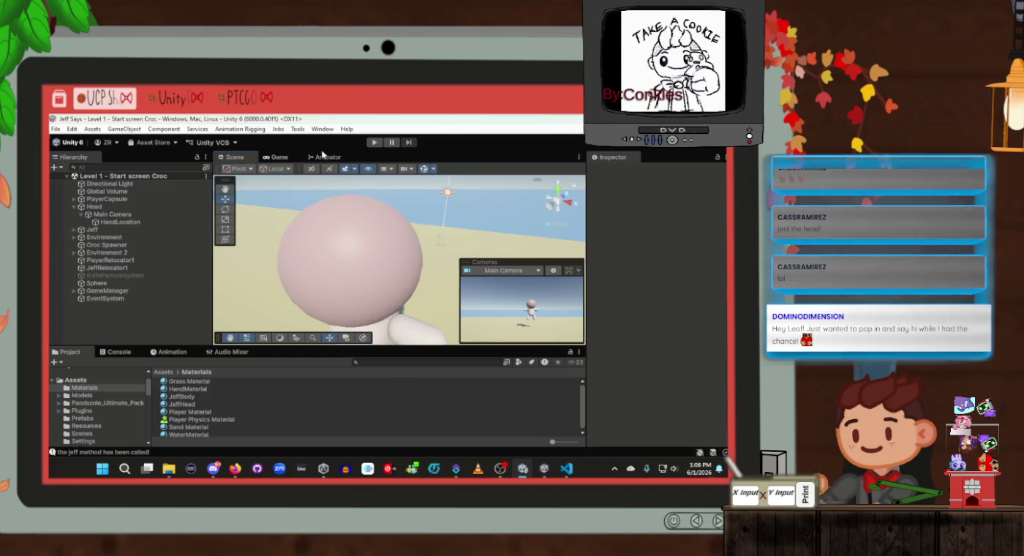
pyautogui.click(373, 142)
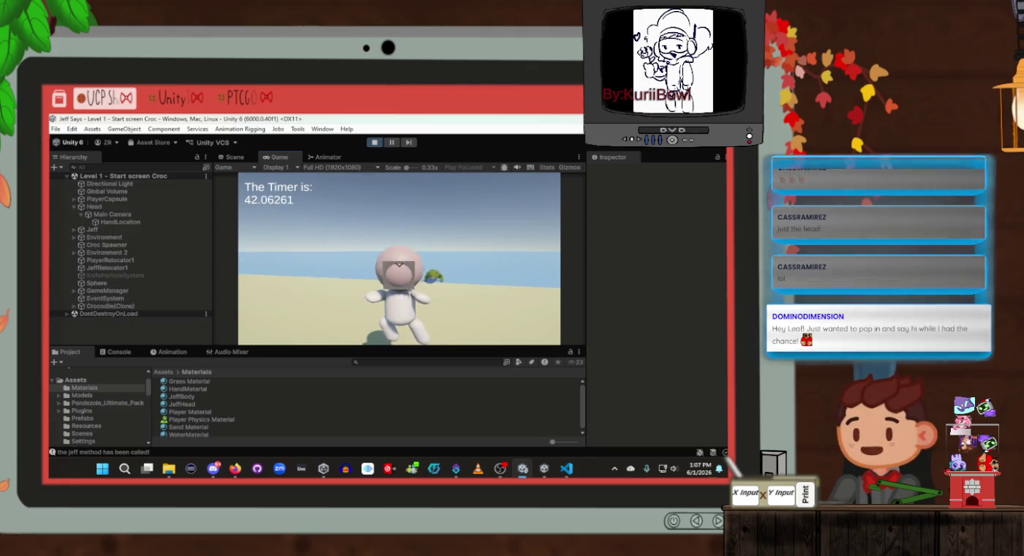
# Step: Trigger the knife action with Space and keep playing as crocodile clones spawn
pyautogui.press('space')
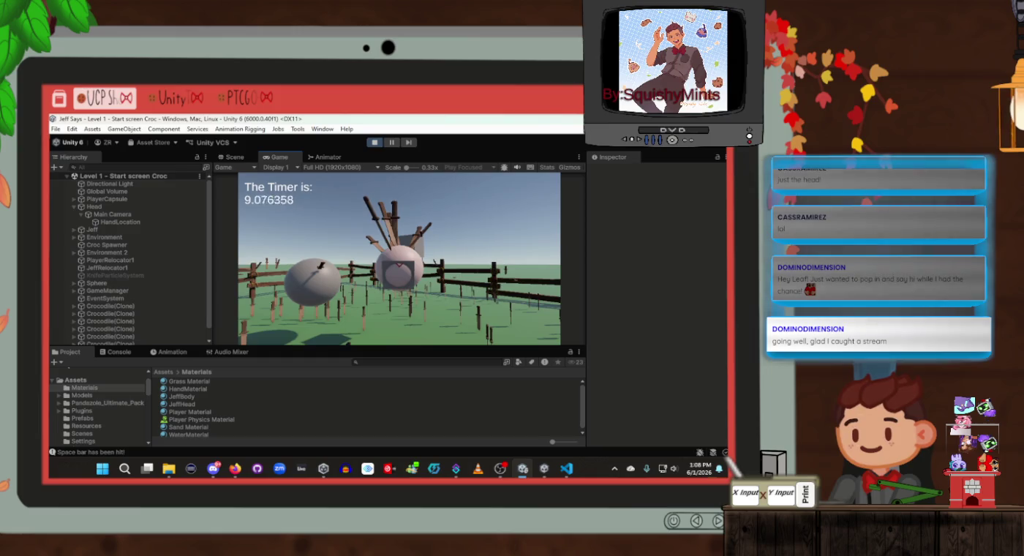
# Step: During play, expand Jeff in the Hierarchy and inspect one of the stuck Knife(Clone) objects
pyautogui.hotkey('alt', 'Tab')
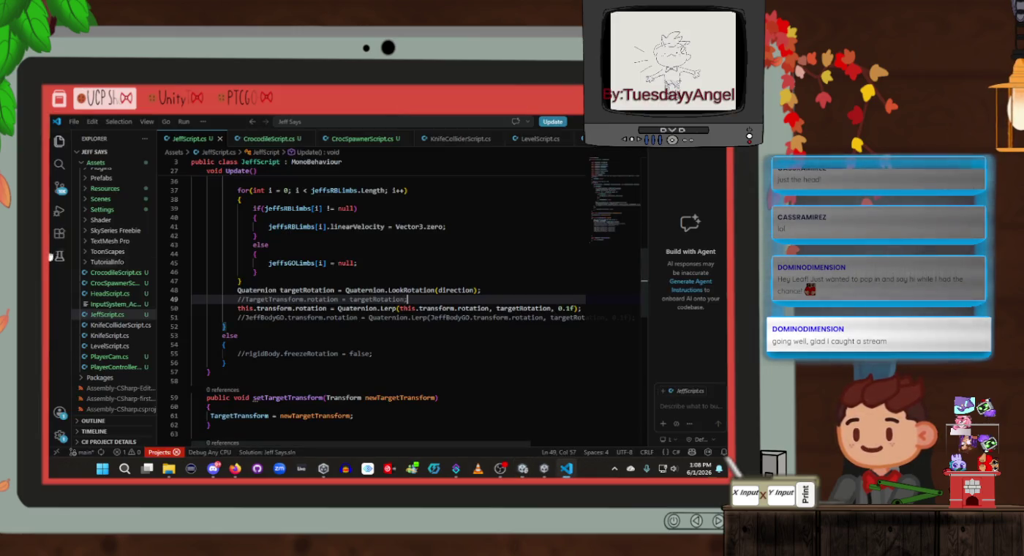
pyautogui.hotkey('alt', 'Tab')
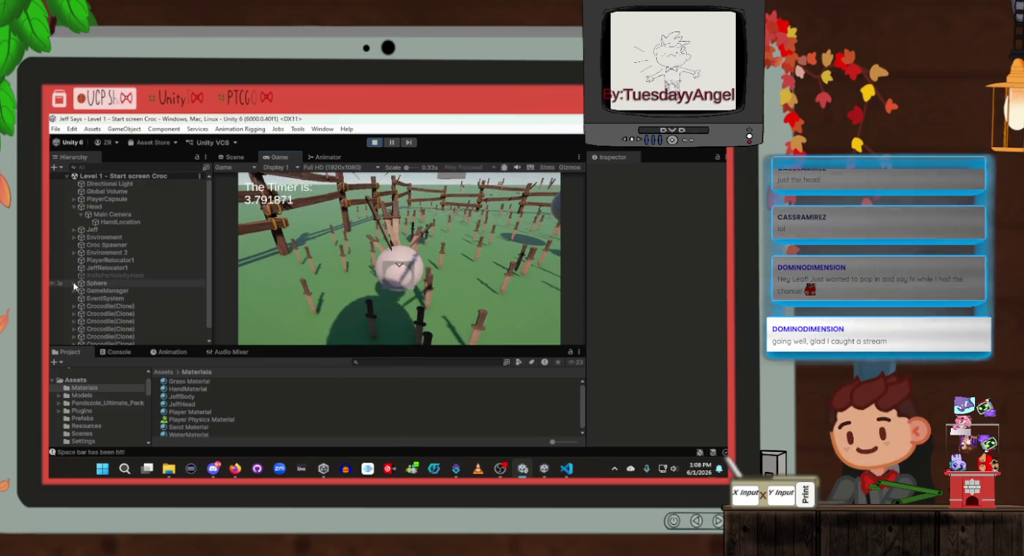
pyautogui.click(73, 229)
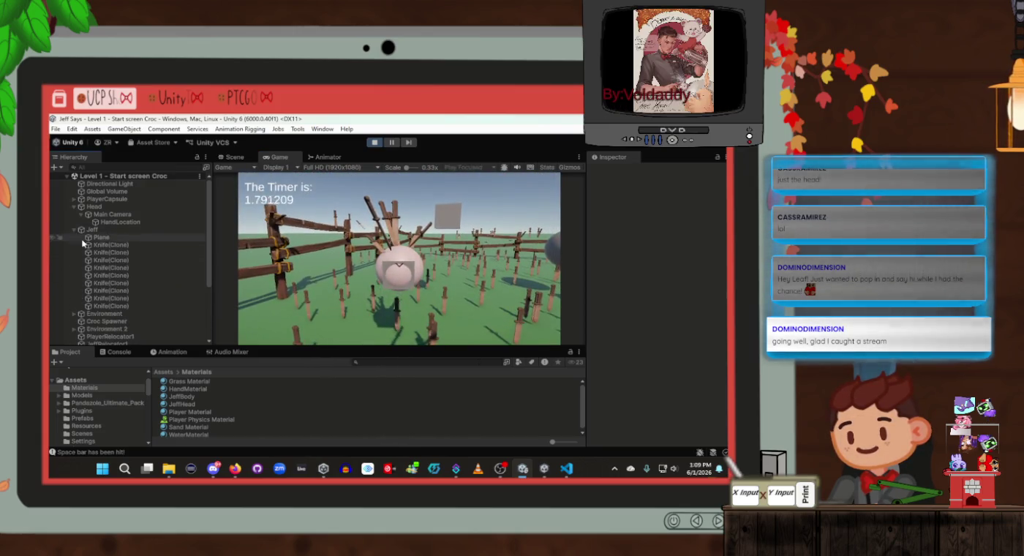
pyautogui.click(101, 254)
pyautogui.scroll(-5, 664, 308)
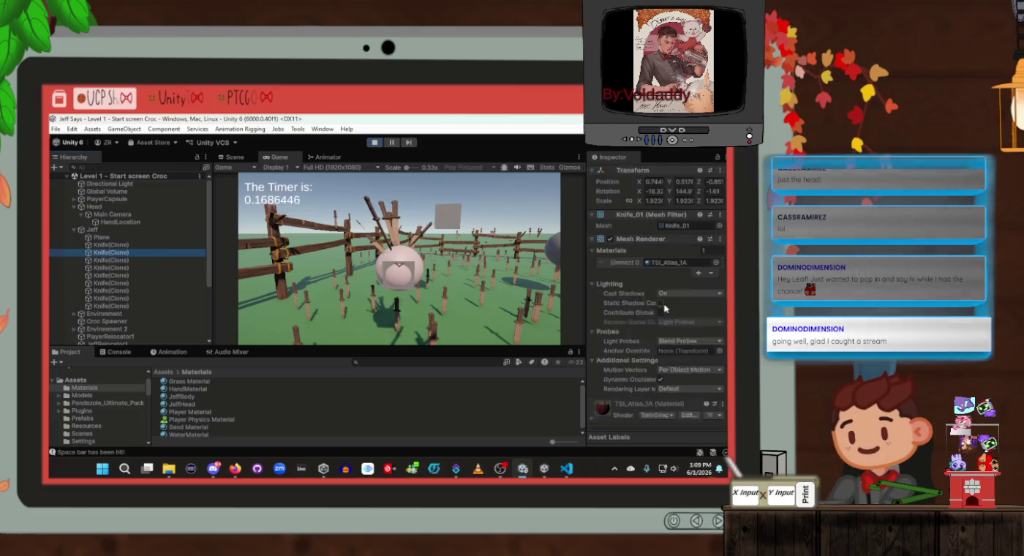
pyautogui.scroll(2, 665, 307)
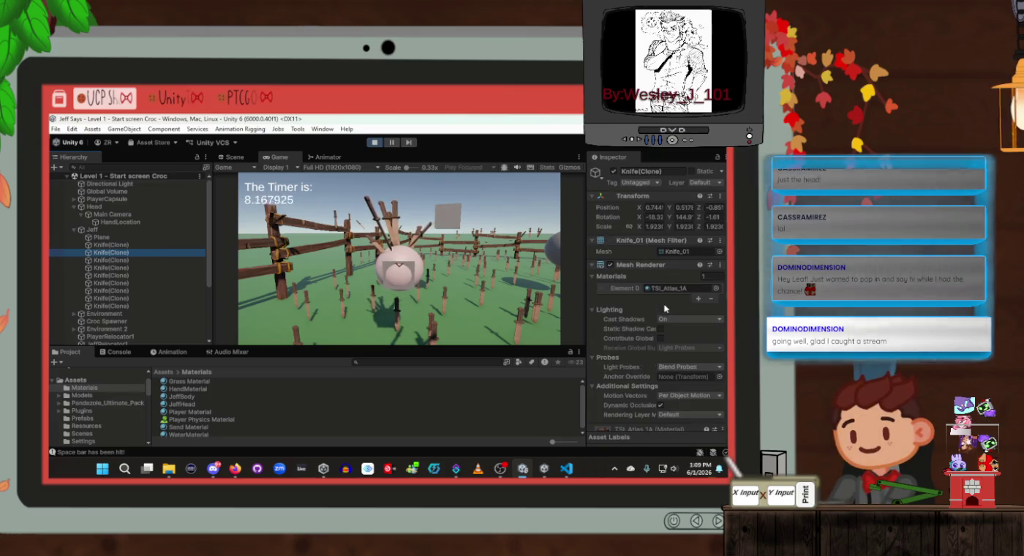
pyautogui.scroll(-2, 664, 308)
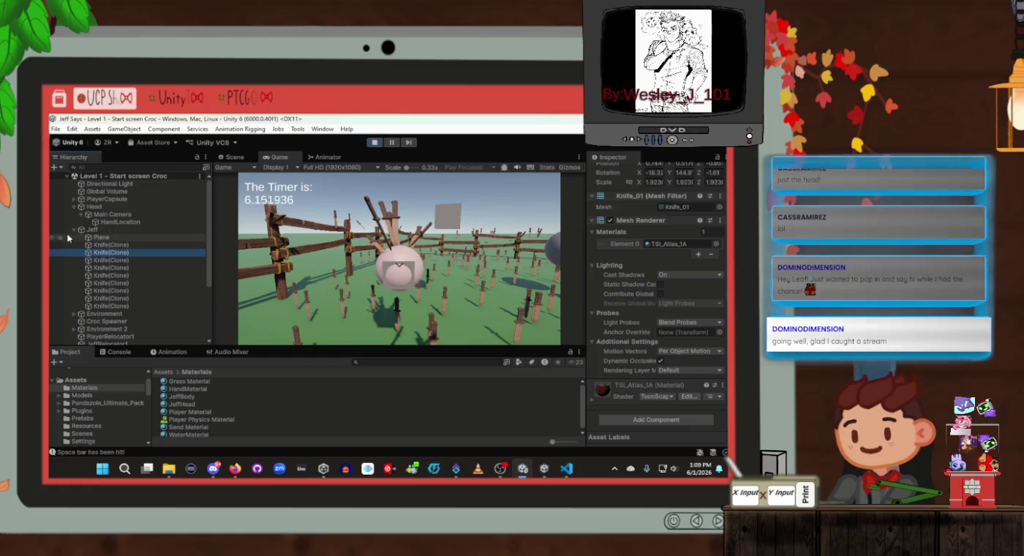
# Step: Inspect the Plane under Jeff, then review Jeff's own physics components
pyautogui.click(109, 237)
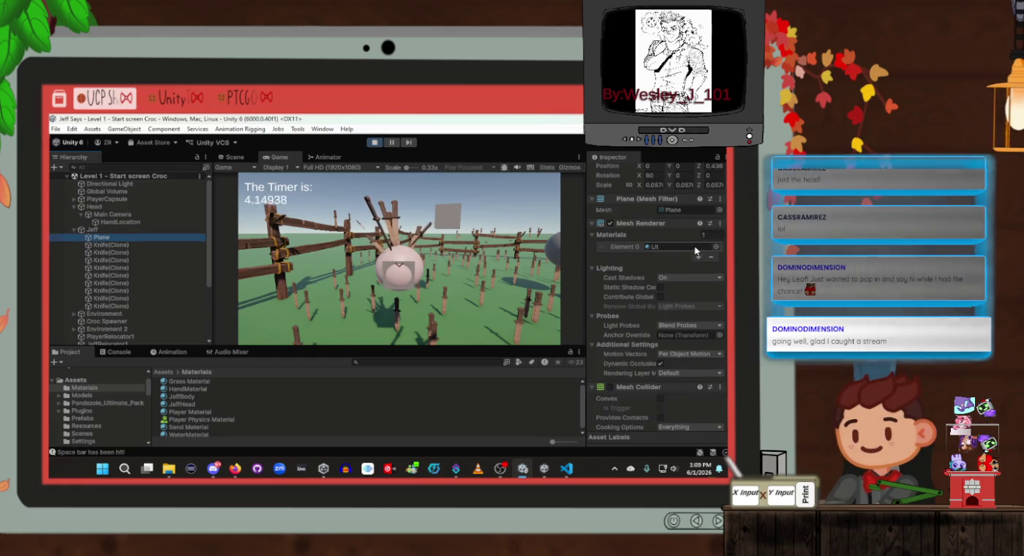
pyautogui.scroll(-10, 645, 272)
pyautogui.scroll(10, 644, 271)
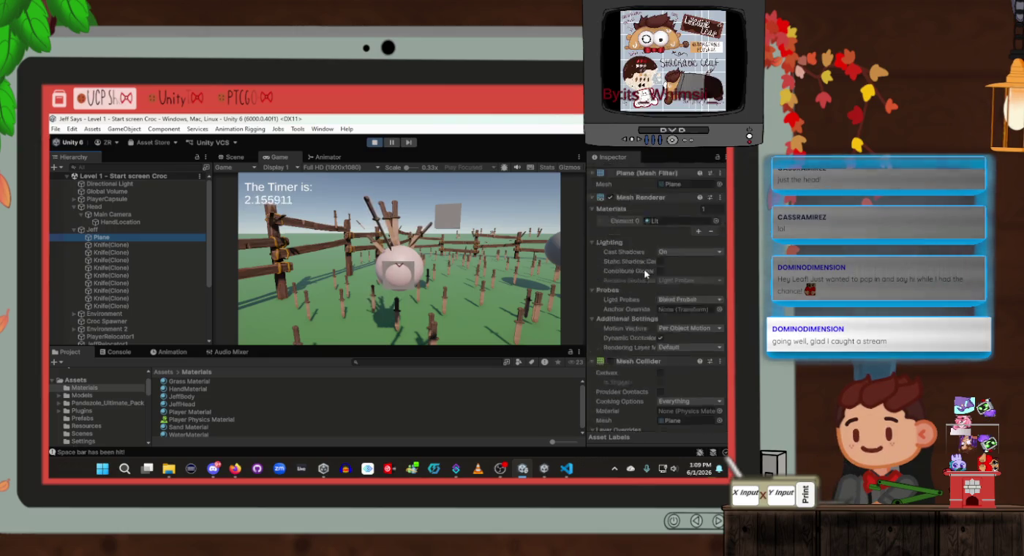
pyautogui.click(142, 234)
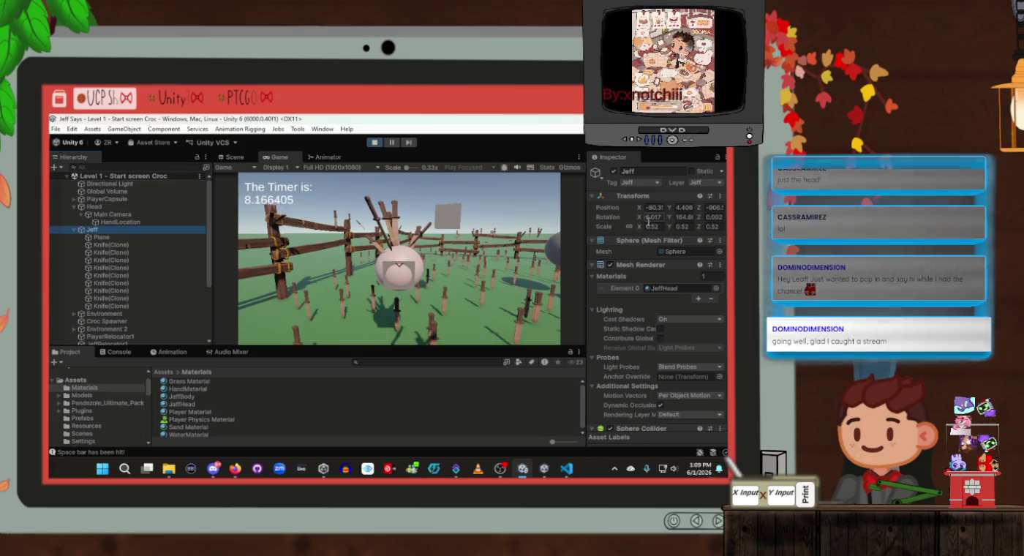
pyautogui.scroll(-5, 666, 328)
pyautogui.scroll(-5, 666, 329)
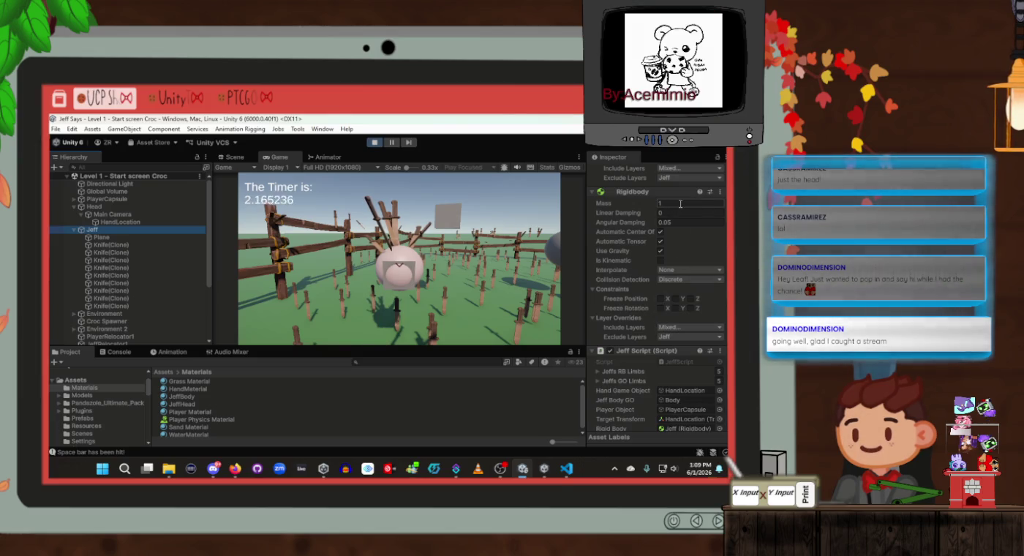
pyautogui.scroll(2, 644, 307)
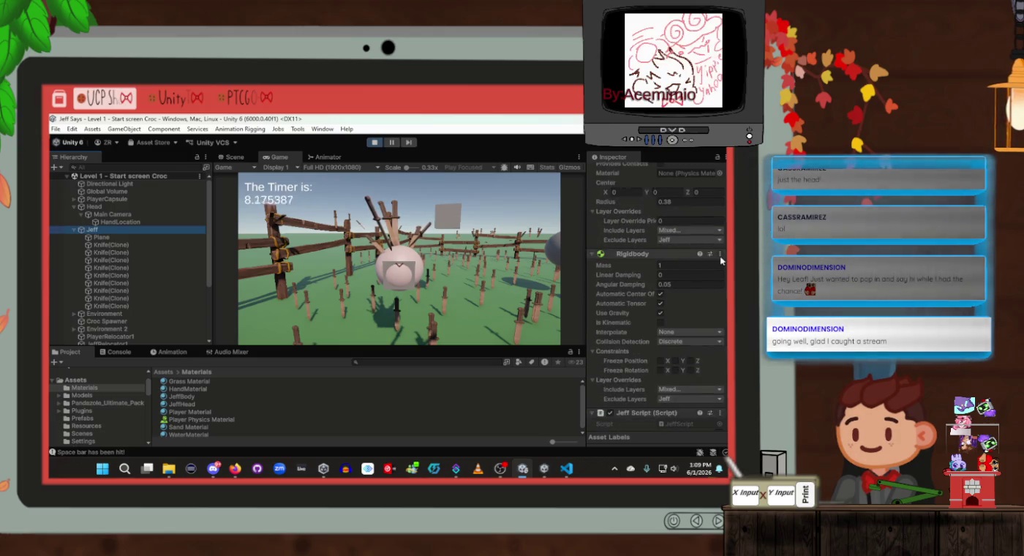
# Step: Remove the Rigidbody from Jeff during play, then undo to restore it
pyautogui.click(720, 254)
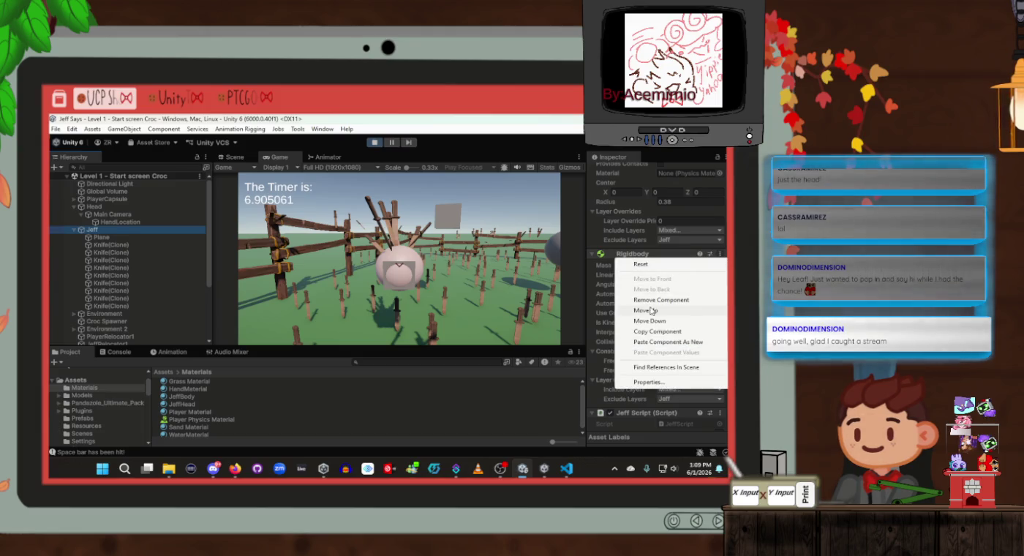
pyautogui.click(645, 288)
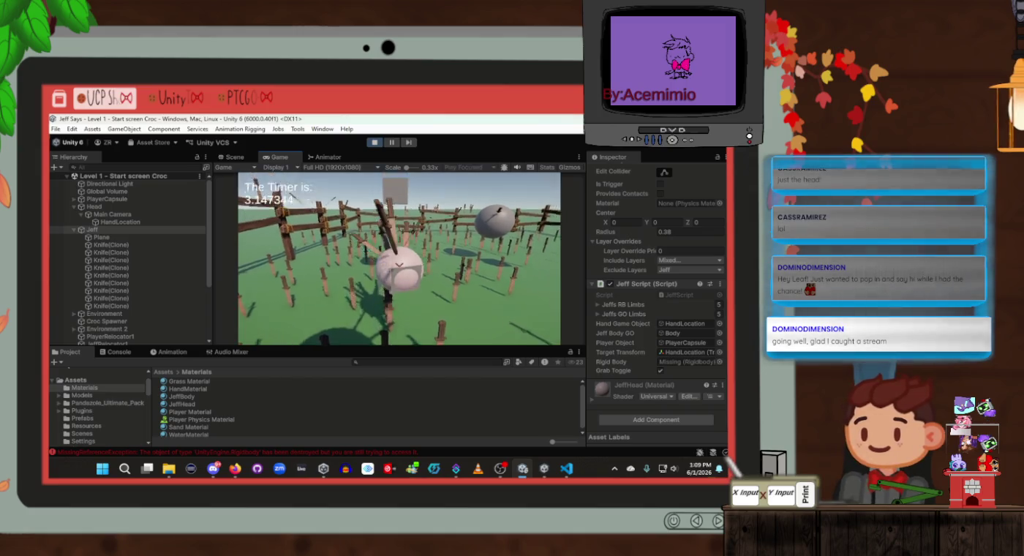
pyautogui.hotkey('ctrl', 'z')
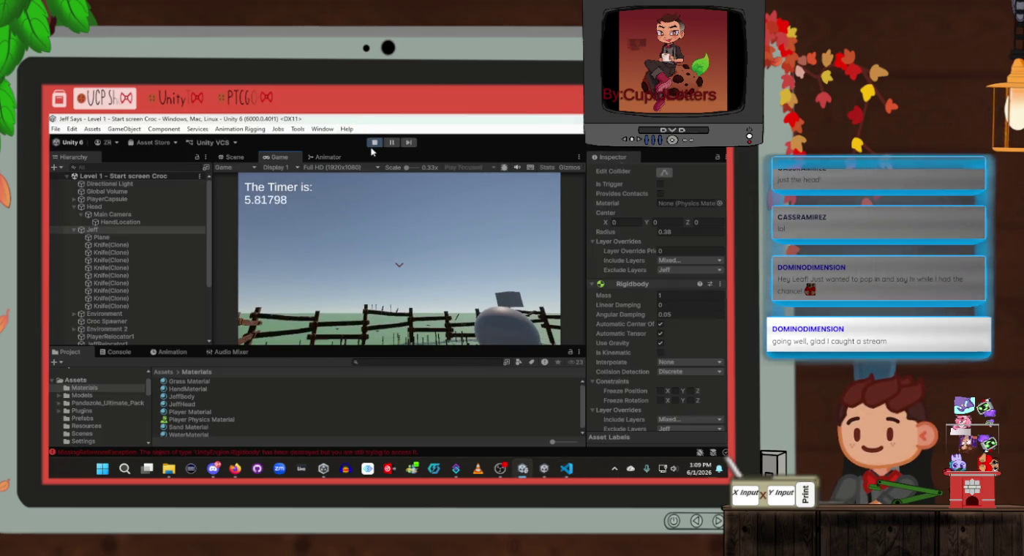
# Step: Stop play mode and change Jeff's Sphere Collider radius from 0.38 to 0.5
pyautogui.click(374, 142)
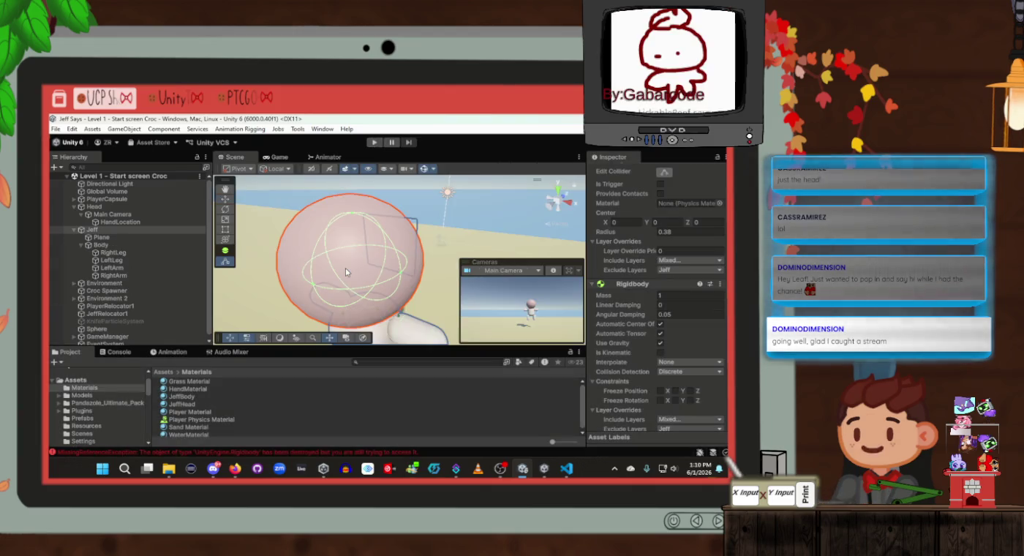
pyautogui.click(107, 232)
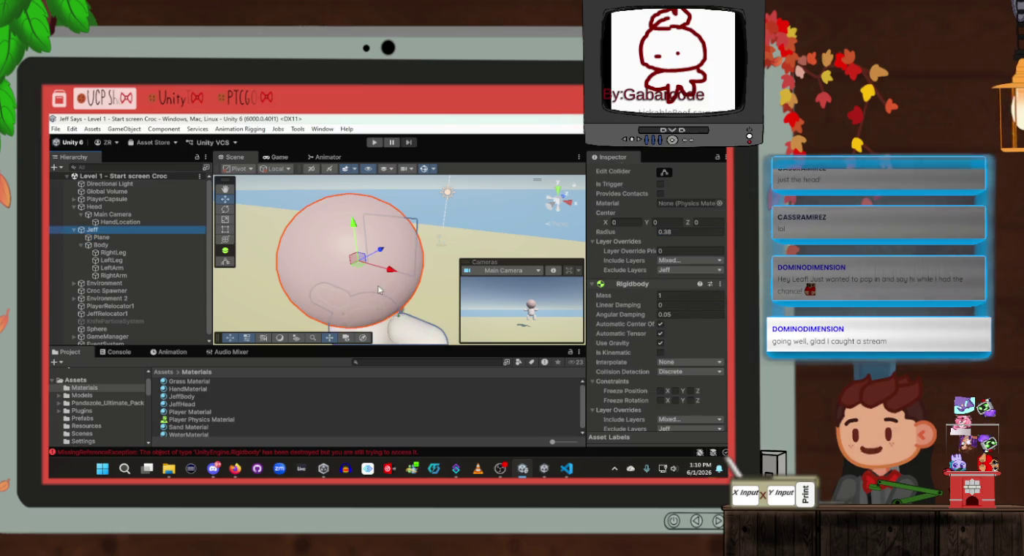
pyautogui.scroll(-3, 694, 292)
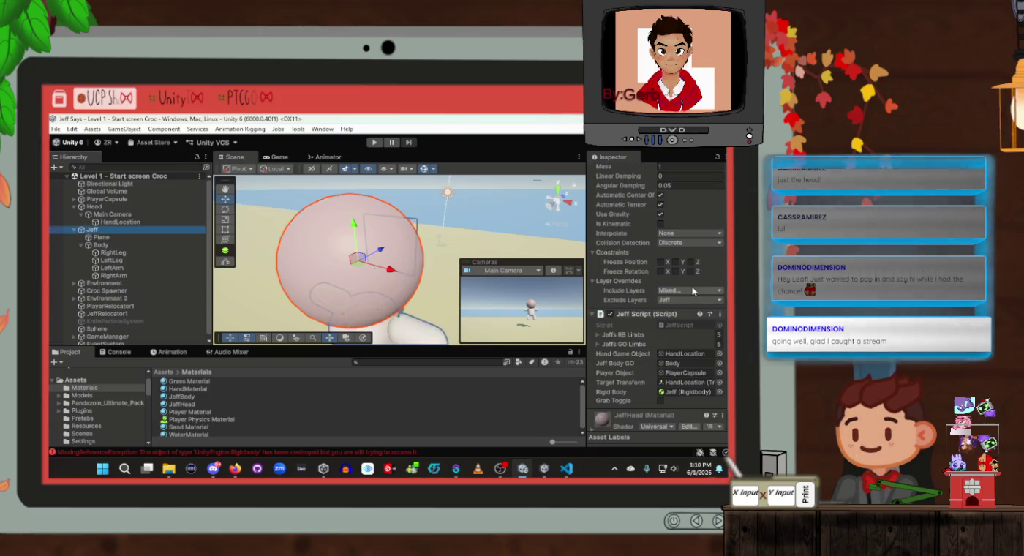
pyautogui.scroll(5, 679, 277)
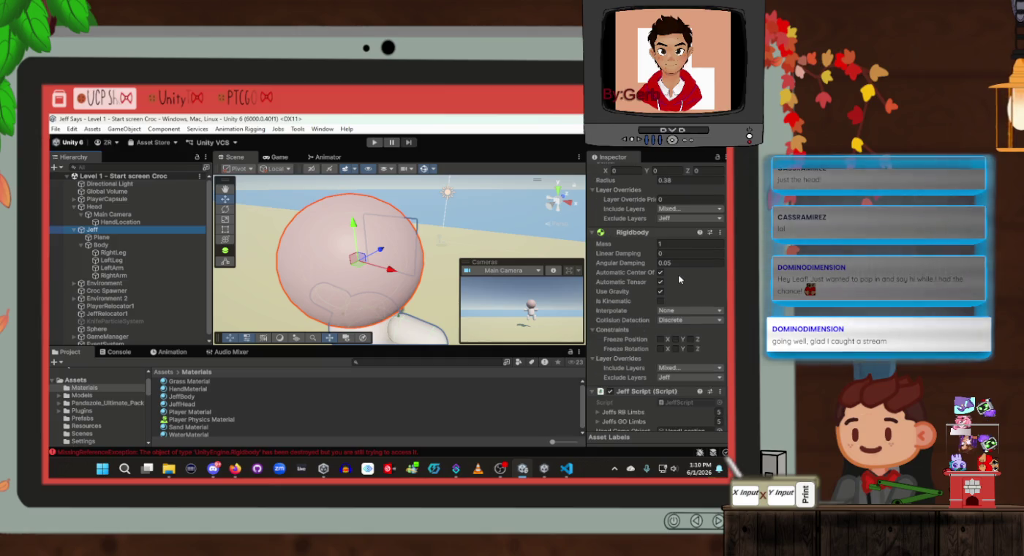
pyautogui.scroll(-2, 678, 277)
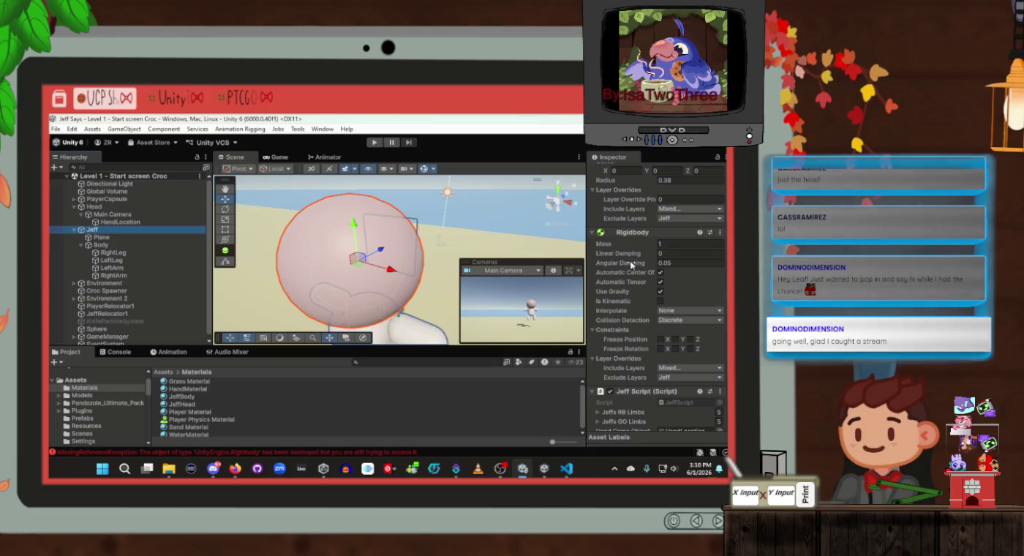
pyautogui.scroll(6, 595, 297)
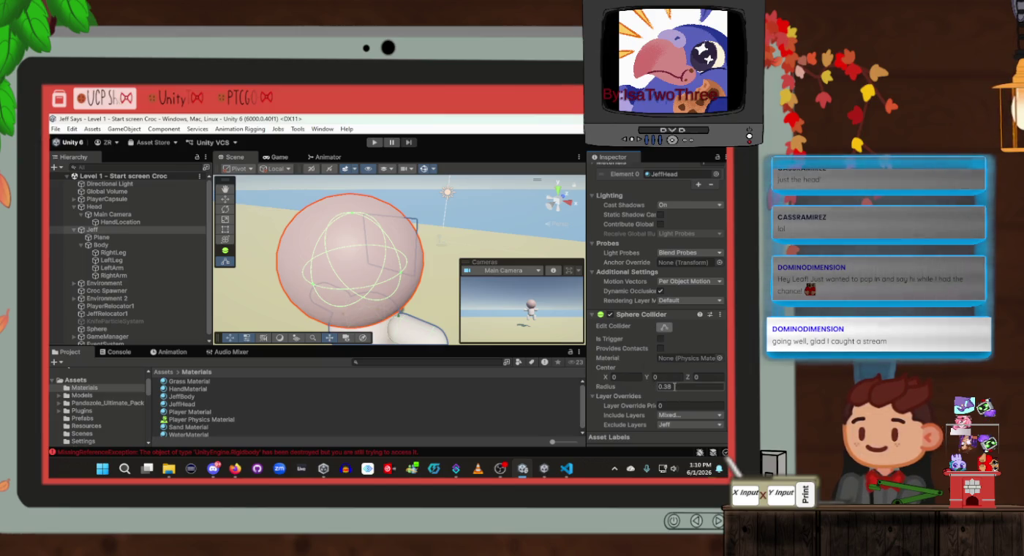
pyautogui.write('0')
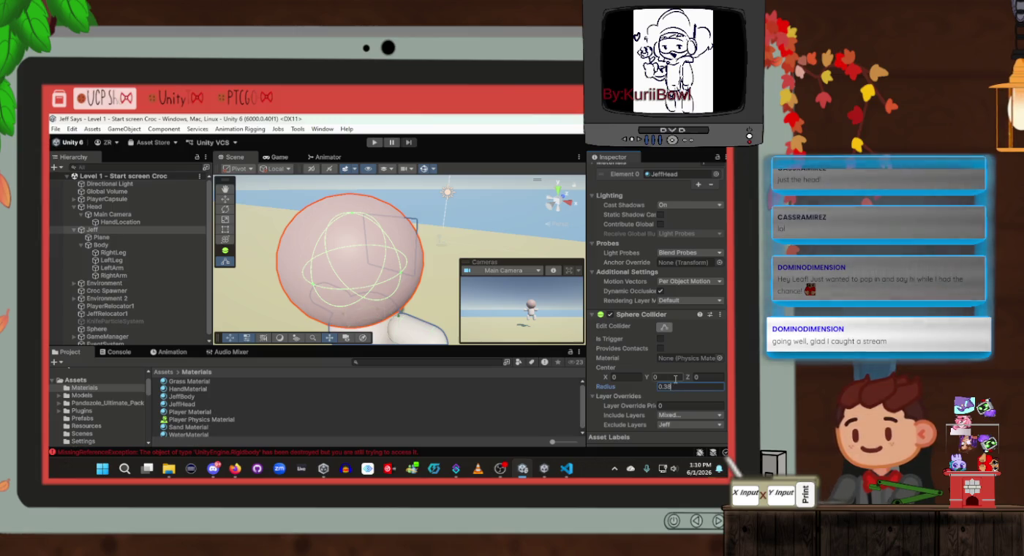
pyautogui.write('.5')
pyautogui.hotkey('ctrl', 's')
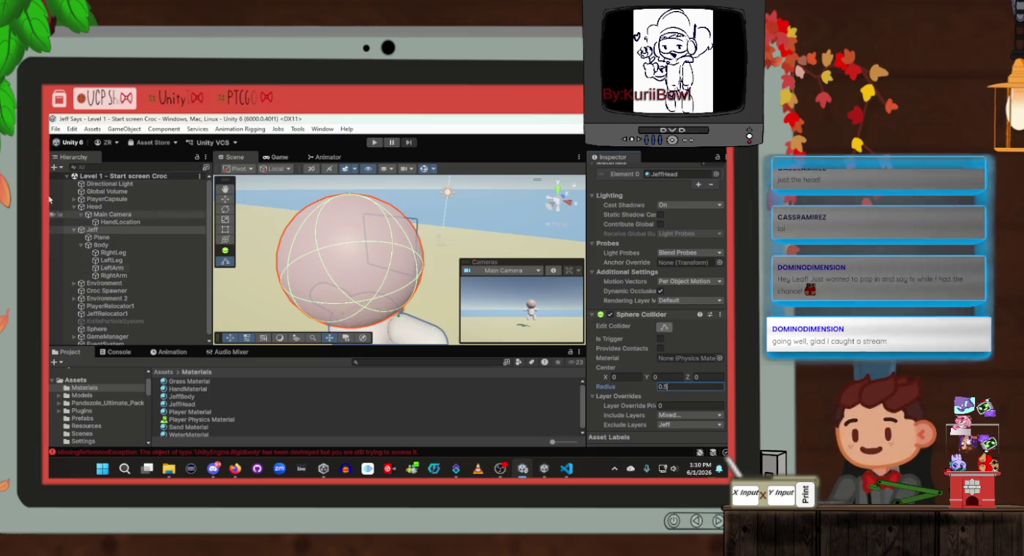
pyautogui.click(115, 232)
pyautogui.rightClick(115, 232)
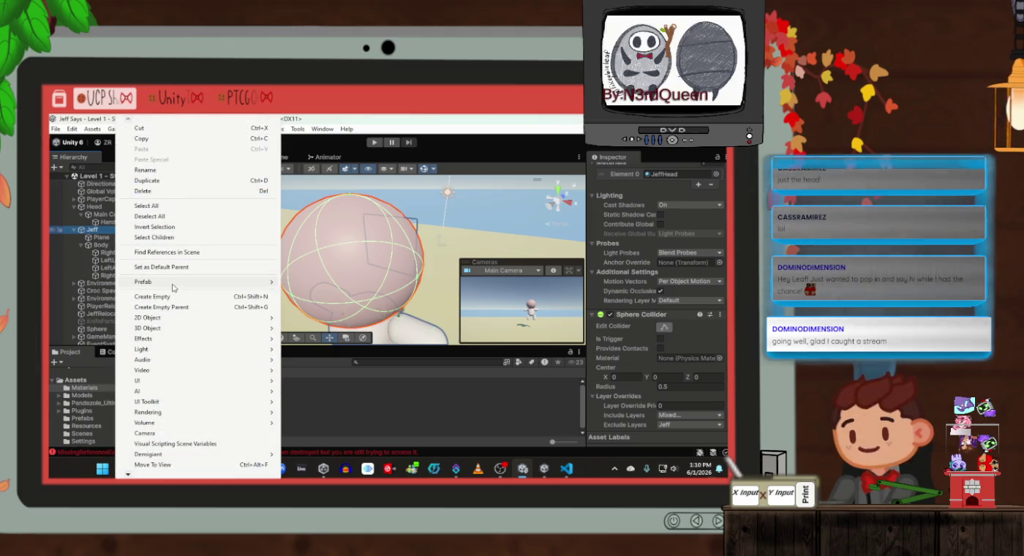
# Step: Create a Sphere under Jeff via 3D Object and move it to the scene's top level
pyautogui.moveTo(155, 329)
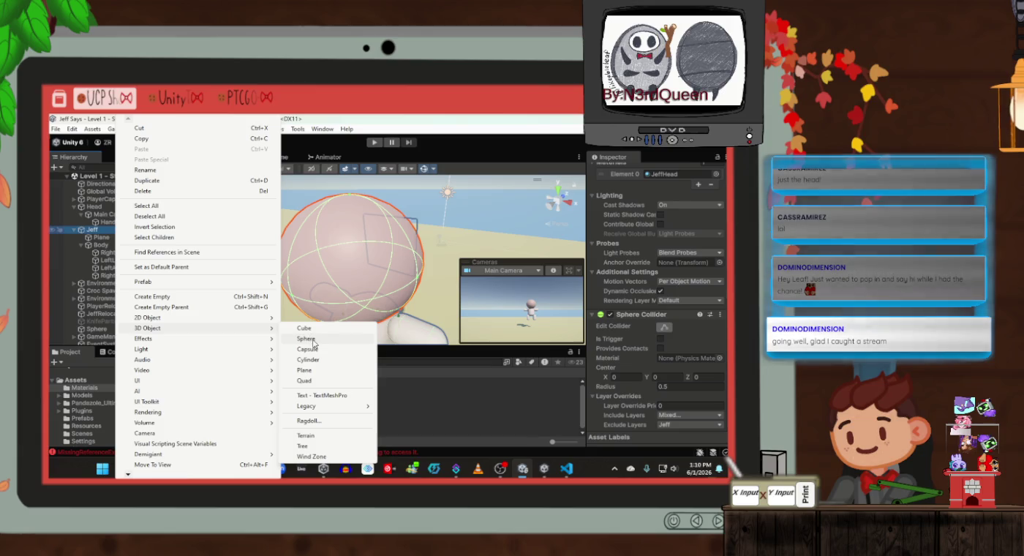
pyautogui.click(306, 339)
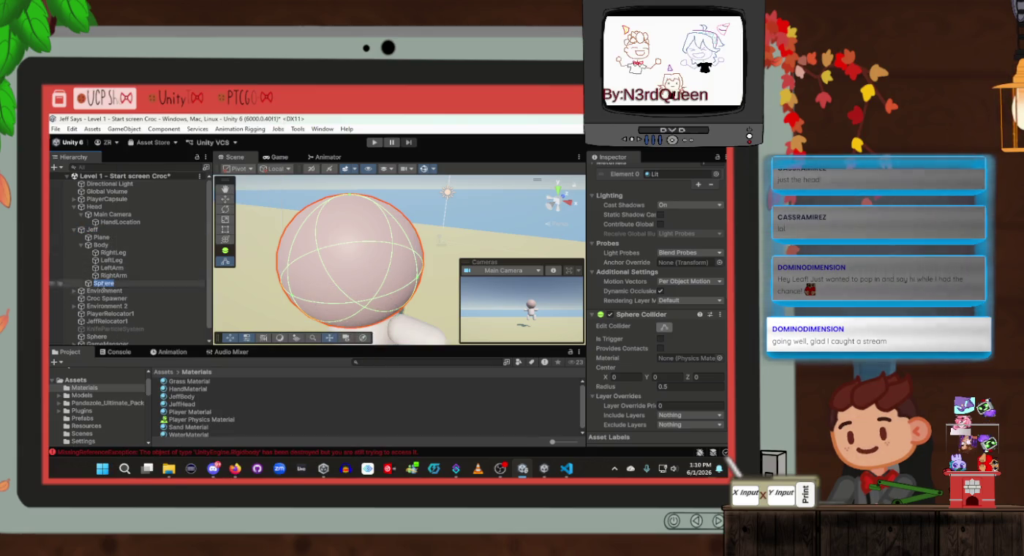
pyautogui.click(98, 300)
pyautogui.moveTo(103, 283)
pyautogui.mouseDown()
pyautogui.moveTo(93, 233)
pyautogui.moveTo(82, 228)
pyautogui.mouseUp()
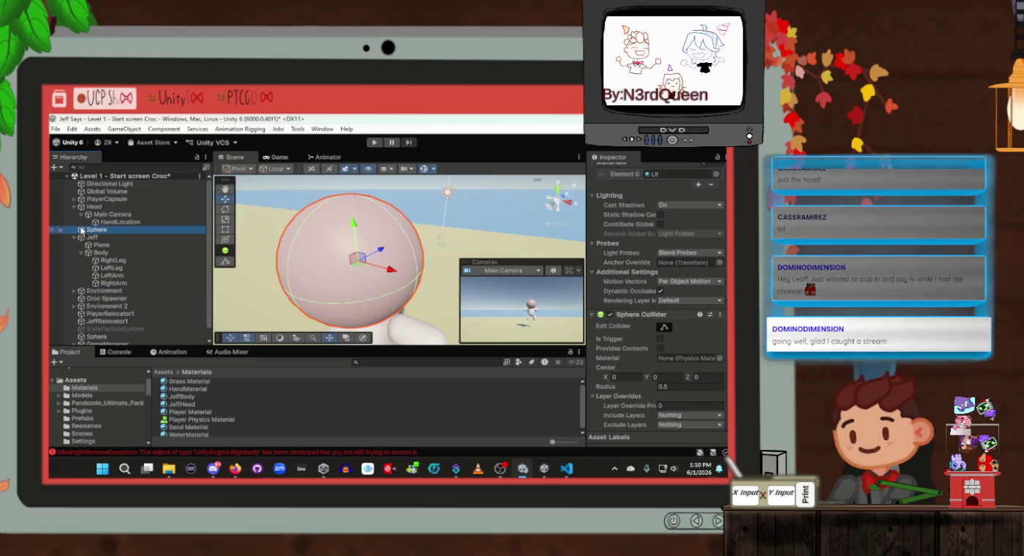
# Step: Copy Jeff's Transform and paste it onto the Sphere as a World Transform
pyautogui.click(122, 235)
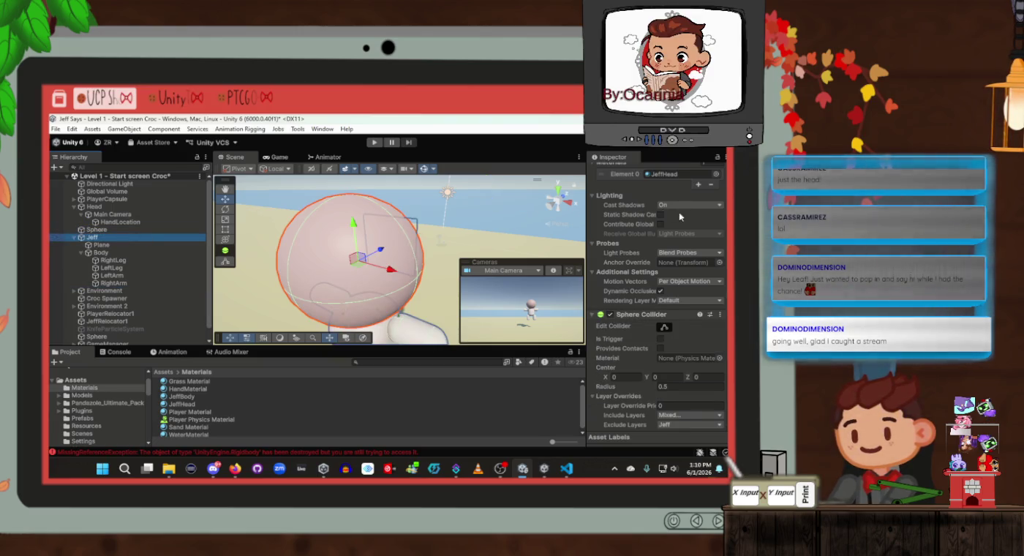
pyautogui.scroll(5, 679, 216)
pyautogui.rightClick(654, 191)
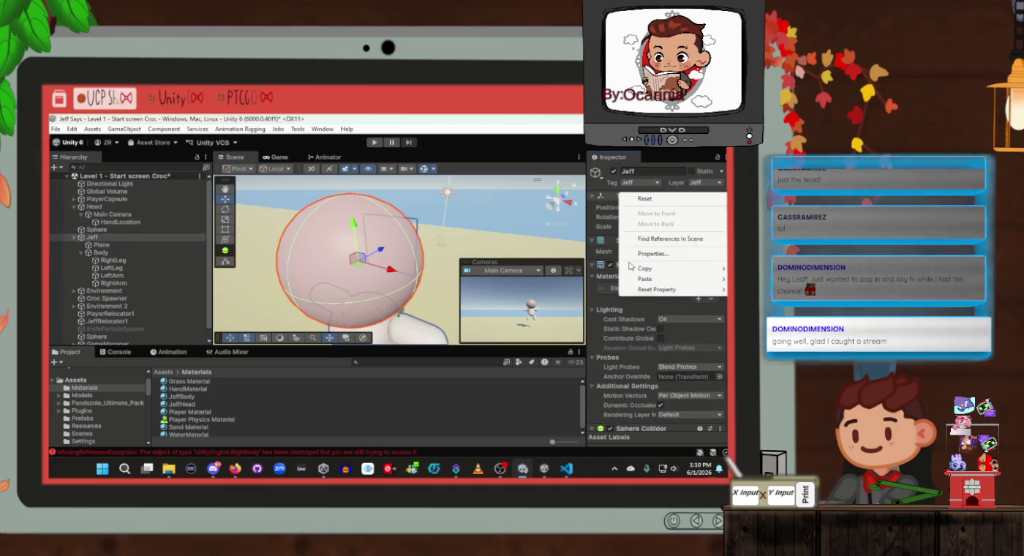
pyautogui.moveTo(631, 269)
pyautogui.click(574, 305)
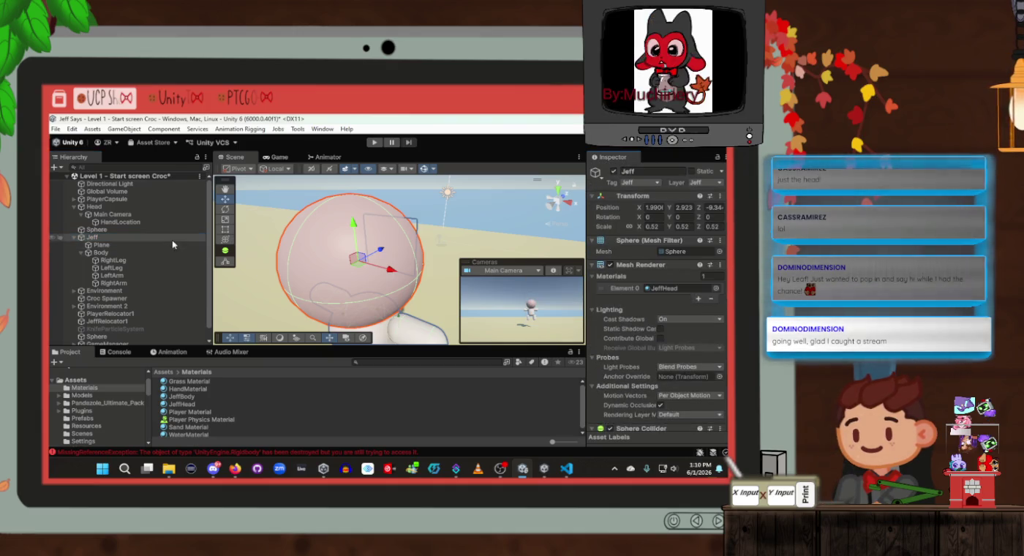
pyautogui.click(167, 230)
pyautogui.rightClick(620, 197)
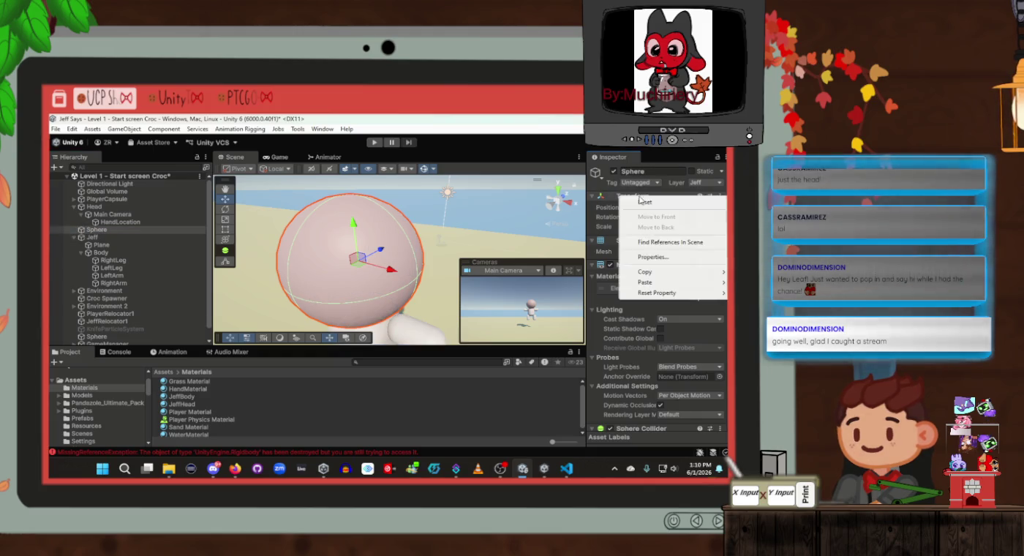
pyautogui.moveTo(645, 282)
pyautogui.click(551, 321)
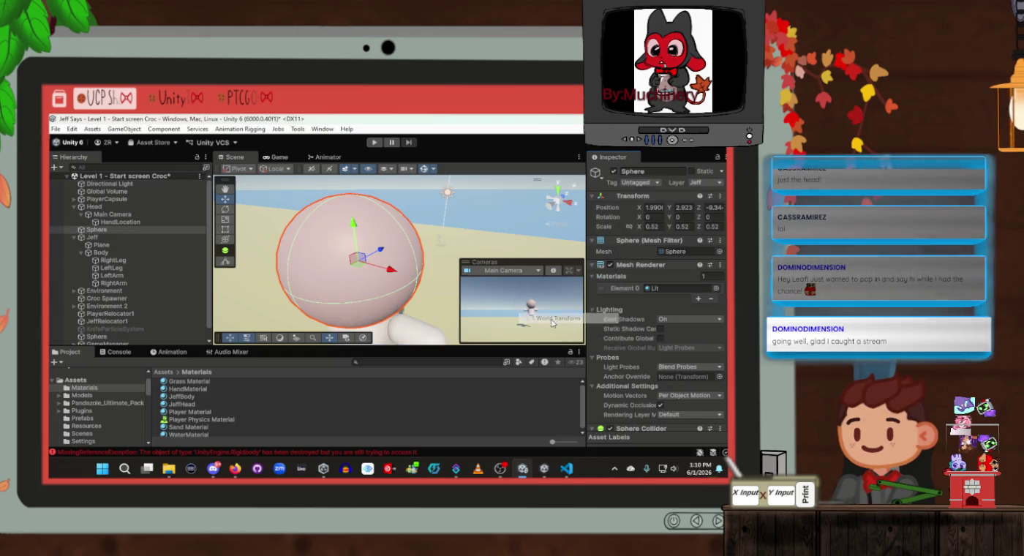
# Step: Compare the Sphere with Jeff and confirm its Sphere Collider radius of 0.5
pyautogui.click(121, 238)
pyautogui.click(121, 230)
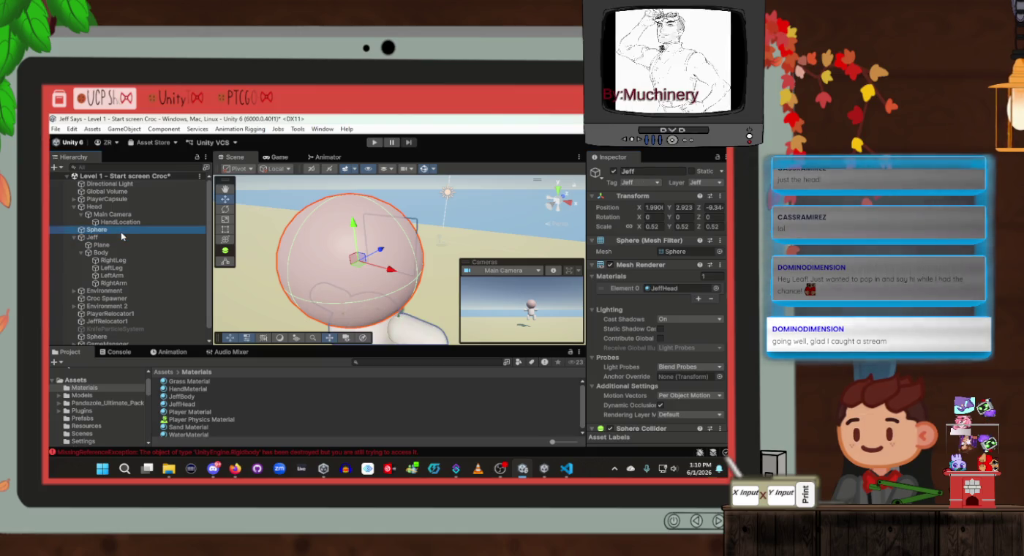
pyautogui.scroll(-5, 664, 292)
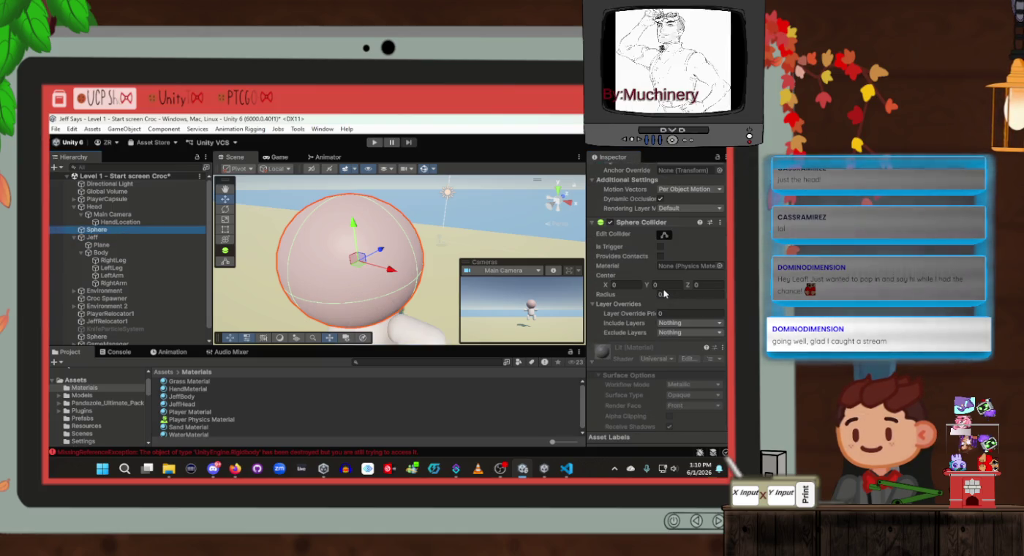
pyautogui.press('Return')
pyautogui.click(108, 238)
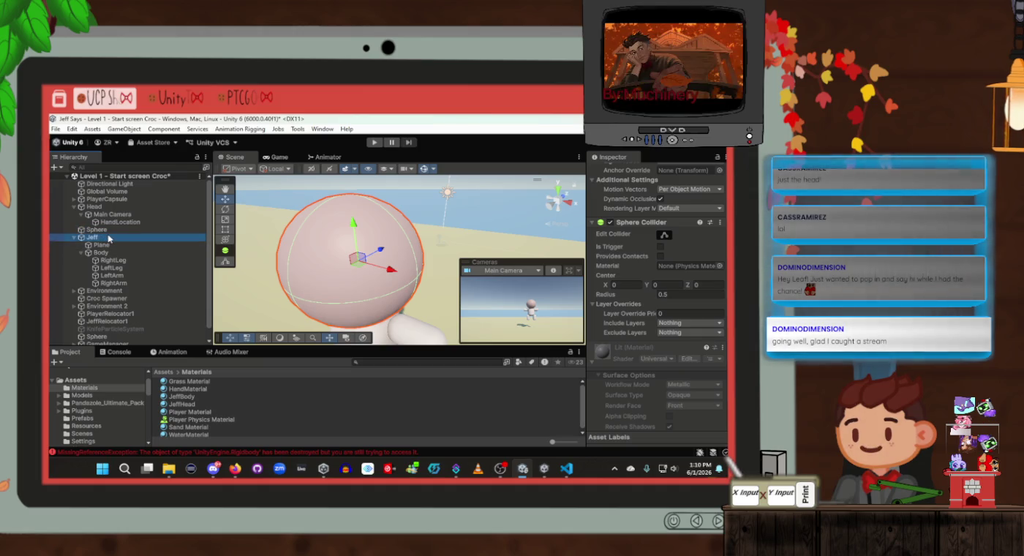
pyautogui.click(115, 231)
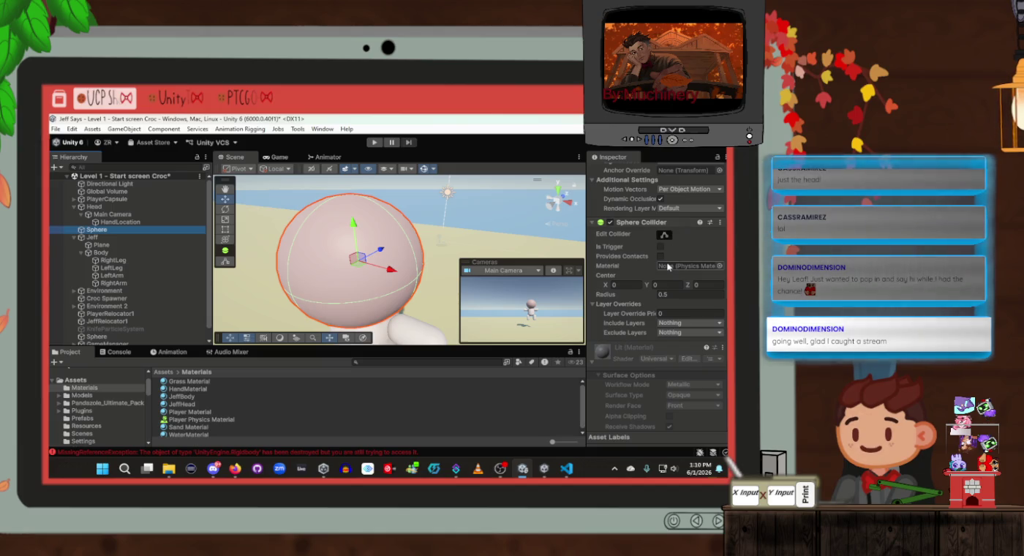
pyautogui.moveTo(94, 231)
pyautogui.mouseDown()
pyautogui.moveTo(109, 248)
pyautogui.moveTo(108, 233)
pyautogui.mouseUp()
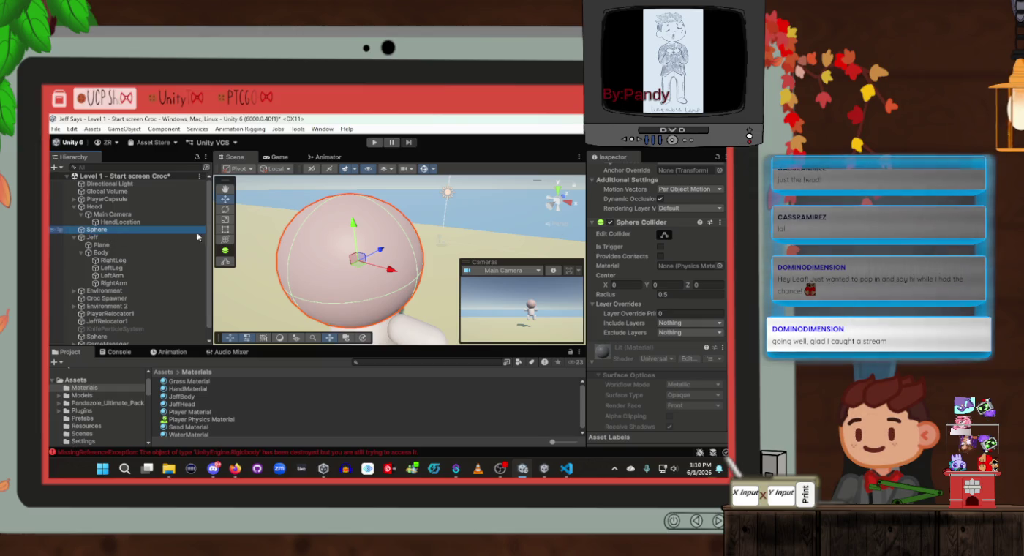
pyautogui.scroll(5, 671, 240)
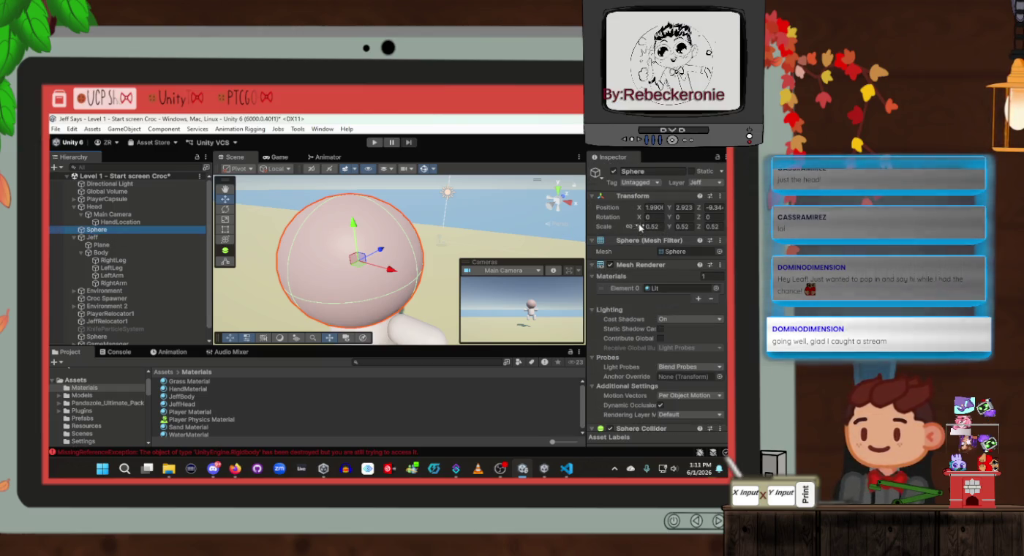
# Step: Scale the Sphere to 0.31 on every axis and show its collider bounds with Edit Collider
pyautogui.click(637, 226)
pyautogui.write('0.31')
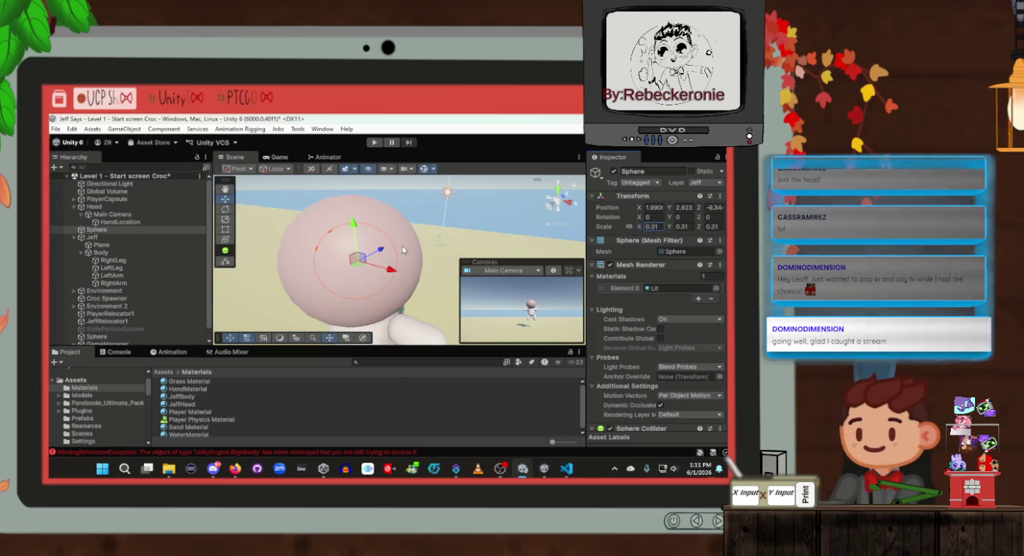
pyautogui.moveTo(439, 249)
pyautogui.mouseDown()
pyautogui.moveTo(497, 249)
pyautogui.moveTo(439, 248)
pyautogui.mouseUp()
pyautogui.scroll(-3, 648, 329)
pyautogui.scroll(-2, 647, 328)
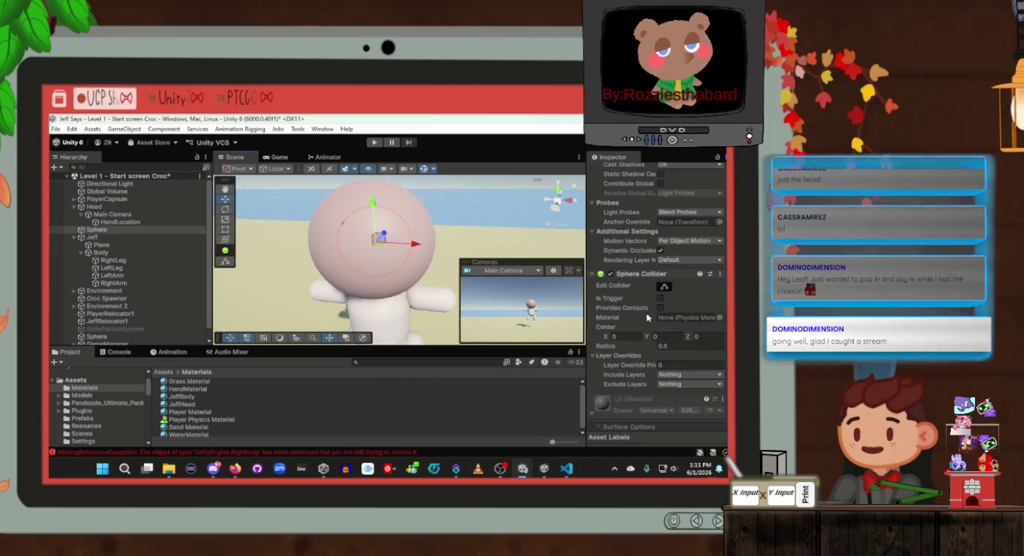
pyautogui.click(663, 285)
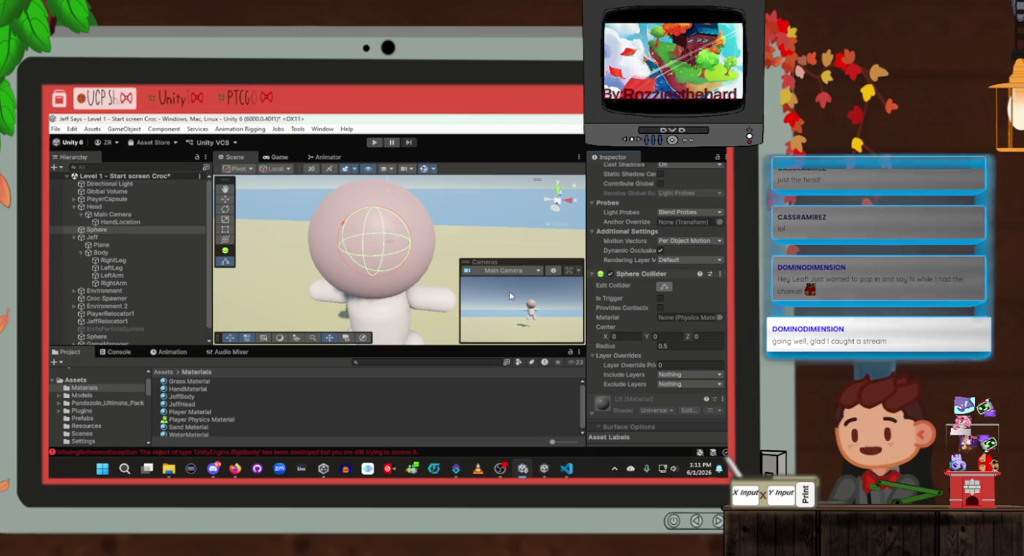
pyautogui.moveTo(439, 261); pyautogui.dragTo(448, 259)
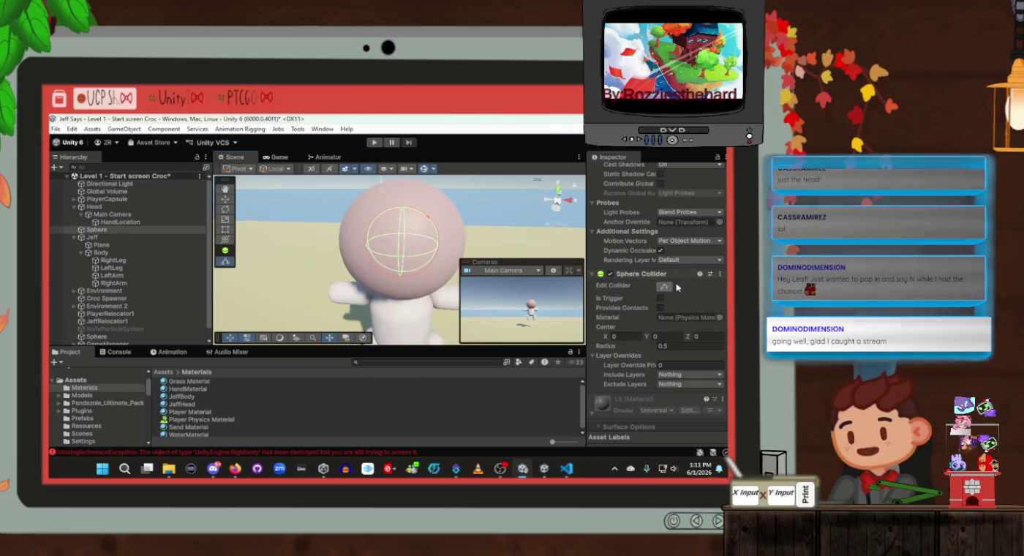
pyautogui.scroll(5, 676, 287)
pyautogui.scroll(-5, 675, 282)
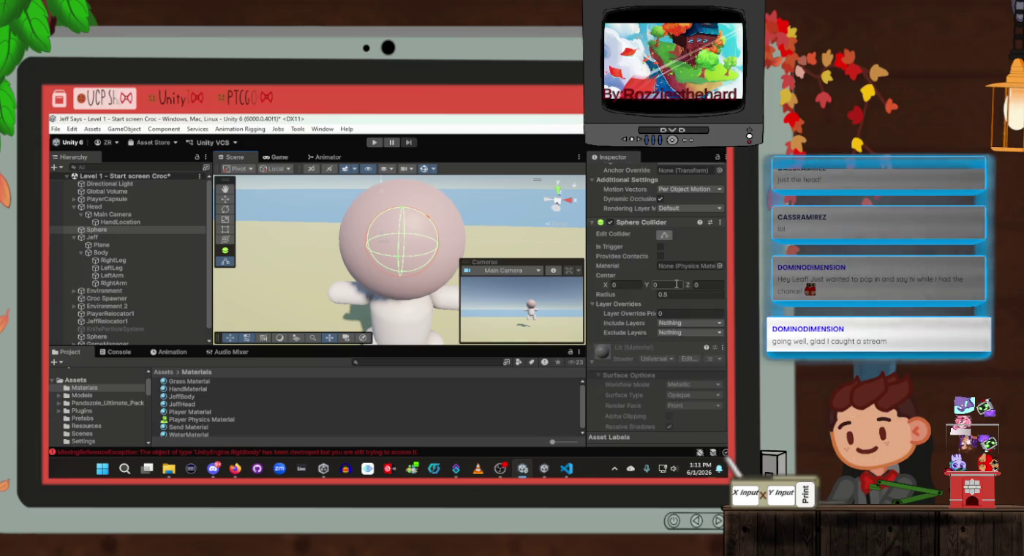
pyautogui.scroll(-2, 676, 287)
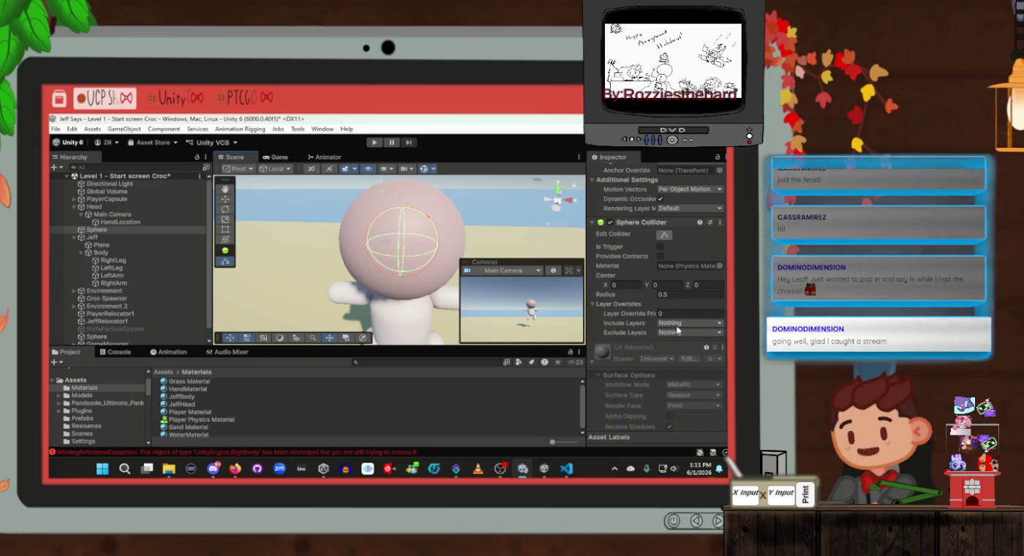
pyautogui.click(679, 333)
# Step: Set the Sphere Collider's Include Layers to Default only, with the Jeff layer excluded
pyautogui.click(673, 437)
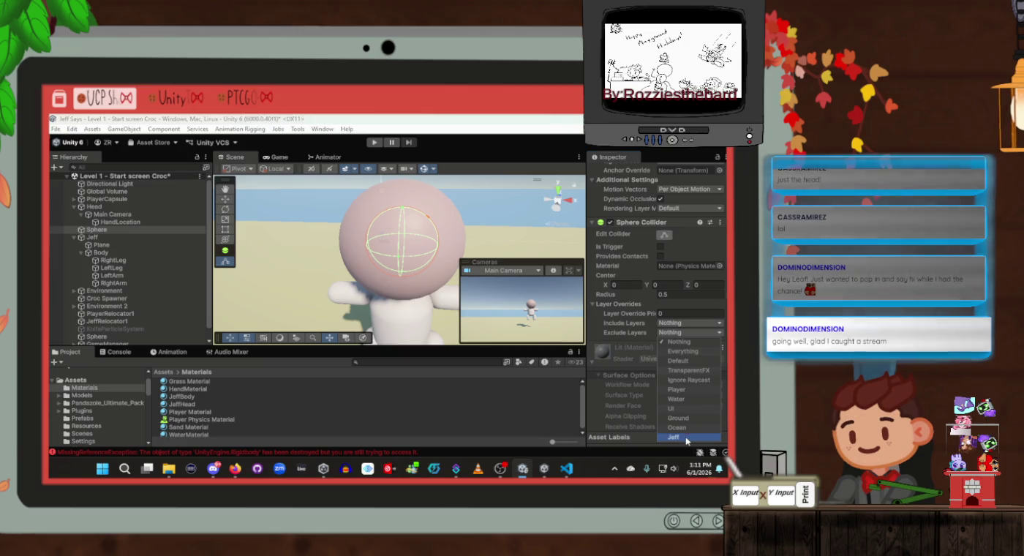
pyautogui.click(678, 323)
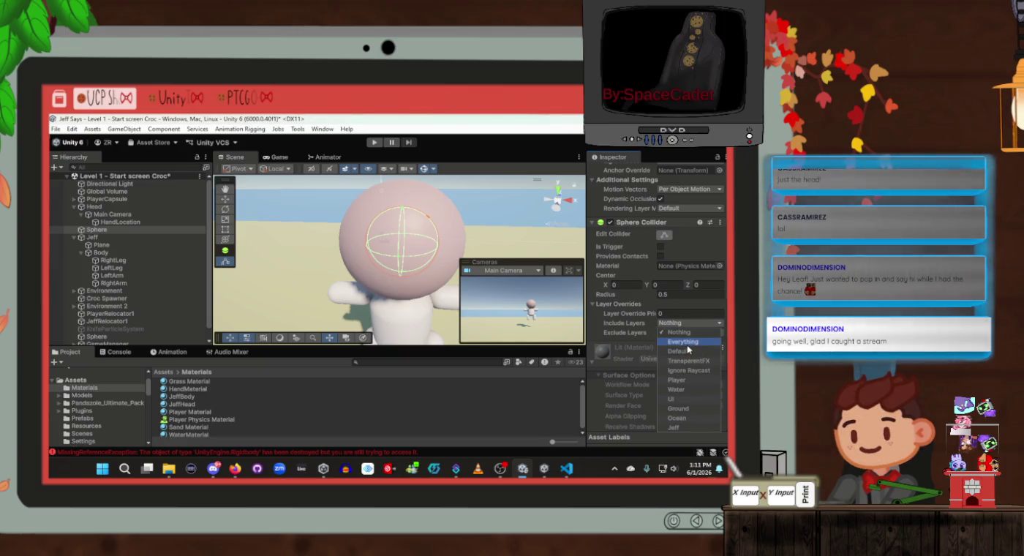
pyautogui.click(678, 352)
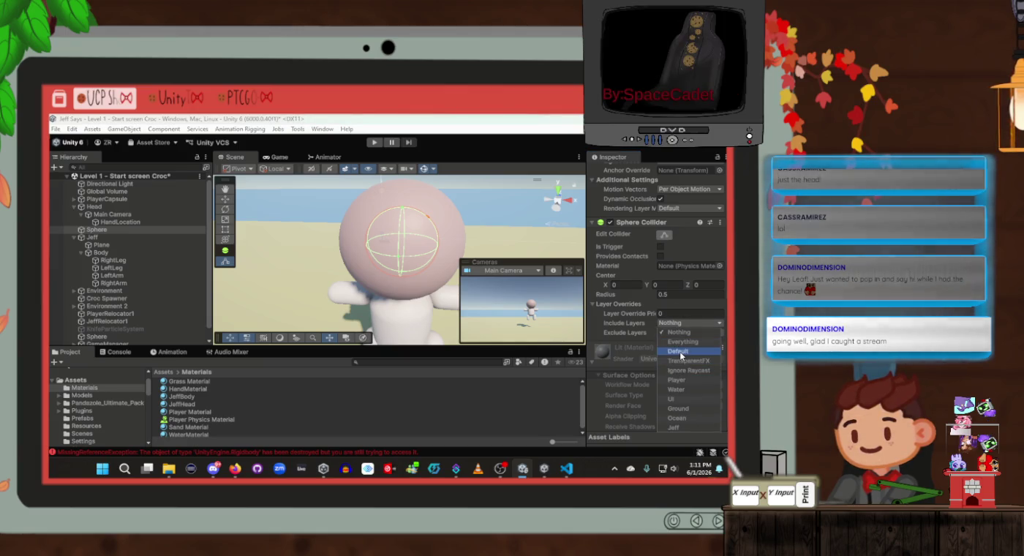
pyautogui.click(679, 390)
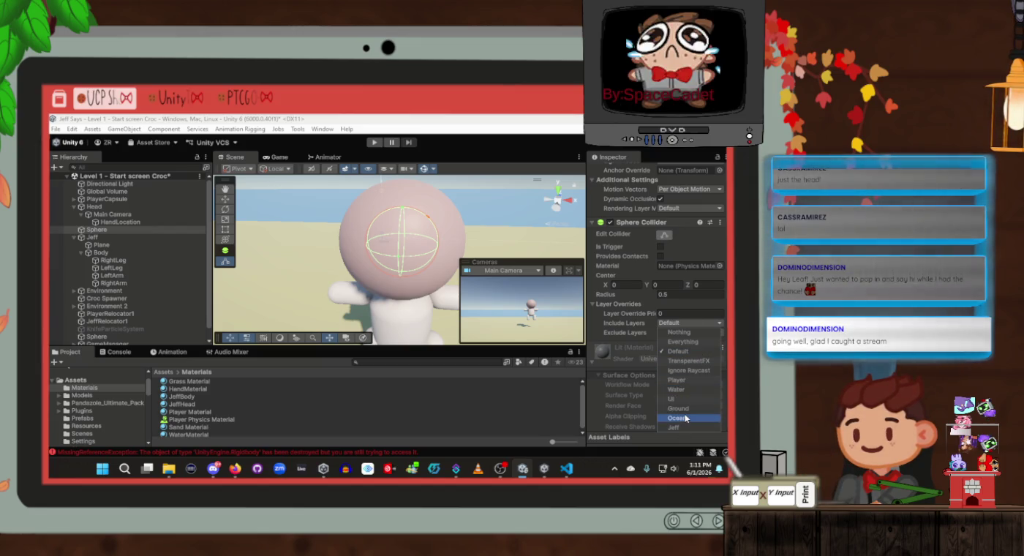
pyautogui.click(685, 327)
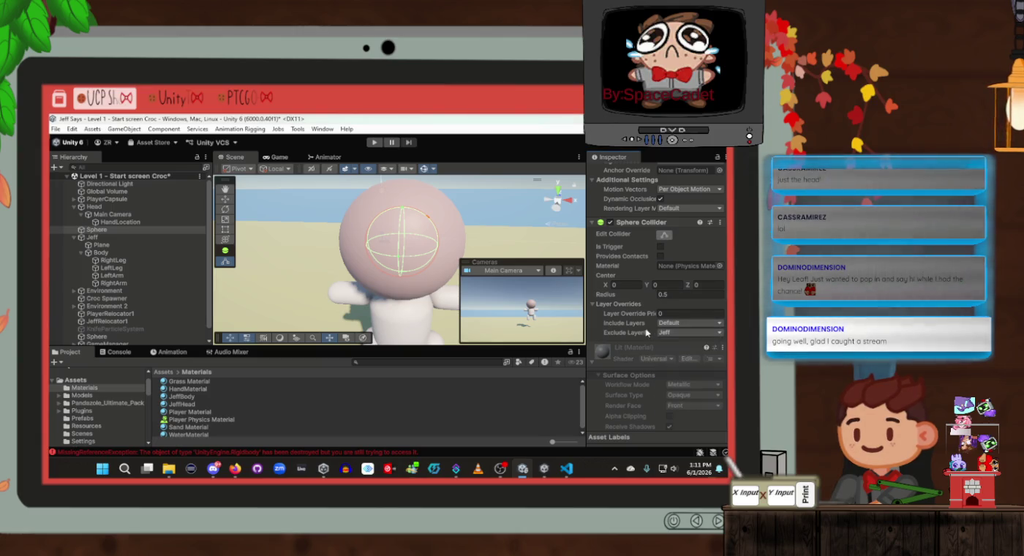
pyautogui.click(673, 335)
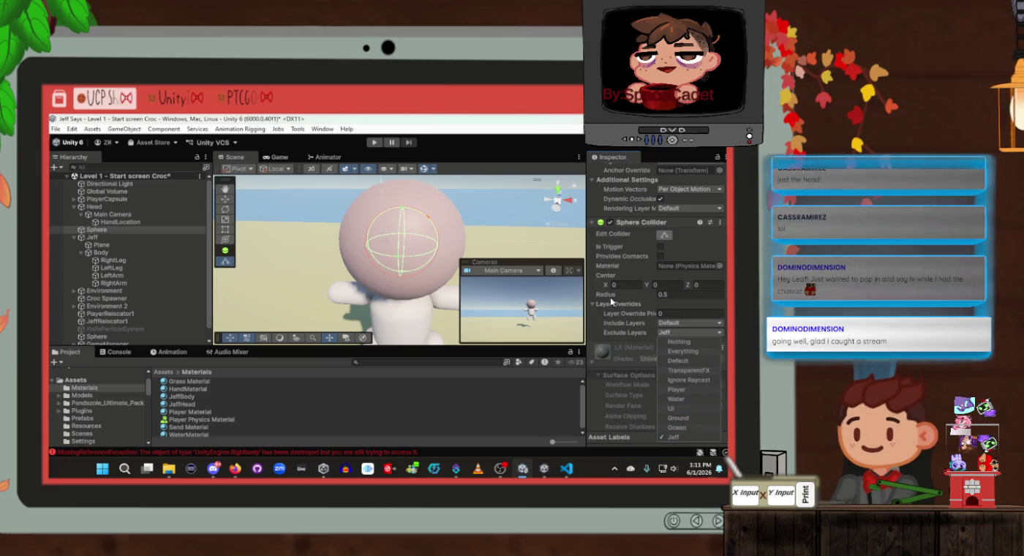
pyautogui.click(599, 318)
pyautogui.scroll(5, 622, 307)
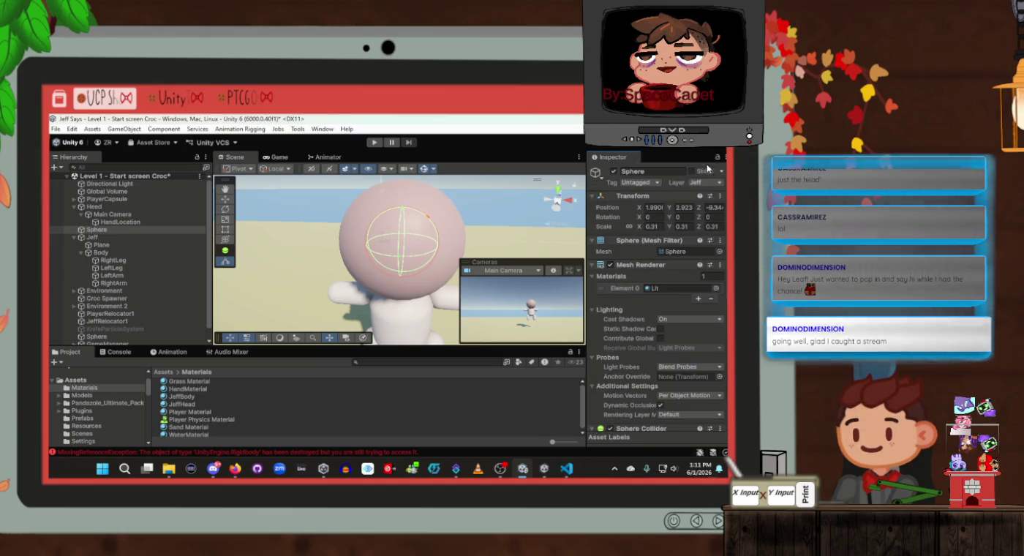
pyautogui.click(709, 183)
pyautogui.click(677, 185)
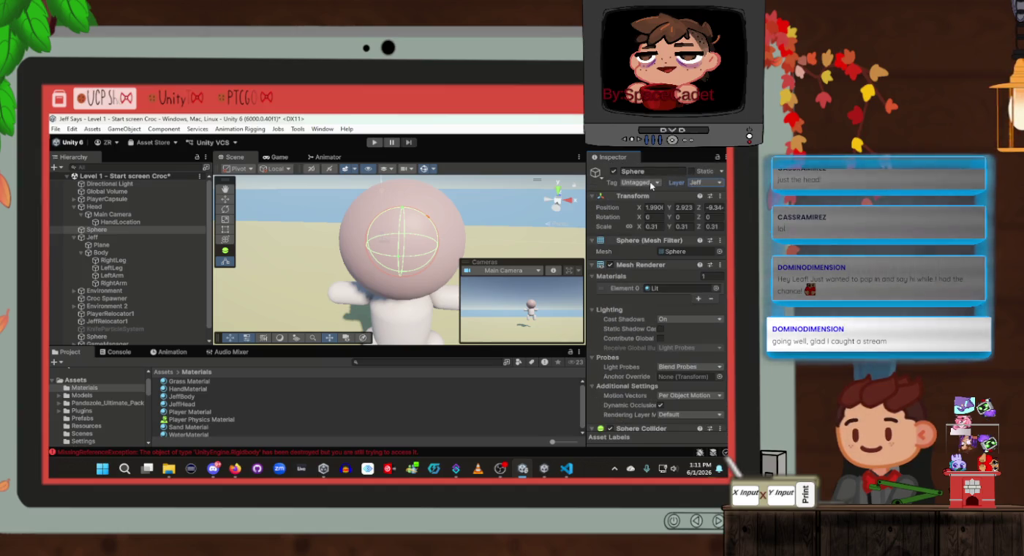
# Step: Tag the sphere Jeff and nest it under the Jeff object above Plane
pyautogui.click(640, 182)
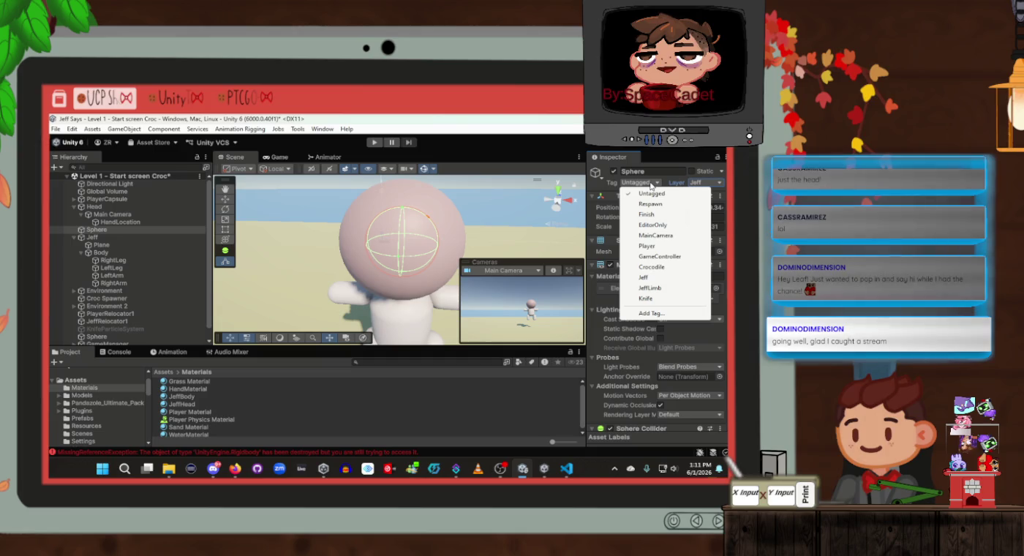
pyautogui.click(654, 287)
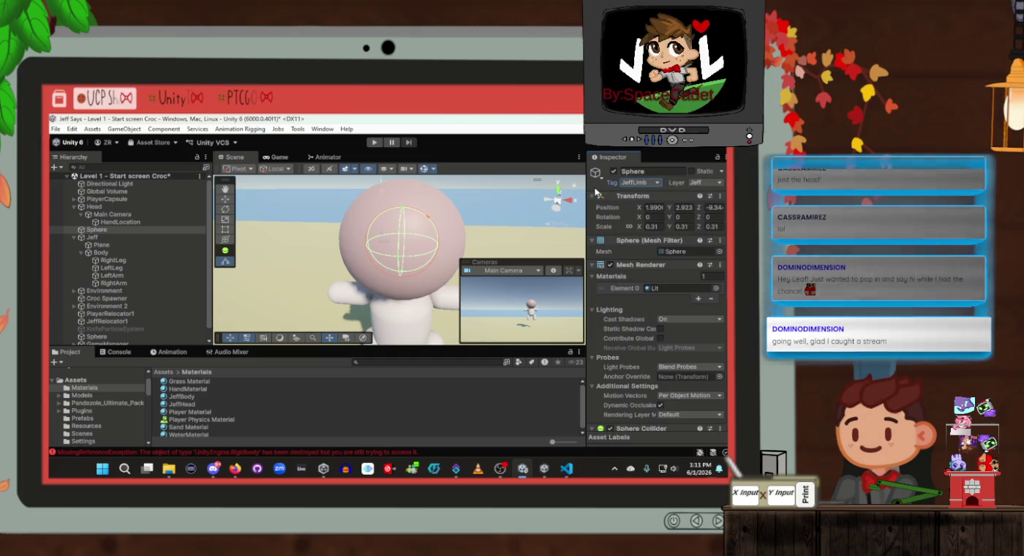
pyautogui.click(643, 183)
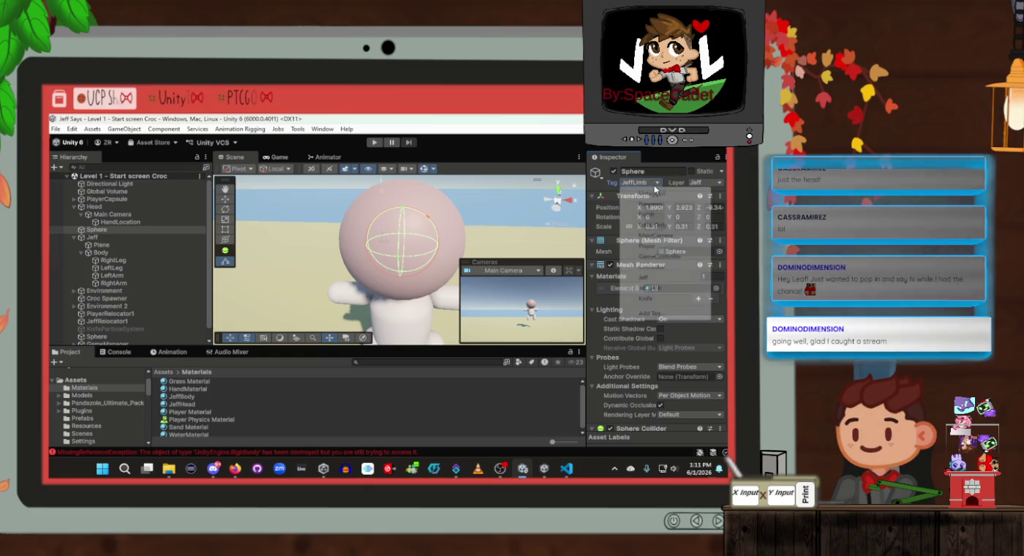
pyautogui.click(661, 278)
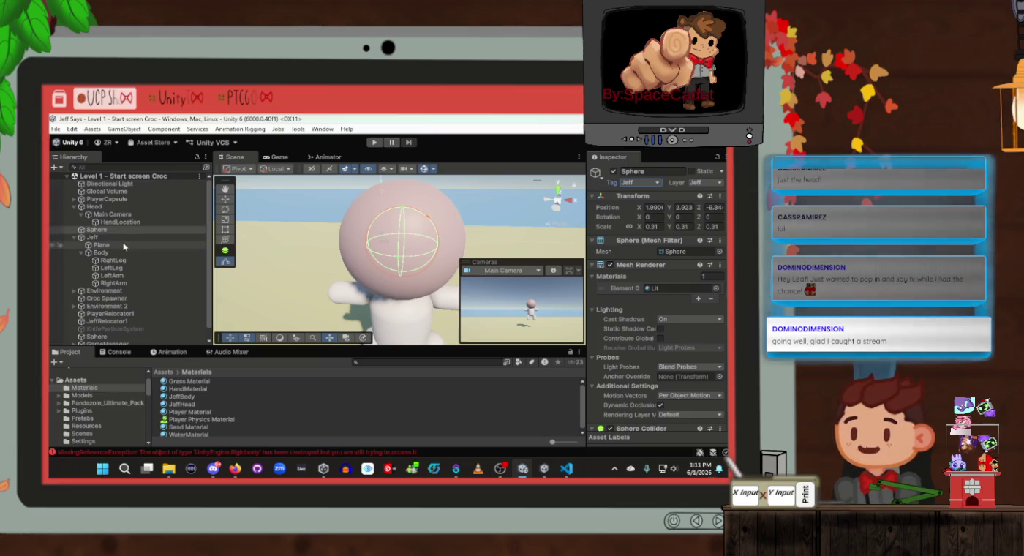
pyautogui.click(114, 247)
pyautogui.moveTo(110, 230); pyautogui.dragTo(121, 245)
# Step: Rename the sphere to KnifeSphere, then switch to VS Code
pyautogui.click(673, 171)
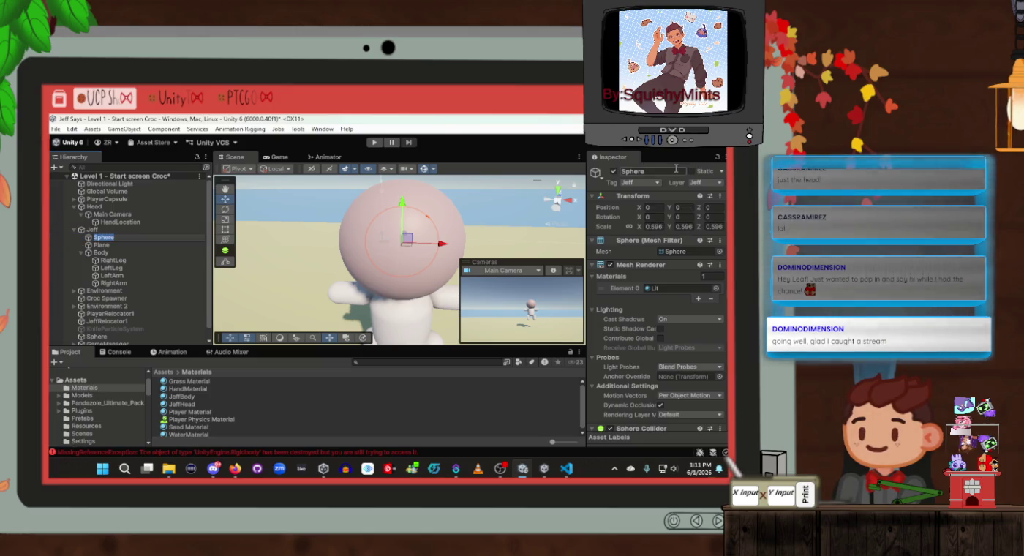
pyautogui.write('Knife')
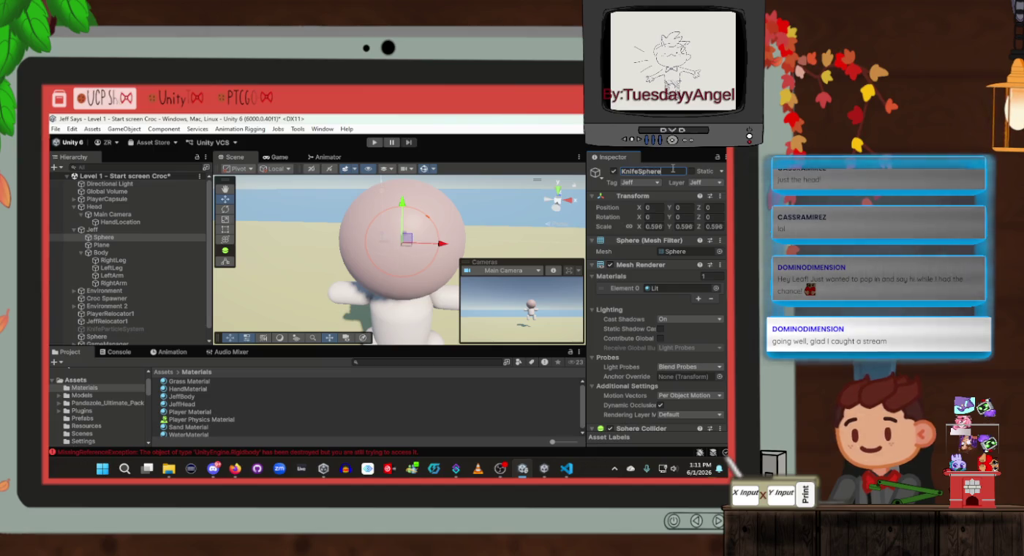
pyautogui.click(113, 230)
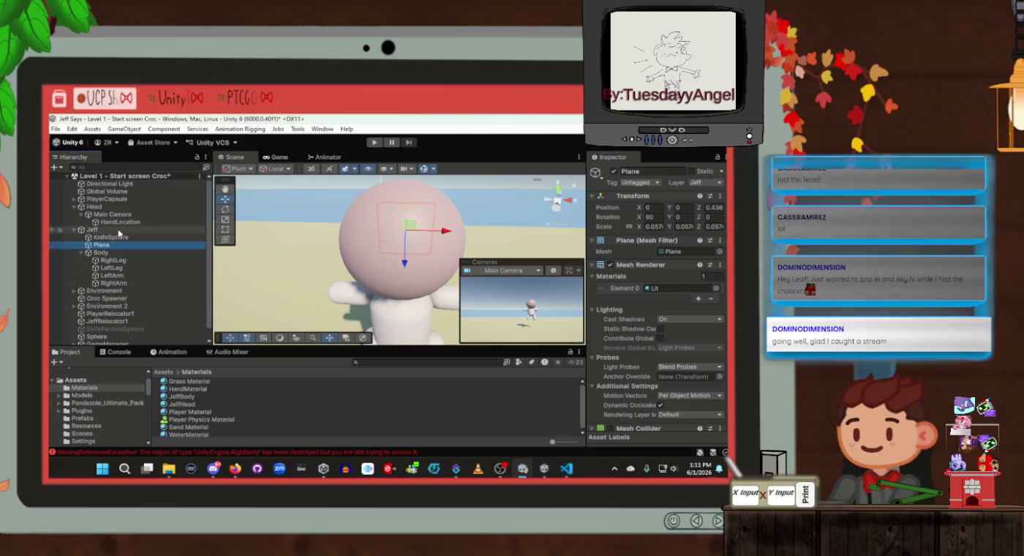
pyautogui.click(115, 238)
pyautogui.click(669, 173)
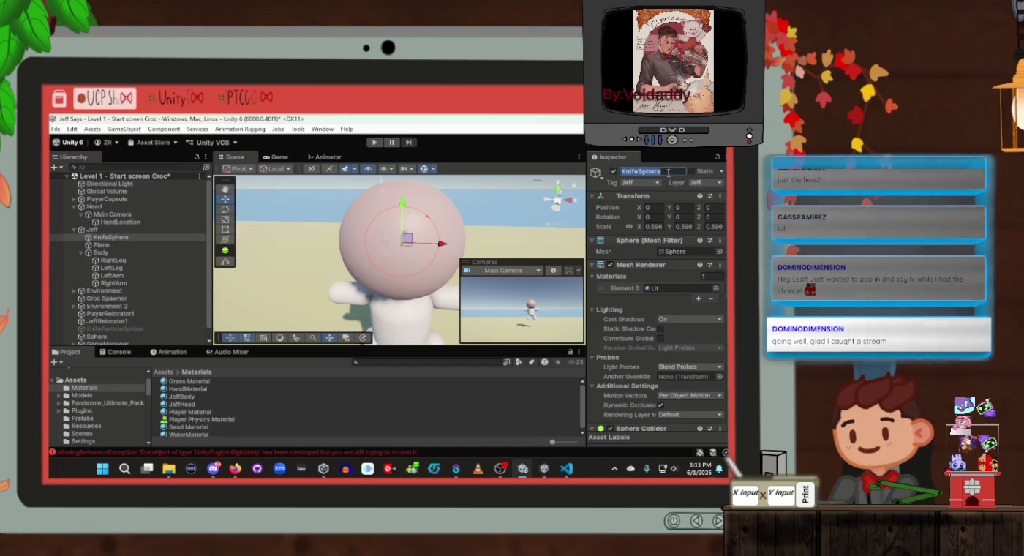
pyautogui.hotkey('alt', 'Tab')
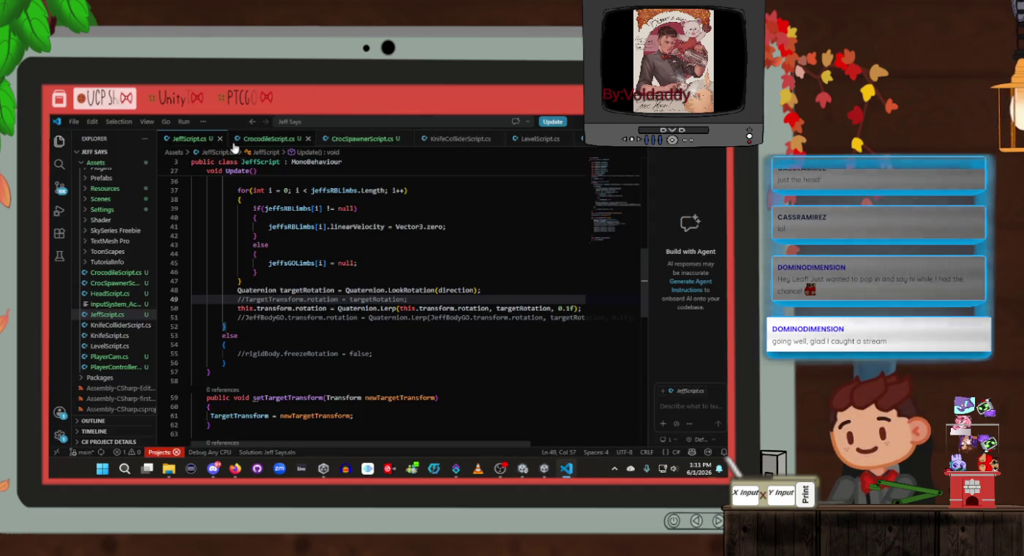
# Step: In KnifeColliderScript.cs, replace "Jeff" with "KnifeSphere" in the line 38 collision check
pyautogui.click(459, 139)
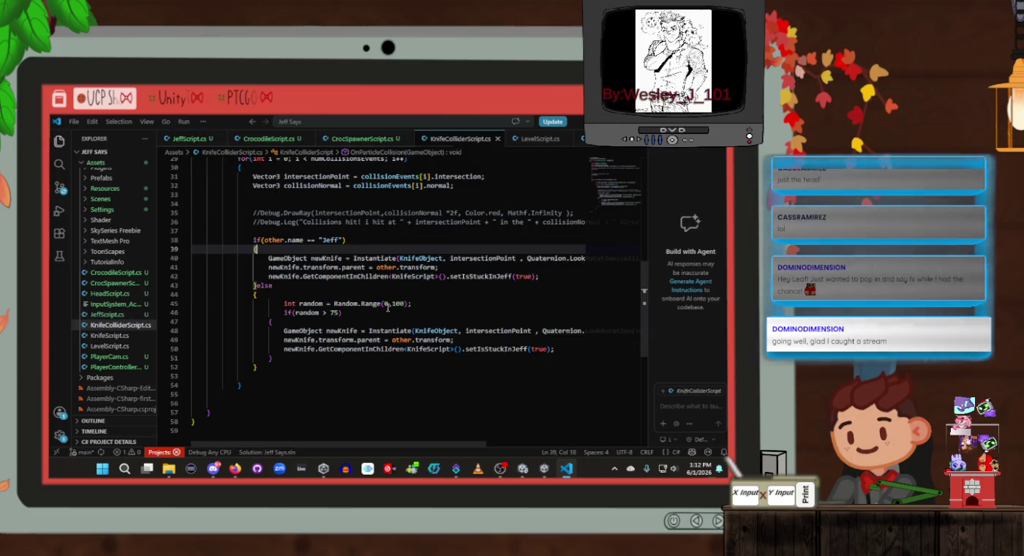
pyautogui.doubleClick(331, 240)
pyautogui.write('KnifeSphere')
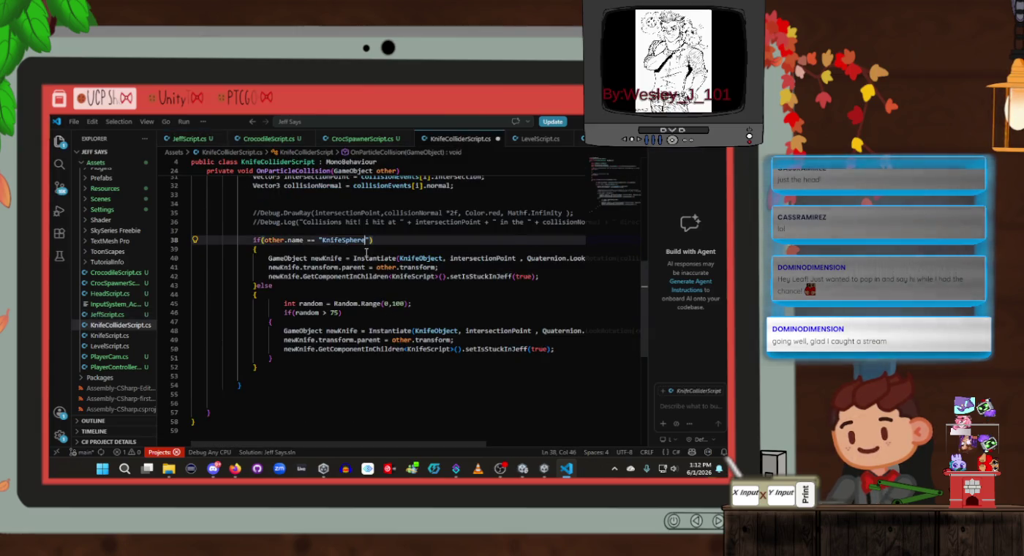
pyautogui.click(424, 303)
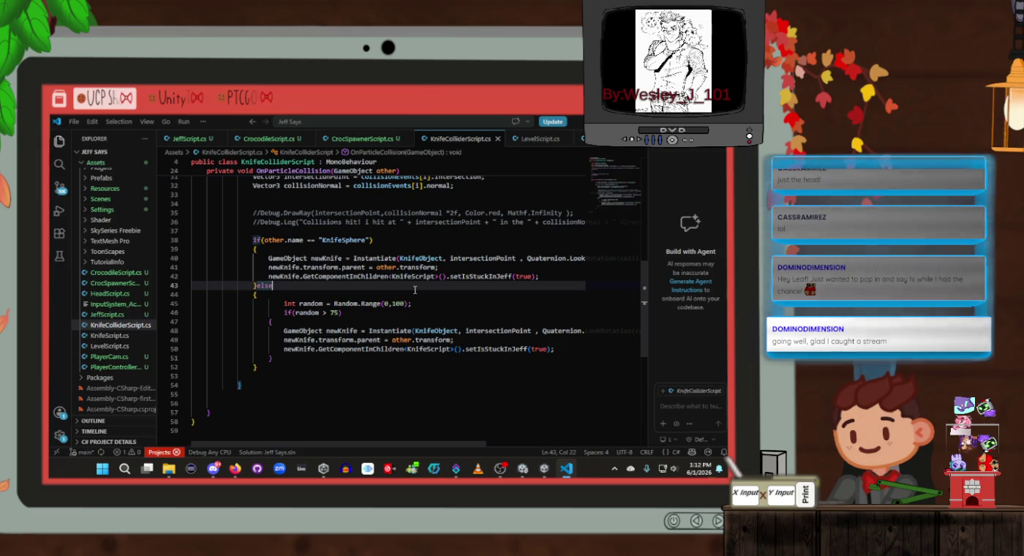
pyautogui.hotkey('alt', 'Tab')
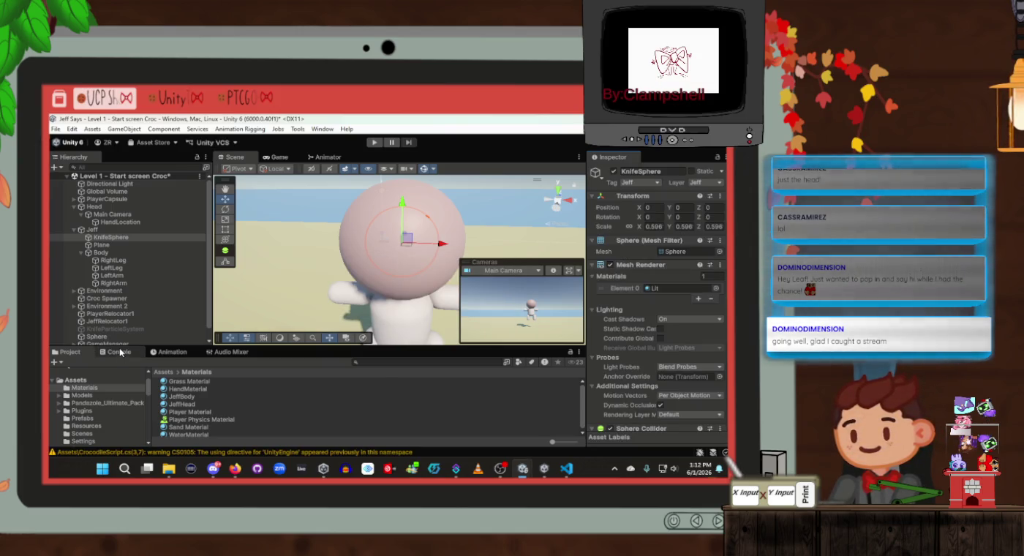
# Step: Check the Console, select KnifeSphere and save the scene
pyautogui.click(122, 352)
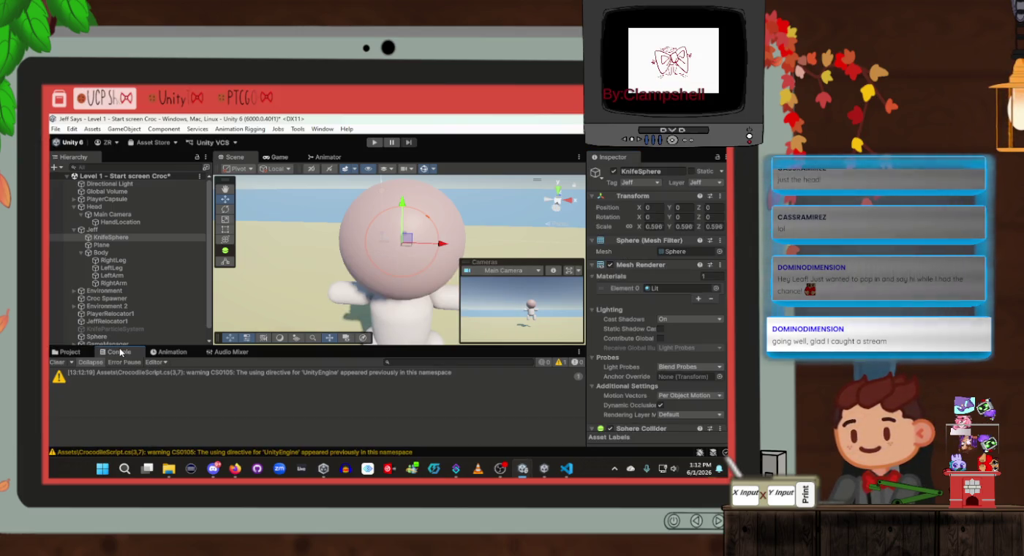
pyautogui.click(115, 236)
pyautogui.hotkey('ctrl', 's')
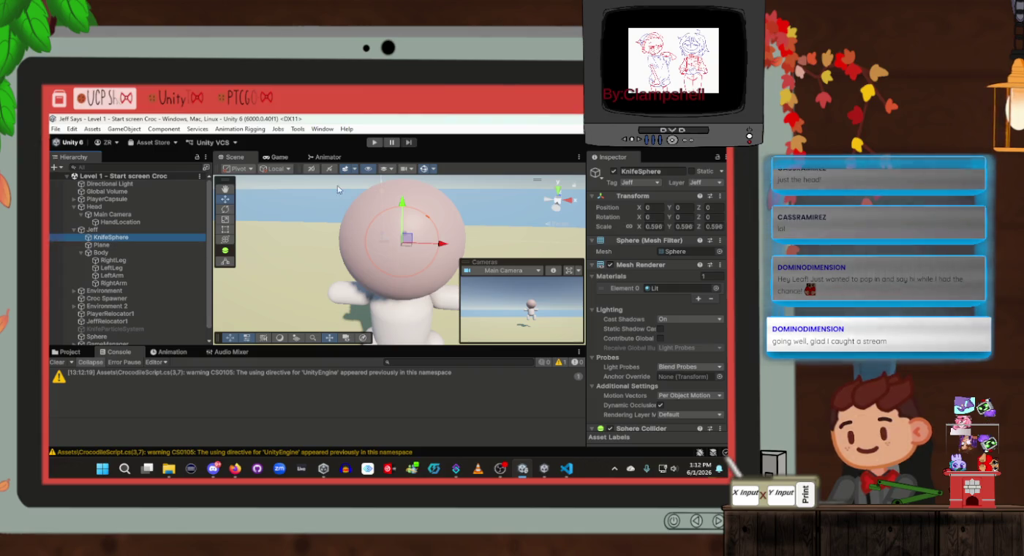
pyautogui.hotkey('alt', 'Tab')
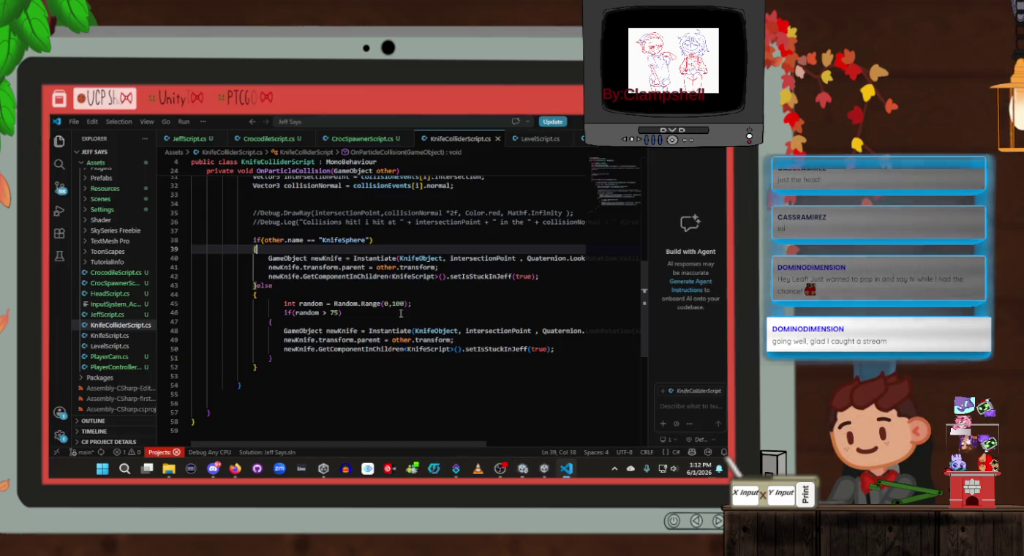
pyautogui.scroll(2, 406, 286)
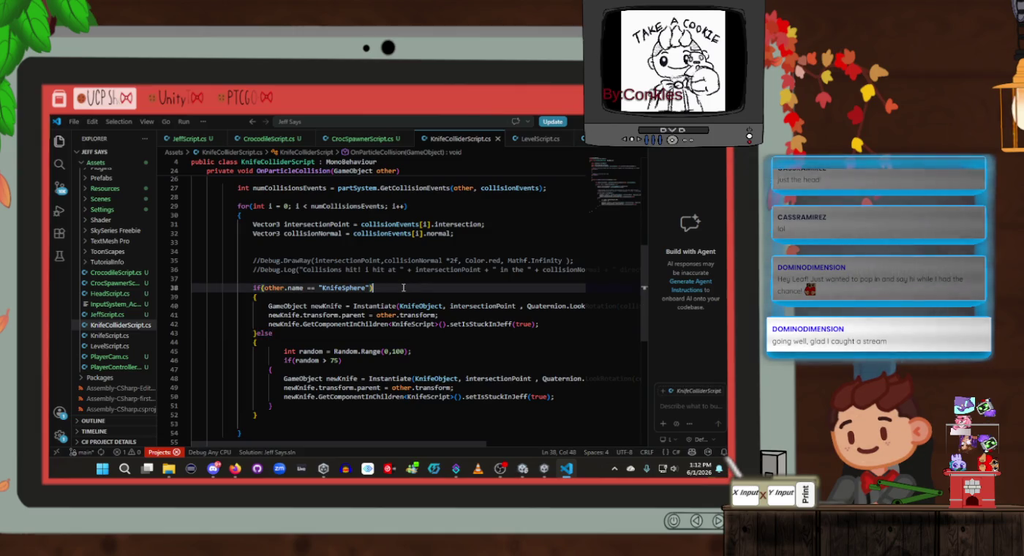
pyautogui.hotkey('alt', 'Tab')
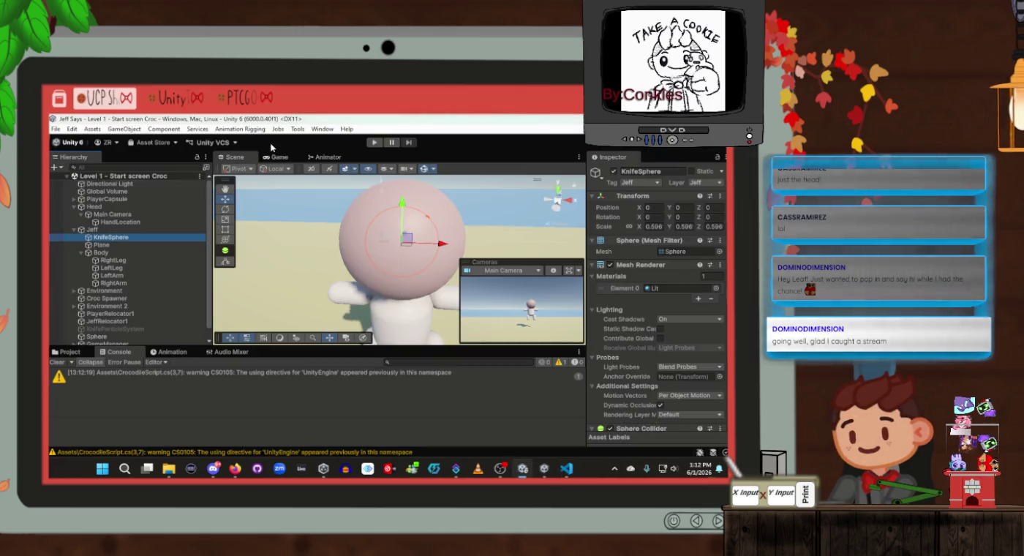
pyautogui.hotkey('alt', 'Tab')
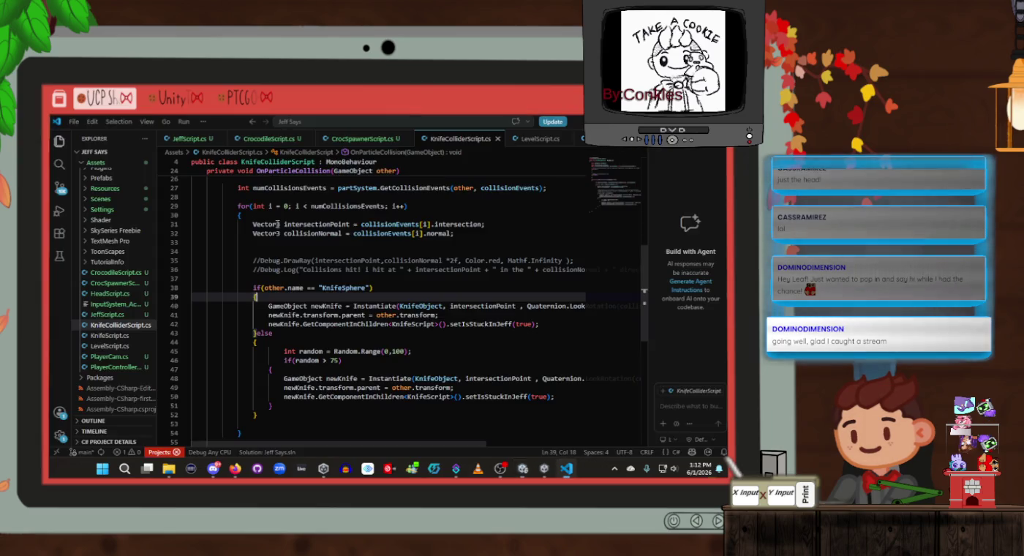
pyautogui.scroll(1, 306, 299)
# Step: Review KnifeColliderScript's collision loop and KnifeSphere name check, then return to Unity
pyautogui.click(415, 284)
pyautogui.click(419, 303)
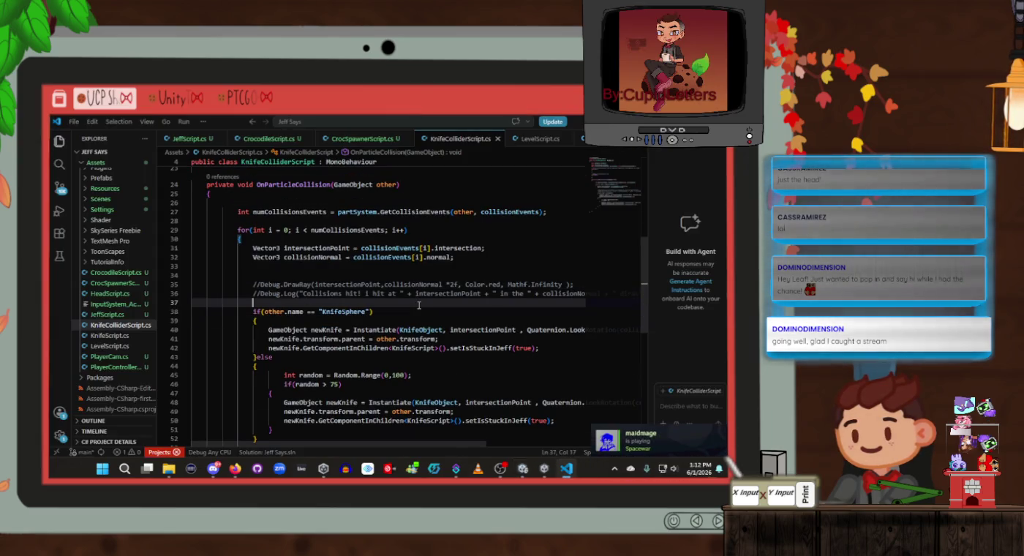
pyautogui.click(419, 311)
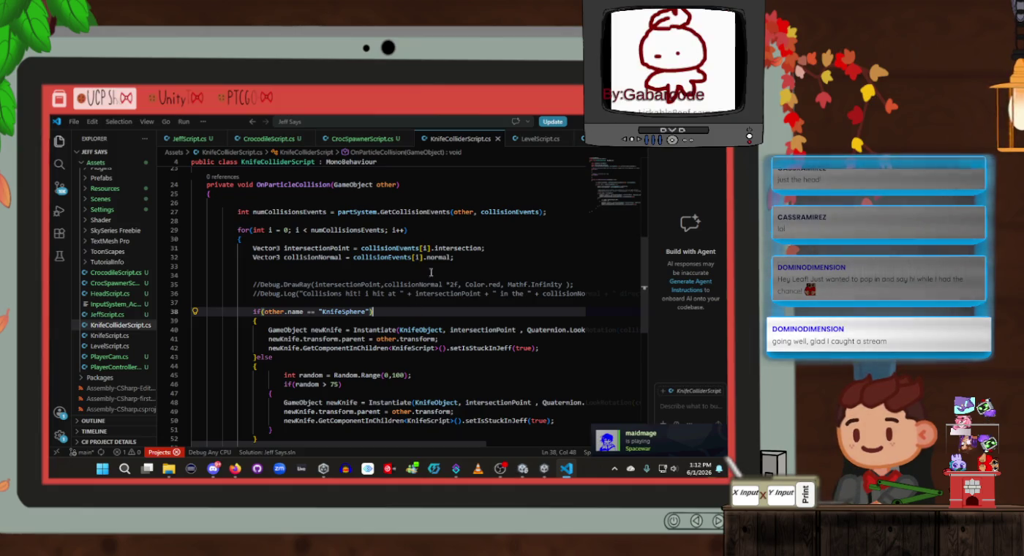
pyautogui.click(431, 258)
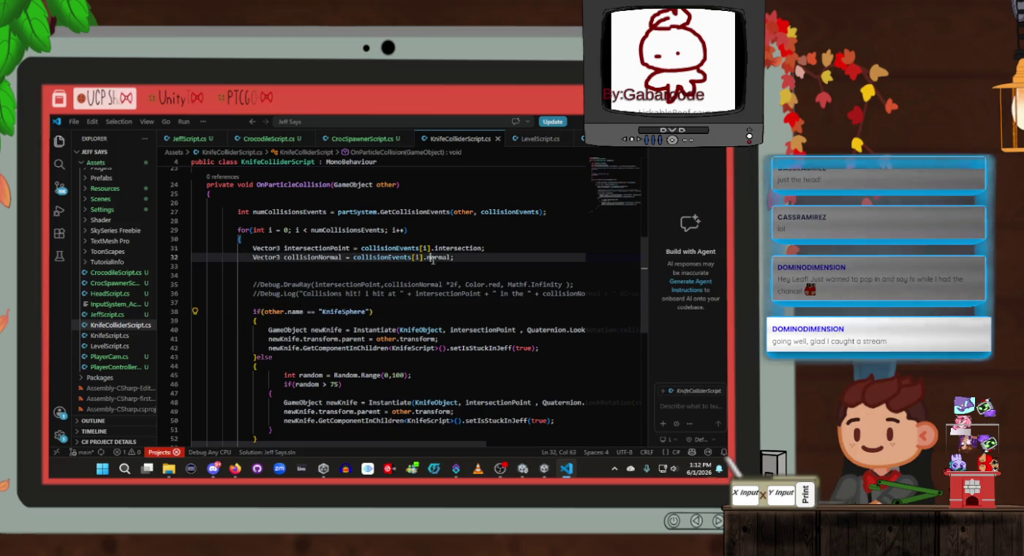
pyautogui.click(433, 270)
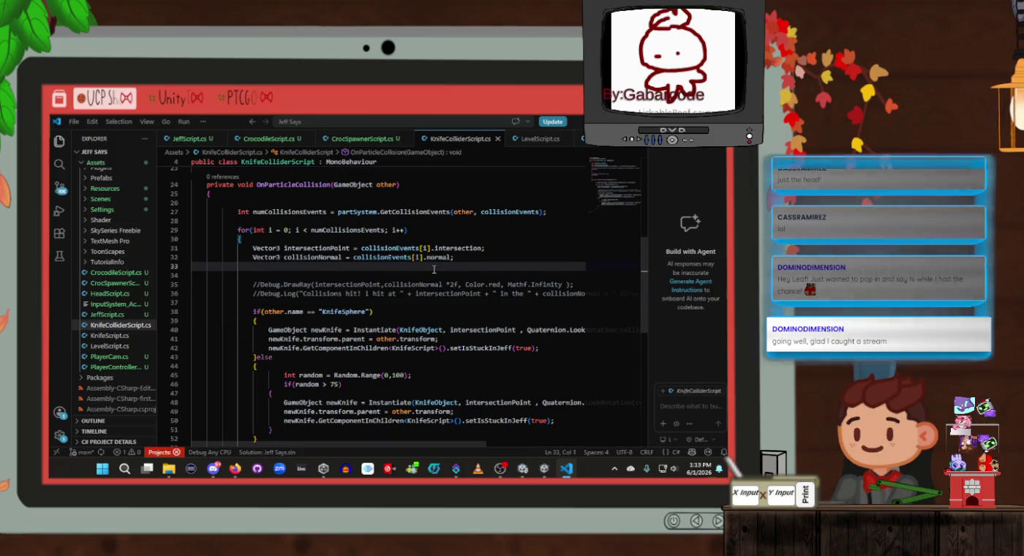
pyautogui.scroll(-1, 433, 269)
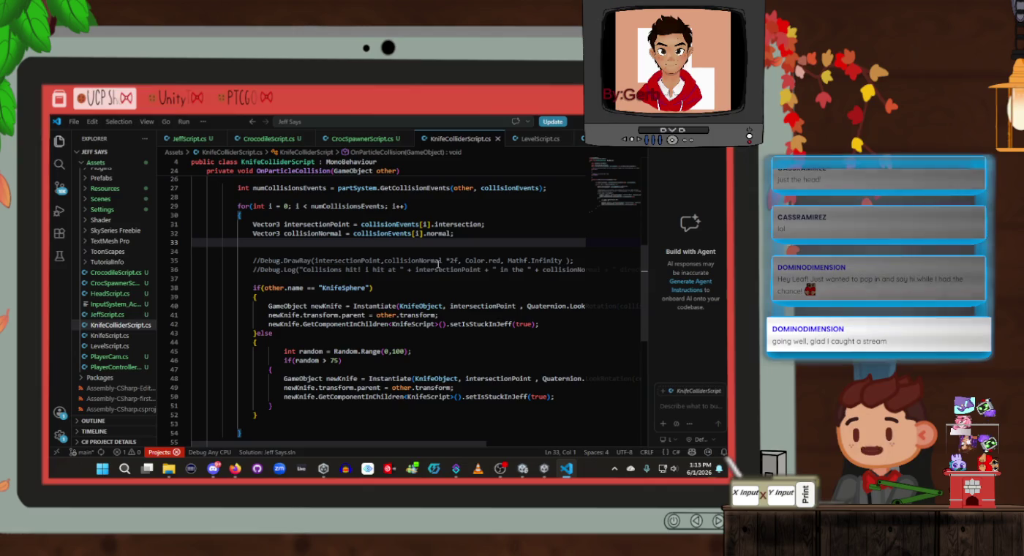
pyautogui.click(450, 290)
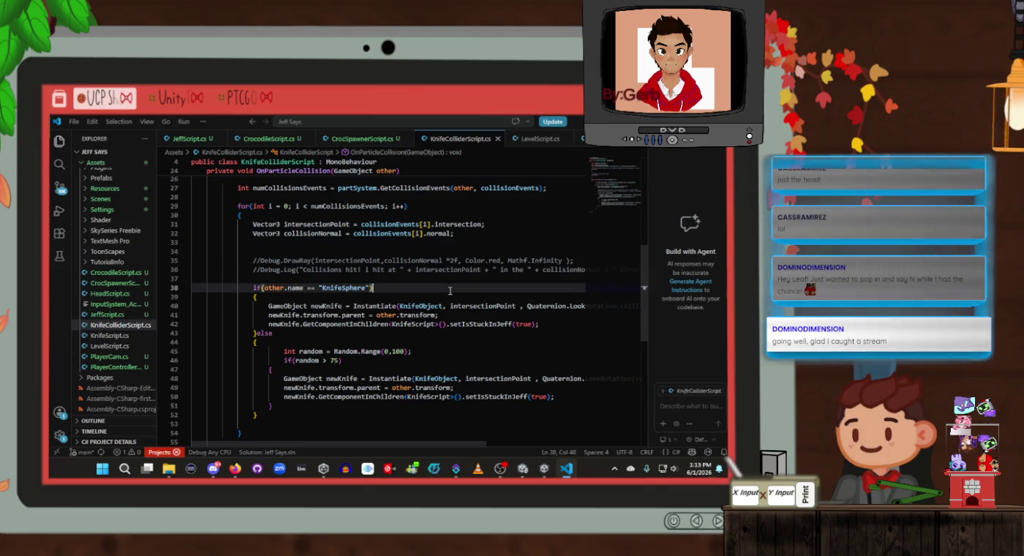
pyautogui.scroll(1, 468, 281)
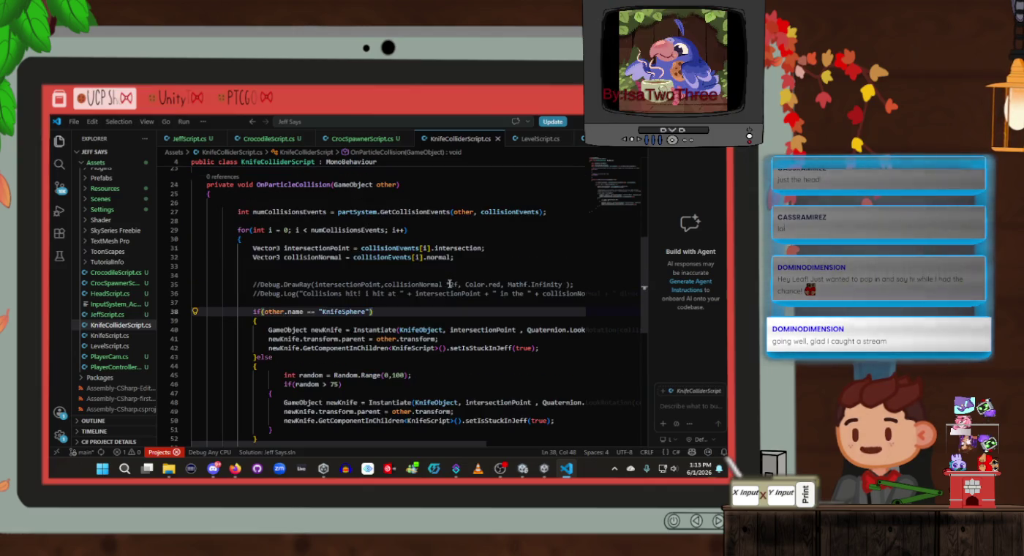
pyautogui.click(496, 267)
pyautogui.click(496, 254)
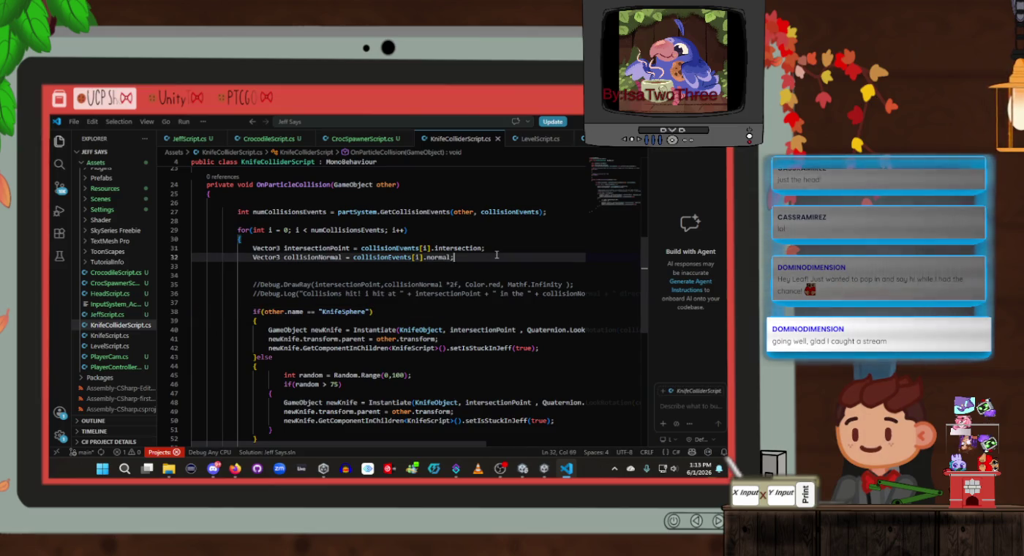
pyautogui.click(496, 251)
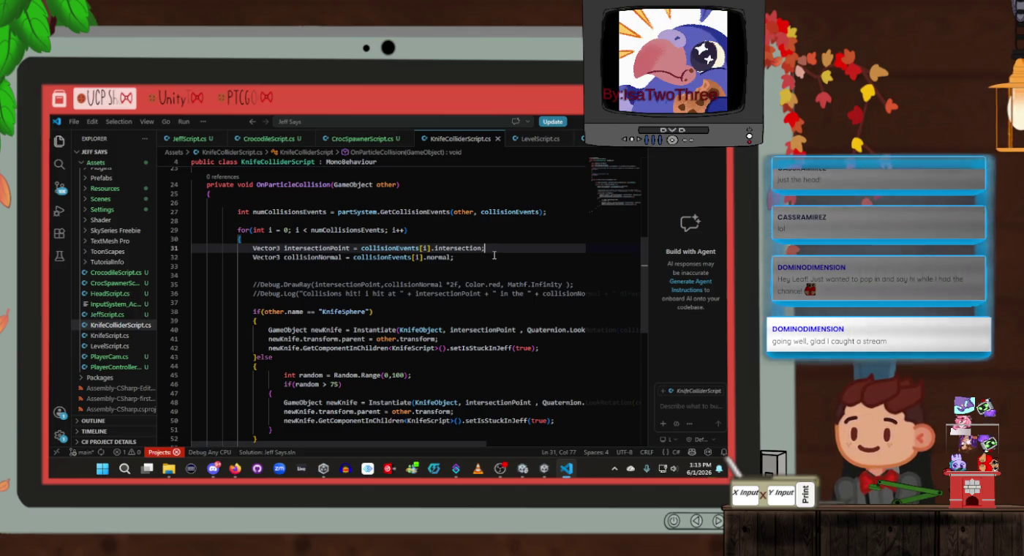
pyautogui.hotkey('alt', 'Tab')
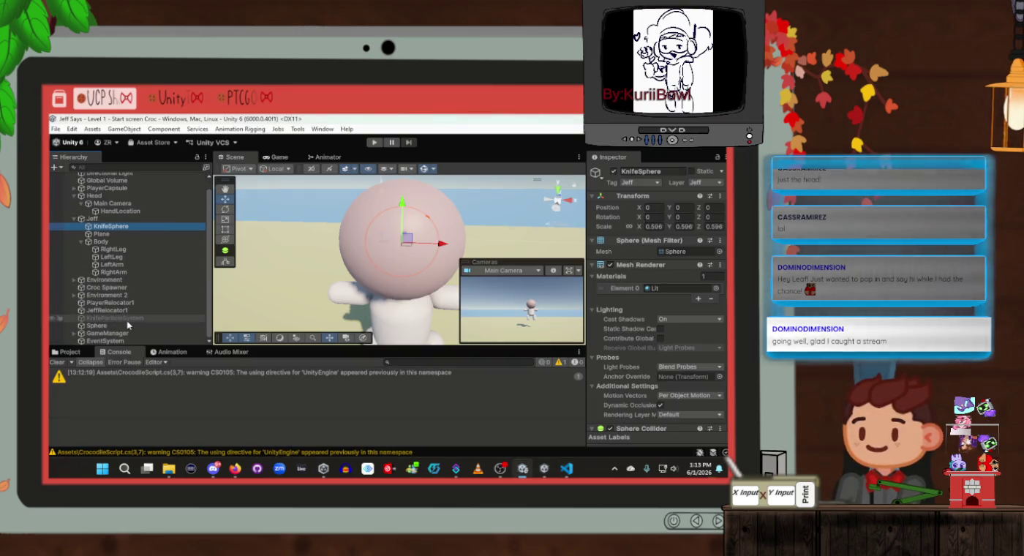
# Step: Uncheck Jeff in KnifeParticleSystem's Collision Collides With layers, leaving it Mixed
pyautogui.click(200, 319)
pyautogui.scroll(-15, 718, 342)
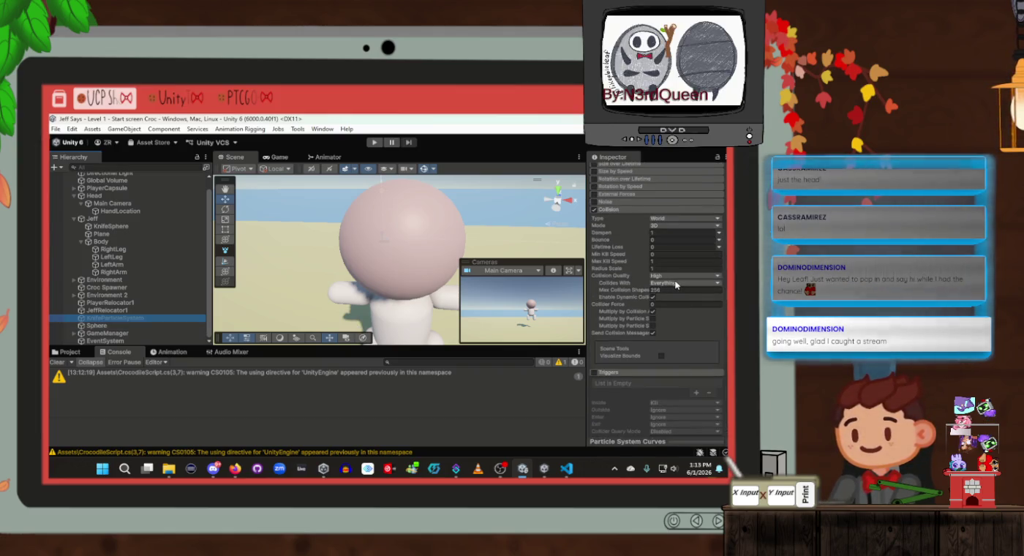
pyautogui.click(676, 285)
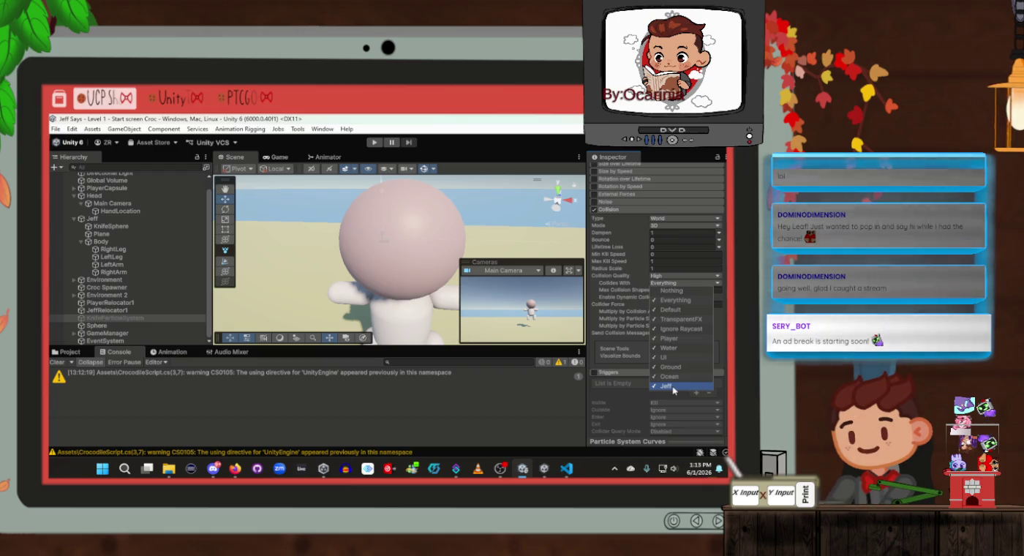
pyautogui.click(674, 388)
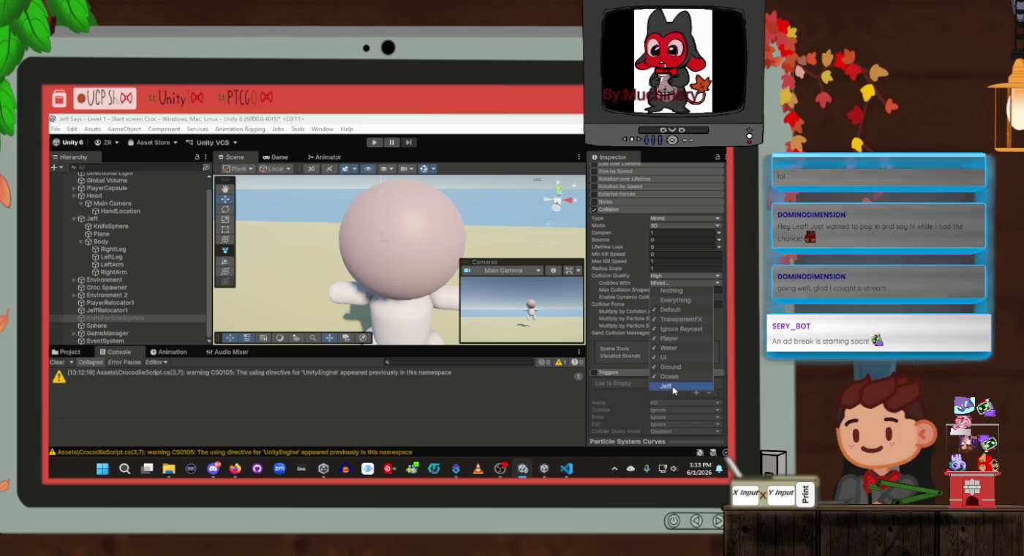
pyautogui.click(125, 225)
pyautogui.scroll(3, 661, 250)
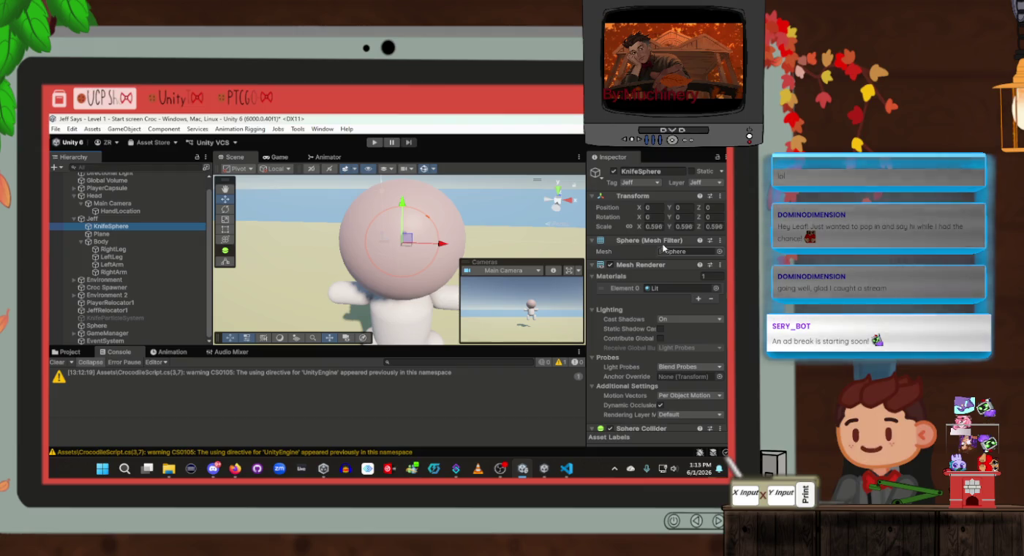
# Step: Put KnifeSphere on the Default layer
pyautogui.click(703, 183)
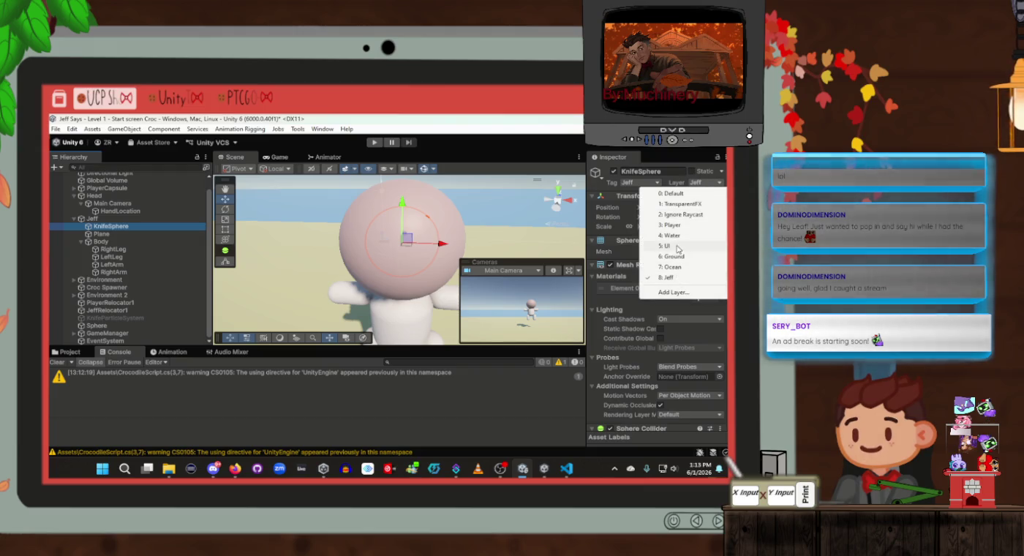
pyautogui.click(671, 193)
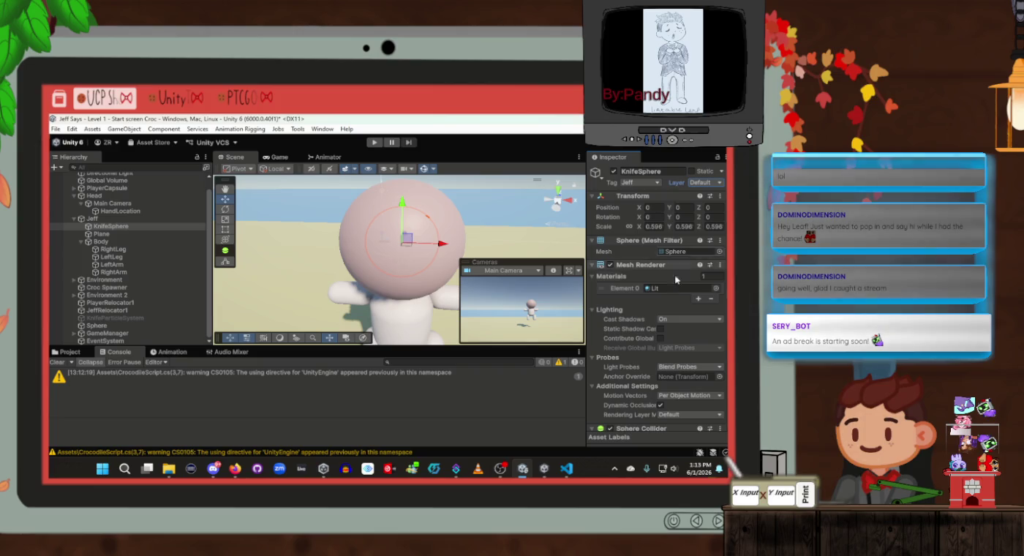
pyautogui.scroll(-5, 654, 305)
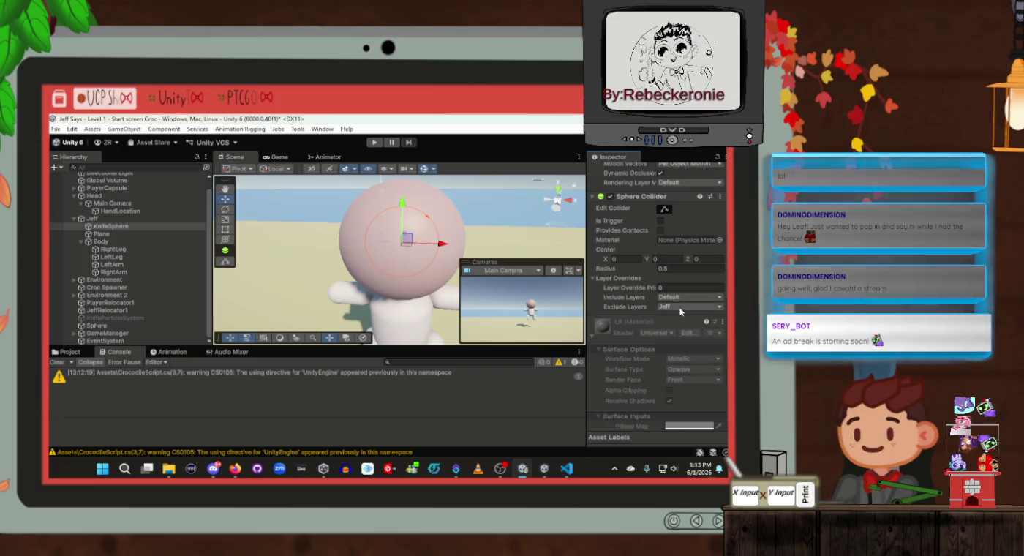
# Step: Set KnifeSphere's sphere collider Include Layers to Everything except the Jeff layer
pyautogui.click(680, 298)
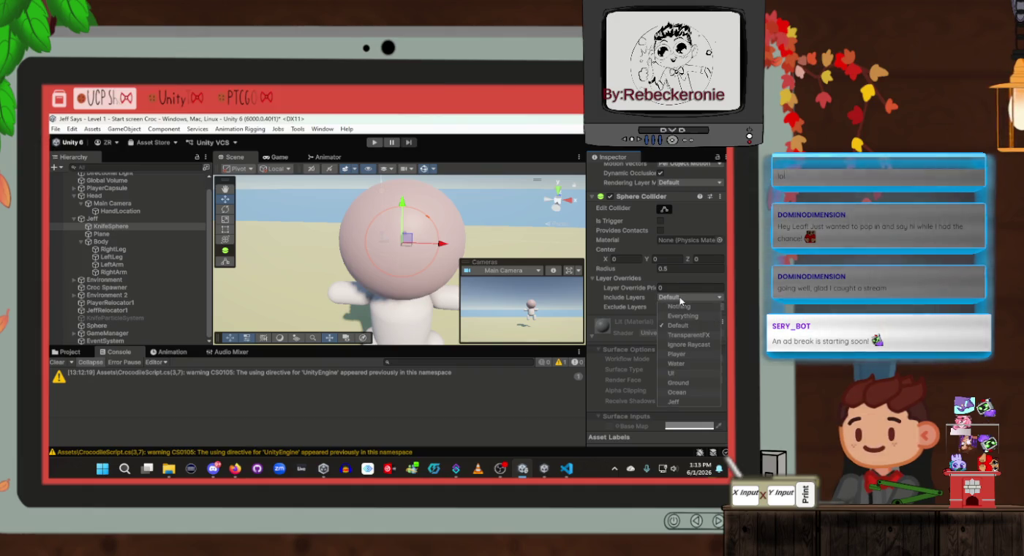
pyautogui.click(678, 384)
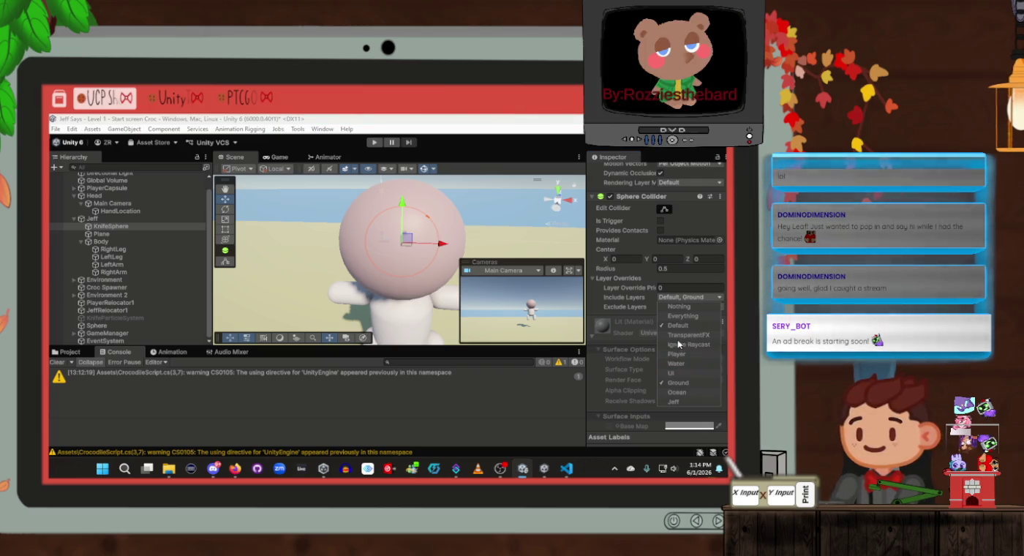
pyautogui.click(680, 316)
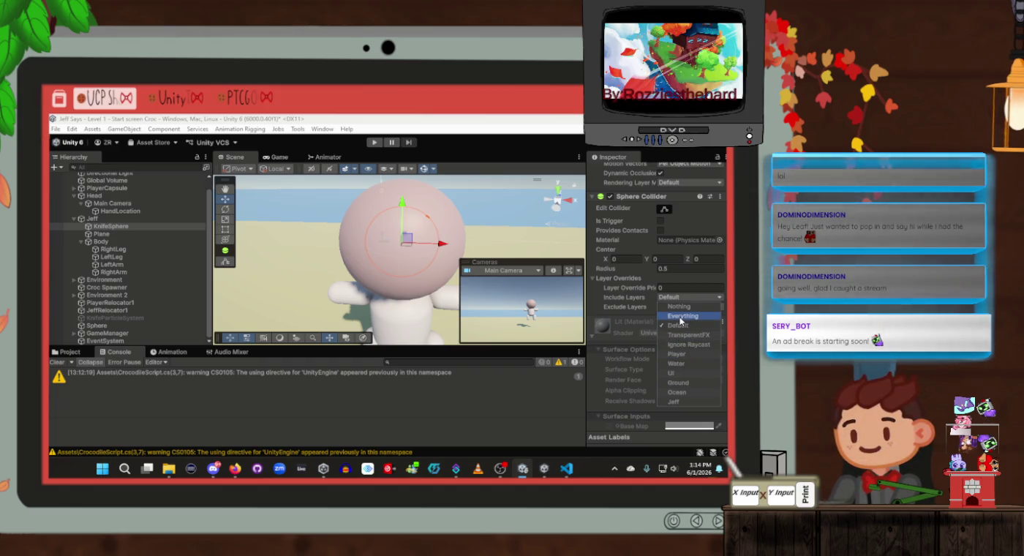
pyautogui.click(682, 404)
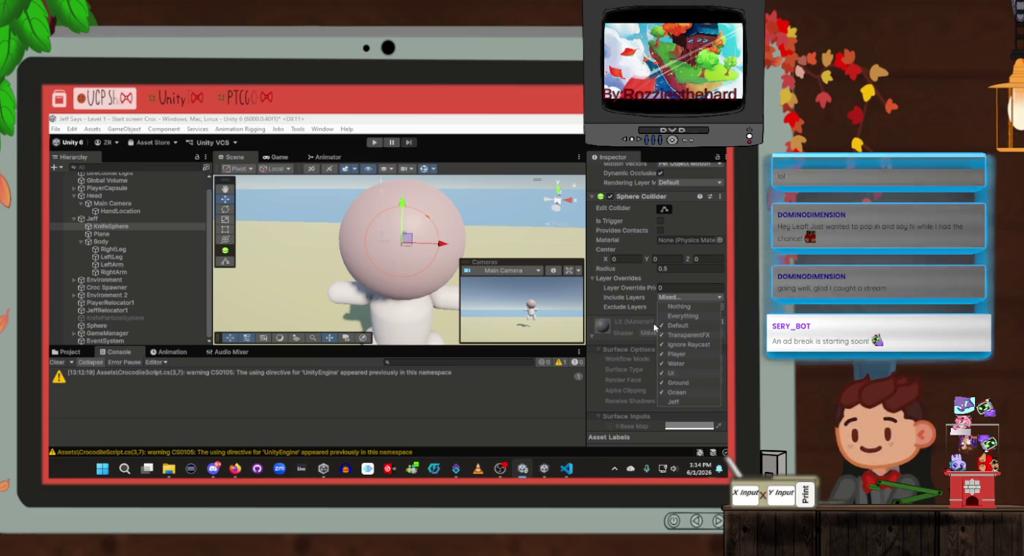
pyautogui.click(649, 318)
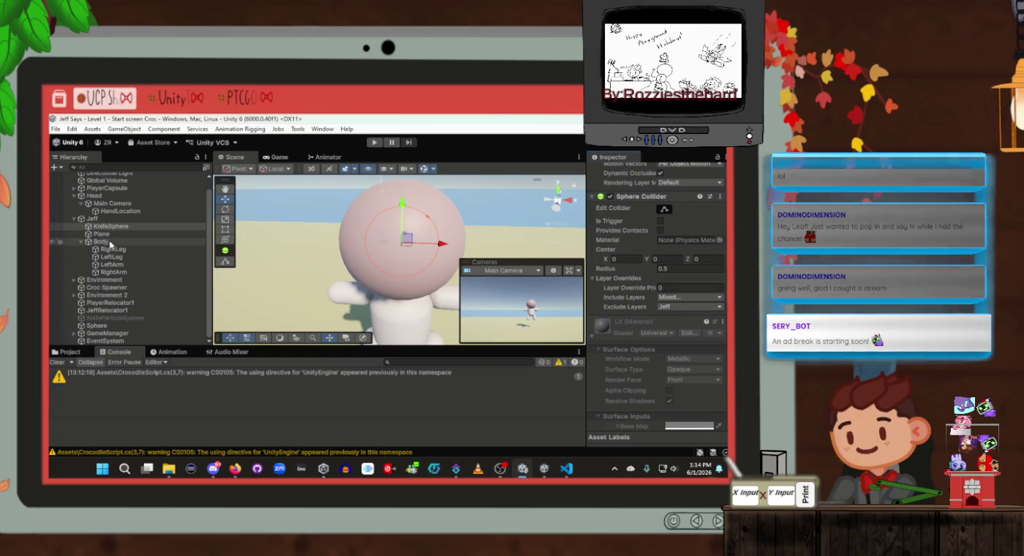
pyautogui.click(122, 319)
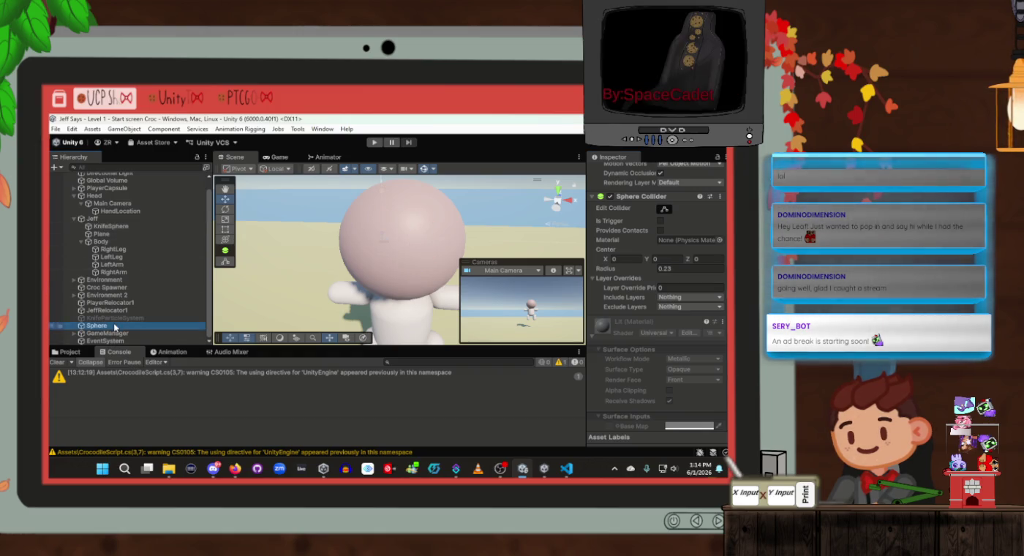
pyautogui.scroll(-3, 635, 306)
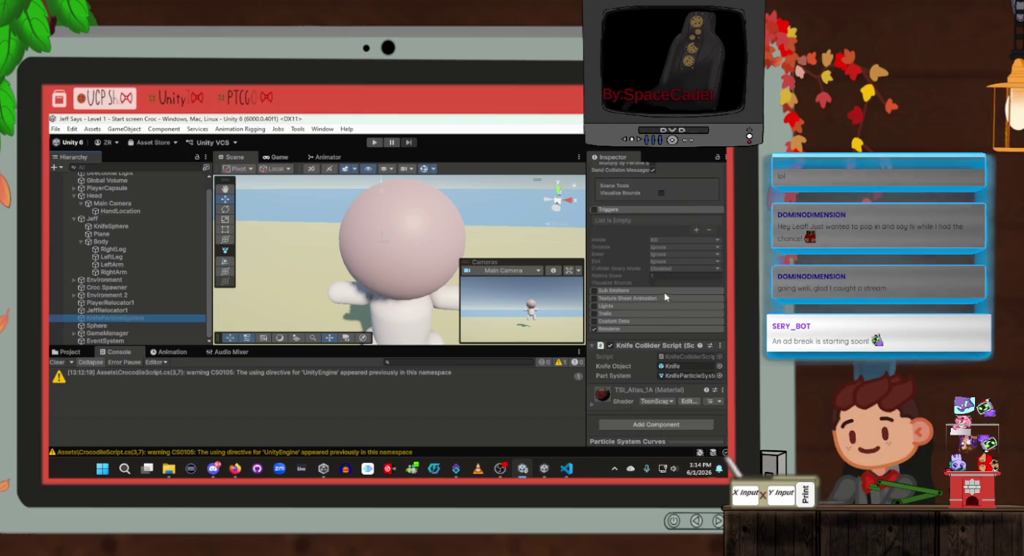
# Step: Recheck the particle system's Collides With layers, then start play mode and switch to VS Code
pyautogui.scroll(3, 666, 300)
pyautogui.click(669, 223)
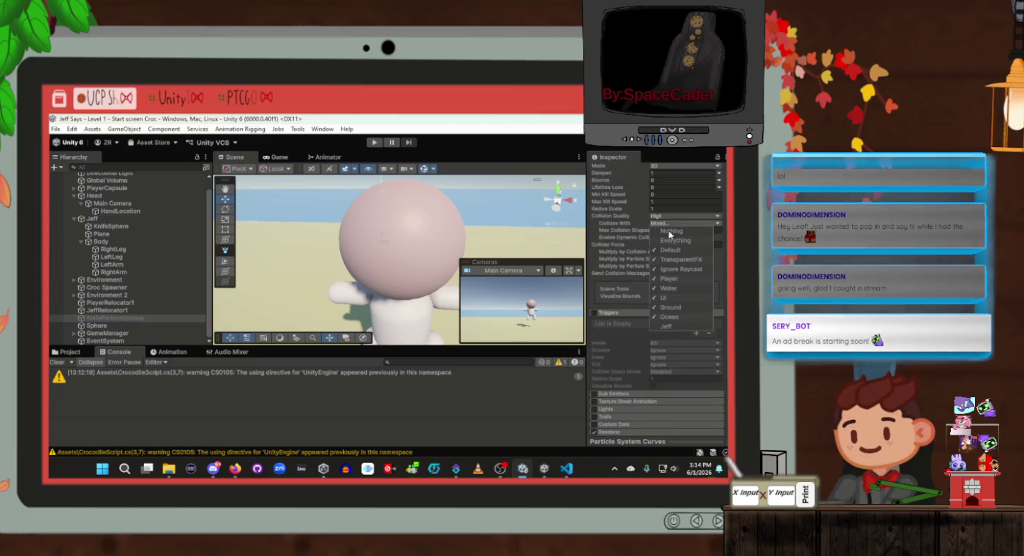
pyautogui.click(609, 336)
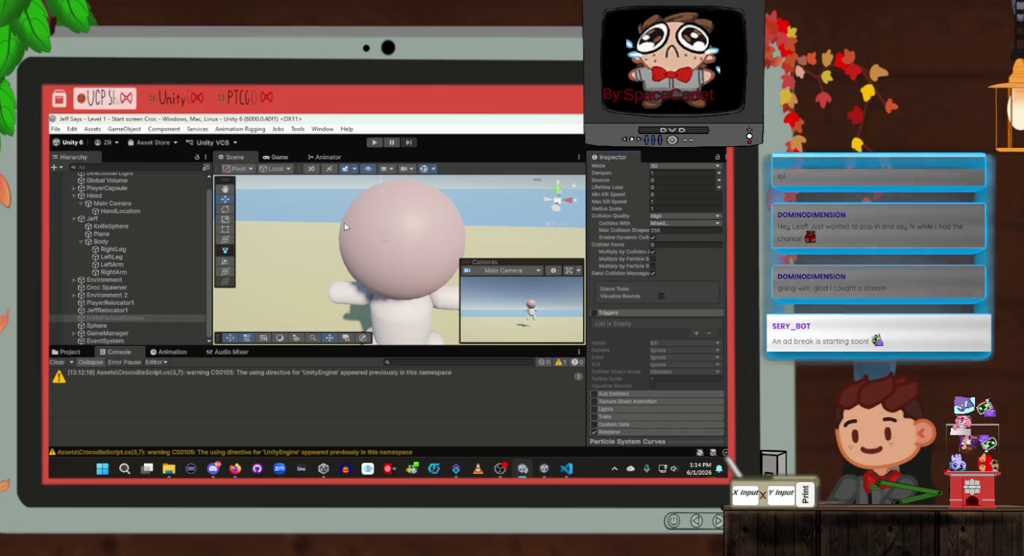
pyautogui.click(372, 143)
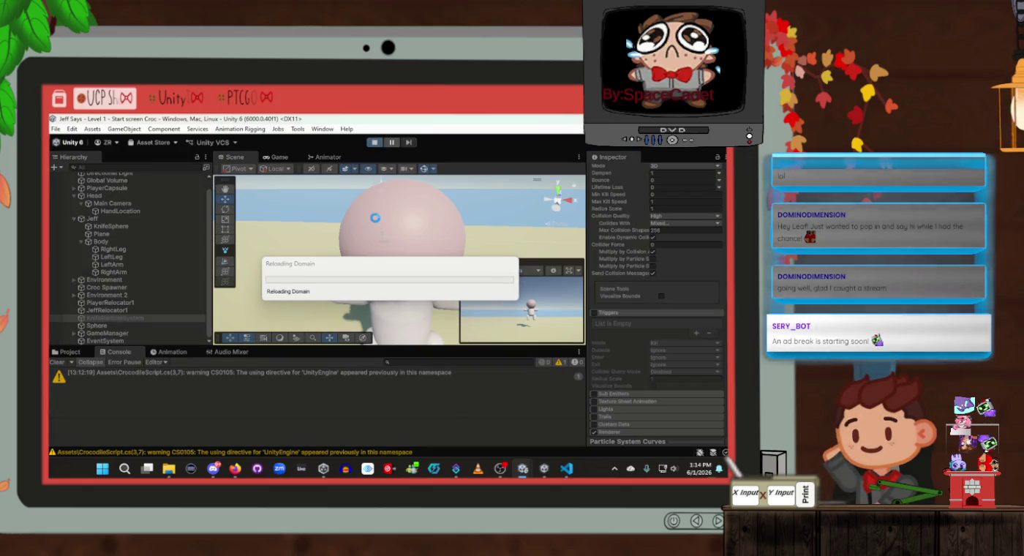
pyautogui.hotkey('alt', 'Tab')
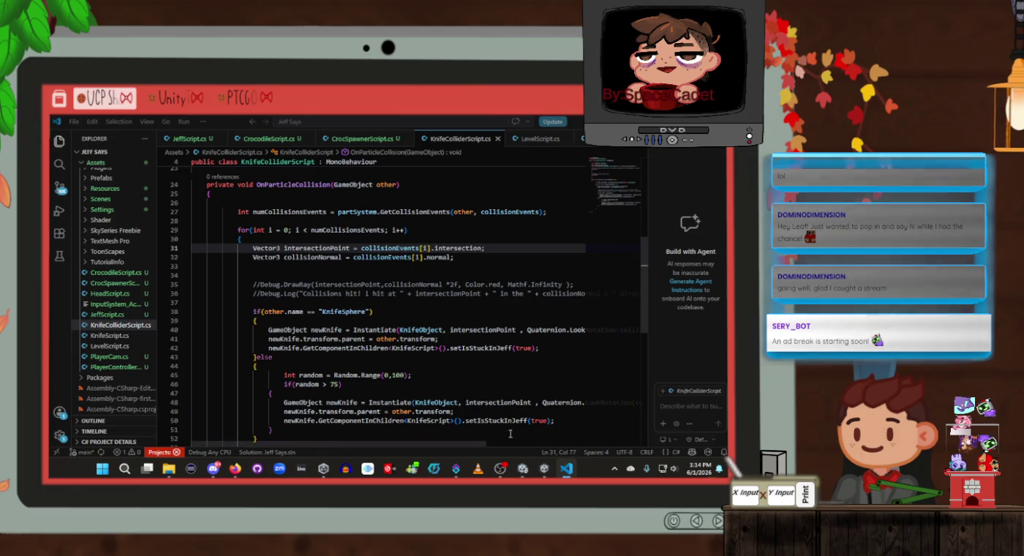
# Step: Bring the 'Jeff Says - Level 1' Unity window back to the front
pyautogui.moveTo(528, 474)
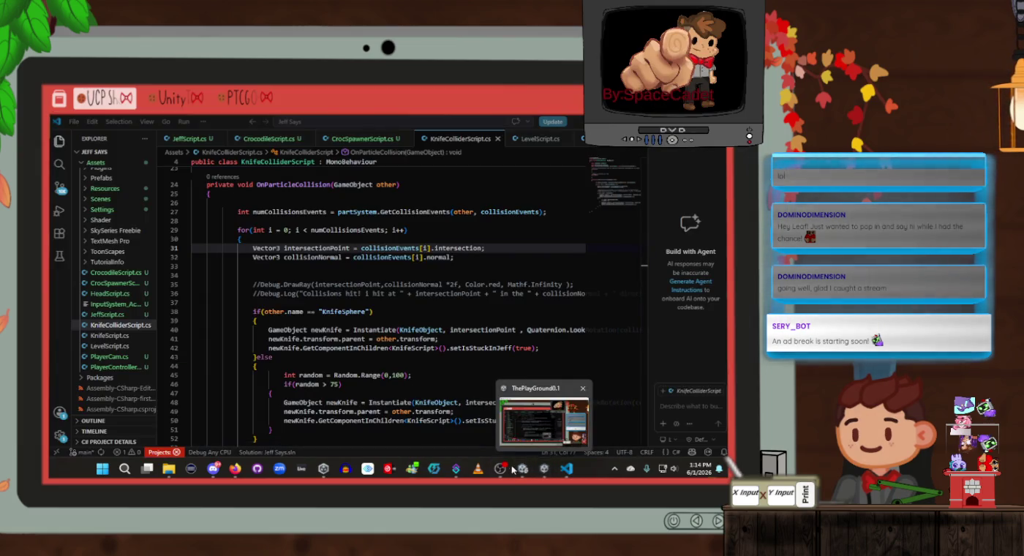
pyautogui.click(514, 441)
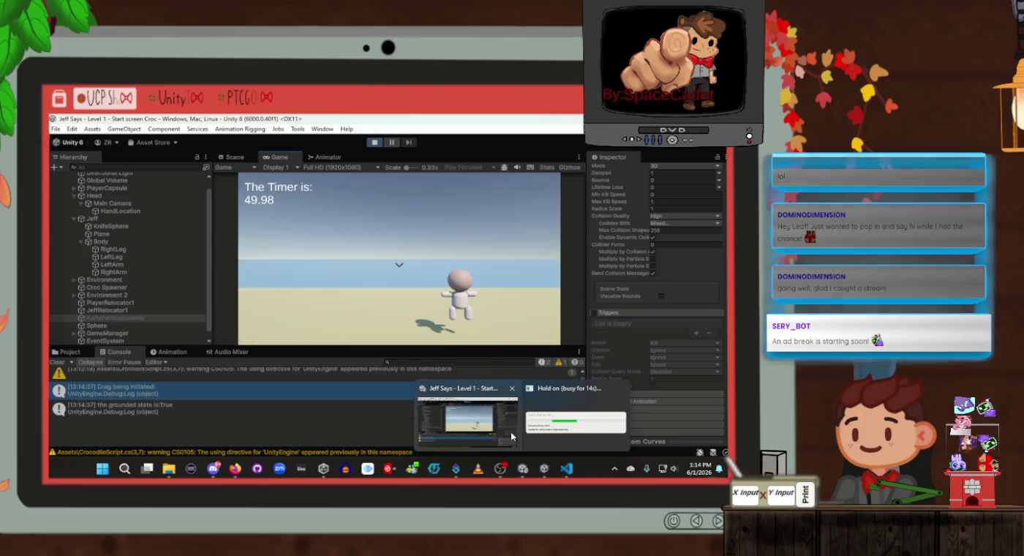
# Step: Play the level with Space, then select Jeff to see the Knife clones lodged under it
pyautogui.click(468, 304)
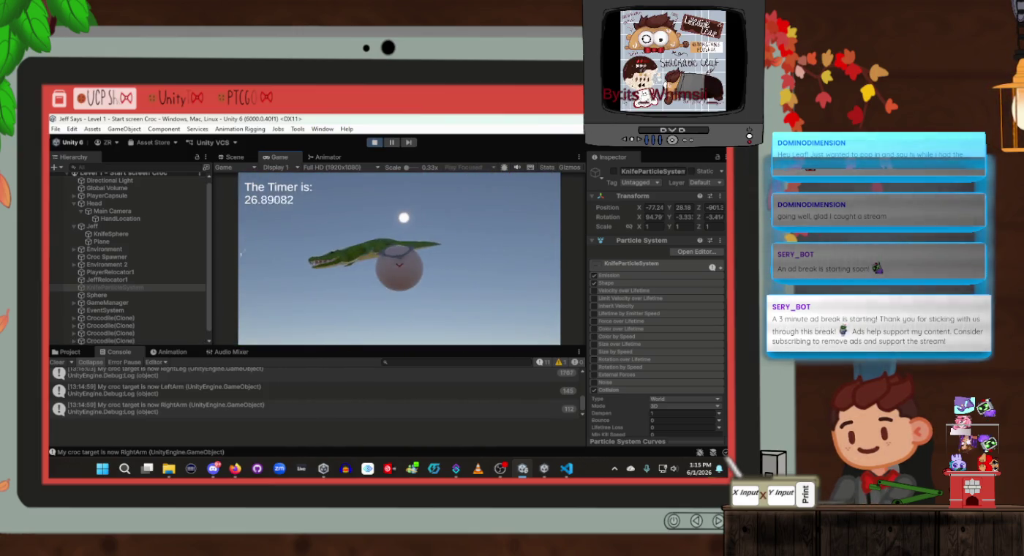
pyautogui.press('space')
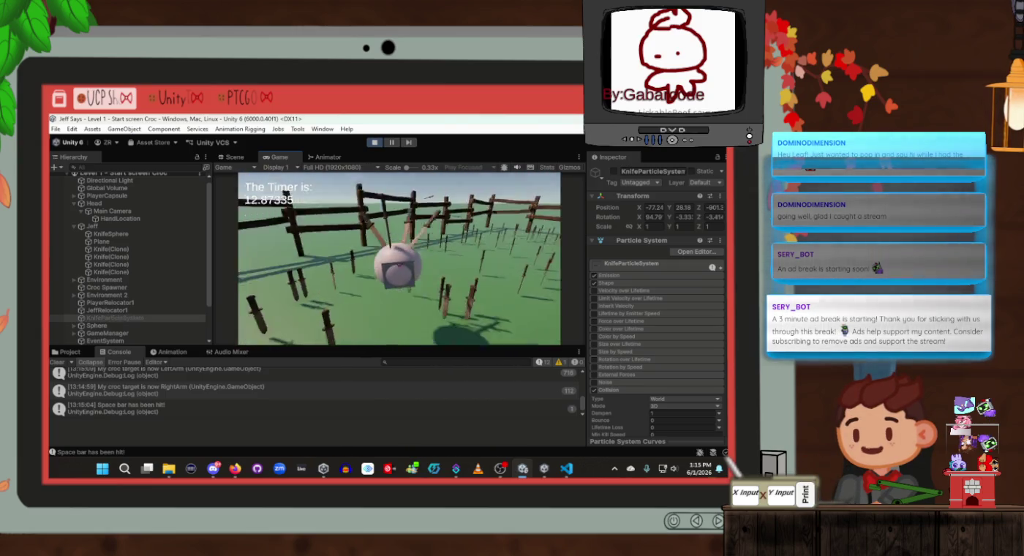
pyautogui.hotkey('alt', 'Tab')
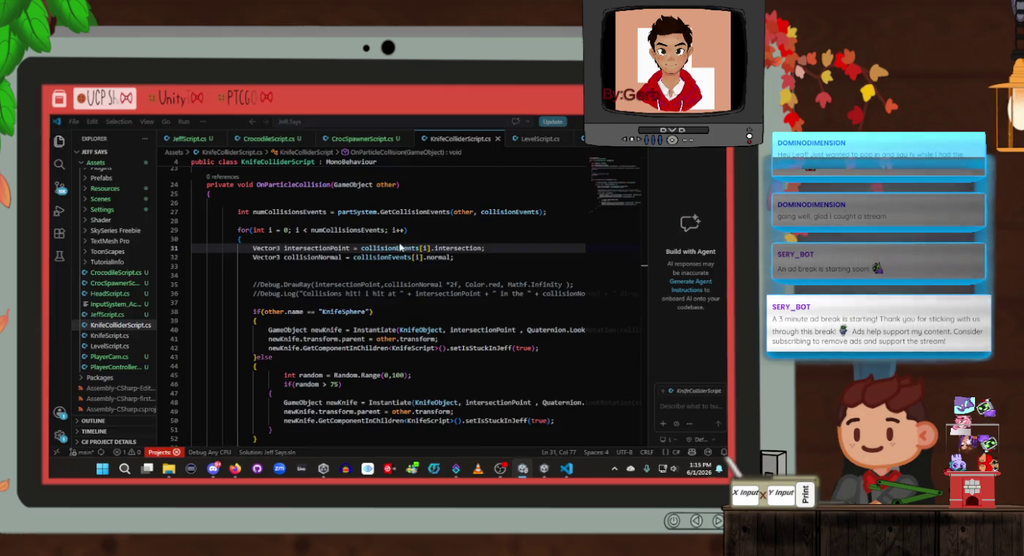
pyautogui.hotkey('alt', 'Tab')
pyautogui.click(128, 226)
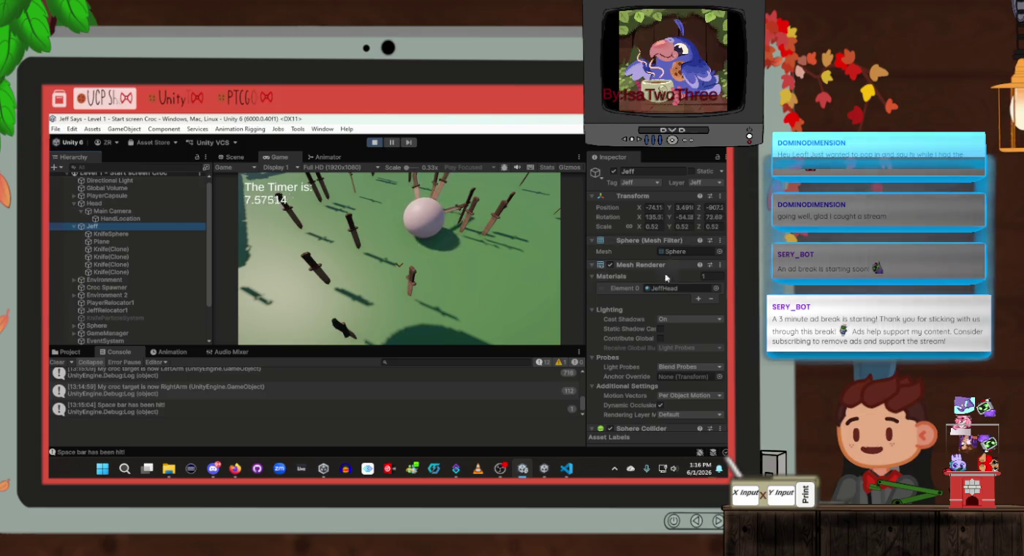
# Step: Inspect the KnifeSphere around Jeff's head in the Scene view, then stop play mode
pyautogui.scroll(-3, 655, 310)
pyautogui.scroll(-2, 656, 311)
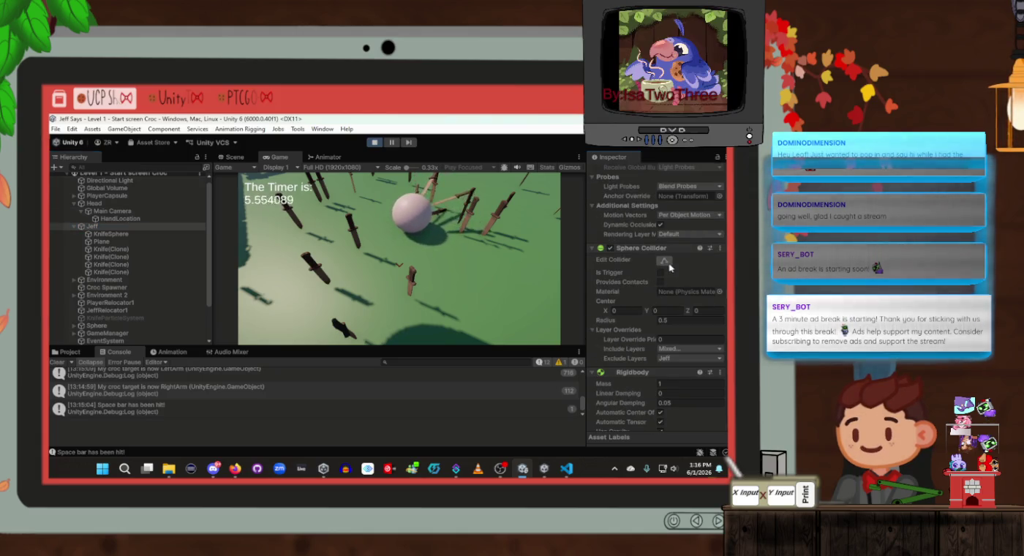
pyautogui.click(235, 158)
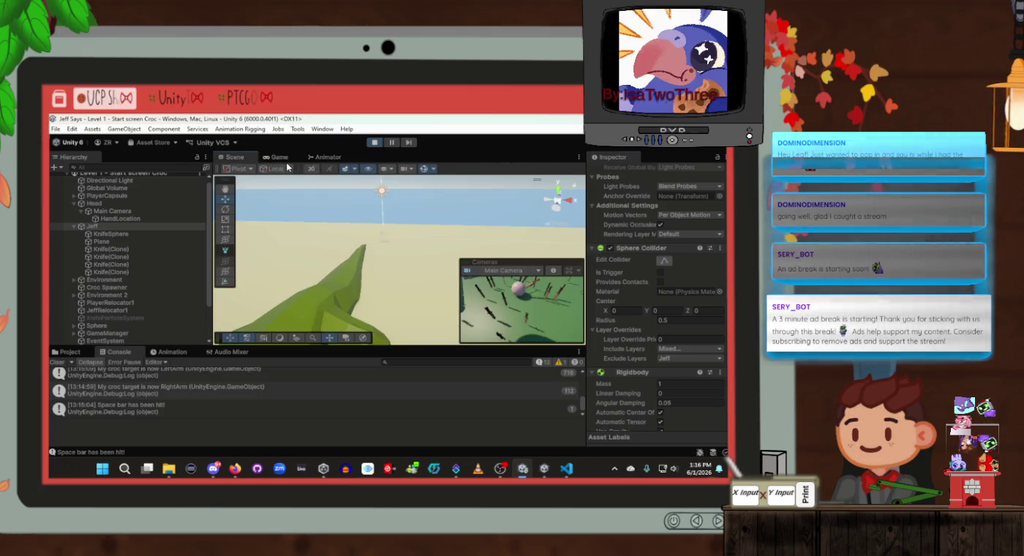
pyautogui.doubleClick(130, 233)
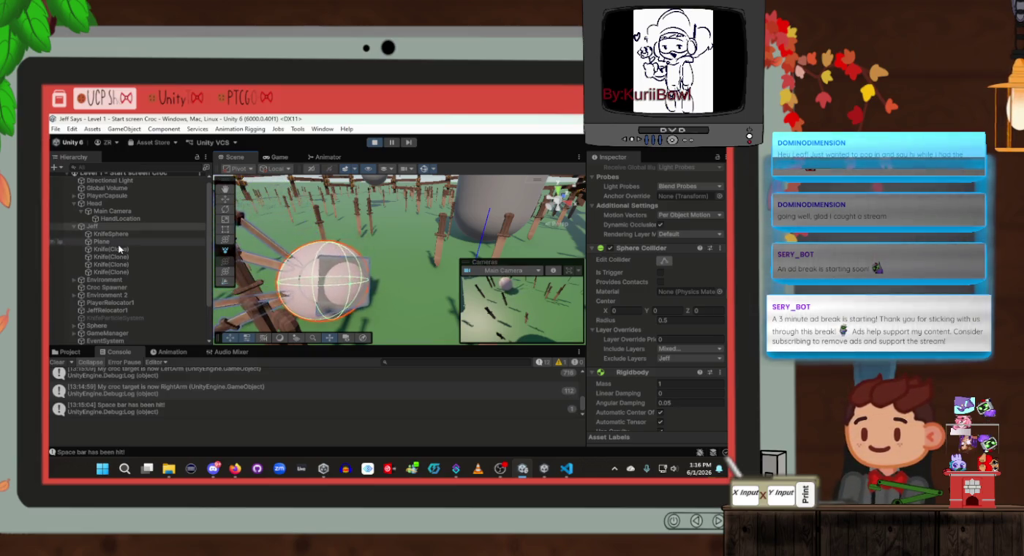
pyautogui.moveTo(366, 240)
pyautogui.mouseDown()
pyautogui.moveTo(338, 273)
pyautogui.moveTo(366, 217)
pyautogui.moveTo(376, 222)
pyautogui.moveTo(350, 218)
pyautogui.moveTo(384, 220)
pyautogui.mouseUp()
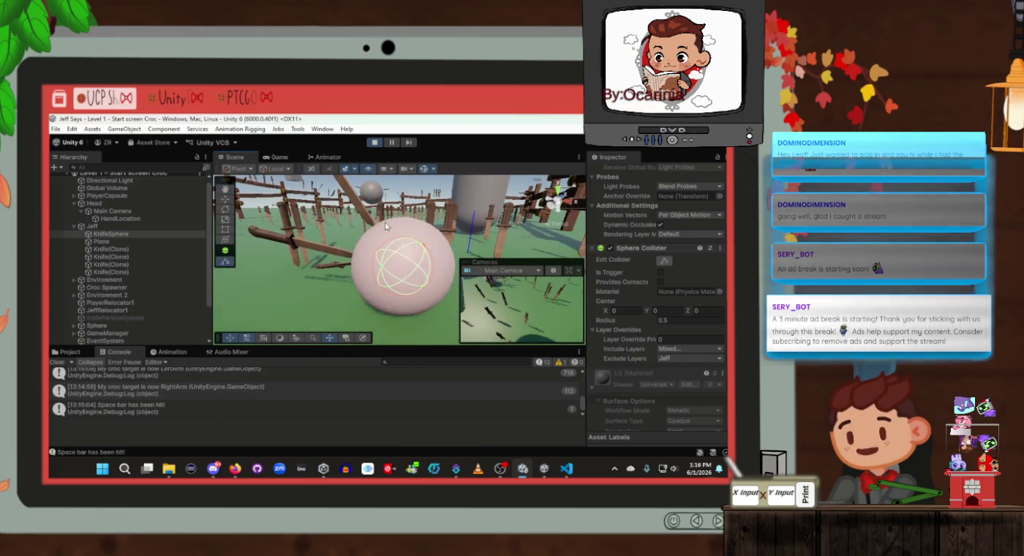
pyautogui.click(146, 225)
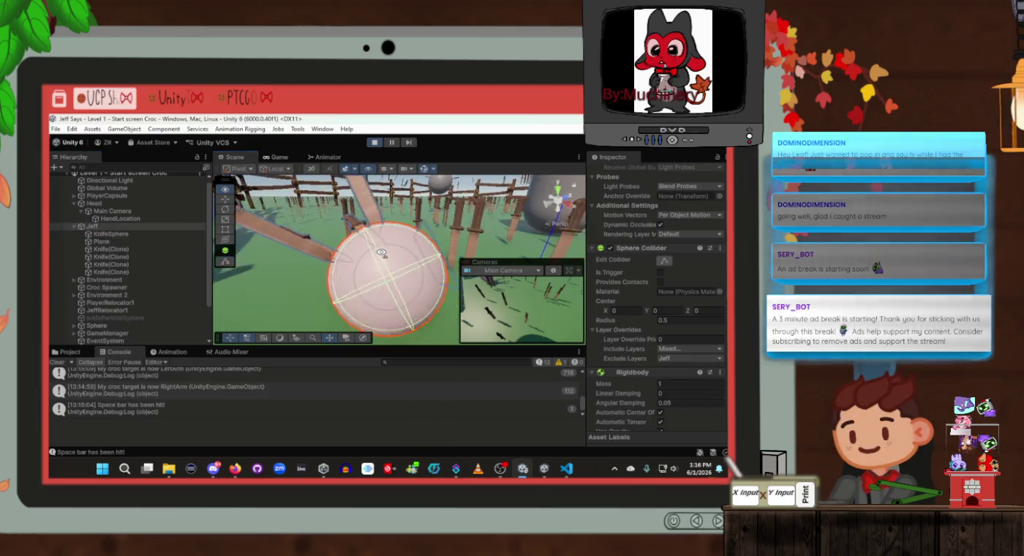
pyautogui.moveTo(381, 252)
pyautogui.mouseDown()
pyautogui.moveTo(430, 278)
pyautogui.moveTo(436, 260)
pyautogui.mouseUp()
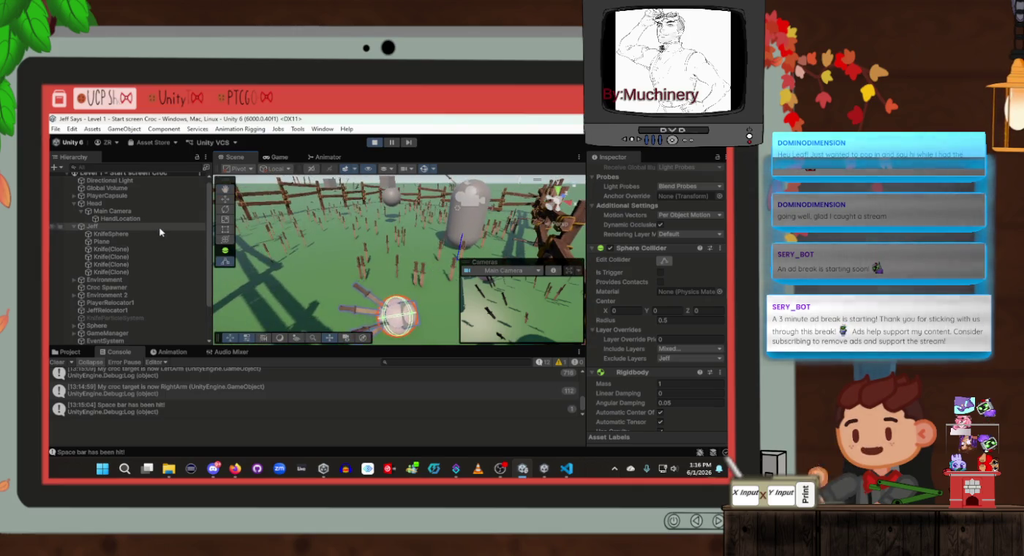
pyautogui.click(374, 142)
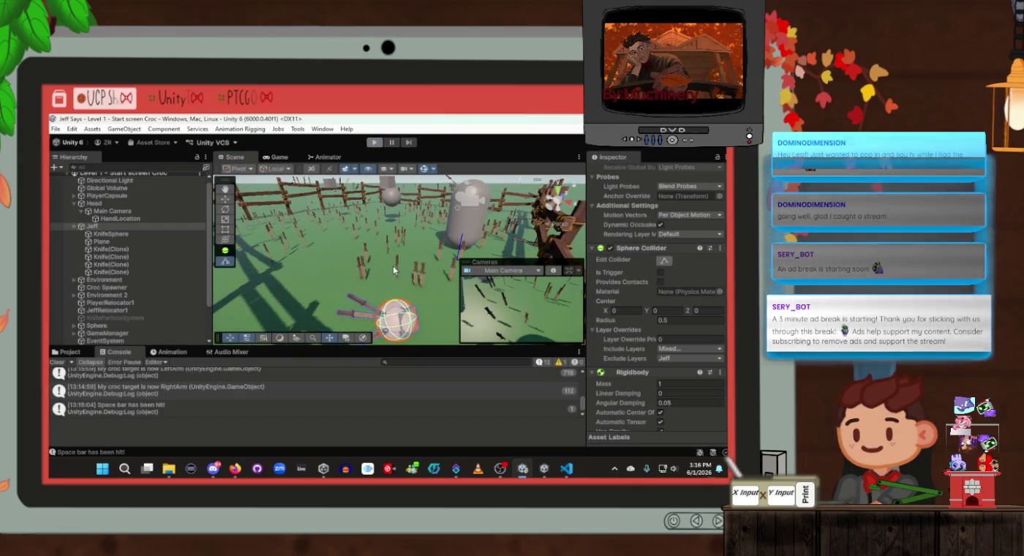
pyautogui.click(140, 226)
# Step: Change KnifeSphere's Transform Scale from 0.598 to 0.5 on all axes, after briefly trying 0.54
pyautogui.press('f')
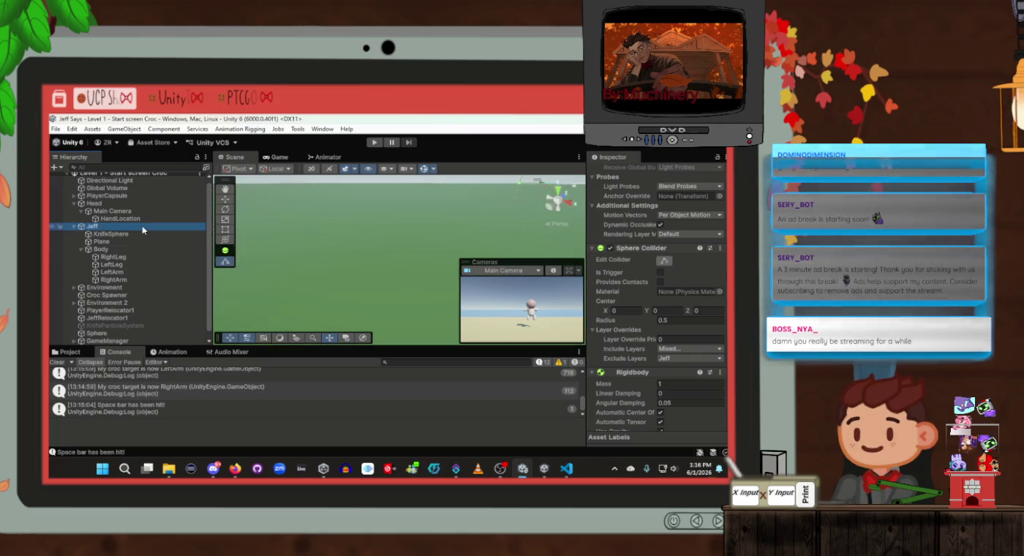
pyautogui.press('Down')
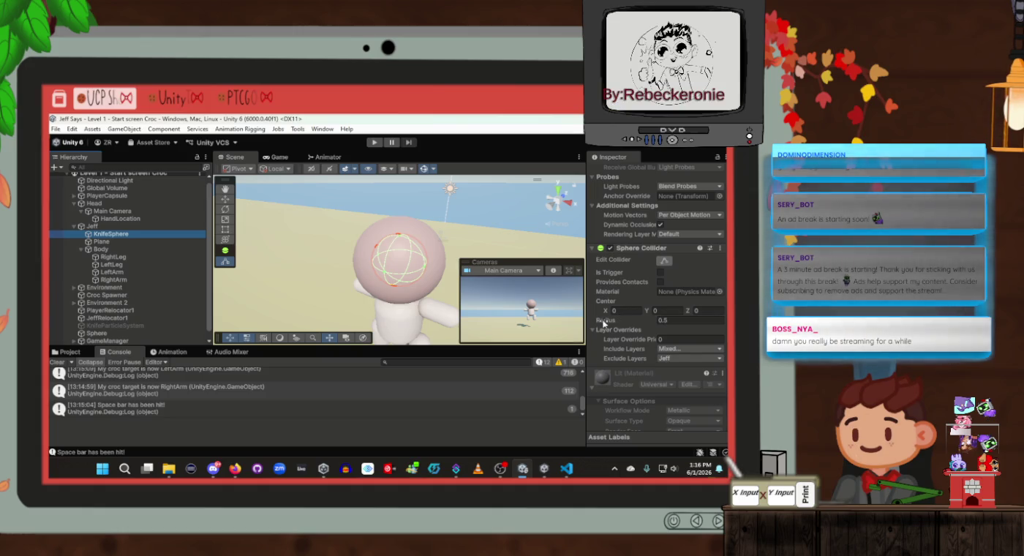
pyautogui.scroll(5, 655, 263)
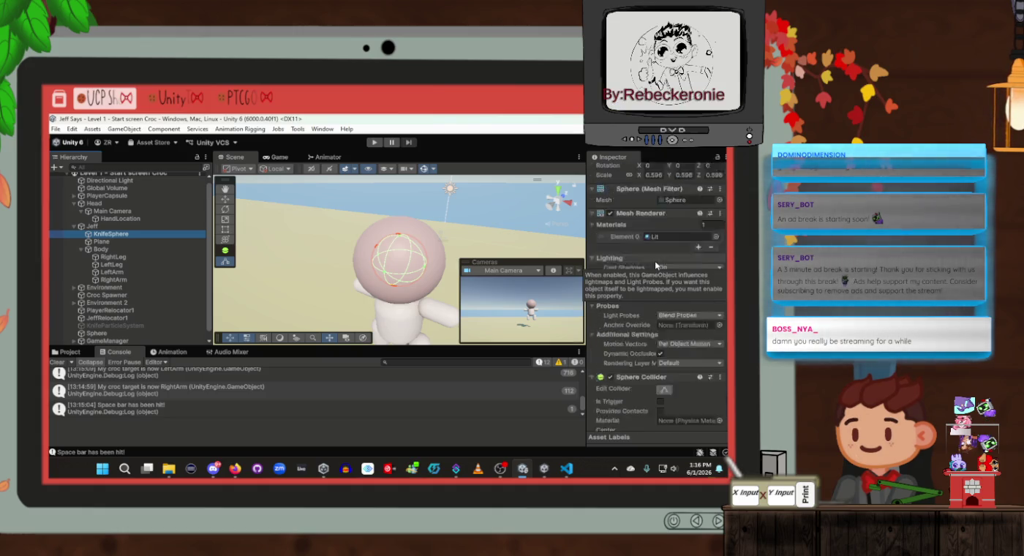
pyautogui.click(642, 226)
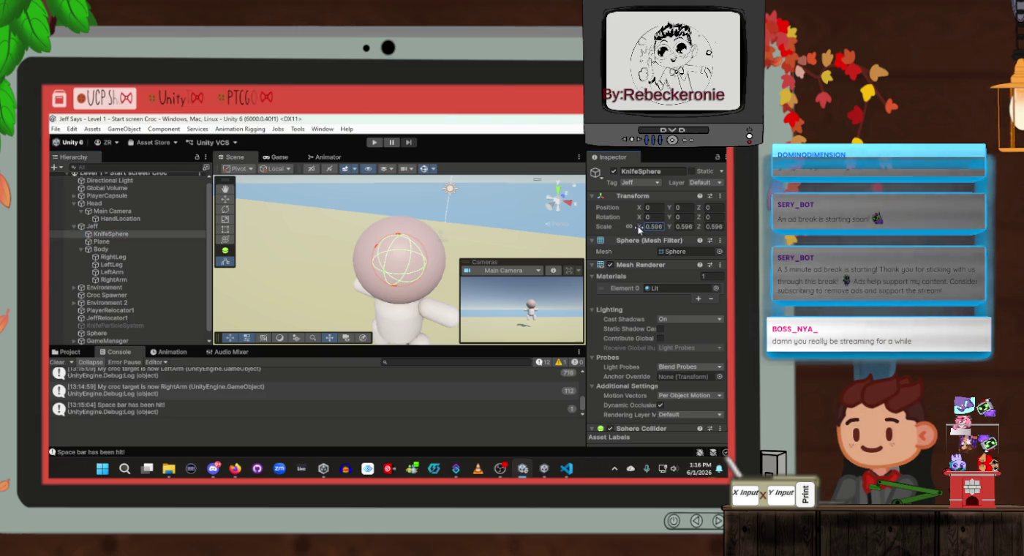
pyautogui.write('0.54')
pyautogui.press('Return')
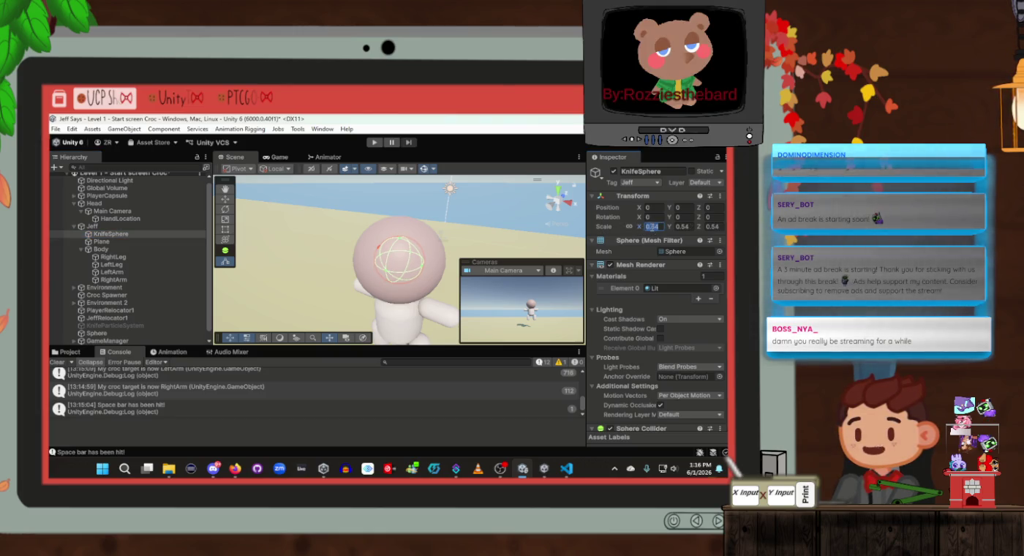
pyautogui.write('0.5')
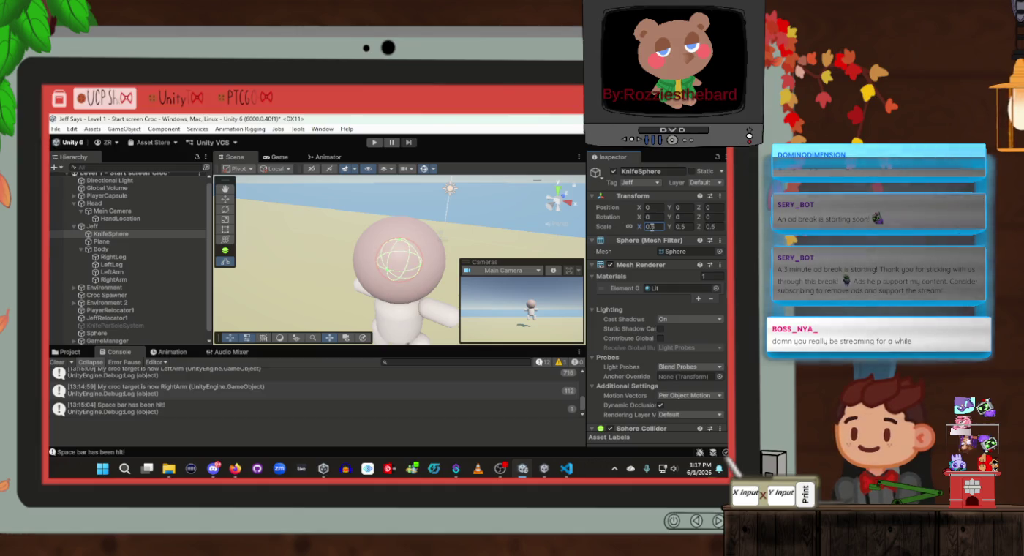
pyautogui.press('Return')
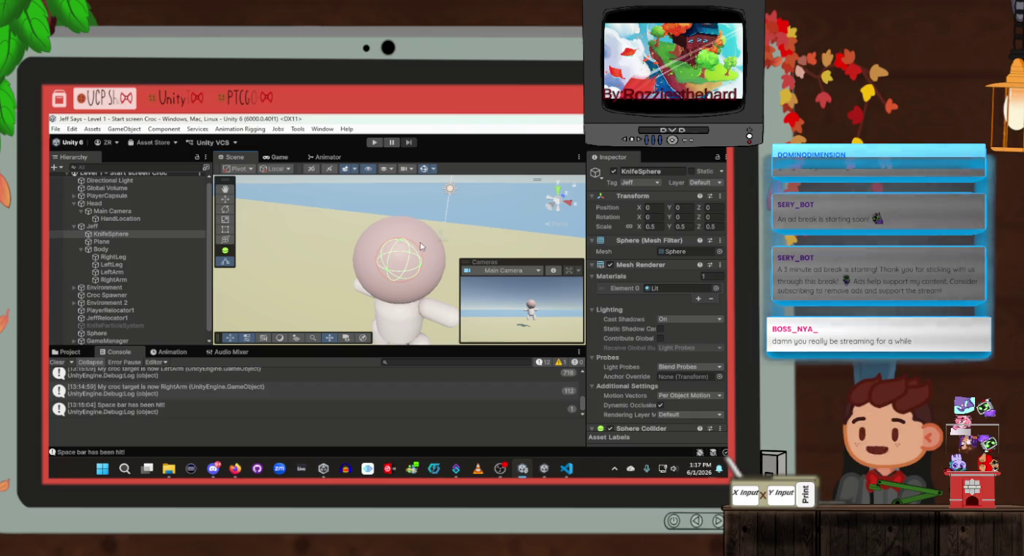
pyautogui.moveTo(427, 247)
pyautogui.mouseDown()
pyautogui.moveTo(446, 259)
pyautogui.moveTo(443, 248)
pyautogui.mouseUp()
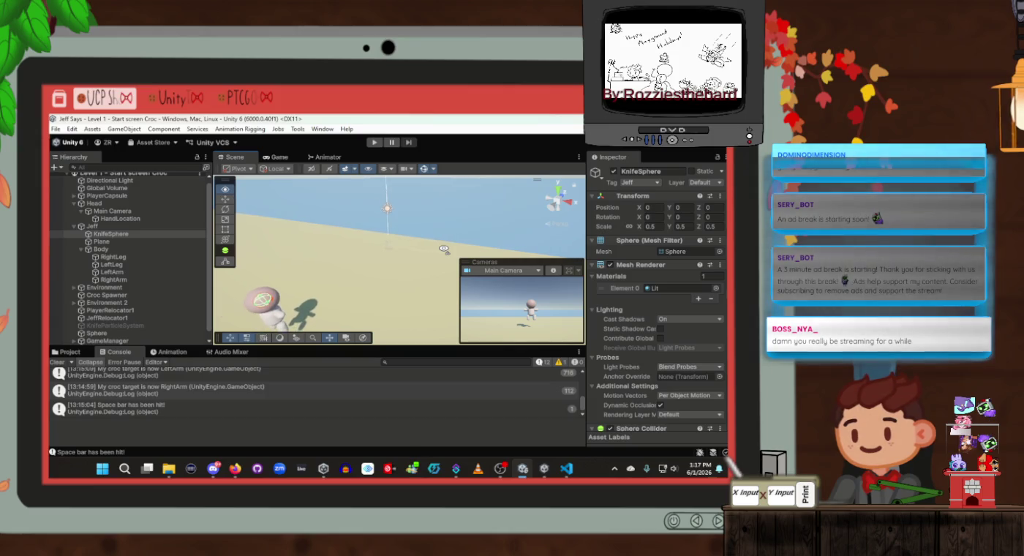
pyautogui.click(121, 228)
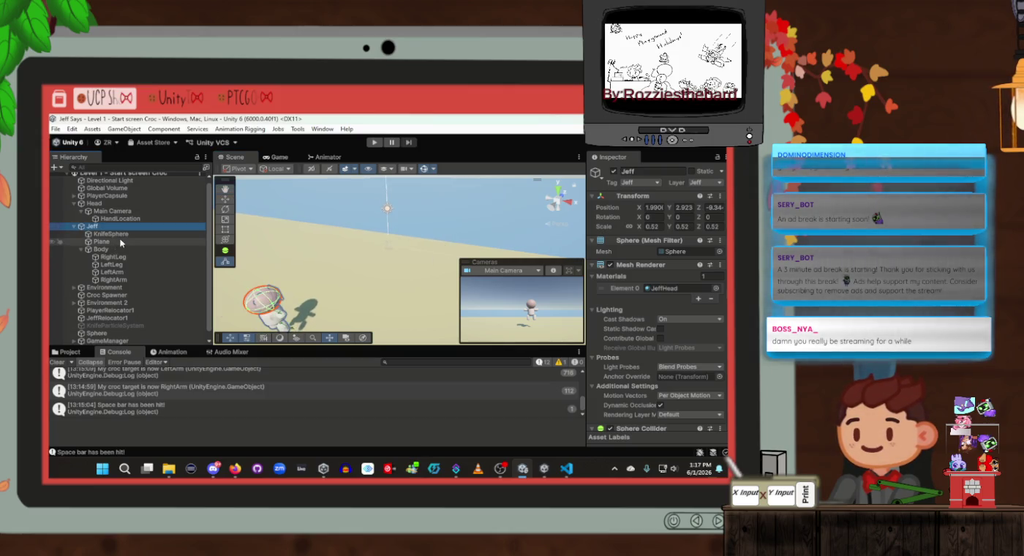
# Step: Frame the Croc Spawner in the Scene view and collapse its Lit material settings
pyautogui.click(74, 227)
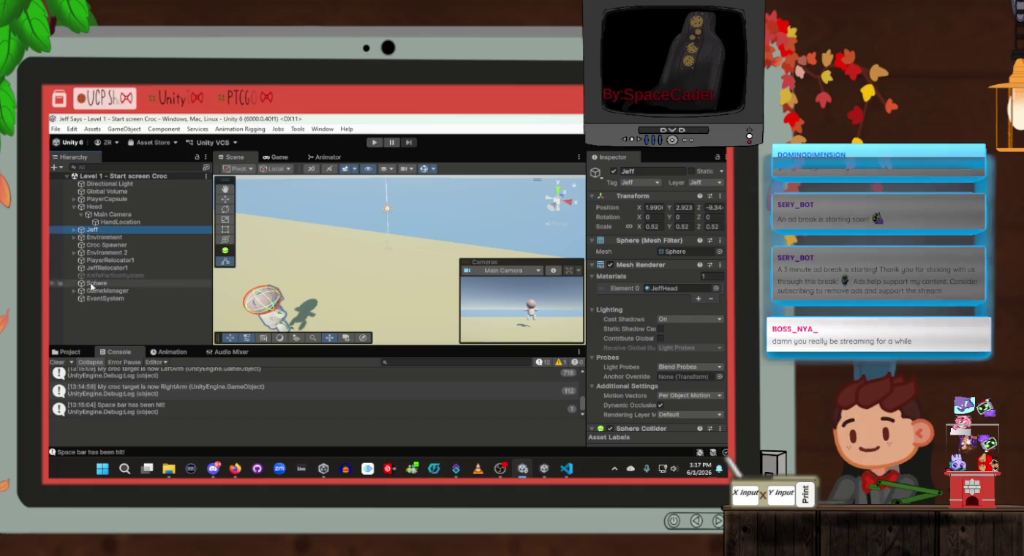
pyautogui.doubleClick(106, 243)
pyautogui.moveTo(440, 219); pyautogui.dragTo(427, 278)
pyautogui.scroll(-5, 653, 346)
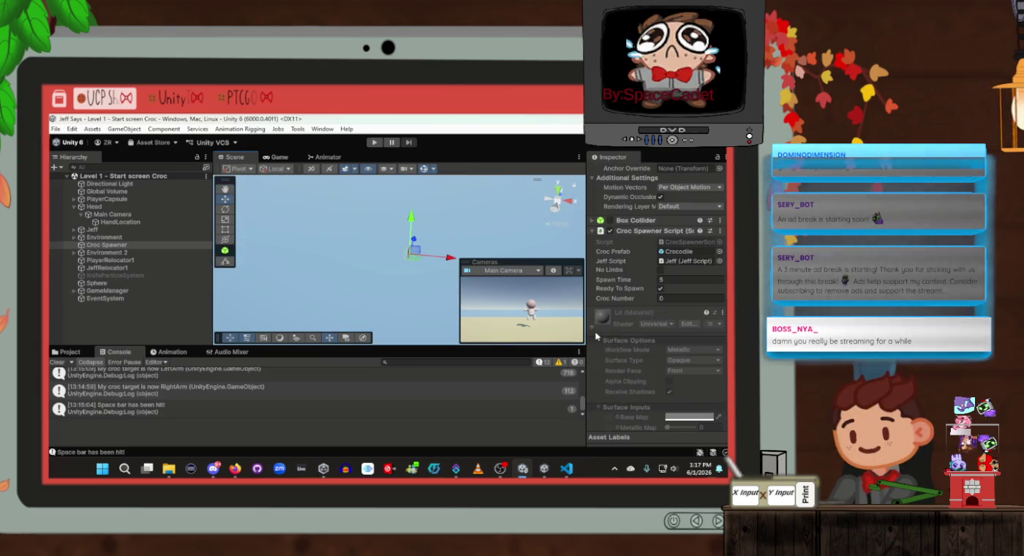
pyautogui.click(593, 327)
pyautogui.moveTo(461, 326); pyautogui.dragTo(226, 259)
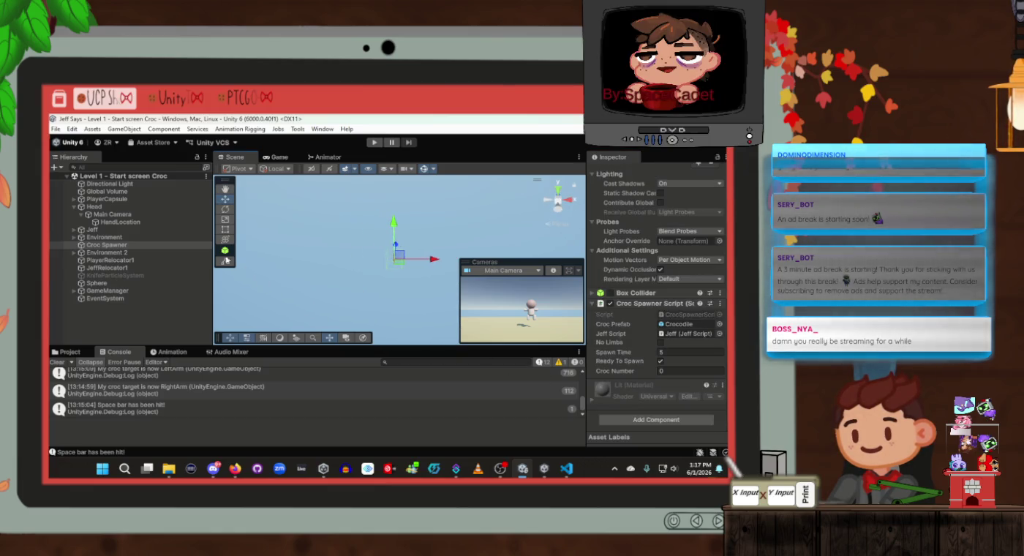
# Step: Duplicate Croc Spawner and shift Croc Spawner (1) along the X axis
pyautogui.click(140, 245)
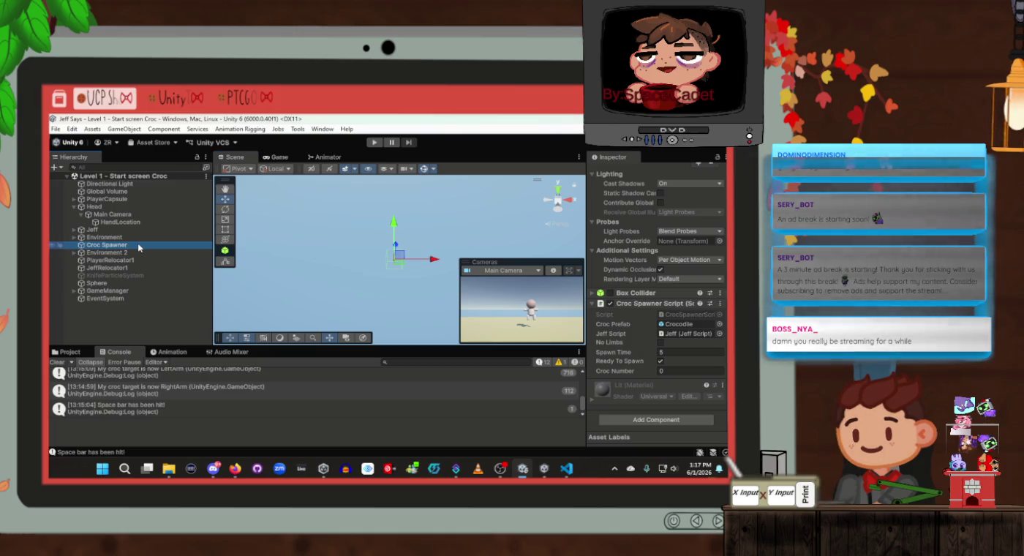
pyautogui.hotkey('ctrl', 'd')
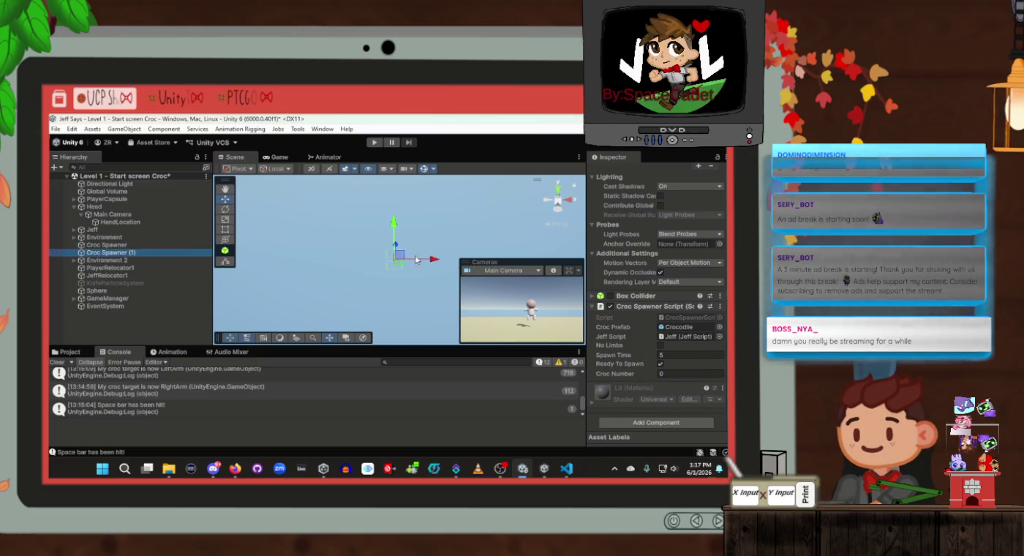
pyautogui.moveTo(436, 261); pyautogui.dragTo(513, 261)
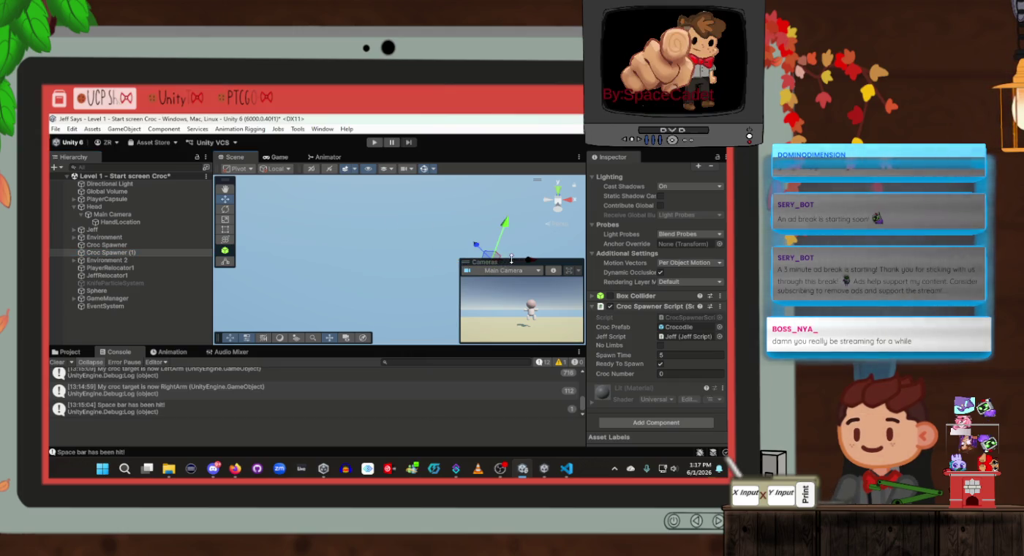
pyautogui.click(156, 246)
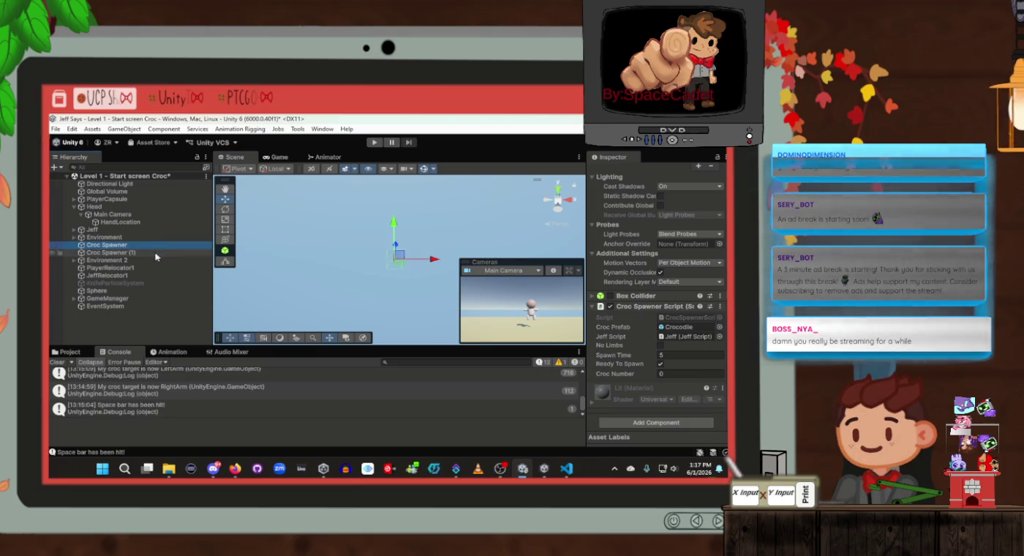
pyautogui.moveTo(443, 263)
pyautogui.mouseDown()
pyautogui.moveTo(419, 240)
pyautogui.moveTo(423, 255)
pyautogui.moveTo(347, 243)
pyautogui.moveTo(278, 250)
pyautogui.mouseUp()
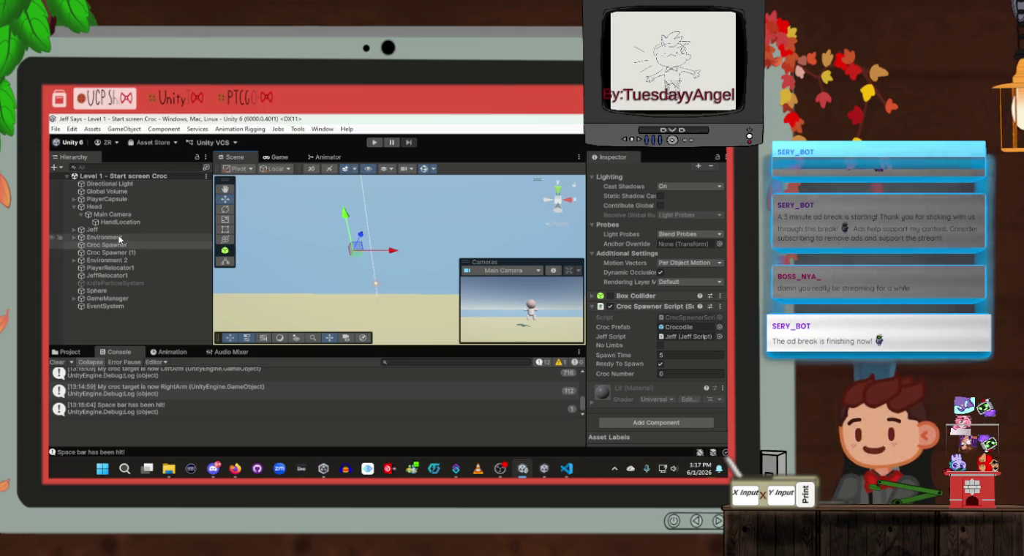
# Step: Check Jeff's Rigidbody Include Layers list, confirming the Jeff layer is excluded, without changes
pyautogui.click(146, 229)
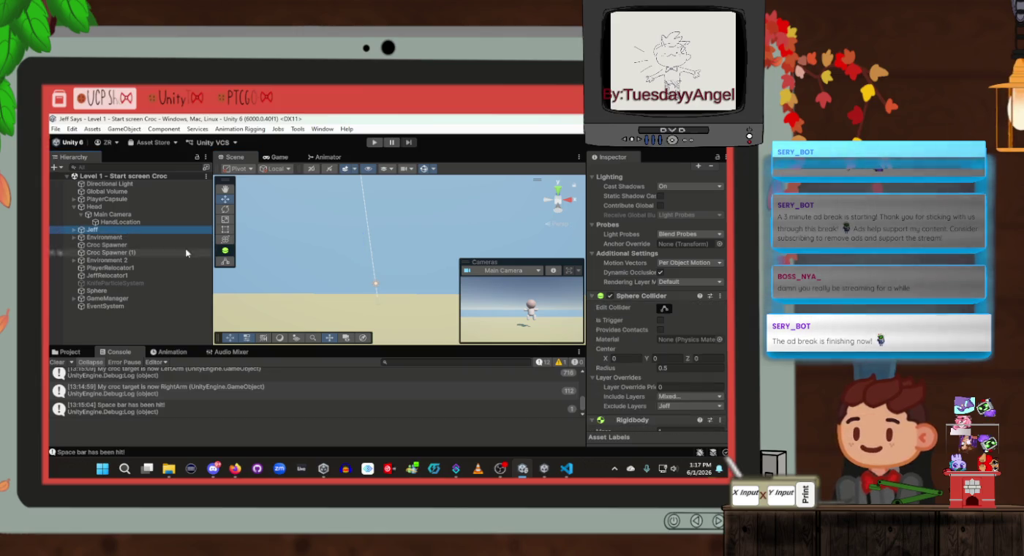
pyautogui.scroll(-5, 626, 298)
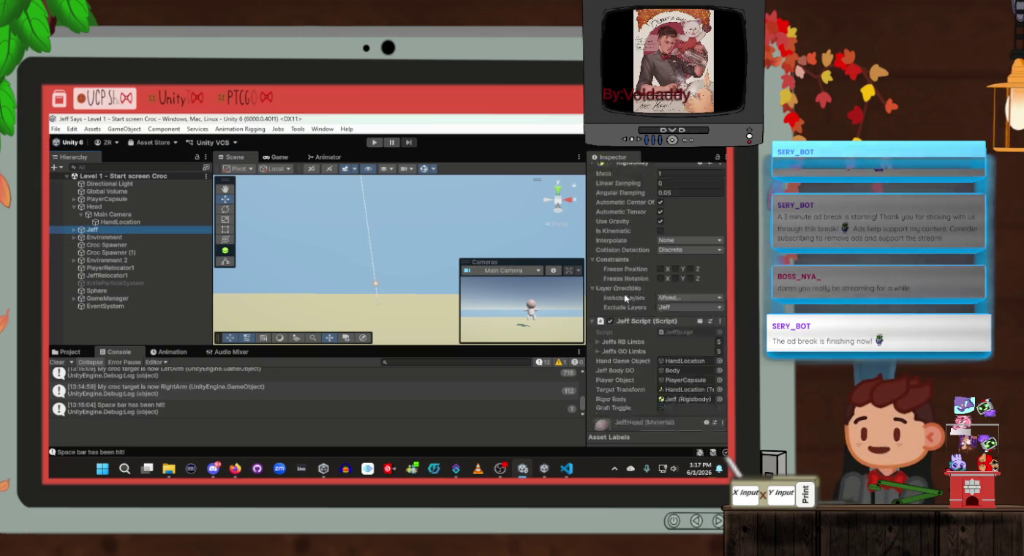
pyautogui.scroll(-2, 625, 298)
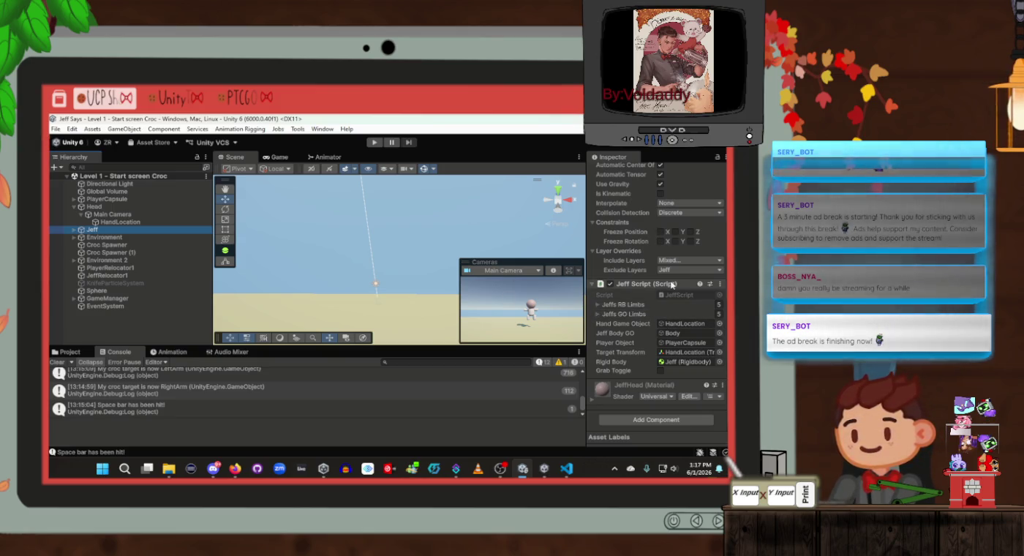
pyautogui.scroll(5, 669, 286)
pyautogui.scroll(-4, 670, 284)
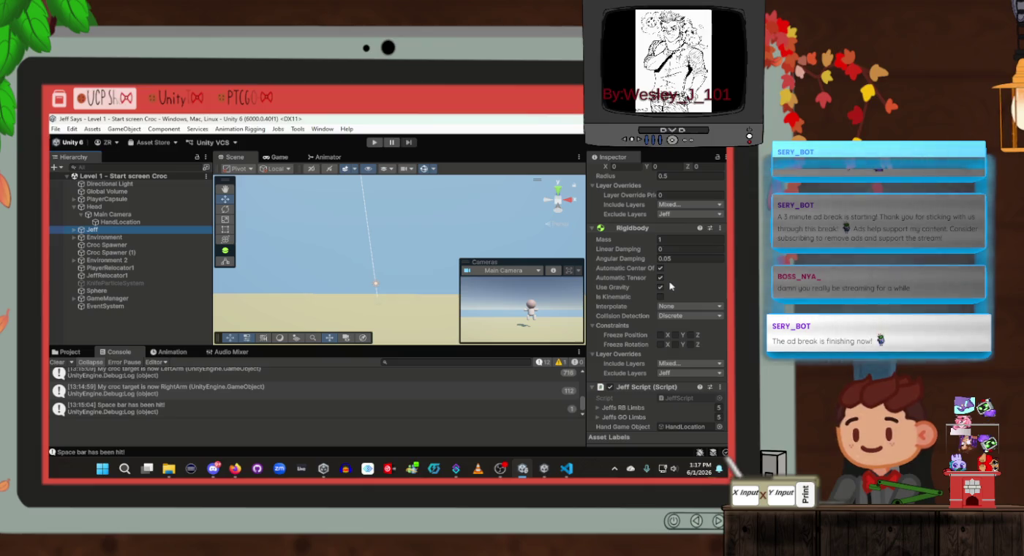
pyautogui.scroll(-3, 671, 308)
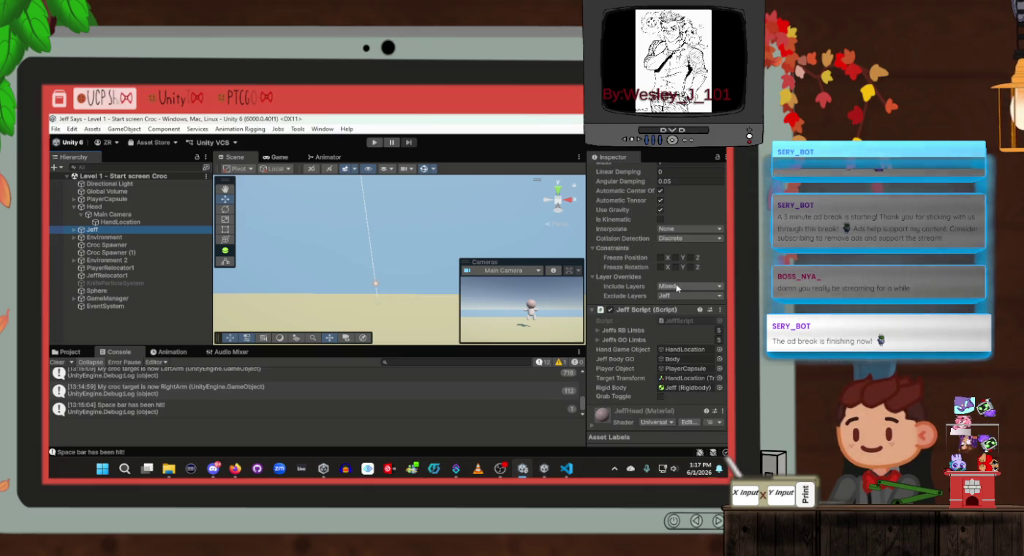
pyautogui.click(677, 287)
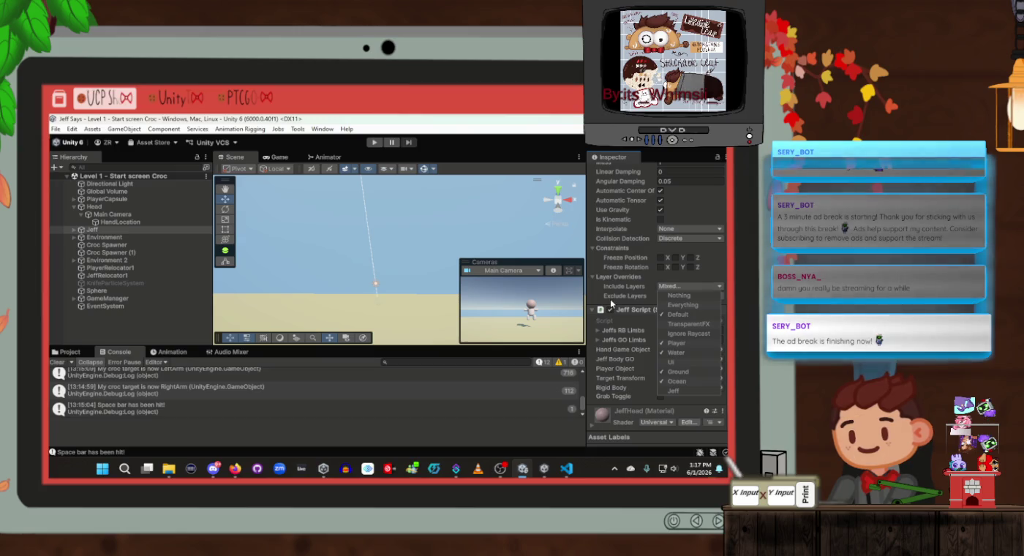
pyautogui.click(610, 305)
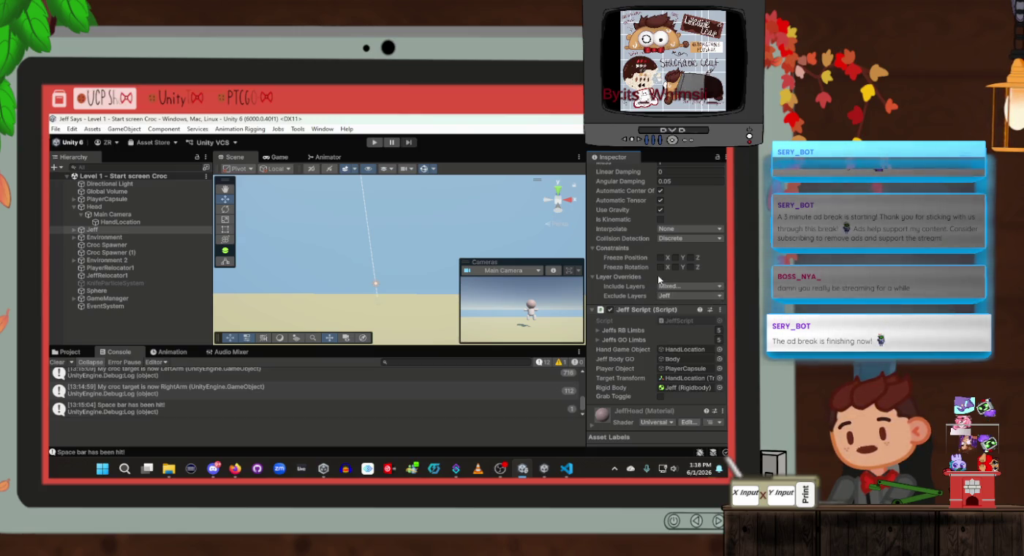
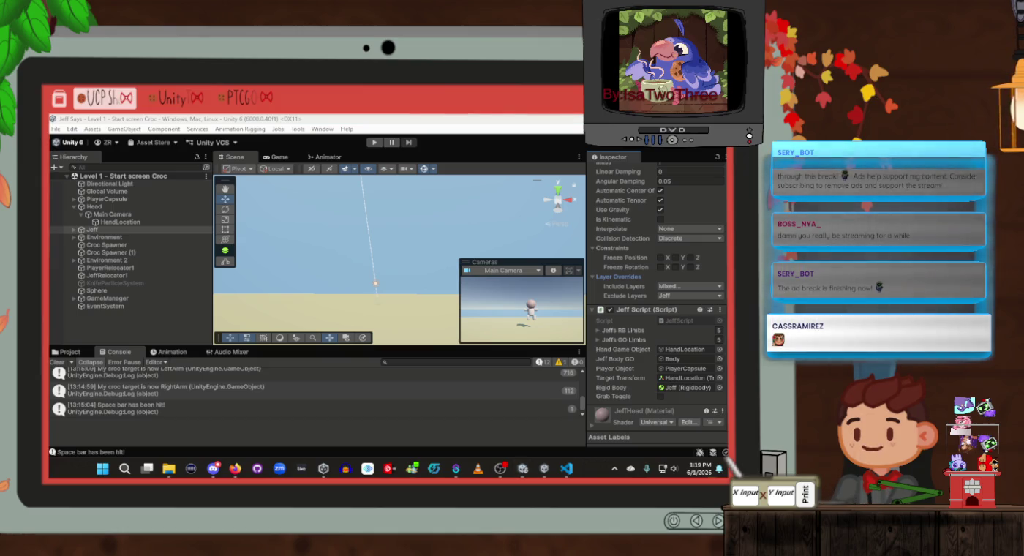
# Step: Select the Head object to show its Player Cam script, orbit close to the head and hand, and start Play mode
pyautogui.click(151, 336)
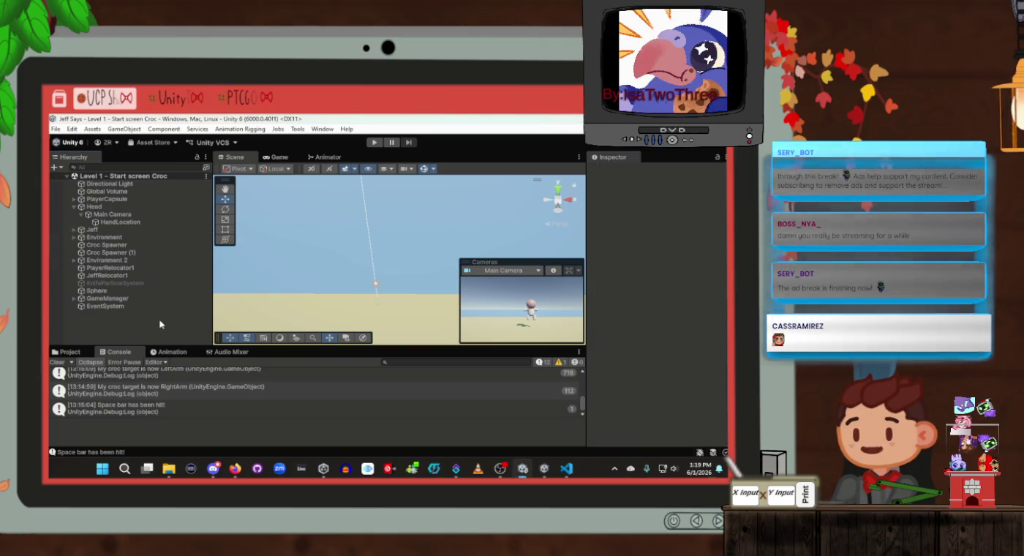
pyautogui.click(134, 223)
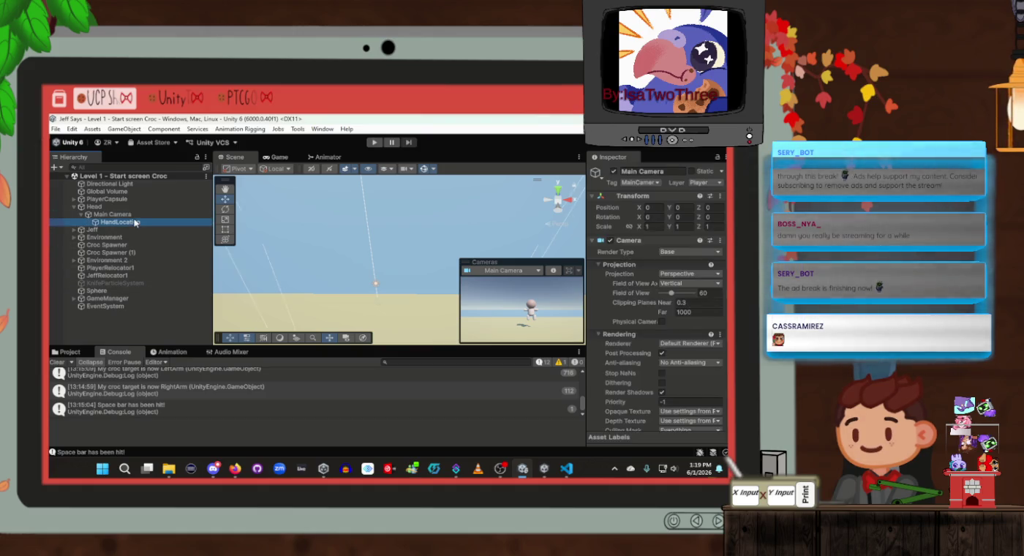
pyautogui.press('Up')
pyautogui.press('Up')
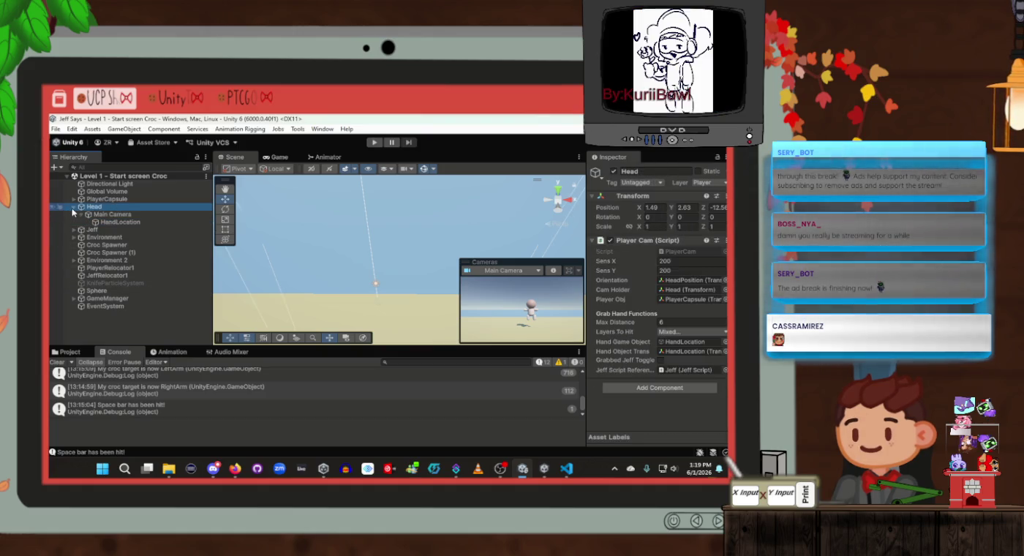
pyautogui.press('Left')
pyautogui.moveTo(278, 257)
pyautogui.mouseDown()
pyautogui.moveTo(273, 264)
pyautogui.moveTo(396, 229)
pyautogui.moveTo(338, 241)
pyautogui.mouseUp()
pyautogui.click(373, 142)
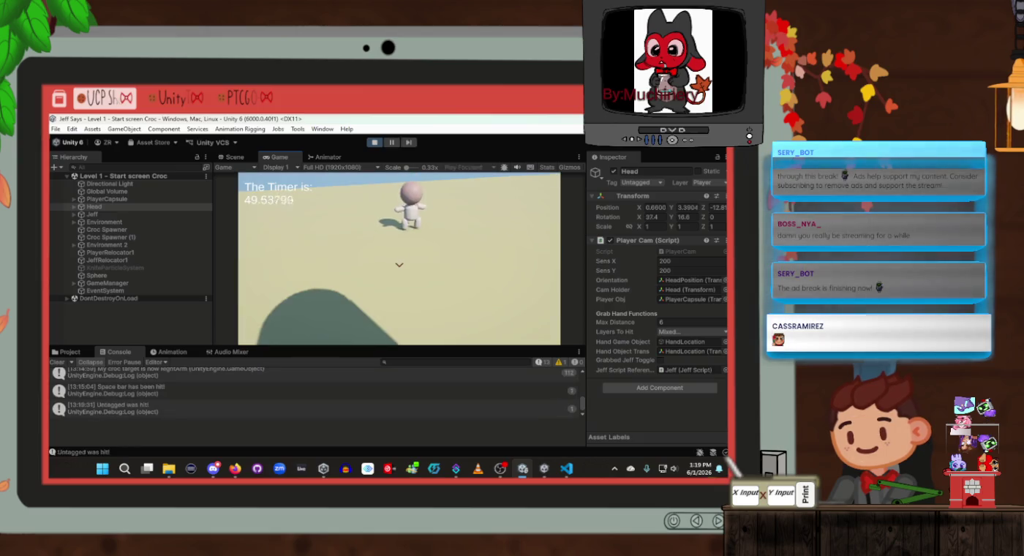
# Step: Walk up to Jeff, grab him, let go, and grab him again
pyautogui.press('w')
pyautogui.press('e')
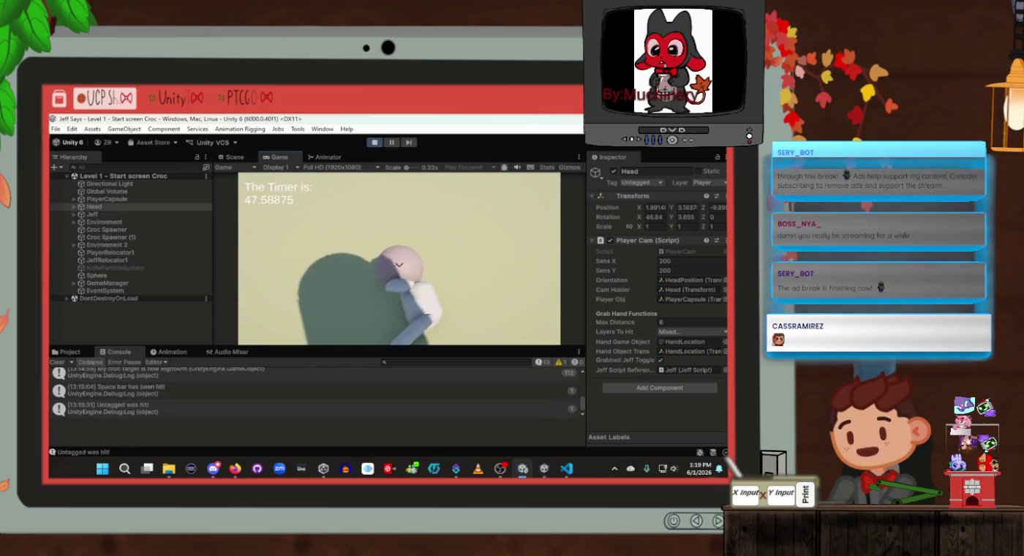
pyautogui.moveTo(398, 256)
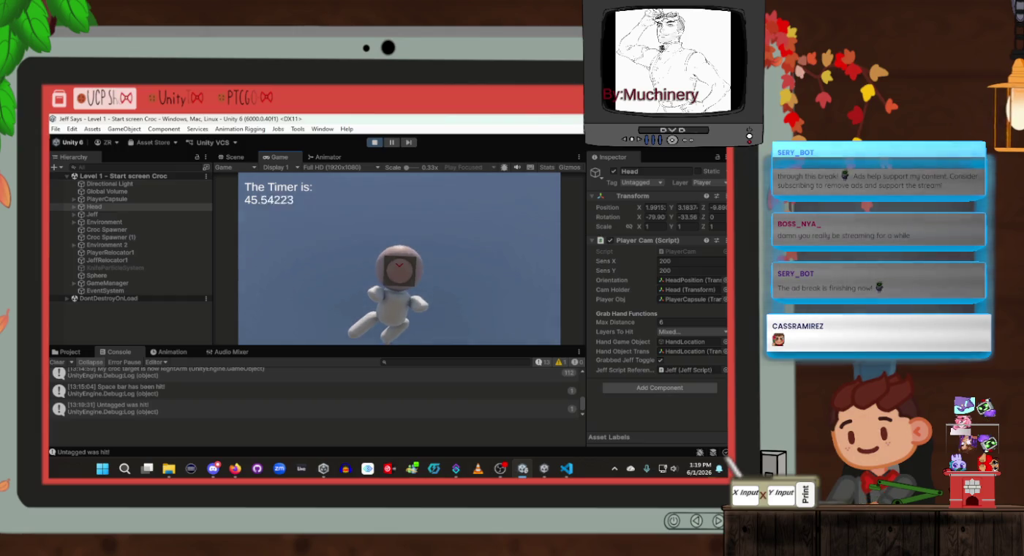
pyautogui.press('e')
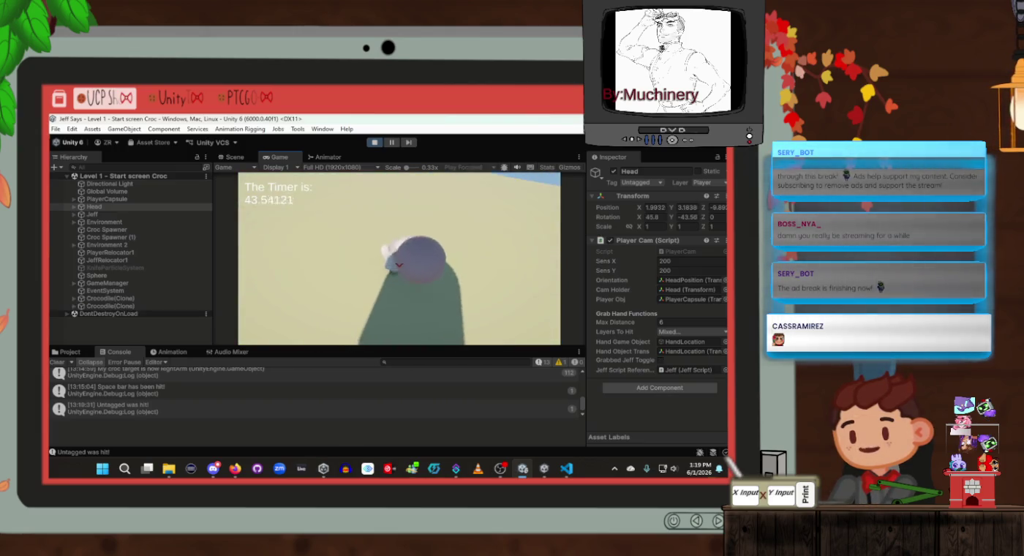
pyautogui.press('e')
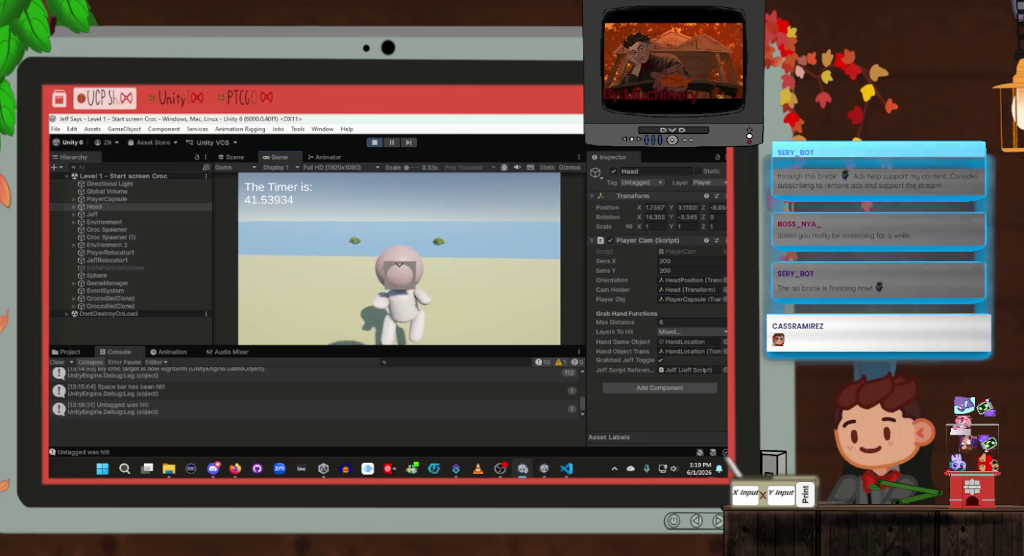
# Step: Carry Jeff around the beach, backing away and sidestepping to dodge the approaching crocodiles
pyautogui.press('s')
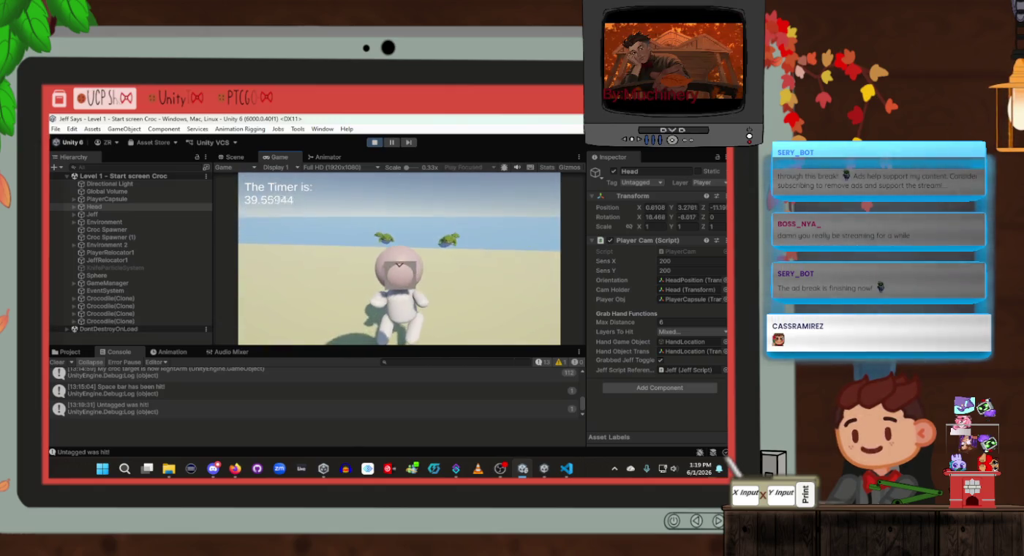
pyautogui.press('d')
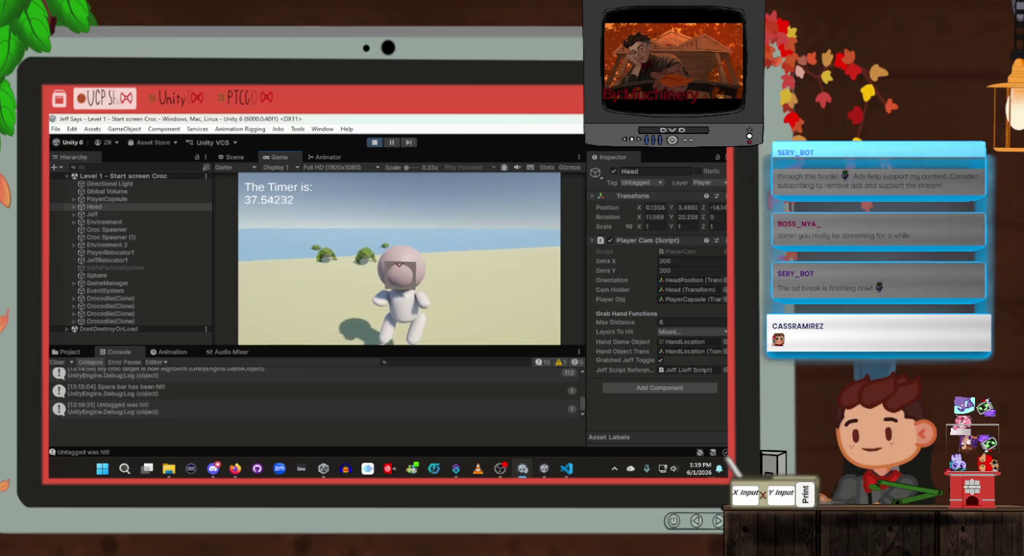
pyautogui.press('a')
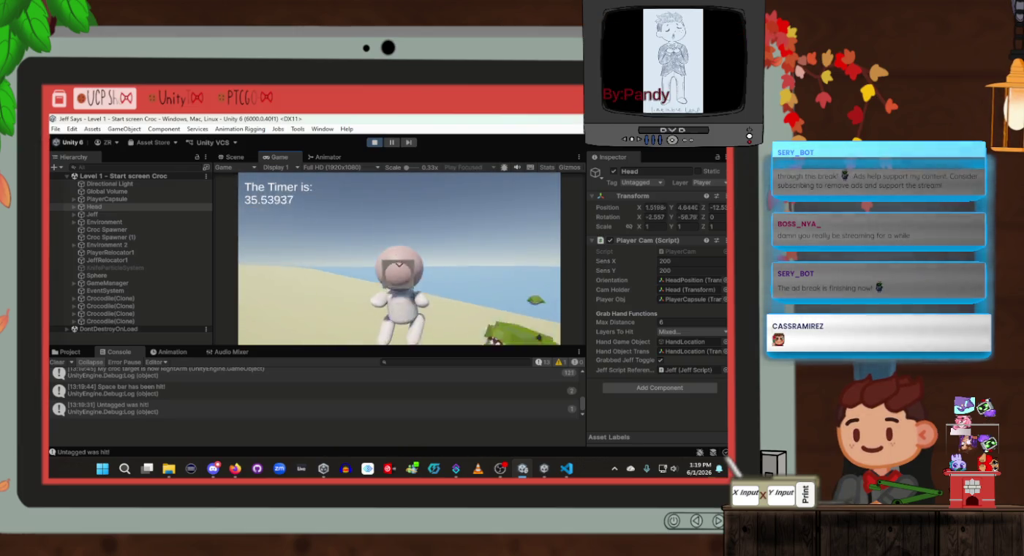
pyautogui.press('w')
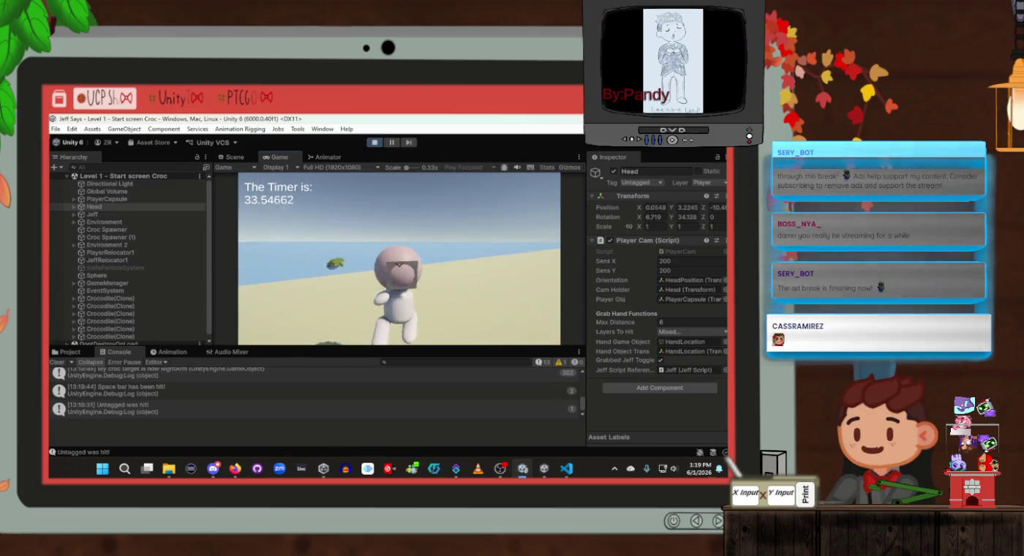
pyautogui.press('w')
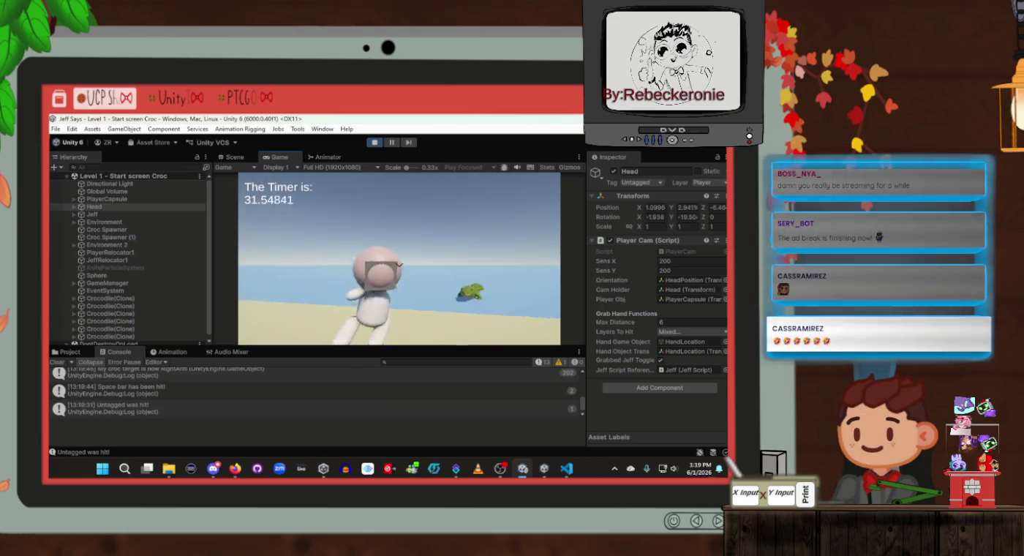
pyautogui.press('s')
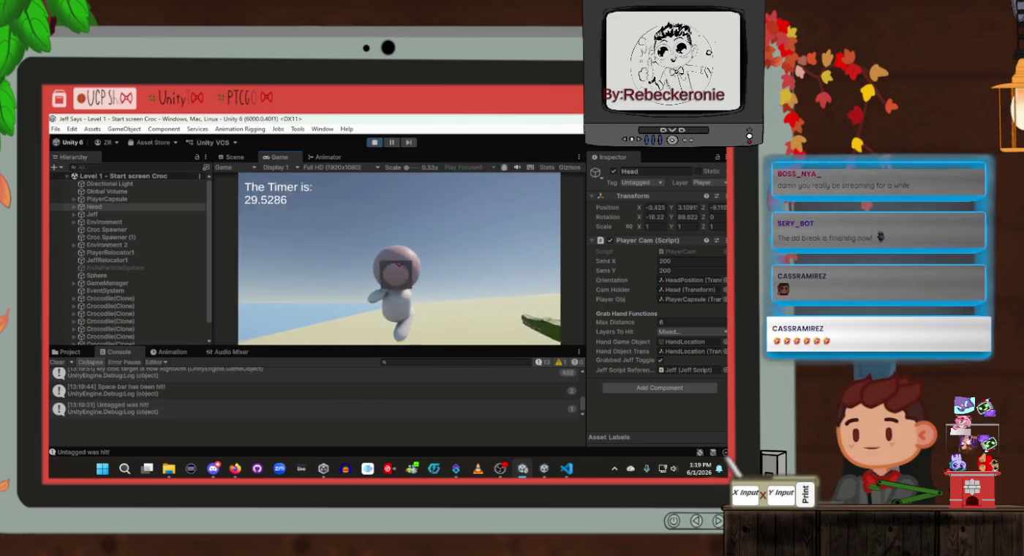
pyautogui.press('s')
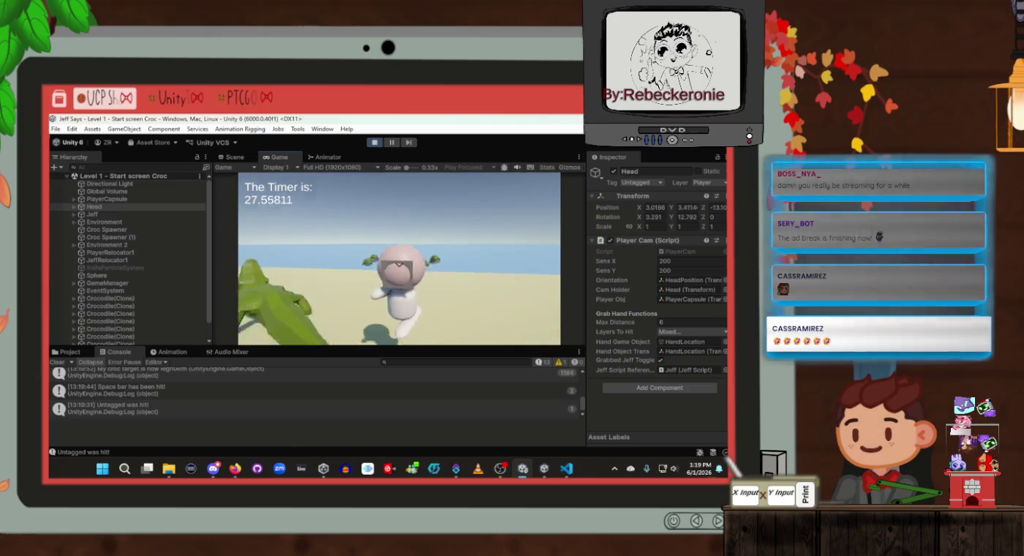
pyautogui.press('s')
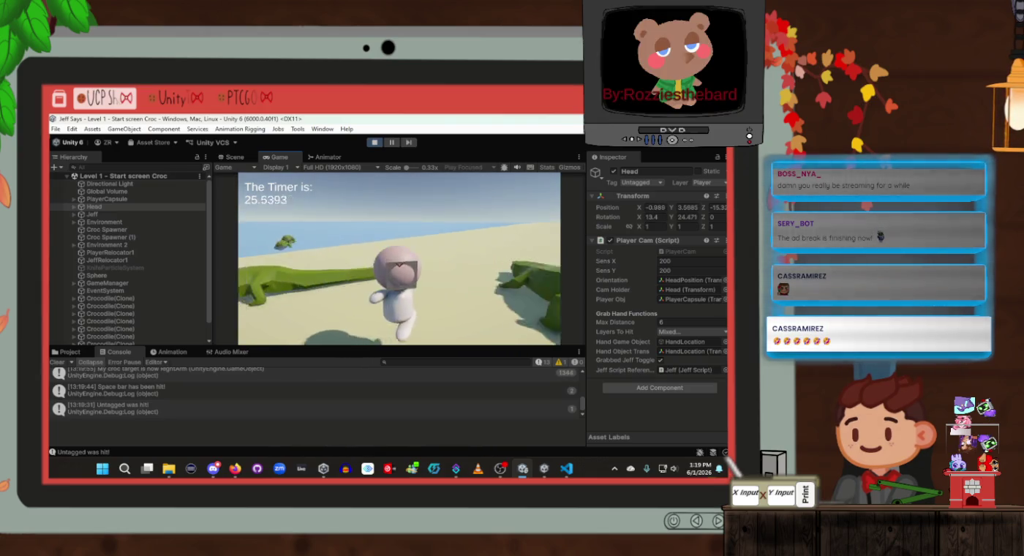
pyautogui.press('w')
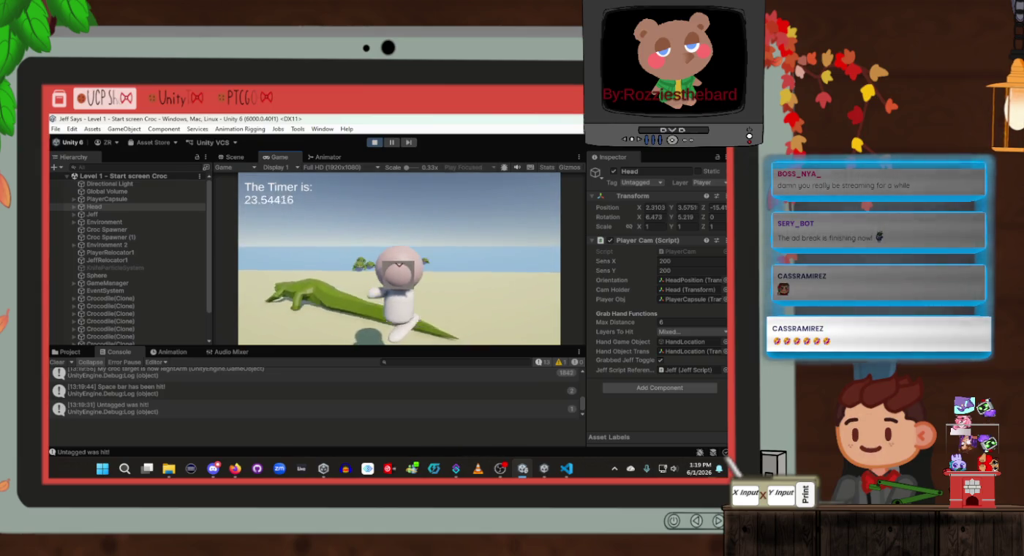
pyautogui.press('w')
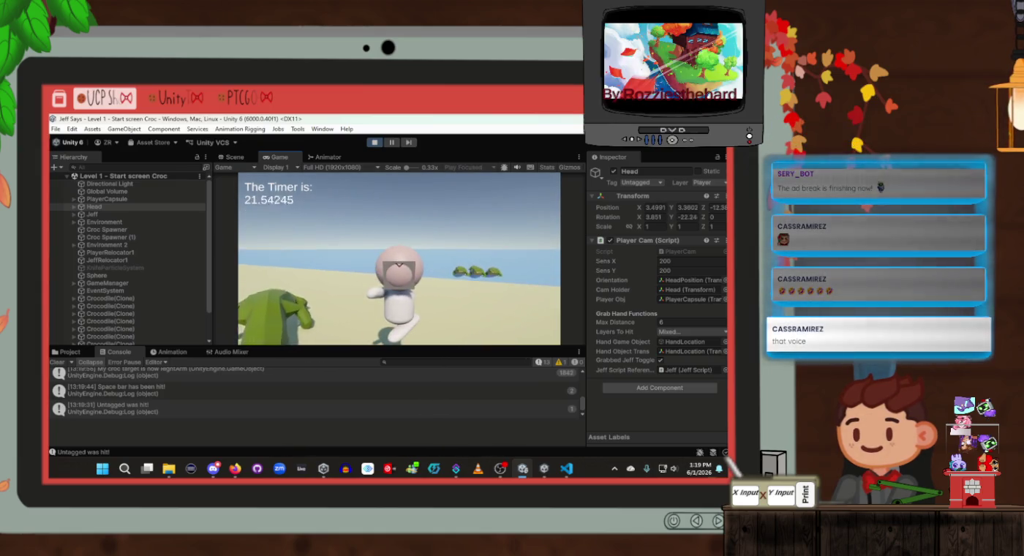
pyautogui.press('s')
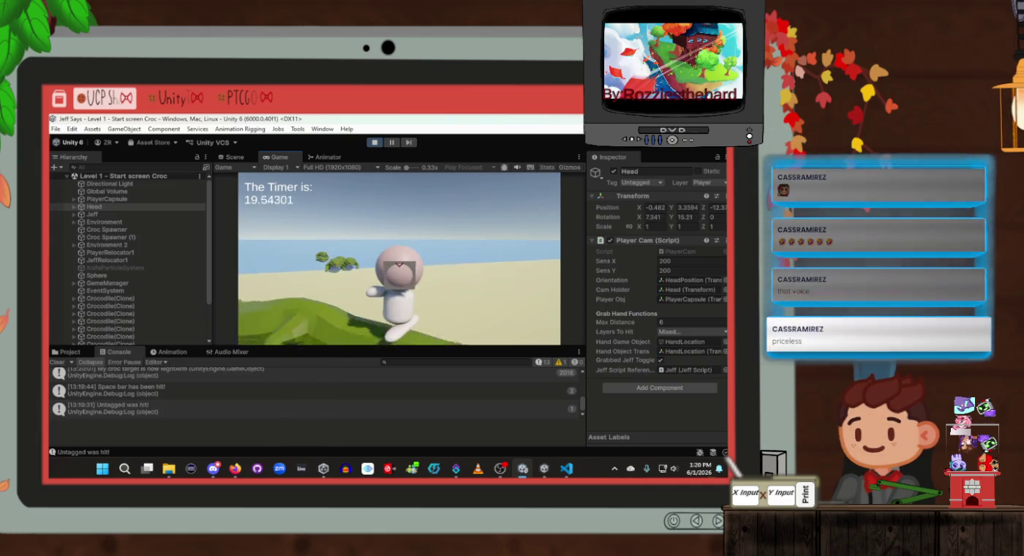
pyautogui.press('w')
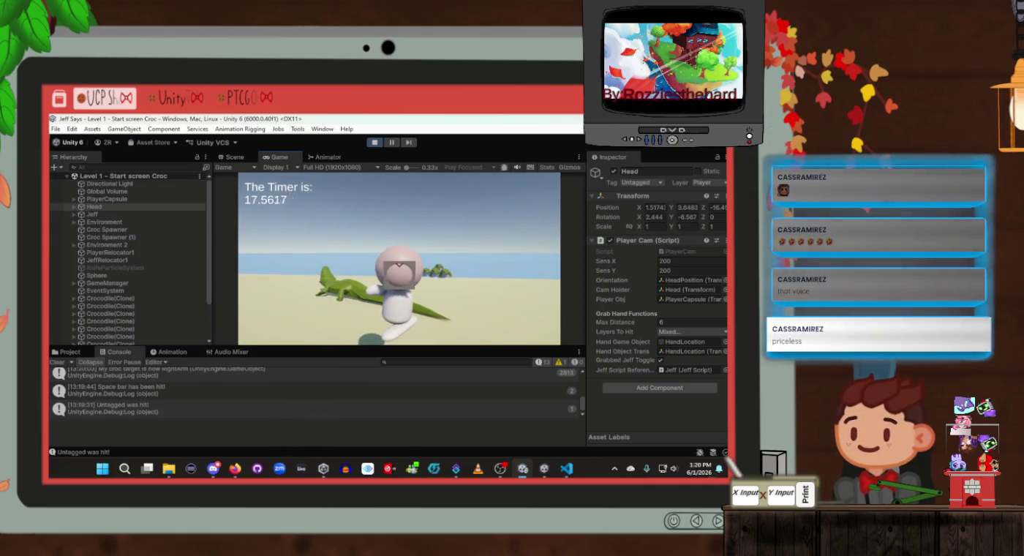